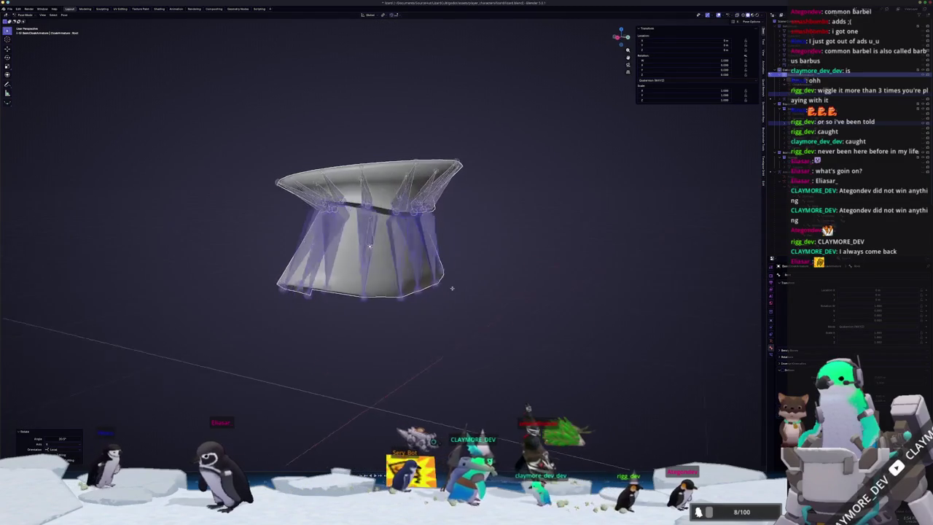
Step: Confirm the bone rotation, show the whole character, and orbit to a front view of wizard and staff
click(470, 276)
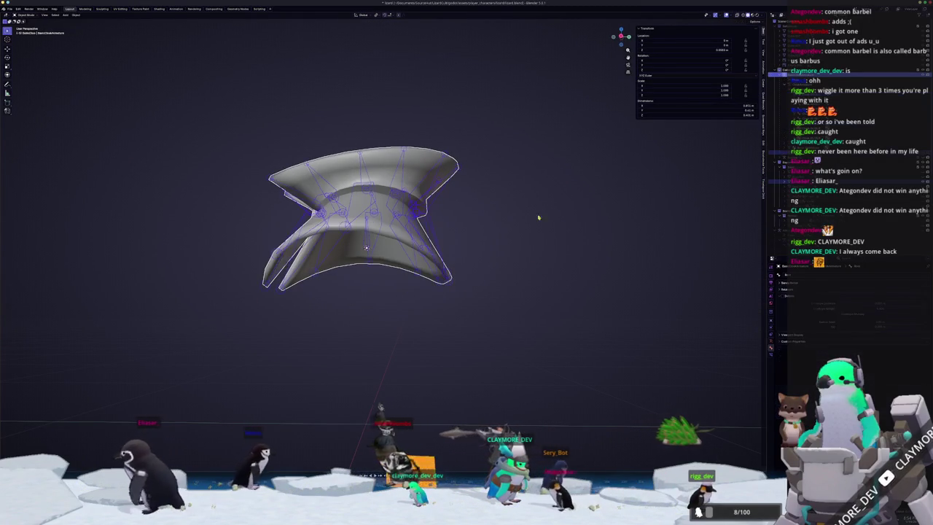
key(ctrl+Tab)
key(KP_Divide)
scroll(537, 261, up, 3)
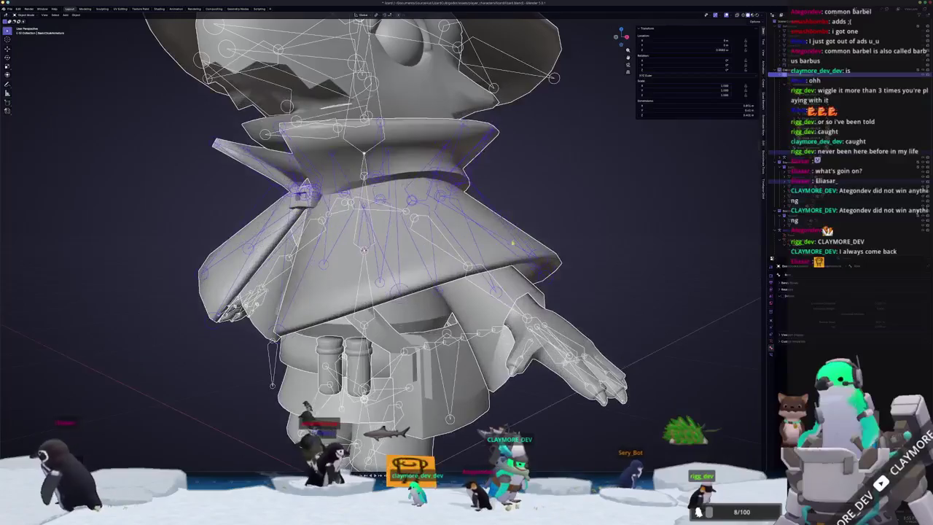
key(ctrl+Tab)
middle_drag(511, 235, 409, 240)
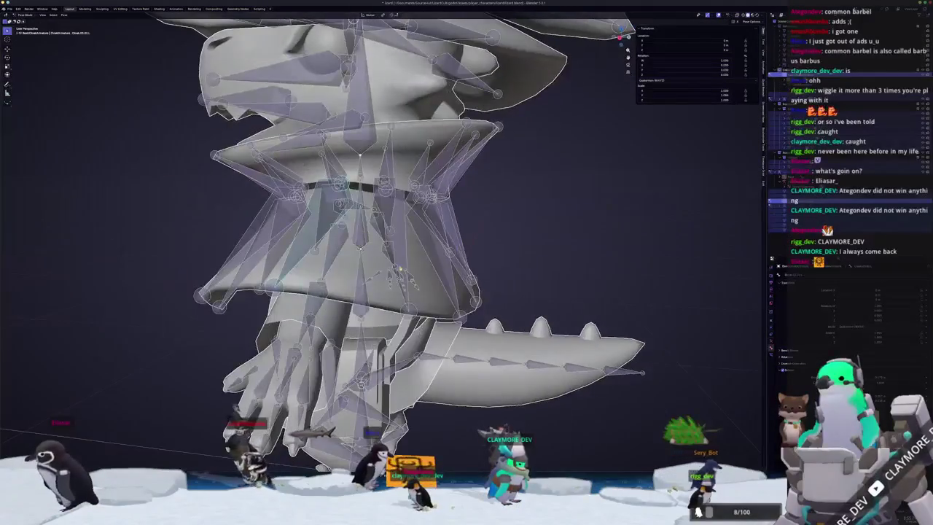
scroll(371, 413, down, 5)
middle_drag(370, 413, 370, 413)
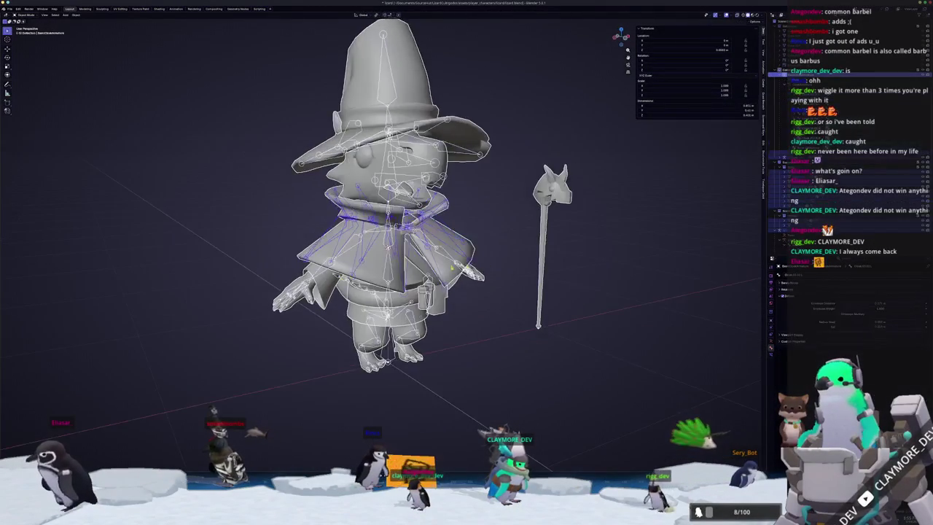
Step: Re-enter Pose Mode and orbit in close to face the cloak from the front
key(ctrl+Tab)
scroll(370, 413, up, 4)
key(ctrl+Tab)
middle_drag(370, 414, 370, 413)
scroll(370, 414, up, 4)
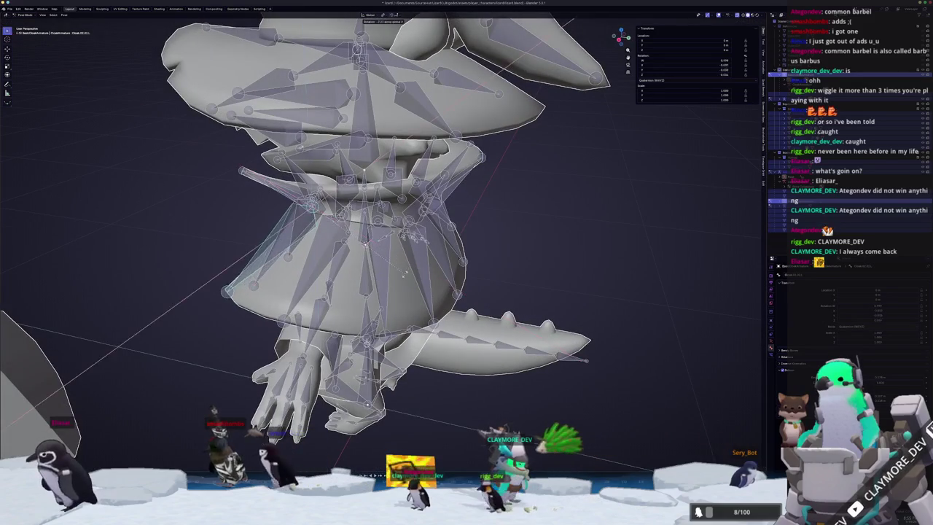
middle_drag(370, 414, 370, 413)
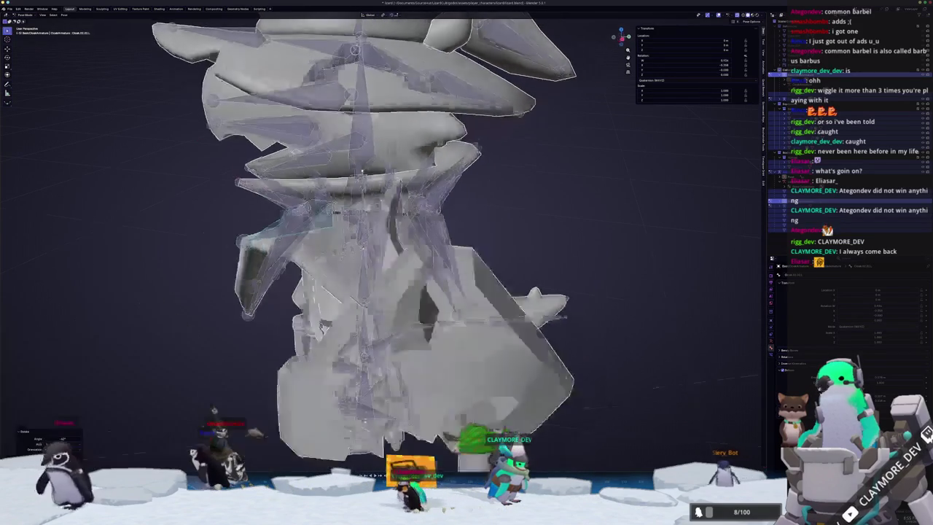
middle_drag(437, 292, 510, 277)
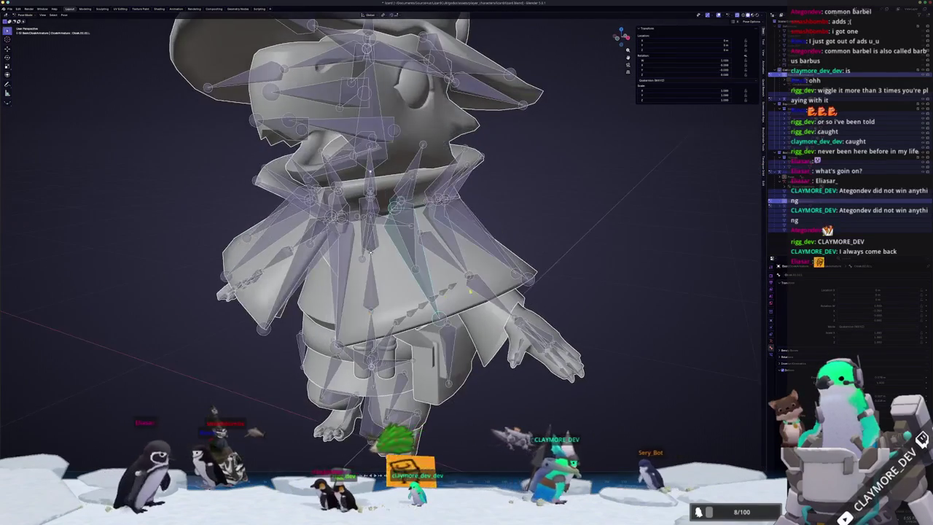
Step: Rotate the right-edge cloak bone upward with R
click(546, 271)
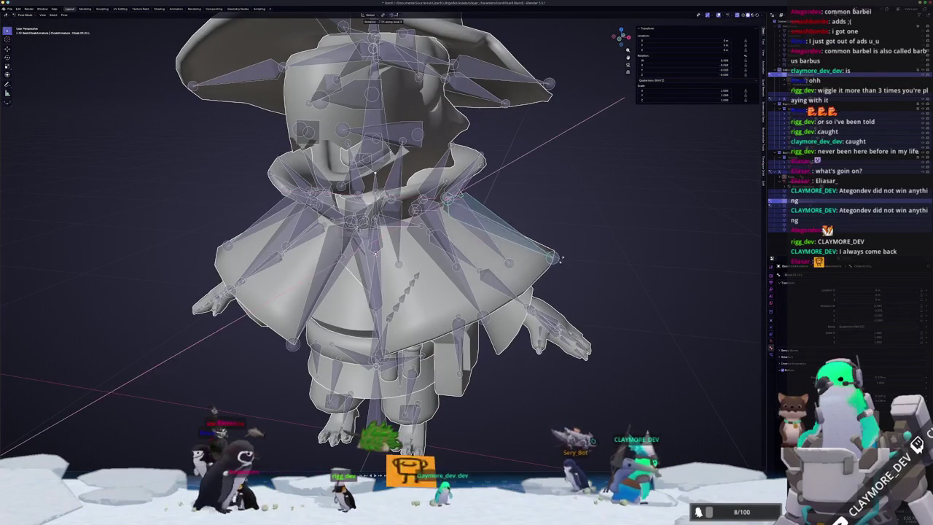
key(r)
click(544, 191)
mouse_move(544, 191)
middle_down()
mouse_move(464, 230)
mouse_move(508, 224)
mouse_move(471, 207)
mouse_move(500, 224)
middle_up()
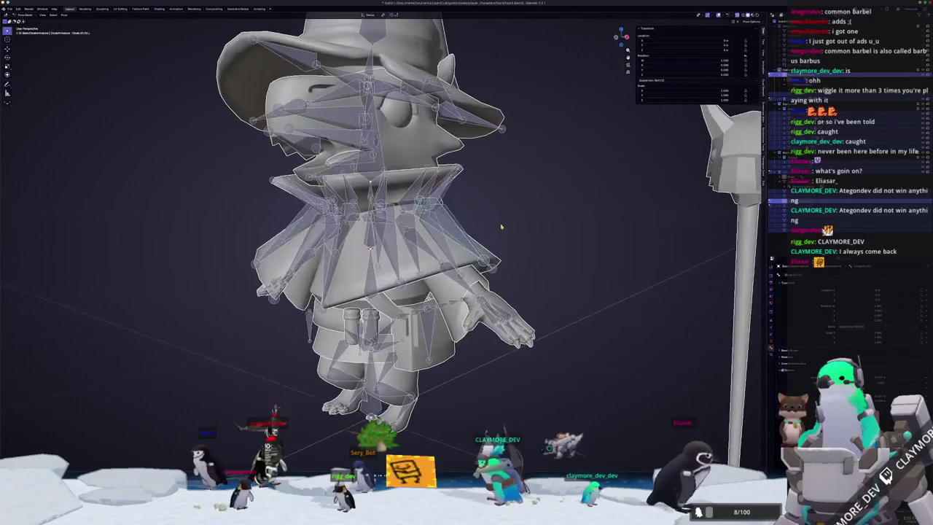
Step: Leave Pose Mode, select the collar mesh, and enter the armature's Edit Mode for its bones
scroll(500, 224, up, 5)
middle_drag(481, 124, 479, 280)
key(ctrl+Tab)
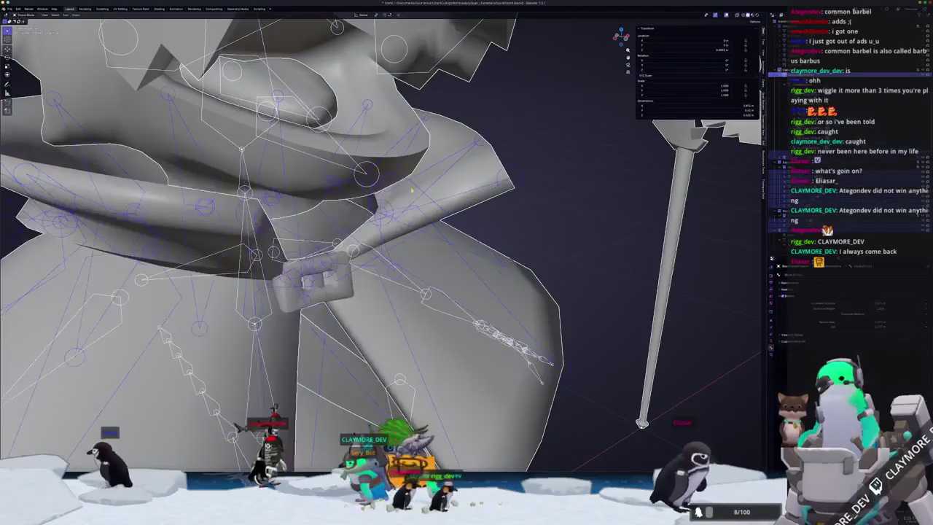
click(485, 133)
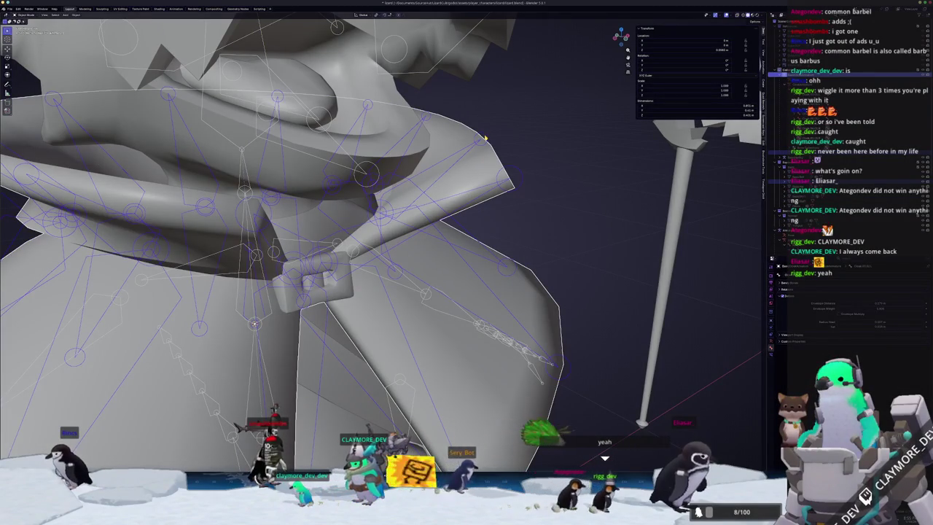
middle_drag(485, 137, 469, 155)
key(Tab)
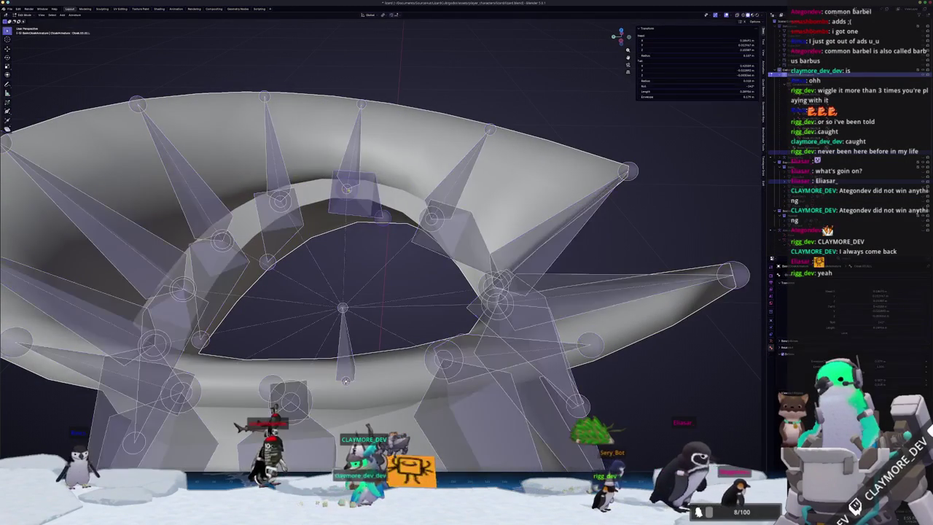
scroll(351, 190, up, 2)
scroll(351, 190, up, 2)
scroll(351, 191, up, 2)
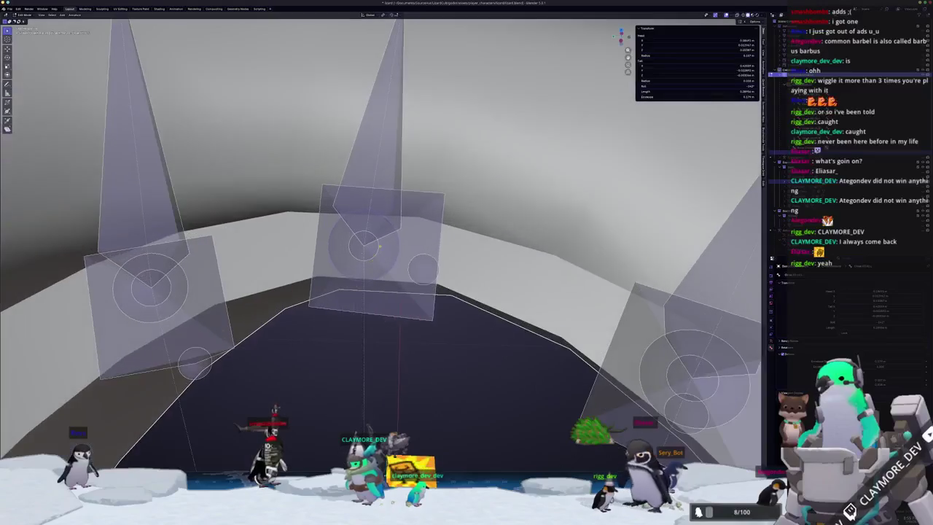
scroll(350, 247, up, 1)
key(Tab)
click(350, 246)
key(Tab)
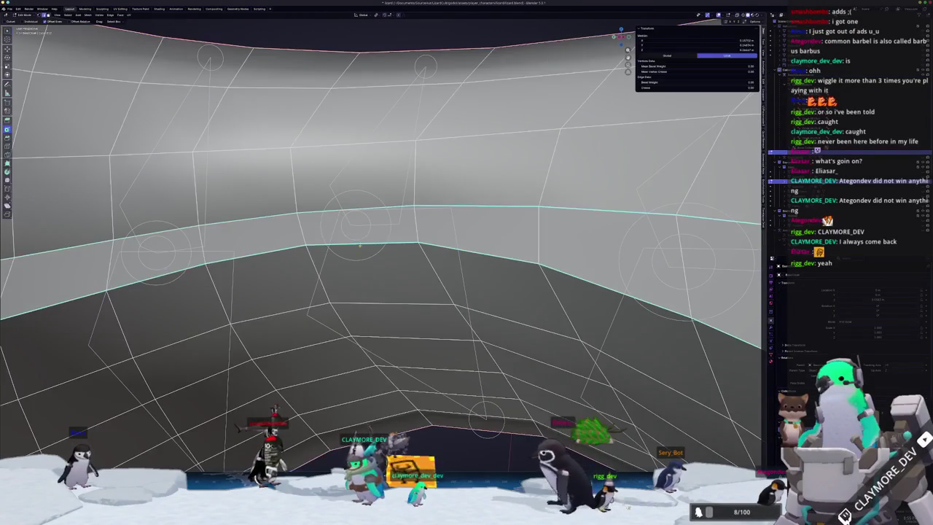
scroll(357, 248, down, 2)
key(Tab)
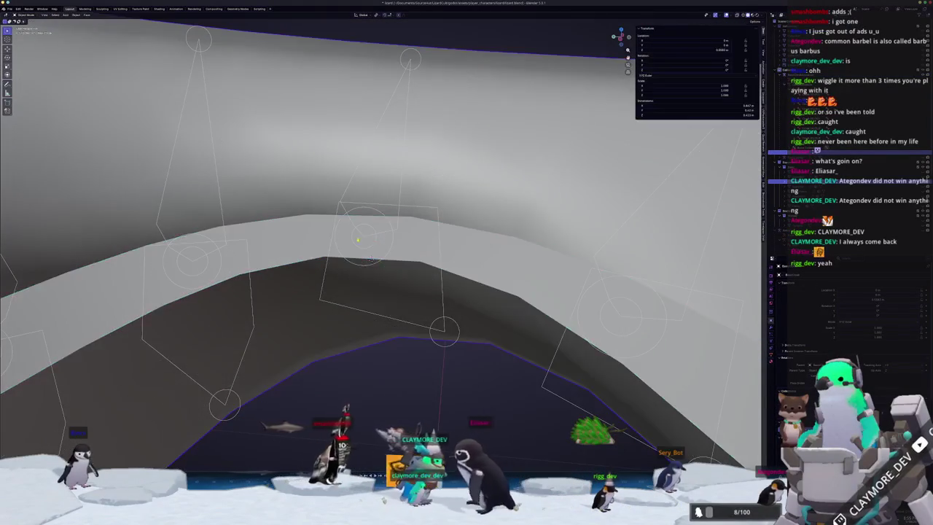
key(Tab)
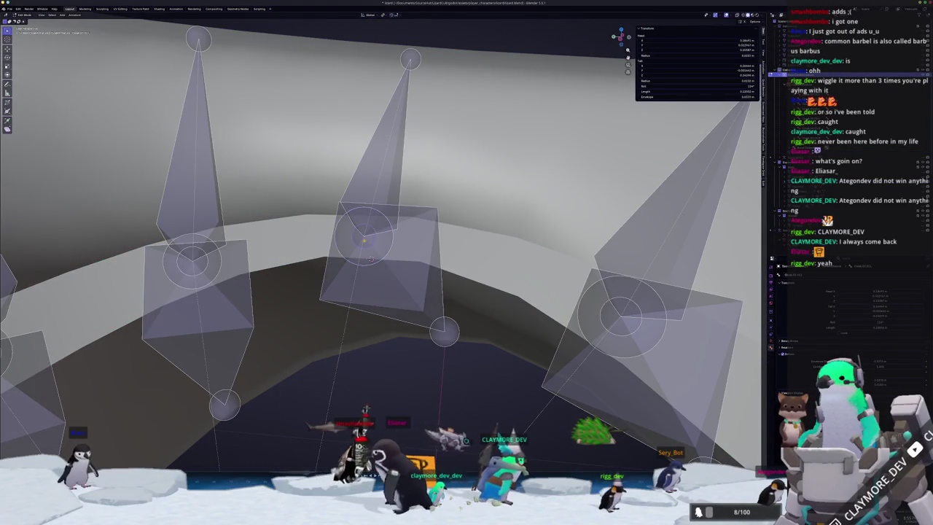
middle_drag(393, 235, 556, 279)
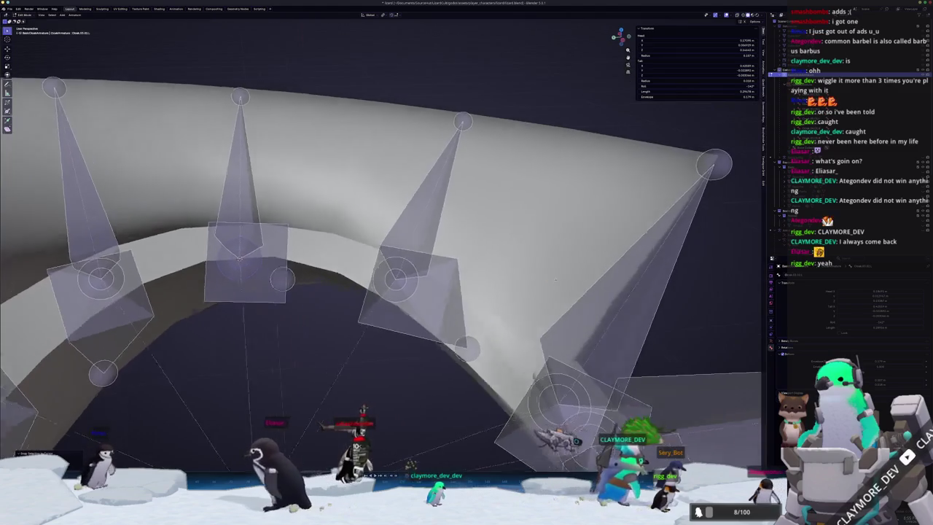
key(Tab)
click(491, 323)
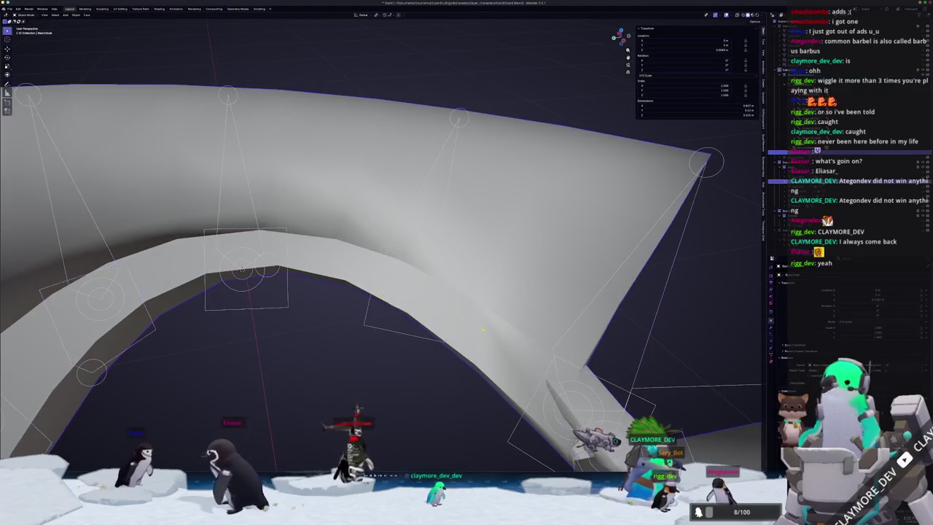
key(Tab)
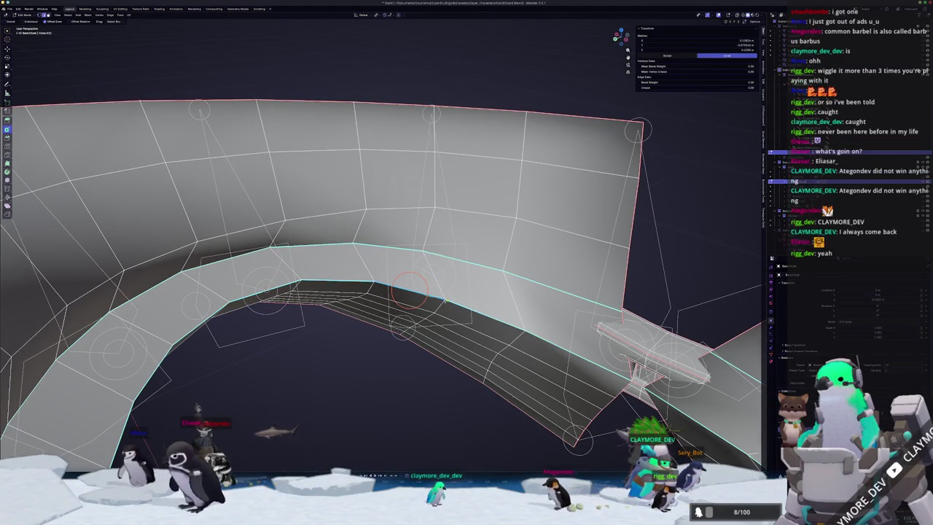
middle_drag(408, 292, 426, 288)
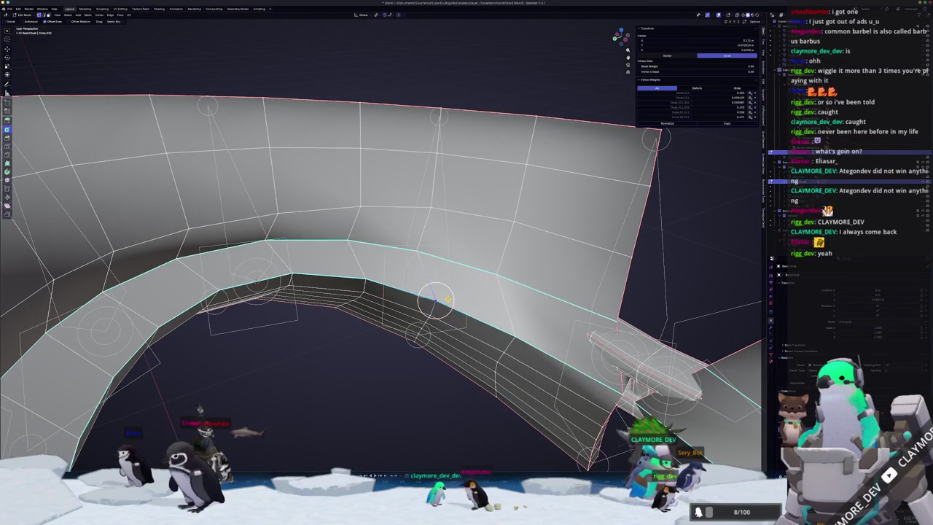
key(Tab)
click(435, 299)
key(Tab)
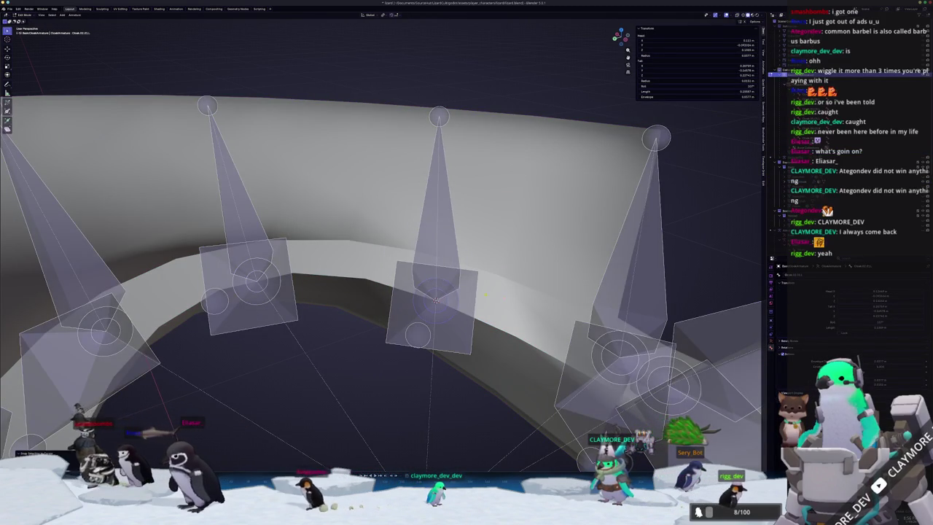
middle_drag(434, 301, 379, 292)
key(Tab)
middle_drag(323, 290, 342, 285)
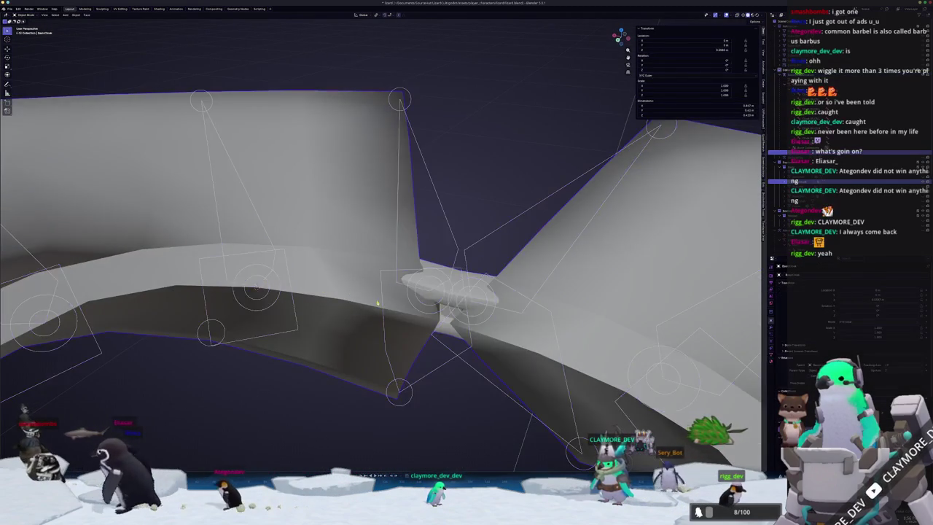
click(342, 285)
key(Tab)
key(Tab)
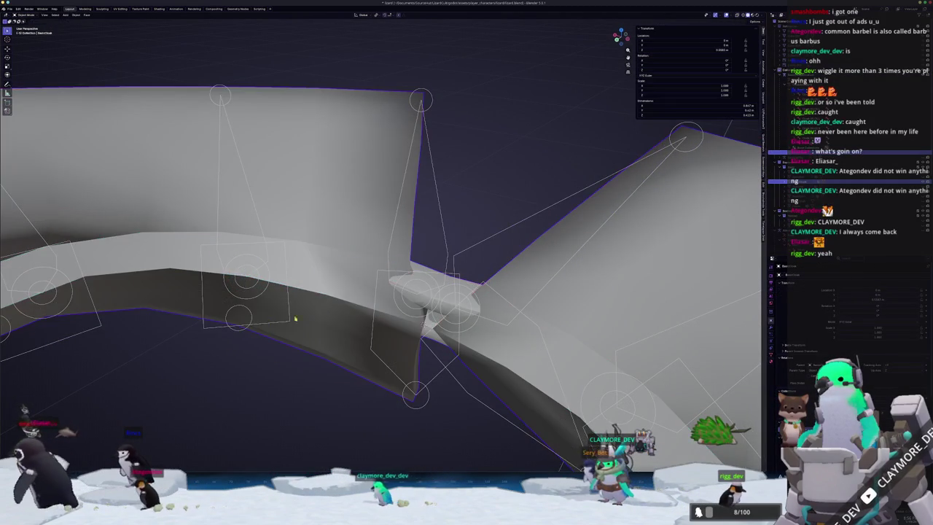
click(430, 294)
key(Tab)
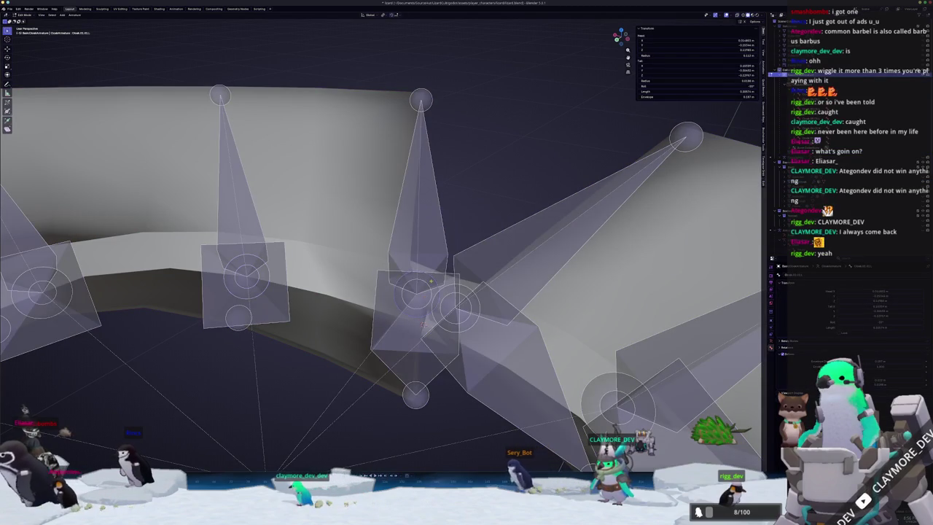
mouse_move(430, 293)
middle_down()
mouse_move(470, 296)
mouse_move(460, 289)
mouse_move(438, 307)
mouse_move(481, 296)
mouse_move(437, 306)
mouse_move(427, 331)
mouse_move(309, 255)
middle_up()
scroll(437, 306, up, 5)
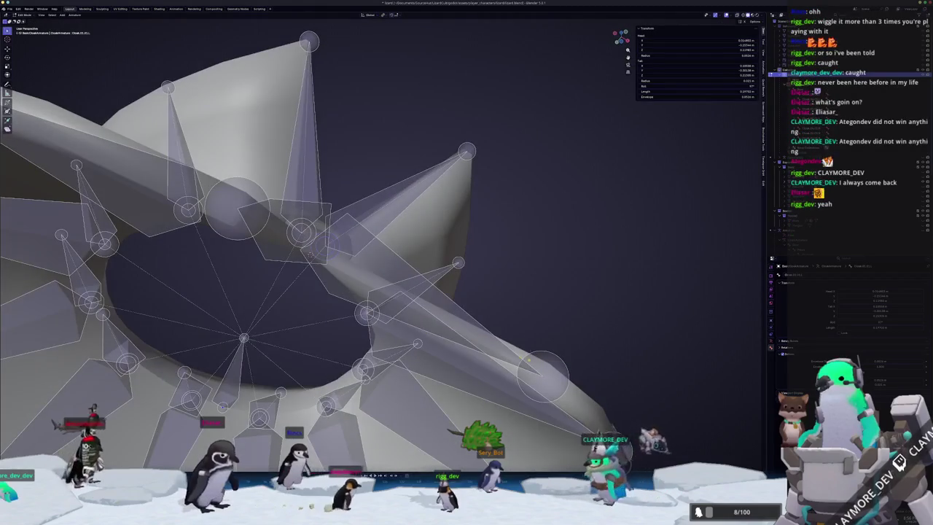
middle_drag(533, 355, 507, 364)
middle_drag(378, 333, 453, 338)
Step: Switch from armature bone editing into the collar mesh's Edit Mode and back to the armature
key(Tab)
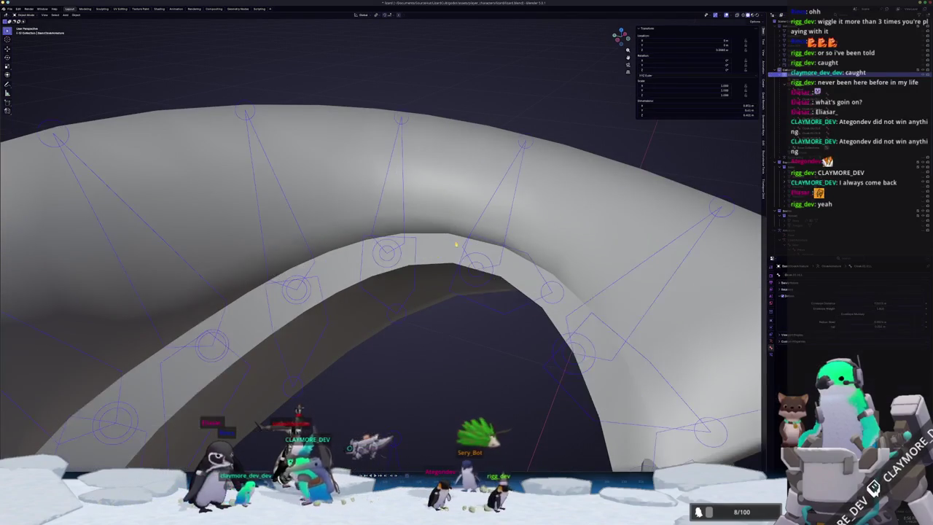
click(416, 262)
key(Tab)
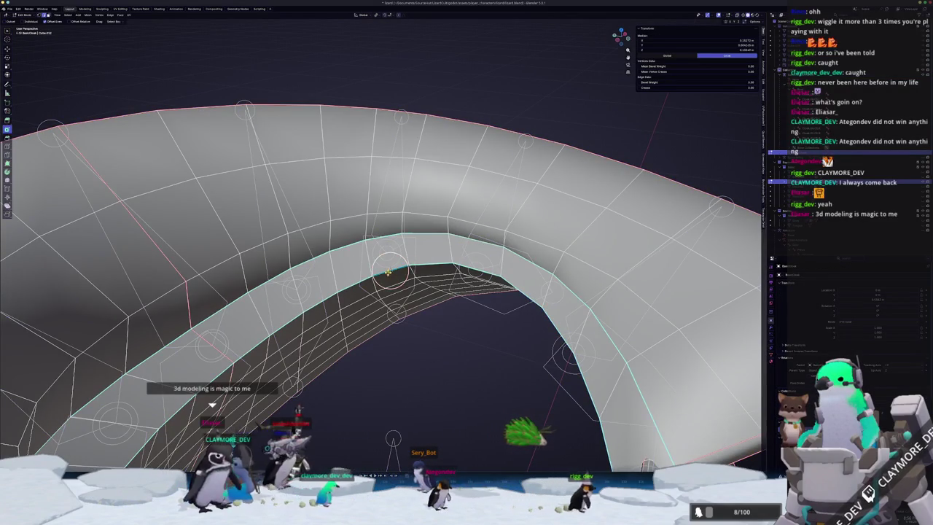
middle_drag(389, 272, 431, 258)
key(Tab)
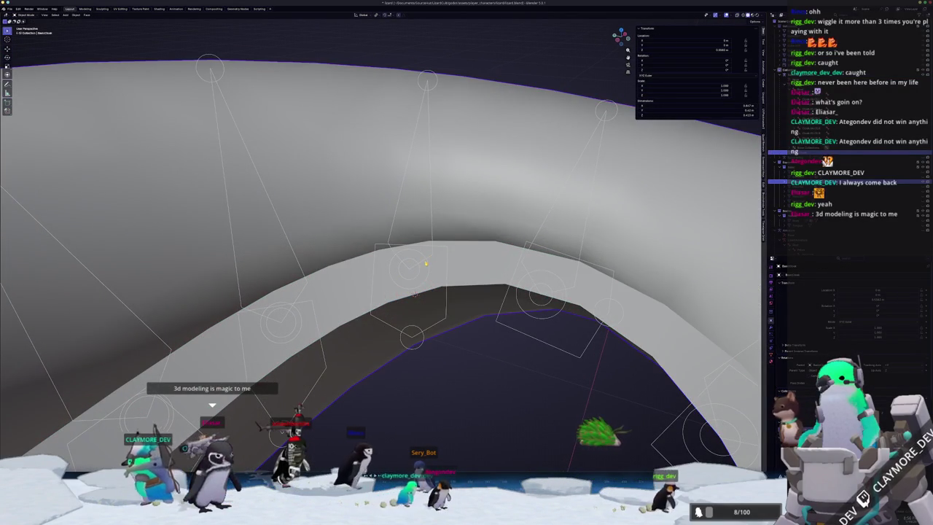
click(383, 413)
key(Tab)
mouse_move(413, 269)
middle_down()
mouse_move(478, 254)
mouse_move(414, 295)
middle_up()
Step: Check the collar mesh geometry again, then return to the armature bones and leave bone editing
key(Tab)
click(479, 253)
key(Tab)
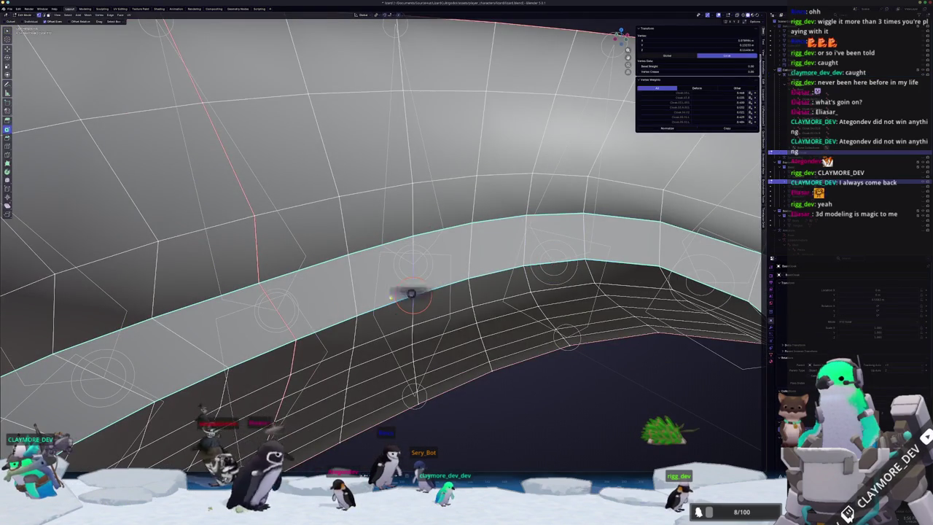
key(Tab)
click(431, 259)
key(Tab)
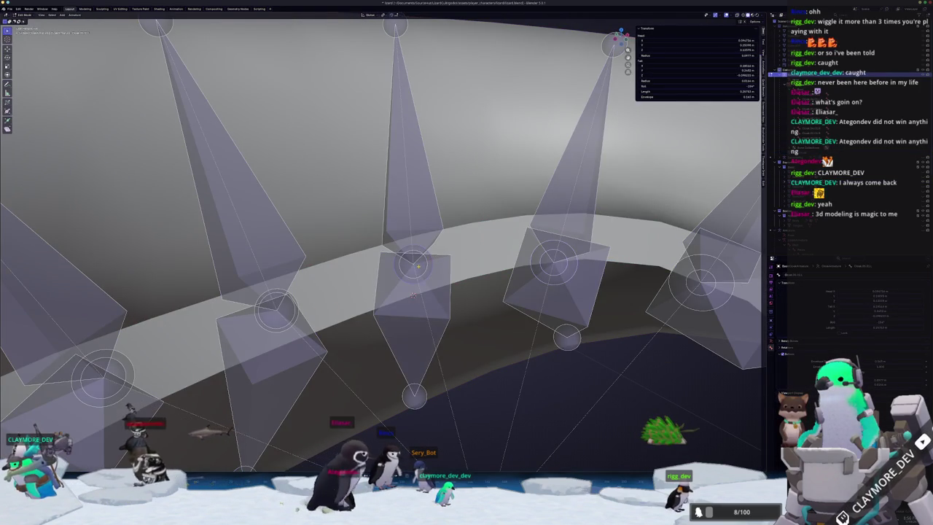
middle_drag(428, 261, 319, 287)
key(ctrl+Tab)
click(205, 310)
Step: Edit the collar mesh once more, re-enter armature editing, and return to Object Mode framing the collar
click(444, 264)
key(Tab)
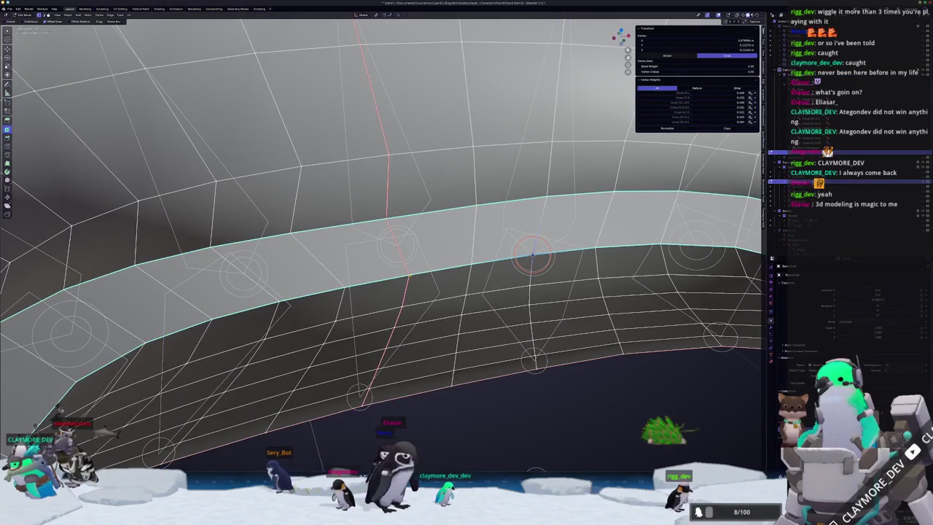
shift+right_click(409, 276)
key(Tab)
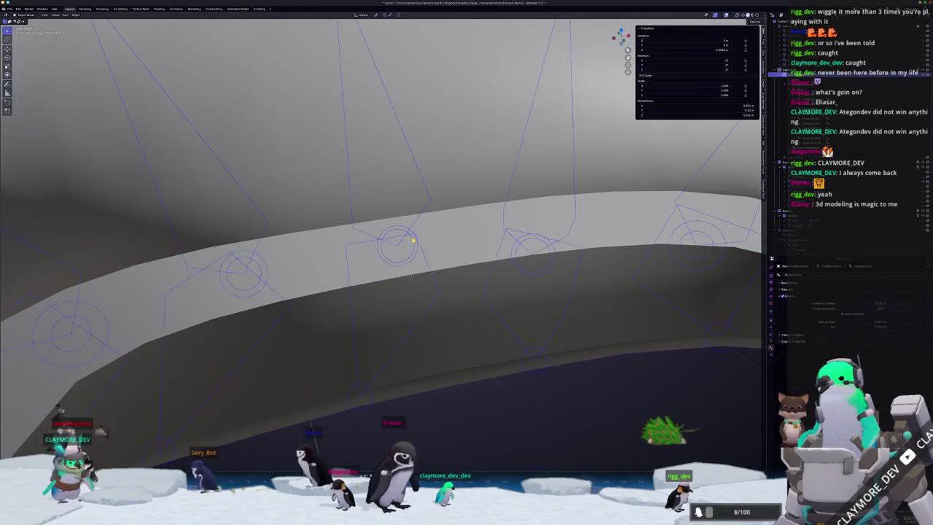
key(Tab)
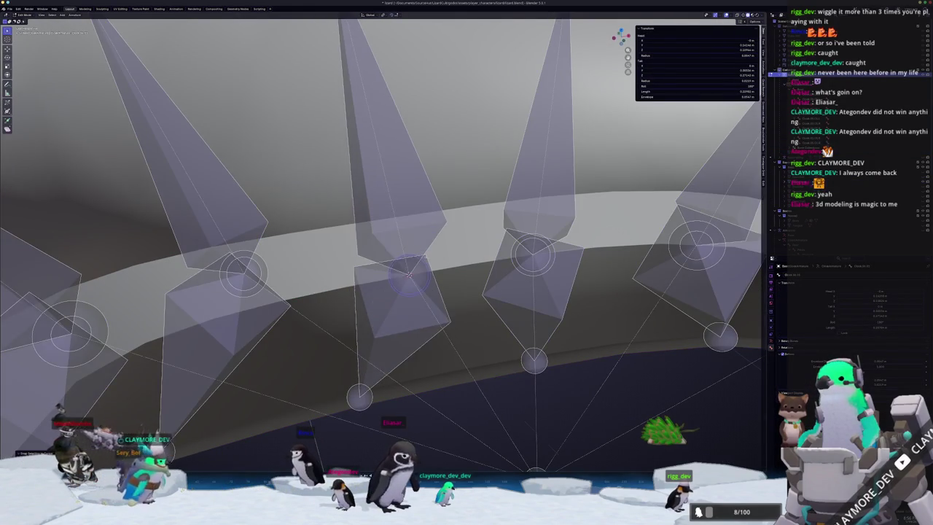
scroll(412, 241, down, 5)
mouse_move(412, 241)
middle_down()
mouse_move(326, 324)
mouse_move(343, 299)
middle_up()
key(Tab)
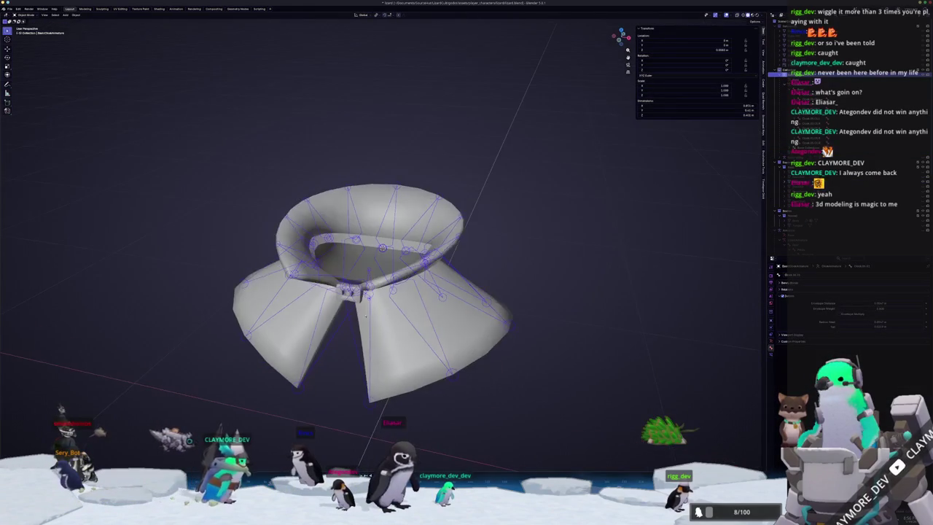
Step: Apply Armature > Subdivide to the cloak bones, then Armature > Symmetrize, undone with Ctrl+Z
key(Tab)
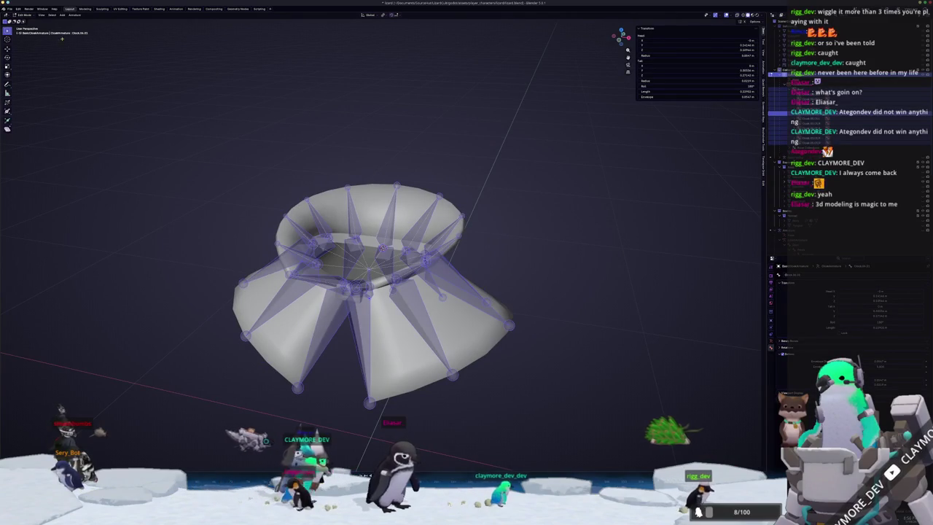
click(75, 15)
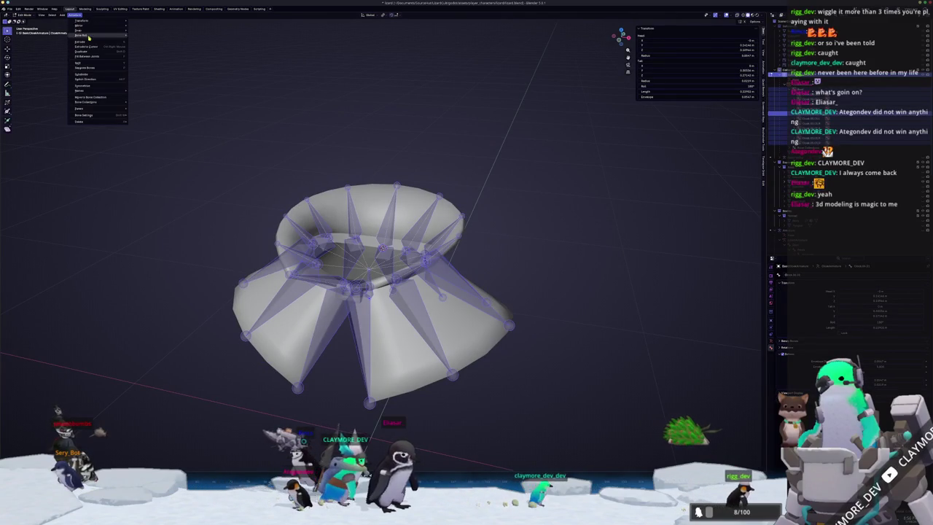
click(93, 75)
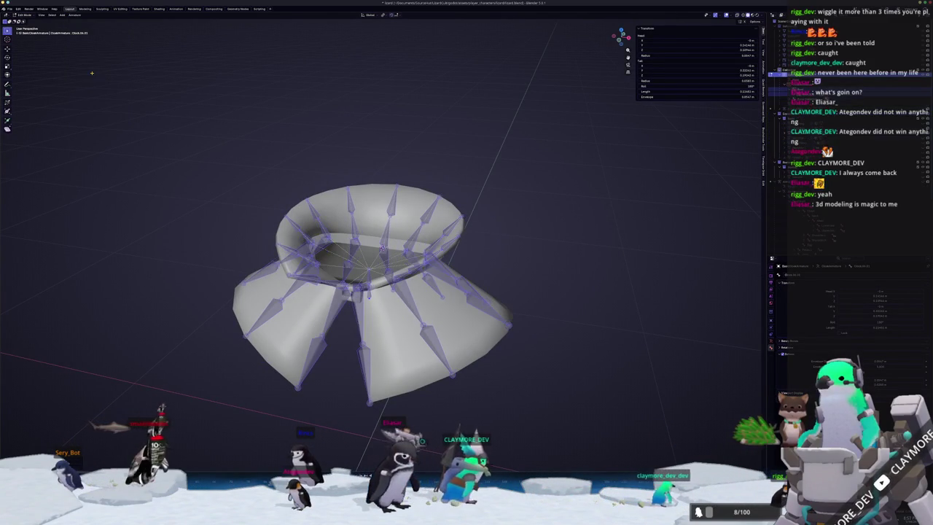
click(76, 15)
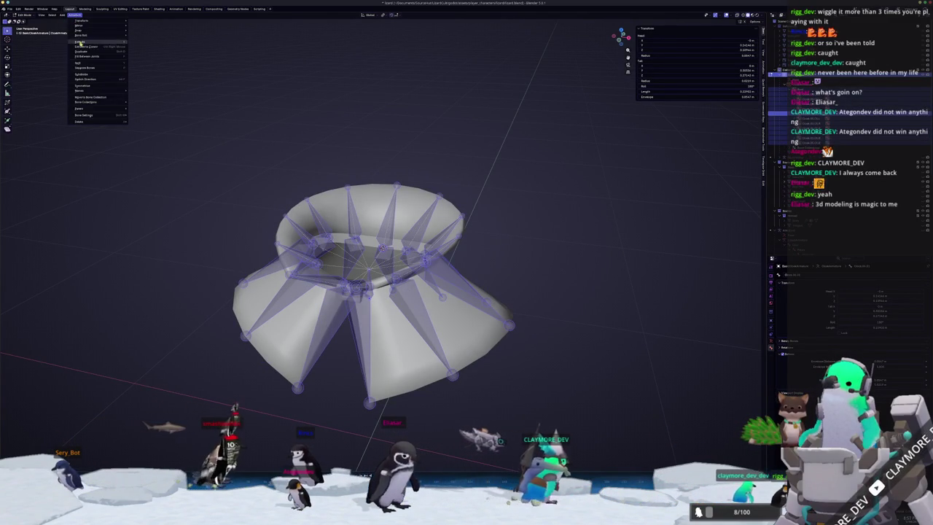
click(92, 87)
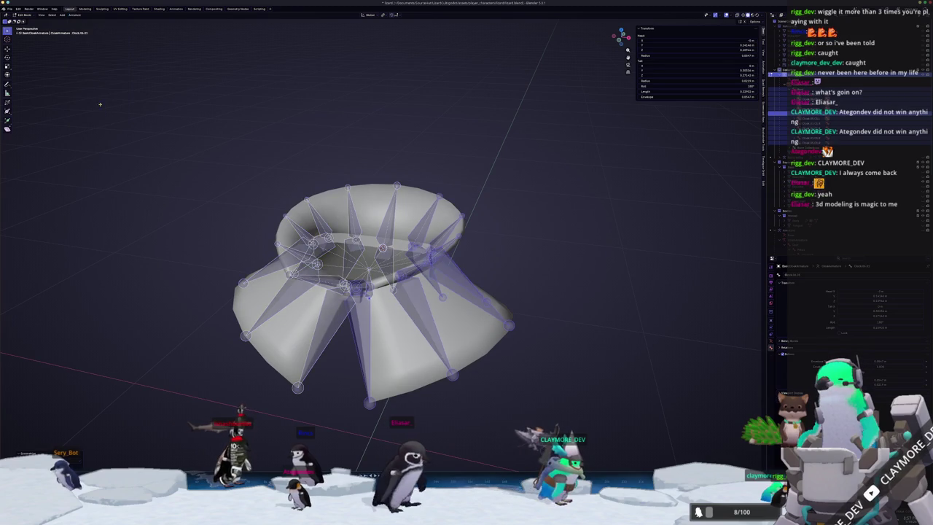
key(ctrl+z)
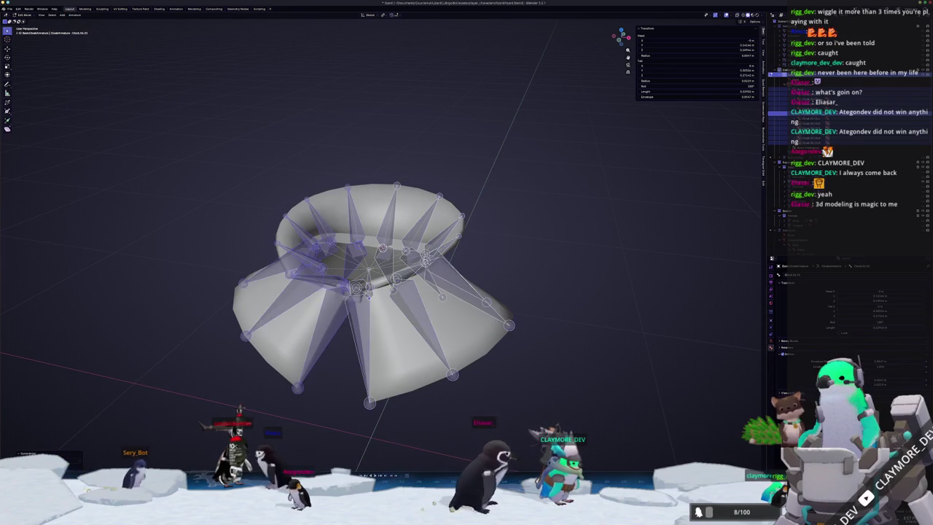
Step: Leave bone editing and switch the armature into Pose Mode
middle_drag(173, 380, 481, 331)
key(Tab)
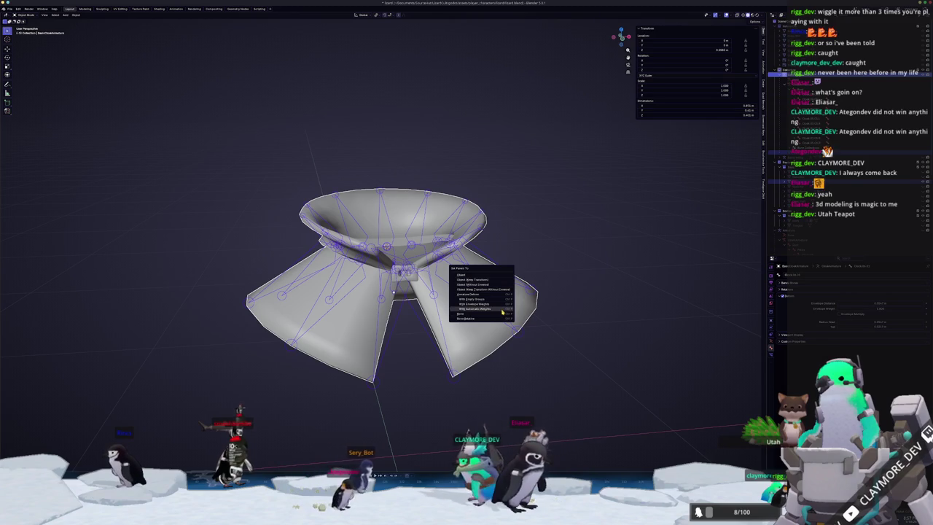
scroll(502, 312, up, 4)
key(ctrl+Tab)
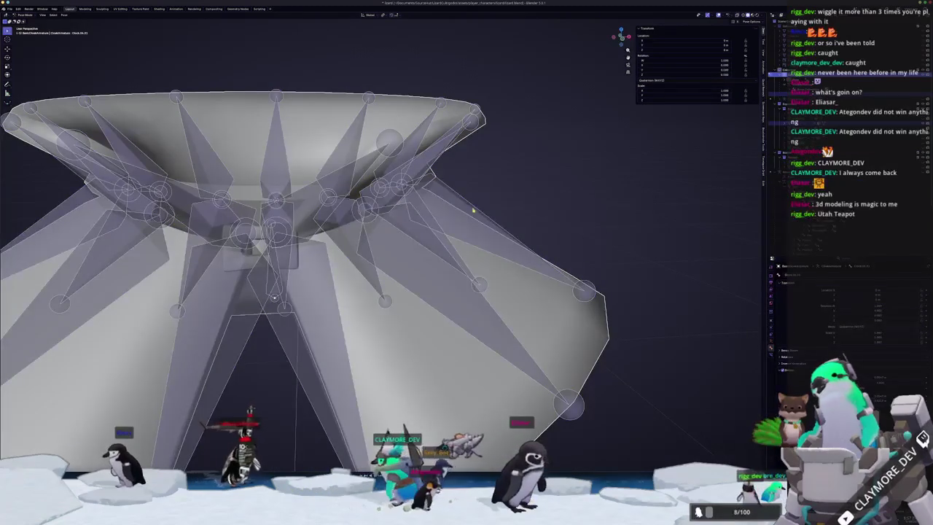
Step: Rotate a cloak bone and undo it, test a move cancelled with Esc, then return to Object Mode
key(r)
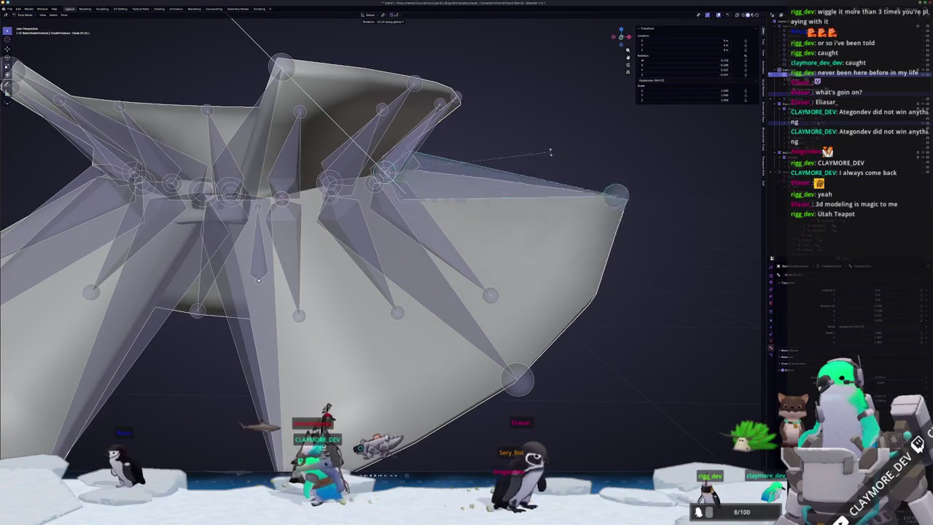
click(557, 146)
mouse_move(552, 192)
middle_down()
mouse_move(245, 248)
mouse_move(533, 181)
mouse_move(231, 413)
middle_up()
key(ctrl+z)
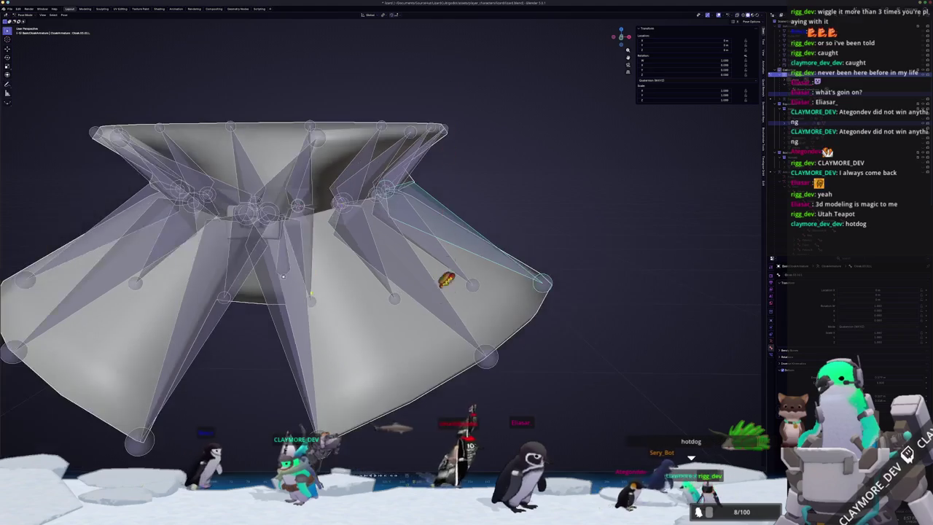
key(g)
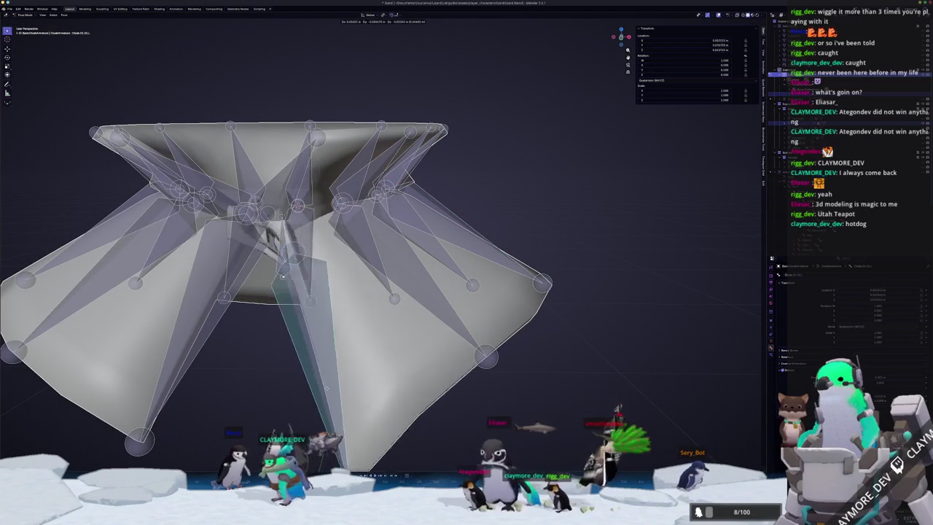
key(Escape)
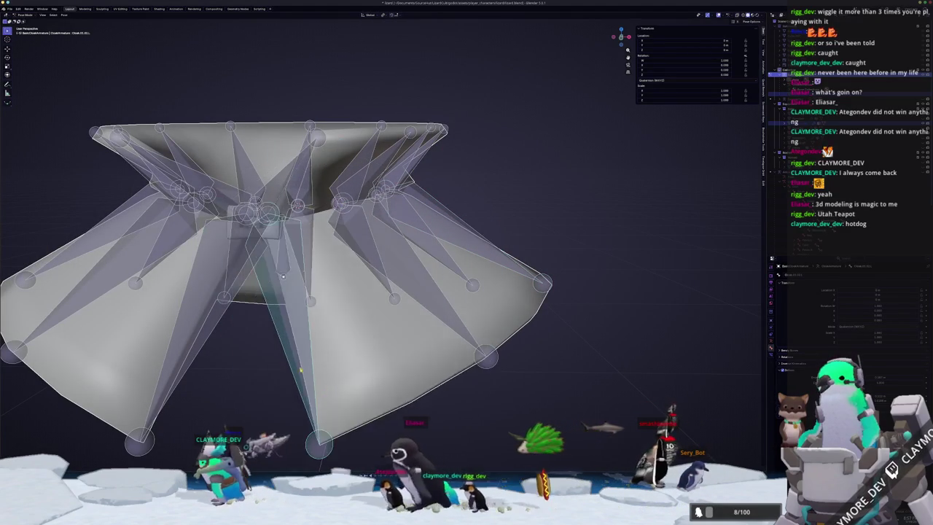
key(ctrl+Tab)
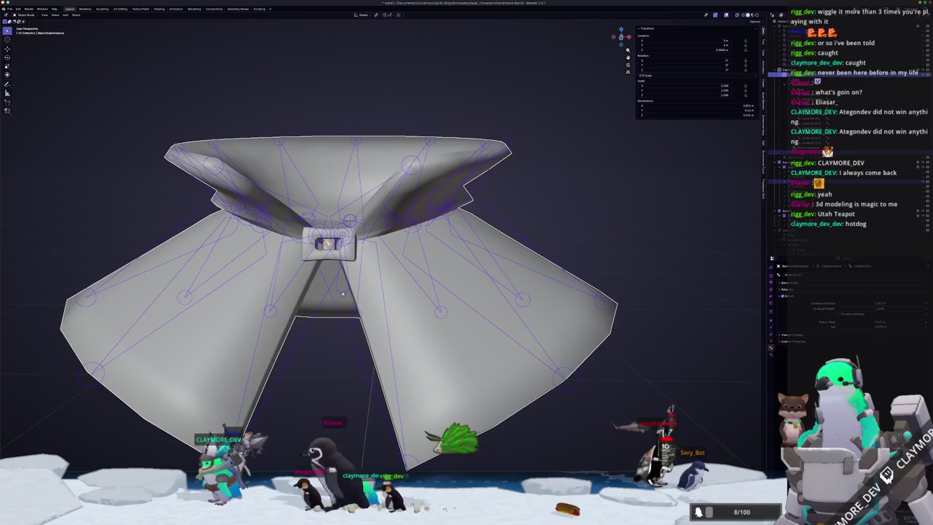
Step: In the cloak mesh's Edit Mode, select the whole connected buckle piece with Ctrl+L, then exit
scroll(343, 293, up, 4)
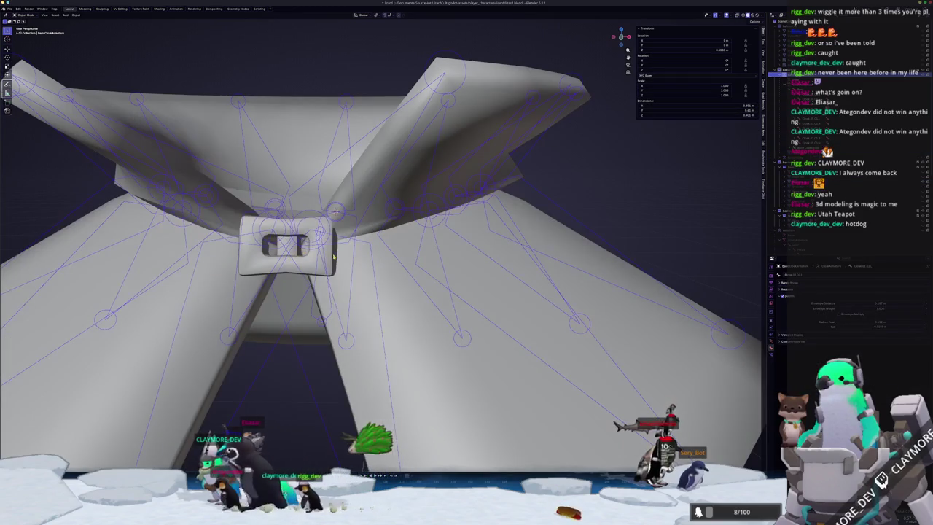
click(316, 253)
key(Tab)
scroll(306, 341, up, 3)
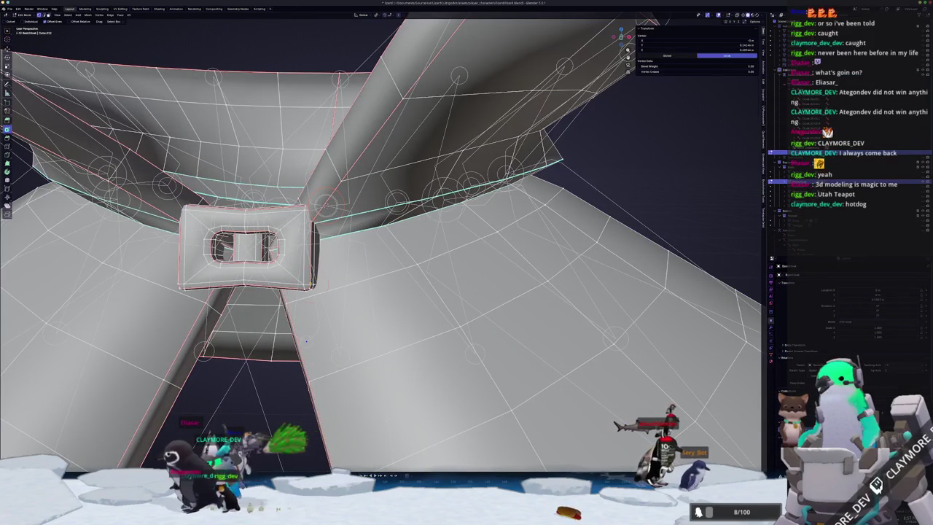
click(312, 284)
key(alt+a)
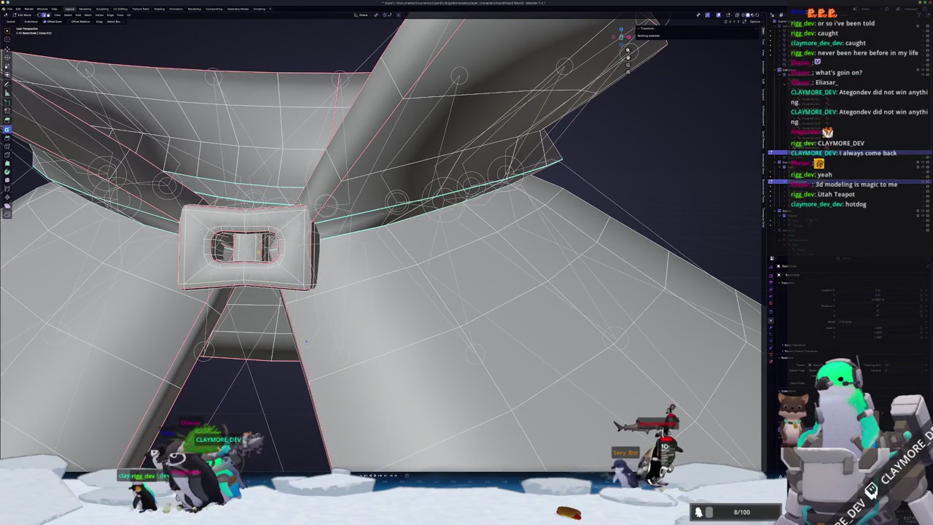
key(a)
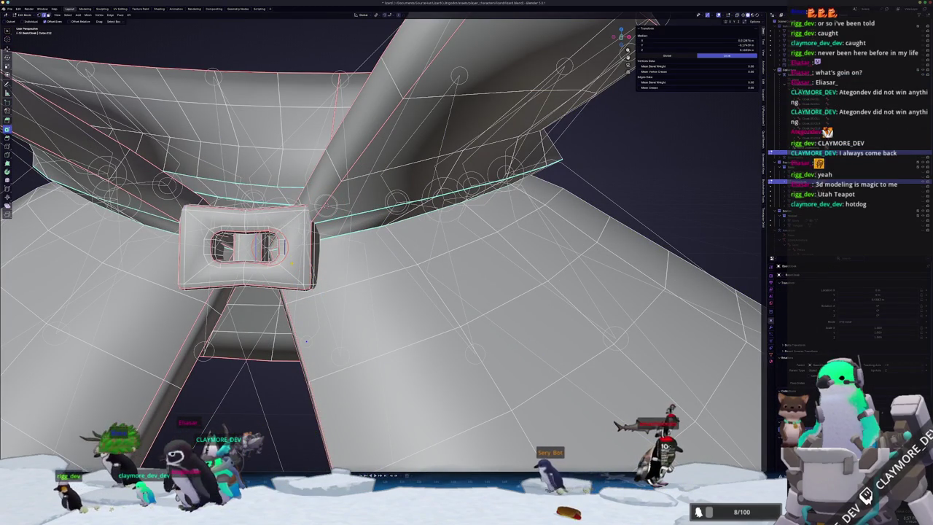
key(ctrl+l)
scroll(307, 340, down, 3)
scroll(307, 341, down, 4)
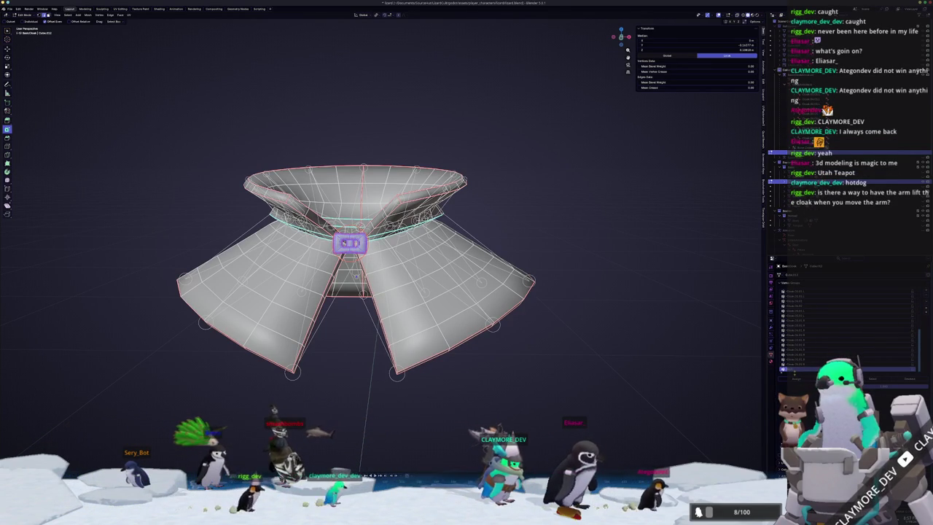
scroll(371, 270, up, 3)
scroll(372, 270, up, 2)
scroll(371, 270, down, 2)
scroll(371, 270, down, 3)
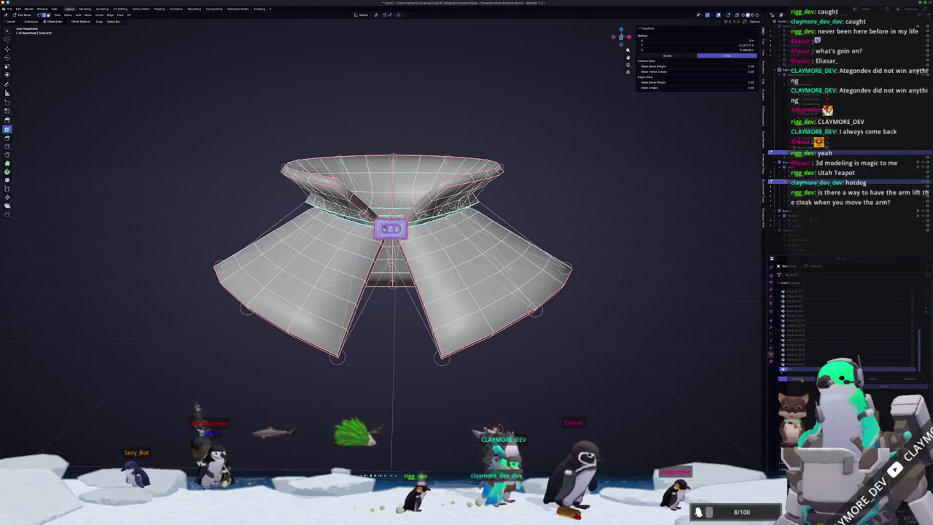
key(Tab)
Step: Inspect the cloak from below and the front, then select the cloak armature and enter its Edit Mode
scroll(382, 323, up, 1)
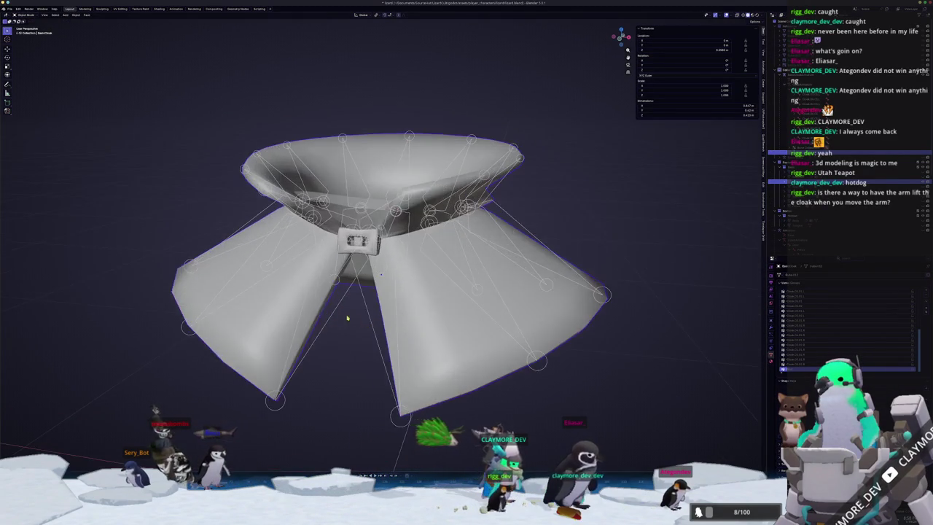
scroll(346, 323, up, 2)
scroll(349, 321, up, 2)
mouse_move(347, 321)
middle_down()
mouse_move(416, 212)
mouse_move(412, 350)
middle_up()
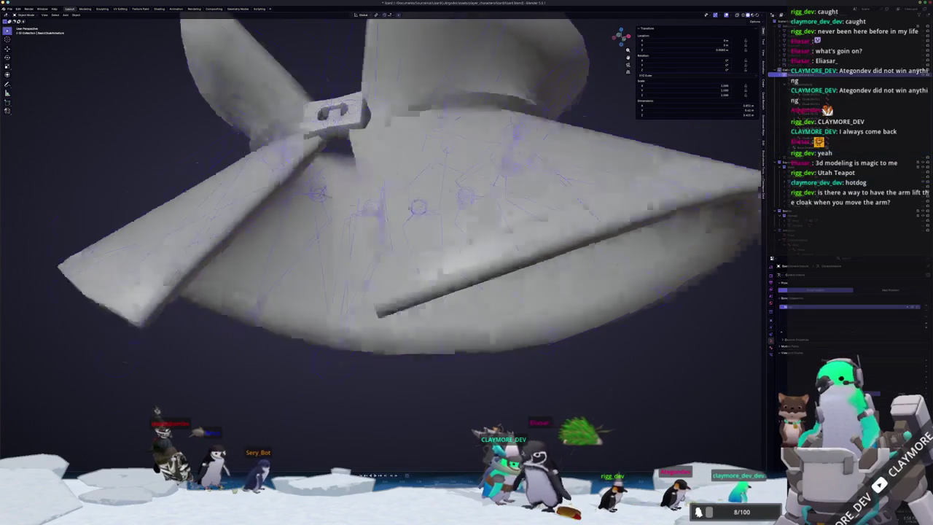
middle_drag(388, 306, 412, 346)
key(Tab)
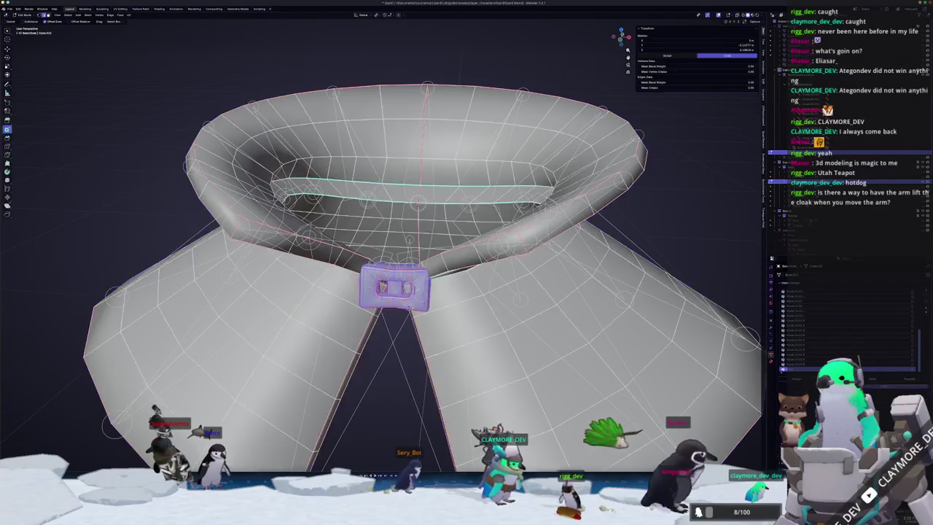
scroll(384, 363, down, 3)
scroll(384, 363, down, 2)
key(Tab)
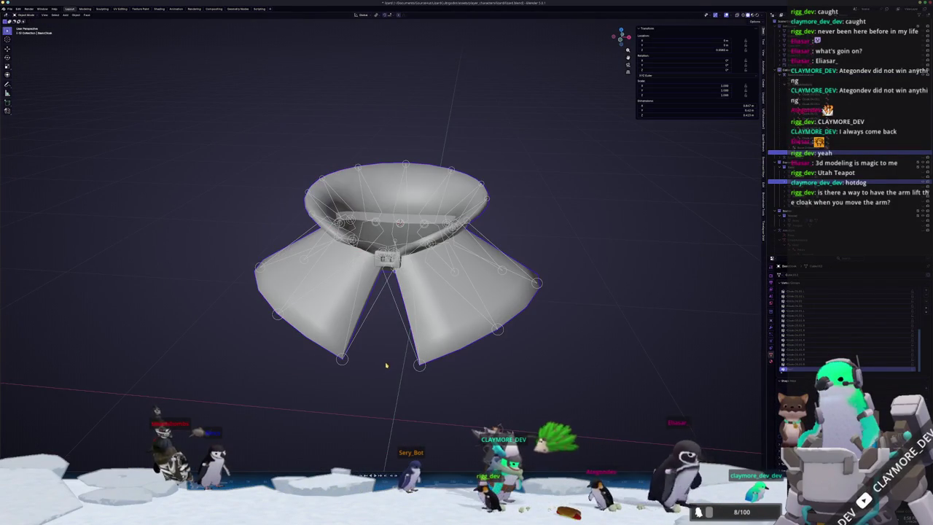
middle_drag(386, 366, 380, 360)
middle_drag(417, 355, 451, 356)
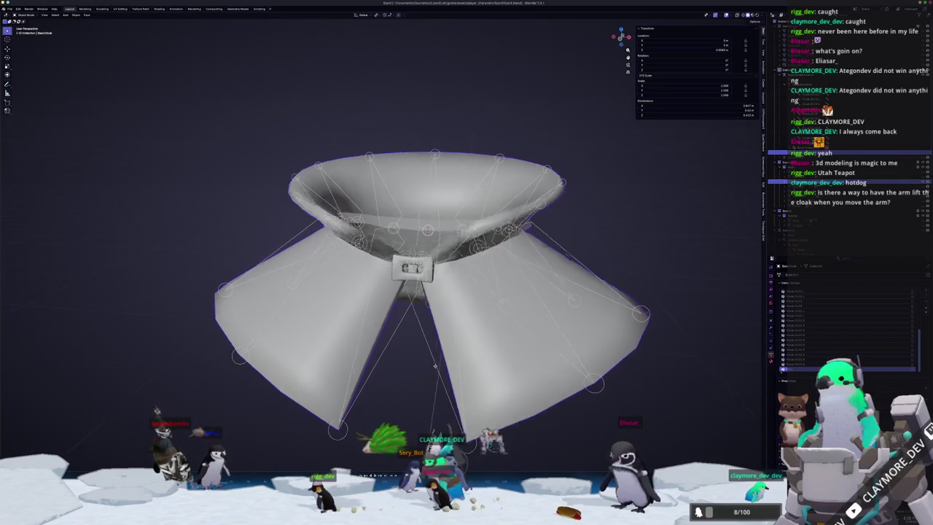
mouse_move(449, 349)
middle_down()
mouse_move(446, 394)
mouse_move(422, 350)
middle_up()
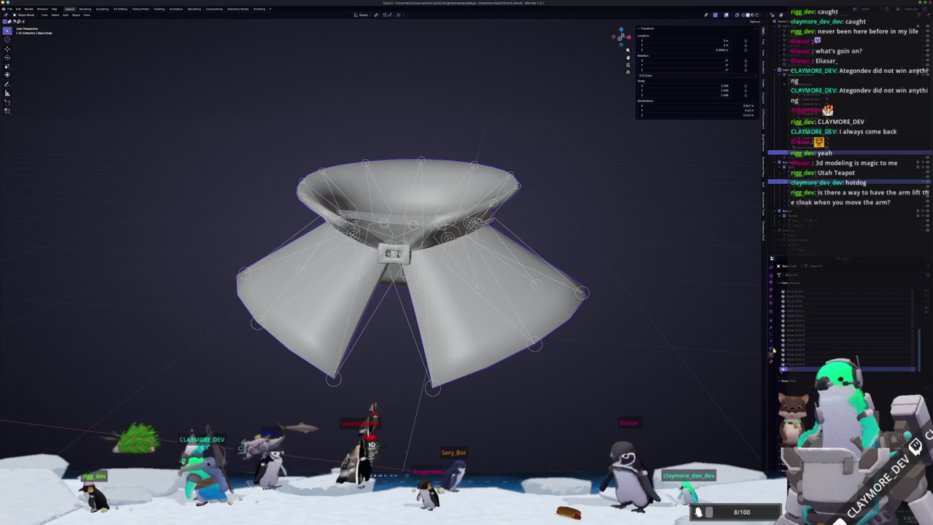
click(770, 351)
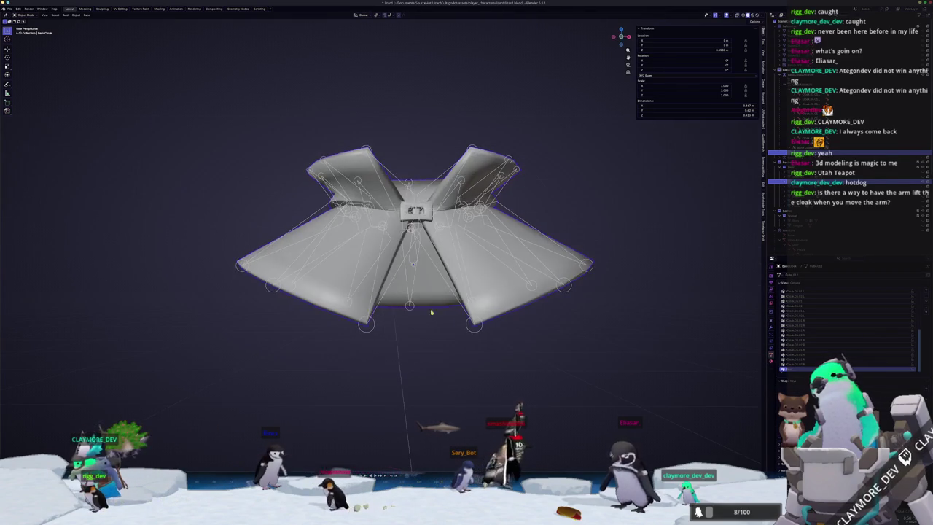
click(417, 260)
key(Tab)
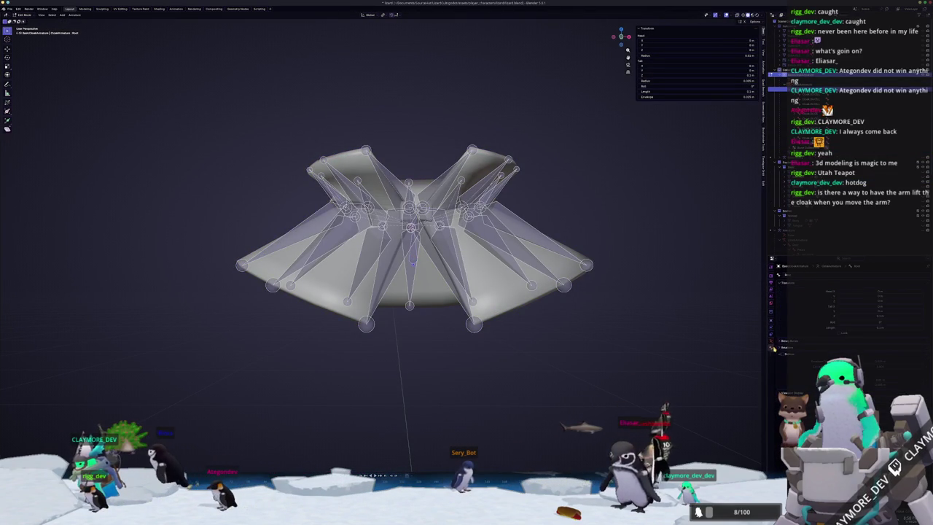
Step: Select a front cloak bone in Pose Mode, cancel its move, return to Object Mode and exit Local View
key(Tab)
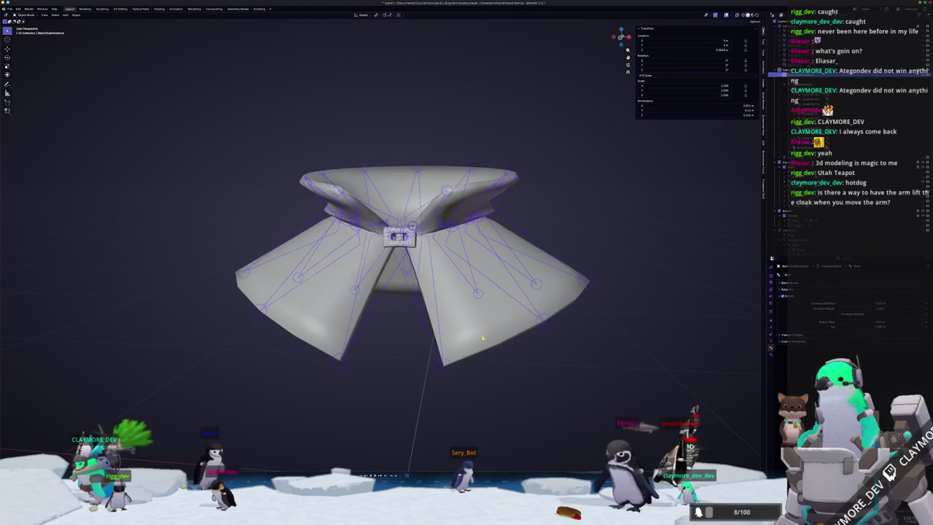
key(ctrl+Tab)
click(421, 286)
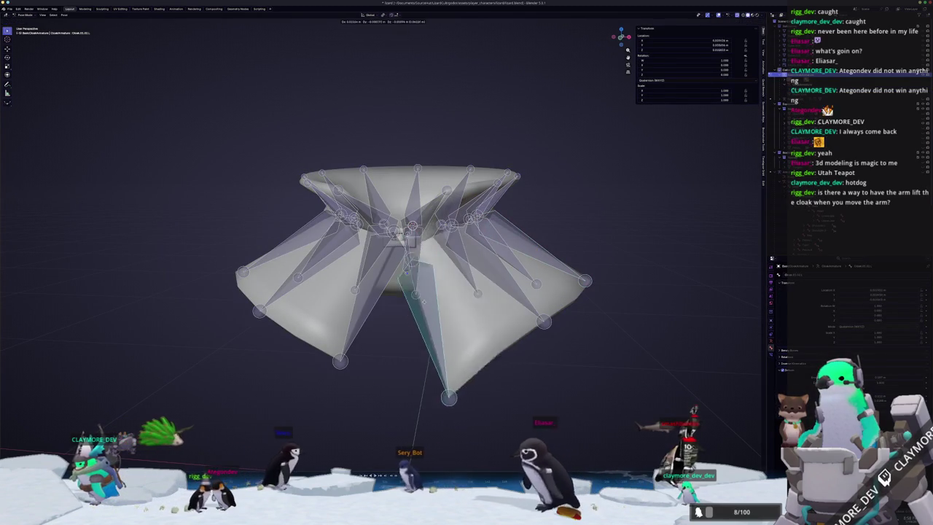
middle_drag(427, 288, 438, 295)
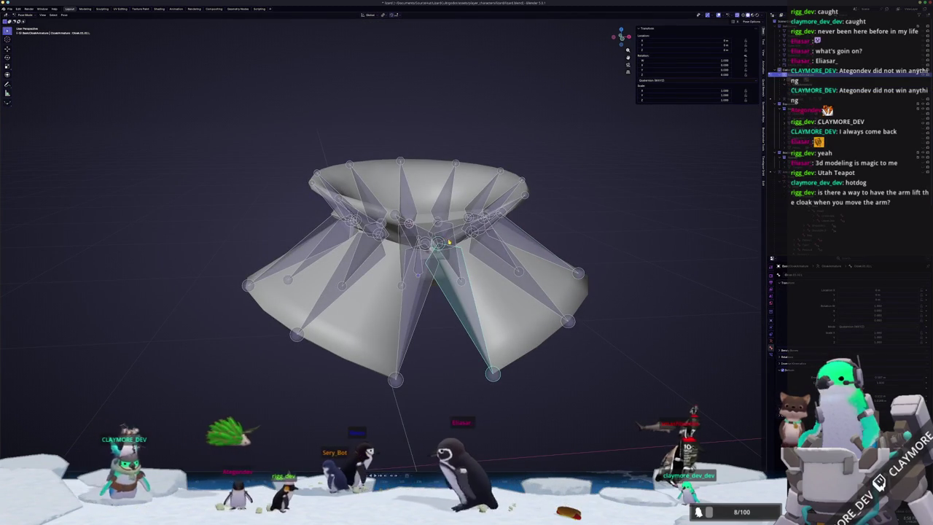
key(g)
key(Escape)
mouse_move(510, 277)
middle_down()
mouse_move(537, 266)
mouse_move(462, 293)
middle_up()
key(ctrl+Tab)
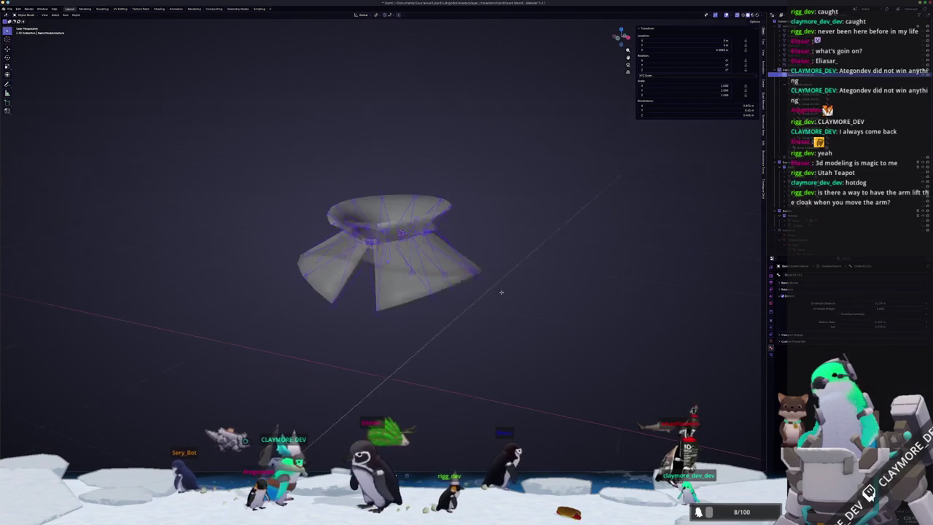
key(KP_Divide)
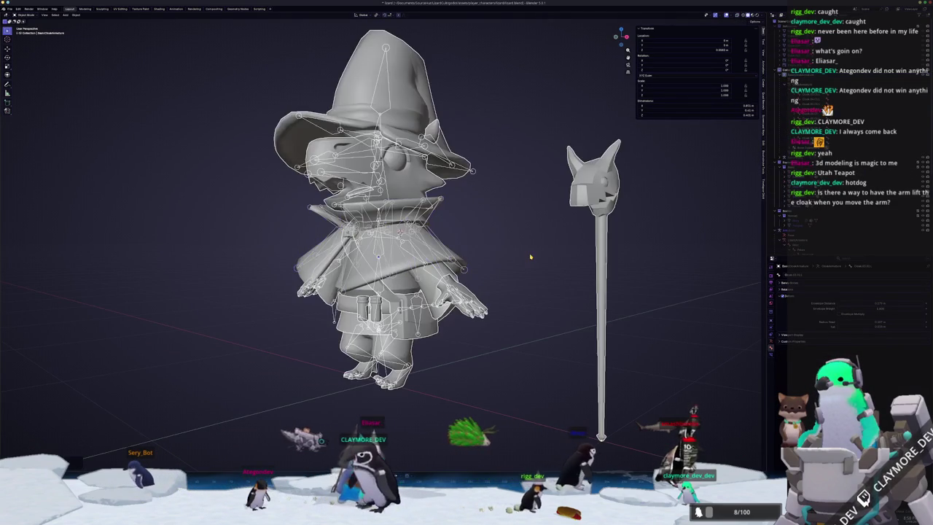
Step: Switch the viewport to Material Preview shading and select the staff object
click(752, 15)
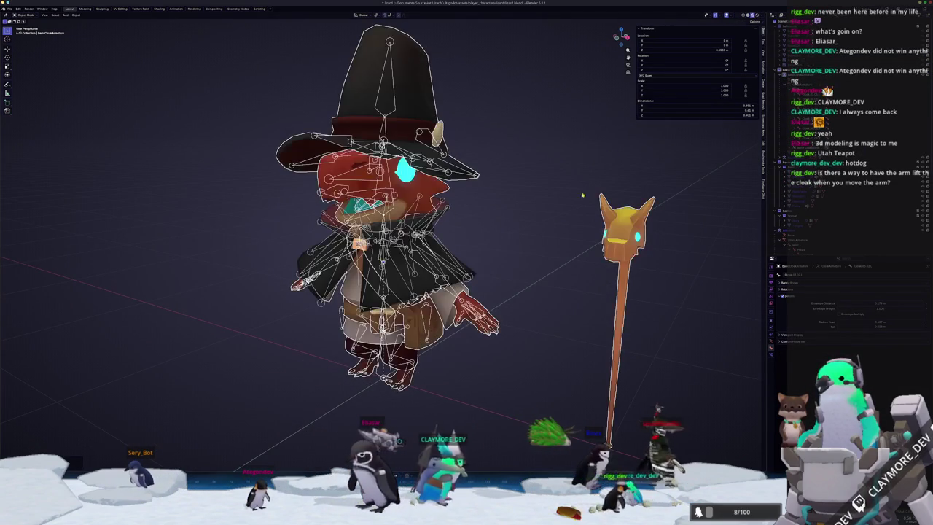
middle_drag(618, 152, 553, 296)
click(611, 299)
scroll(554, 314, down, 3)
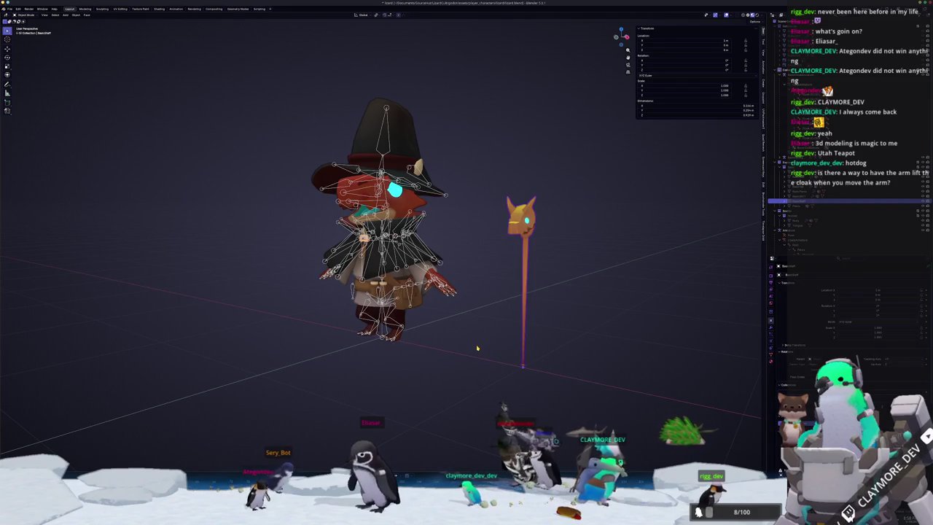
scroll(511, 369, up, 2)
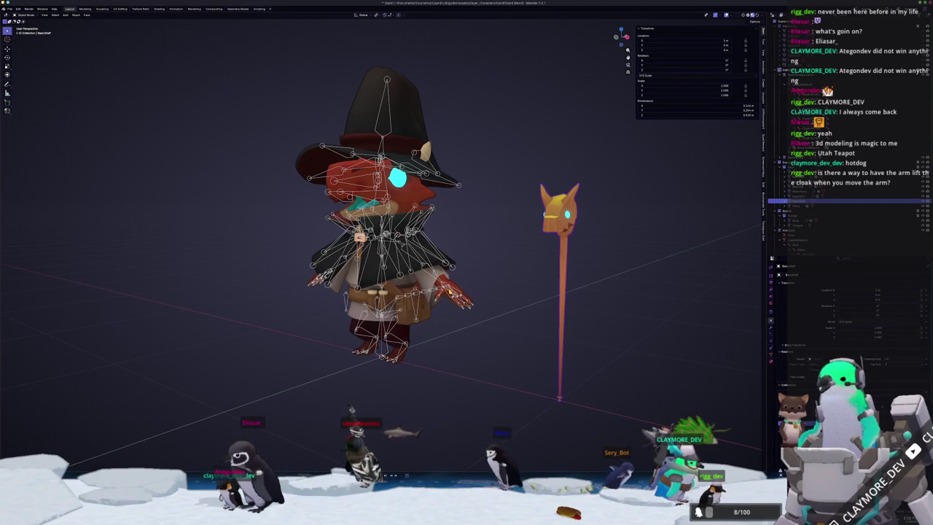
Step: Briefly enter Pose Mode, then orbit to a front eye-level view with the character left of the staff
key(ctrl+Tab)
scroll(438, 306, up, 3)
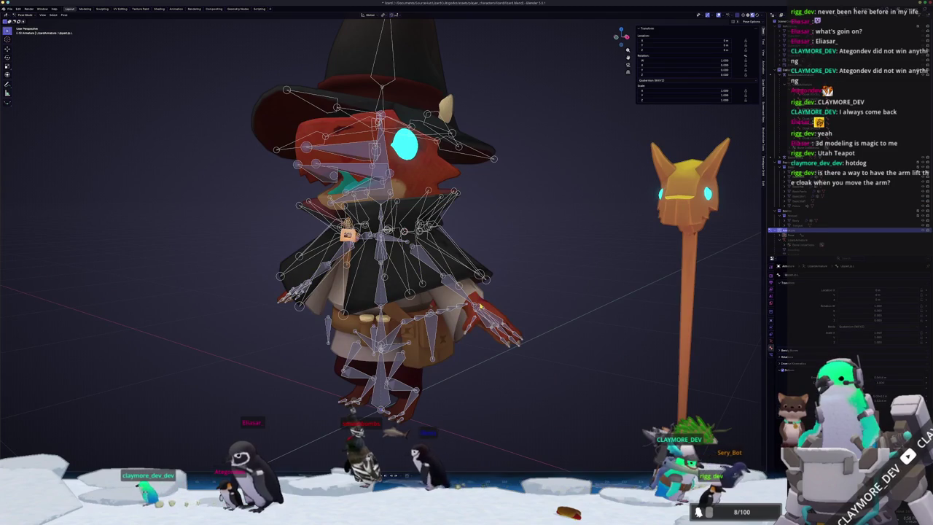
mouse_move(492, 321)
middle_down()
mouse_move(554, 343)
mouse_move(464, 321)
mouse_move(584, 305)
middle_up()
key(ctrl+Tab)
scroll(464, 309, up, 2)
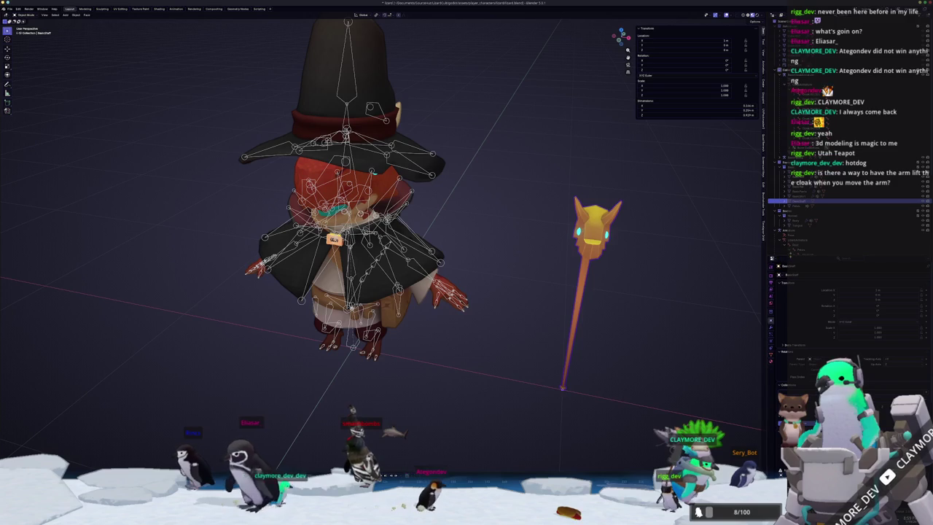
mouse_move(585, 305)
middle_down()
mouse_move(543, 318)
mouse_move(546, 261)
middle_up()
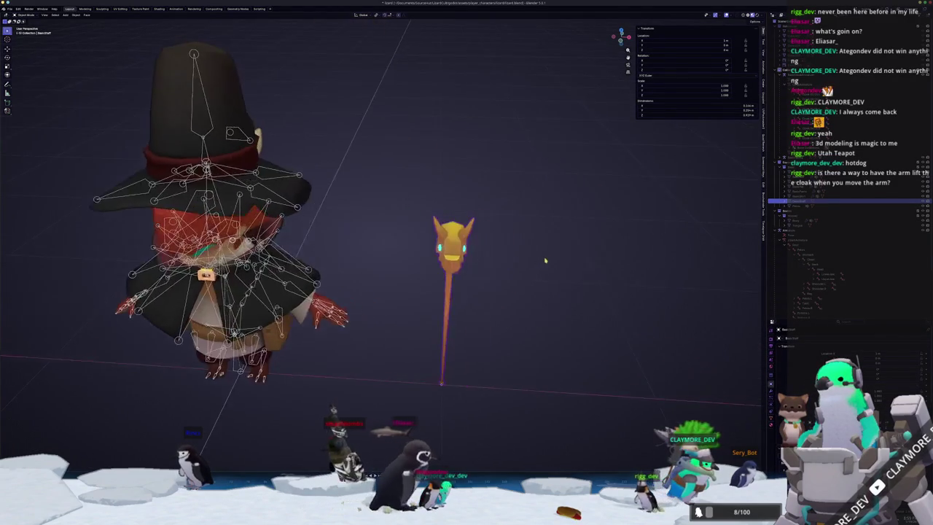
scroll(546, 260, up, 5)
mouse_move(671, 324)
middle_down()
mouse_move(493, 293)
mouse_move(476, 306)
middle_up()
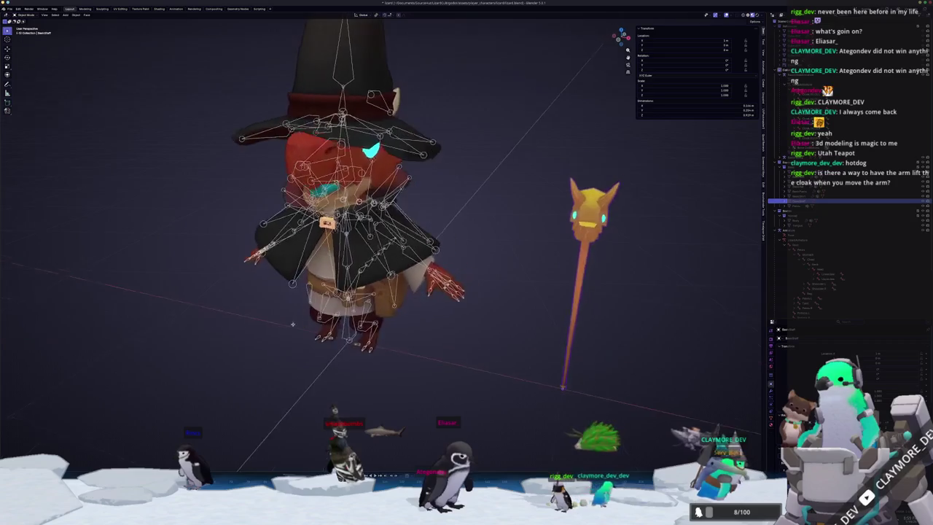
Step: Inspect the armature bones in Edit Mode twice, then bring up the Shift+A add-object menu
key(Tab)
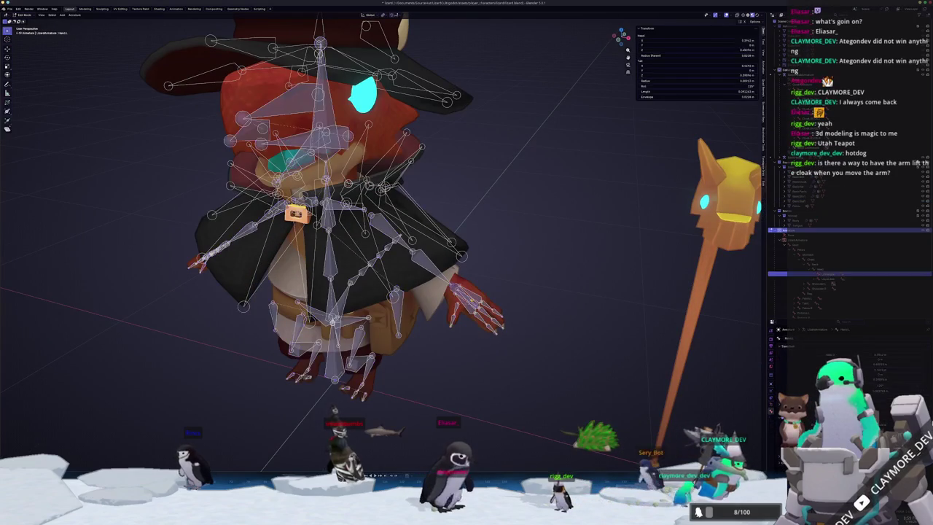
key(Tab)
scroll(478, 351, down, 2)
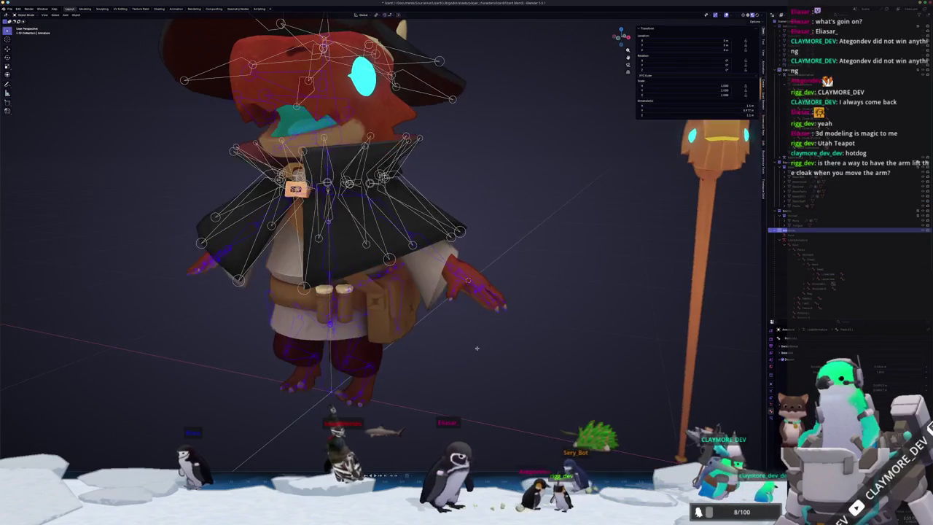
scroll(478, 351, down, 2)
middle_drag(476, 346, 399, 310)
scroll(399, 310, up, 3)
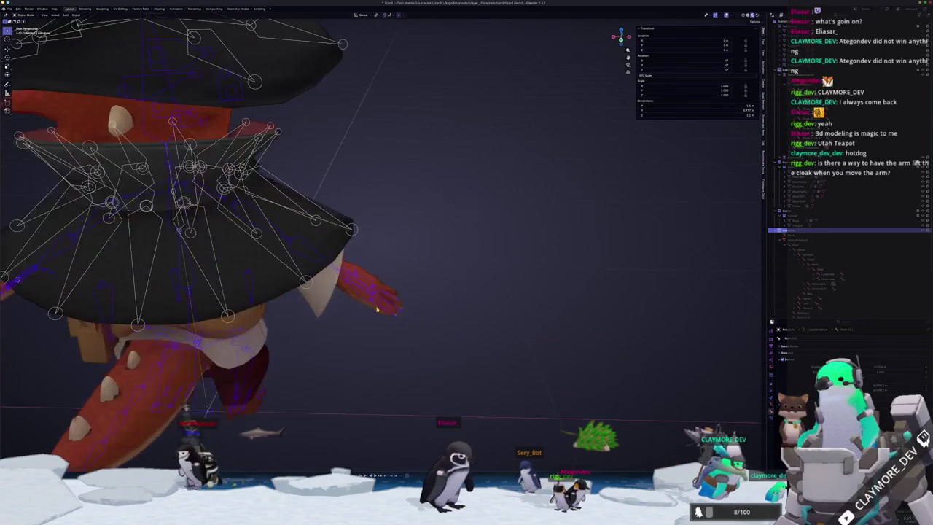
key(Tab)
scroll(384, 248, up, 3)
scroll(384, 248, up, 2)
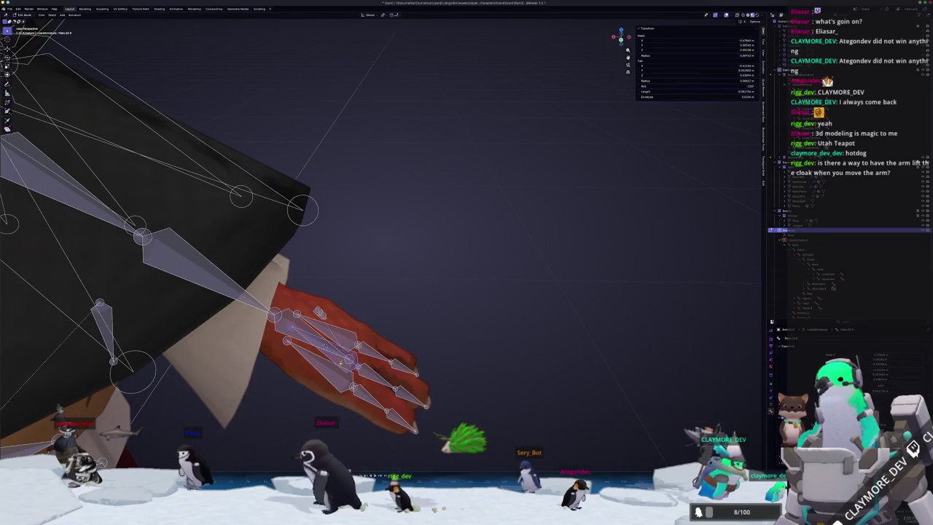
key(Tab)
scroll(450, 348, down, 2)
scroll(452, 344, down, 2)
key(shift+a)
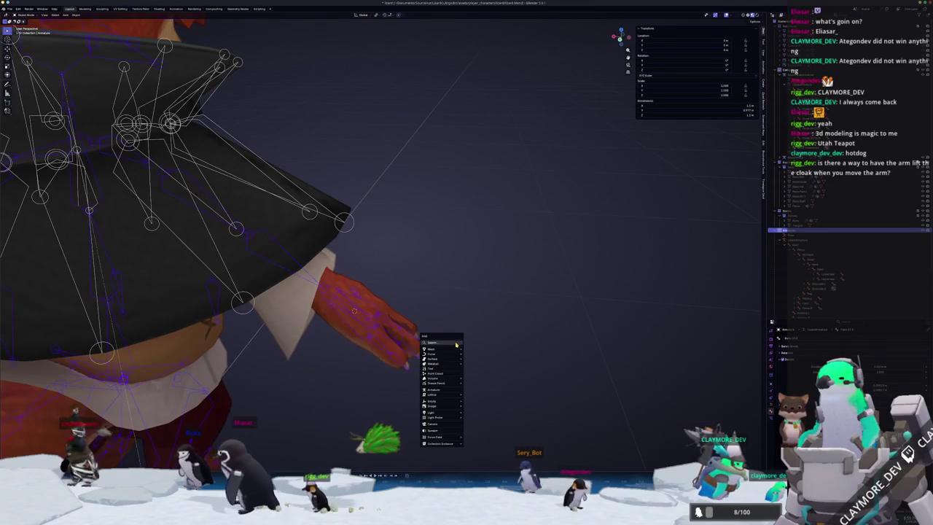
mouse_move(433, 401)
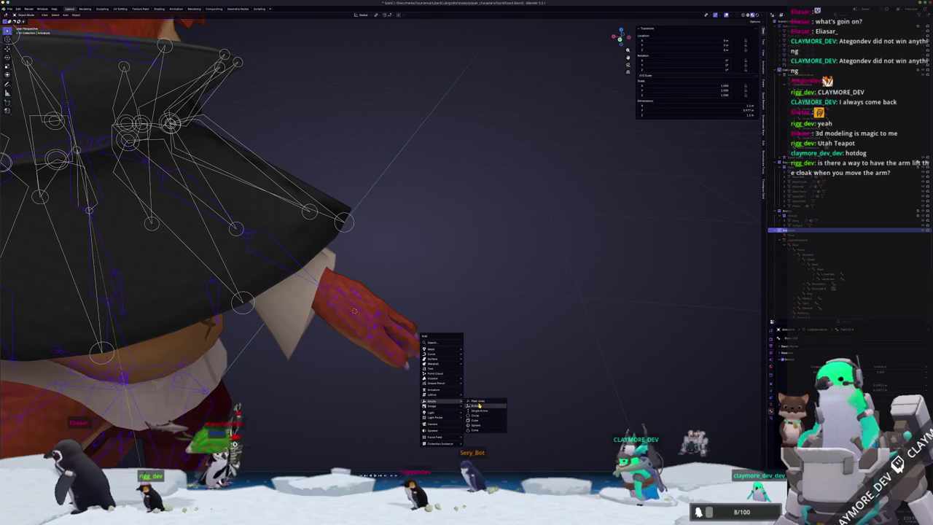
Step: Add a Plain Axes empty and move it, in front view, to sit beside the wizard's arm
click(481, 401)
scroll(465, 315, down, 5)
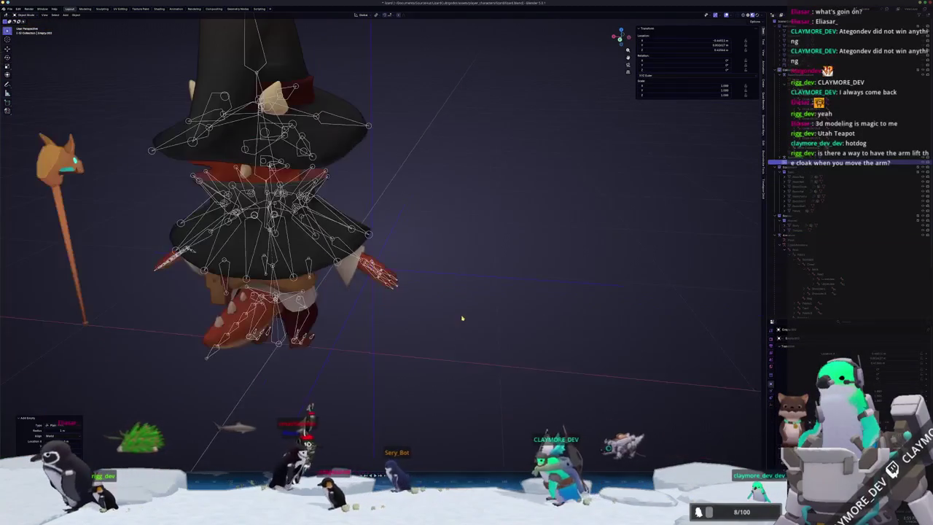
key(KP_1)
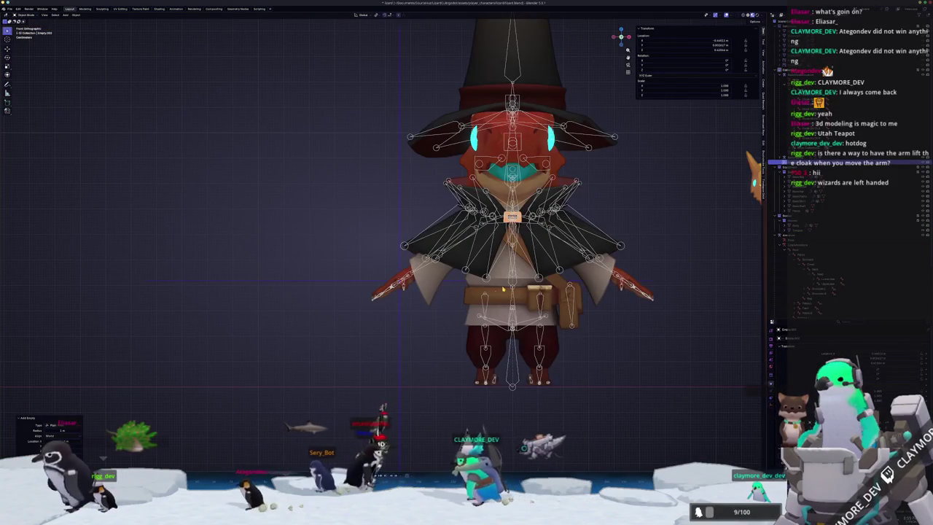
scroll(490, 283, up, 1)
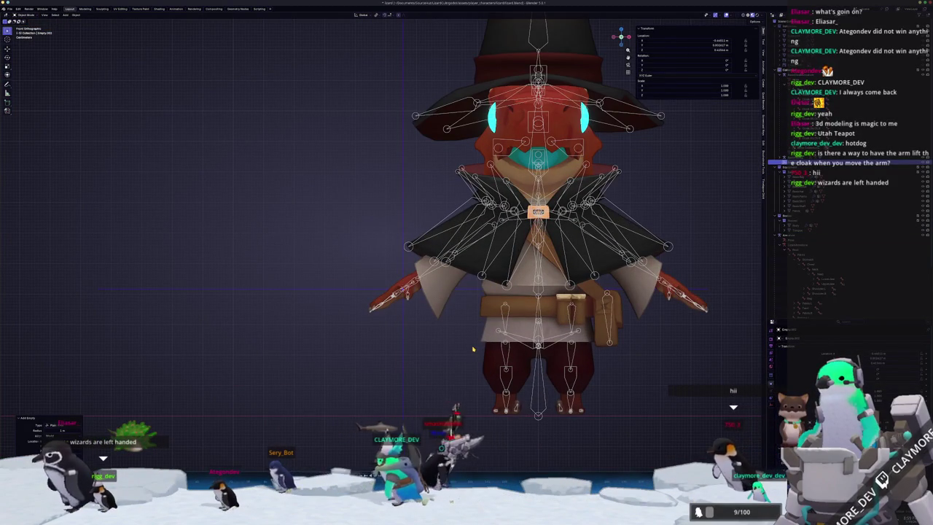
key(g)
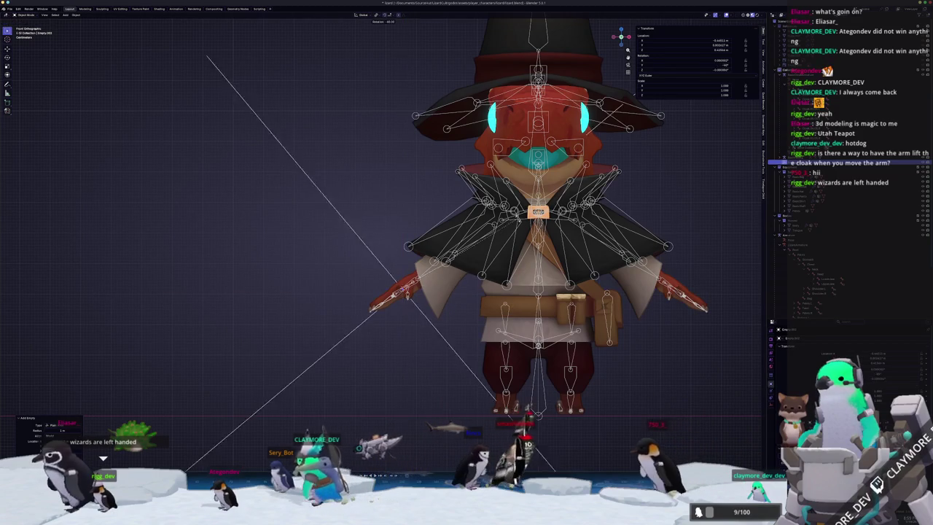
click(402, 307)
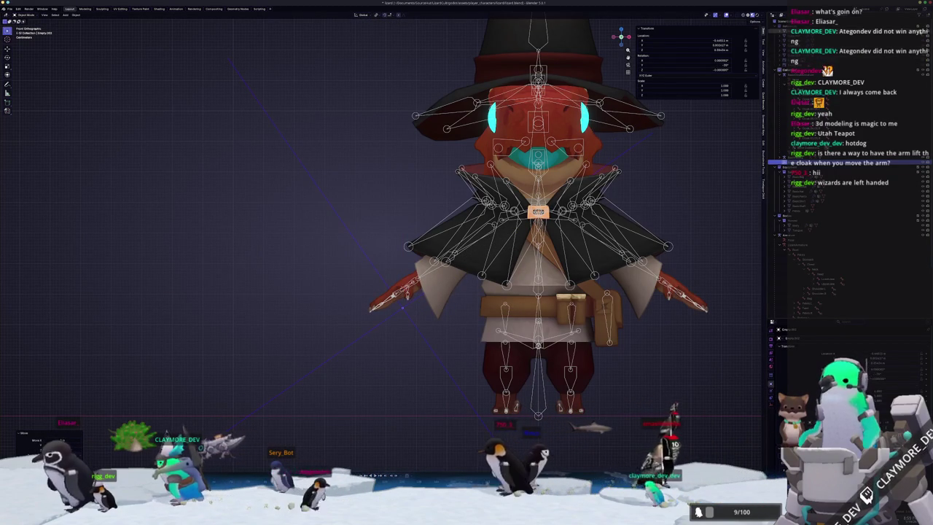
scroll(401, 308, down, 2)
scroll(402, 308, down, 3)
mouse_move(402, 308)
middle_down()
mouse_move(467, 284)
mouse_move(409, 263)
mouse_move(442, 276)
middle_up()
scroll(467, 284, up, 3)
scroll(466, 284, up, 2)
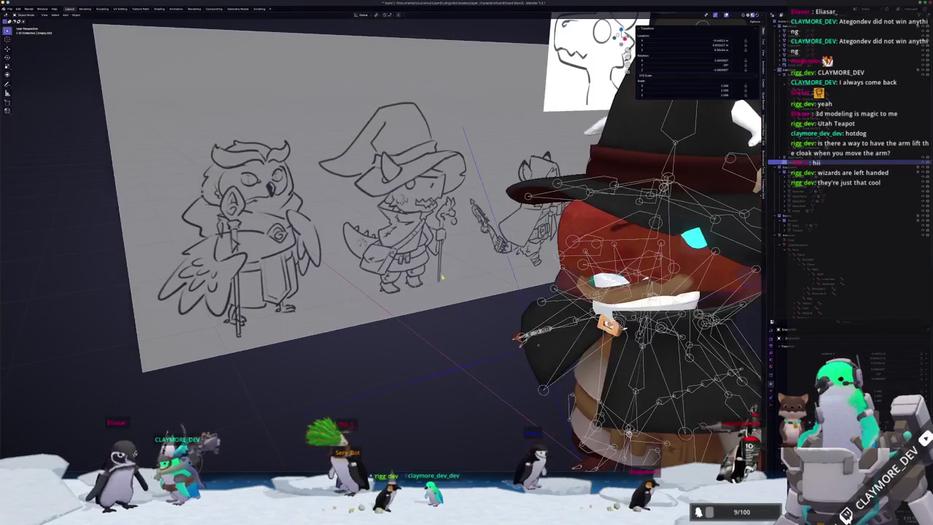
Step: Orbit around the reference sketch board and rig until the staff comes into view on the right
mouse_move(423, 321)
middle_down()
mouse_move(430, 311)
mouse_move(386, 312)
mouse_move(408, 312)
middle_up()
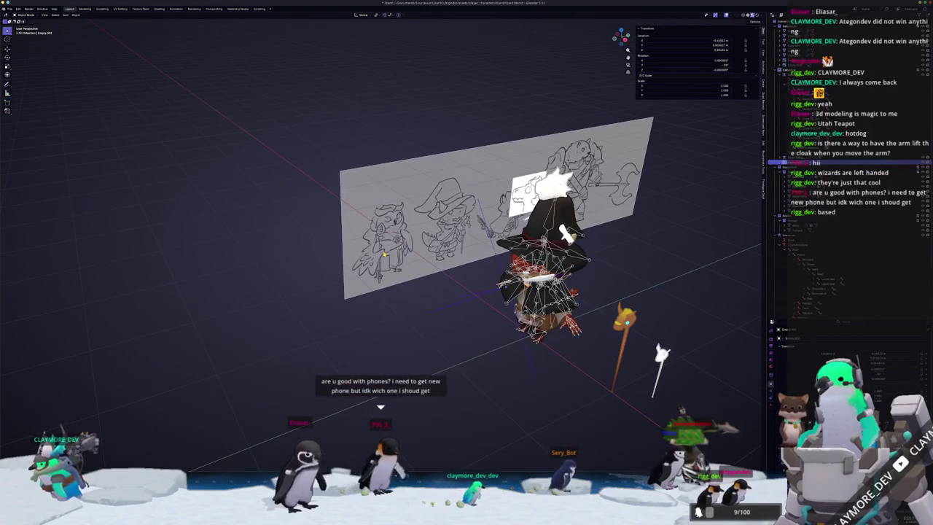
middle_drag(408, 312, 445, 309)
scroll(431, 309, up, 2)
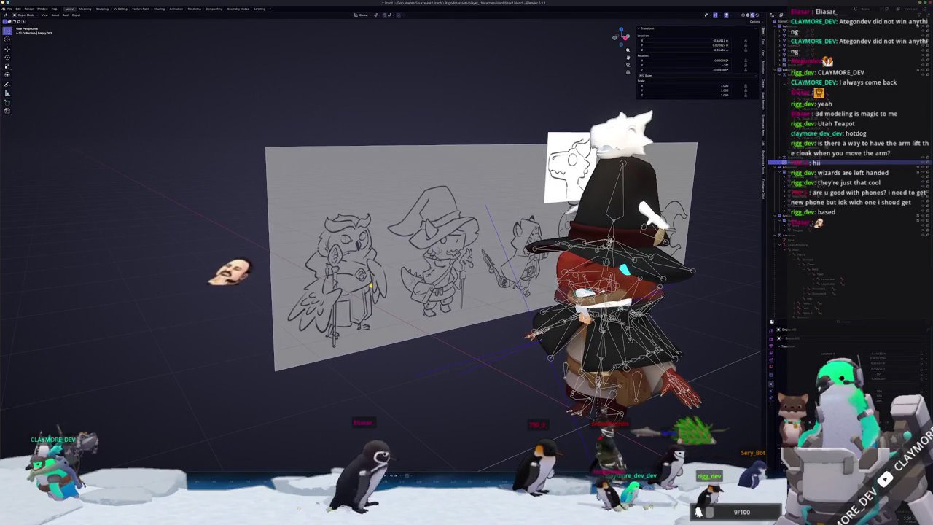
middle_drag(394, 293, 416, 328)
scroll(428, 345, up, 3)
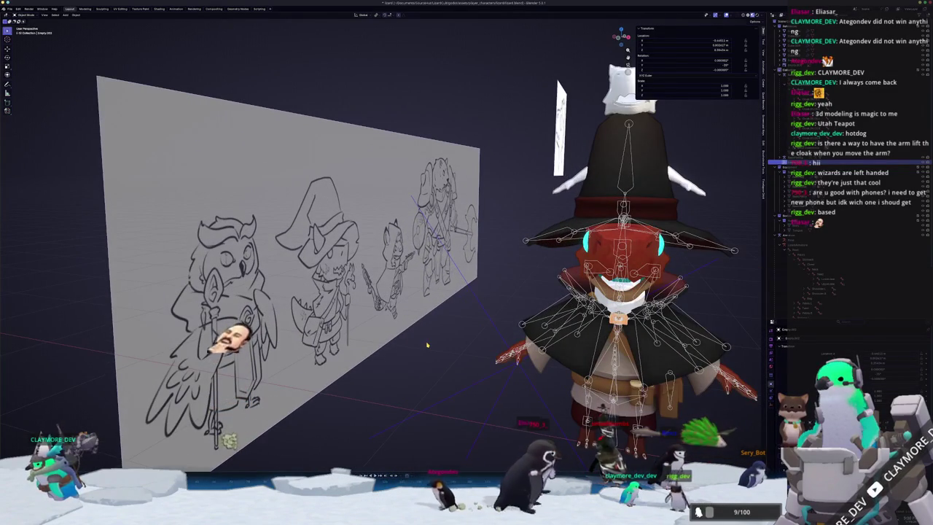
middle_drag(481, 333, 675, 207)
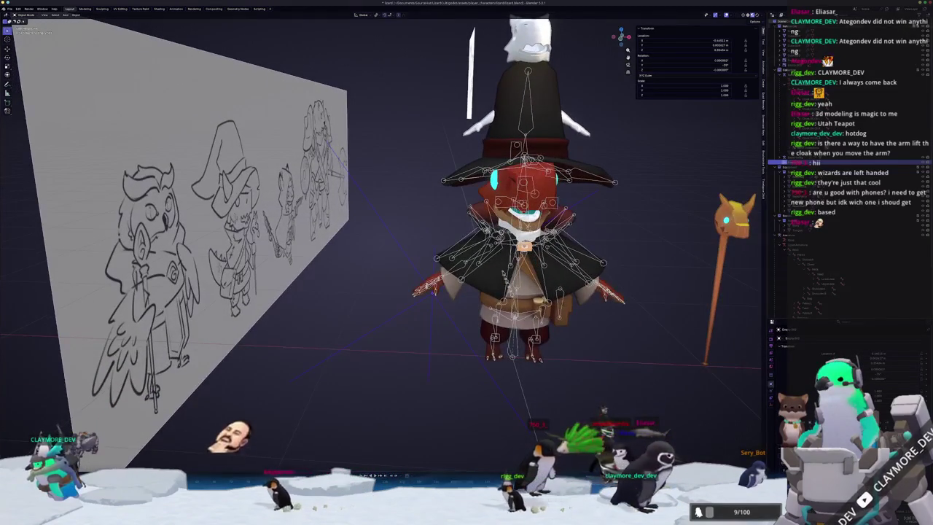
Step: Hide the sketch board and white object, then move the empty onto the wizard's hand in front view
key(h)
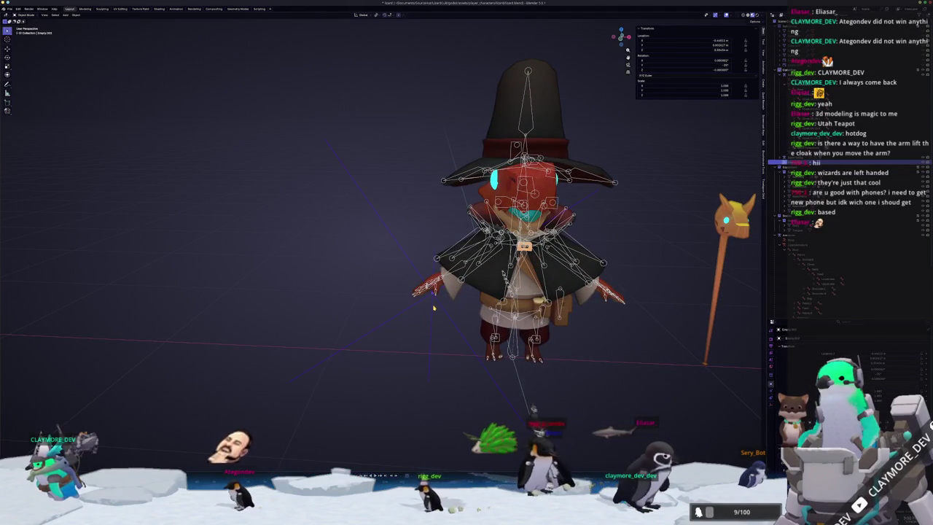
key(KP_1)
scroll(434, 309, up, 1)
scroll(438, 350, up, 3)
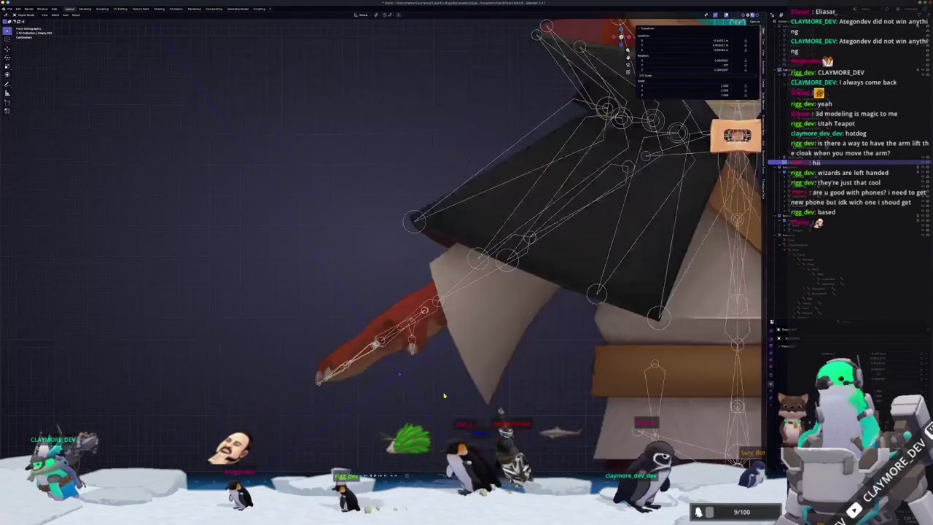
scroll(441, 394, up, 2)
key(g)
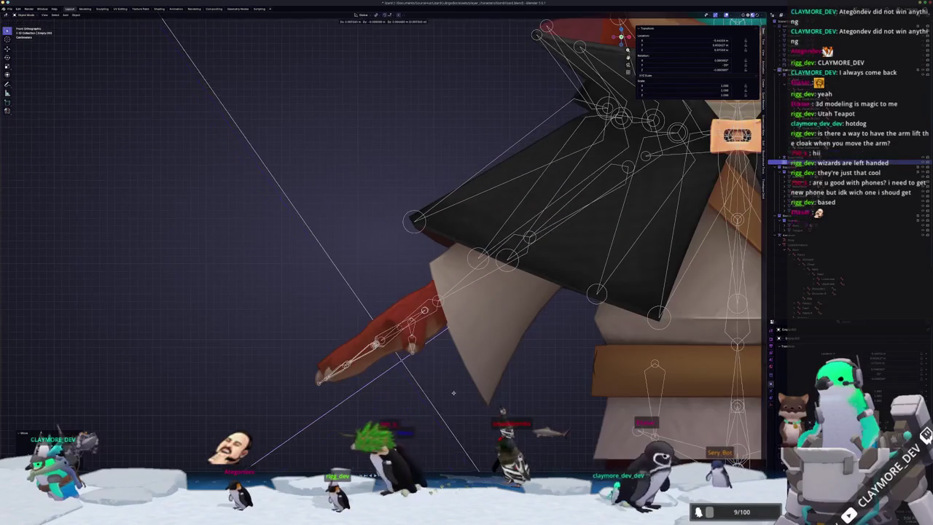
click(448, 394)
scroll(448, 394, down, 5)
scroll(445, 387, down, 1)
scroll(430, 336, up, 3)
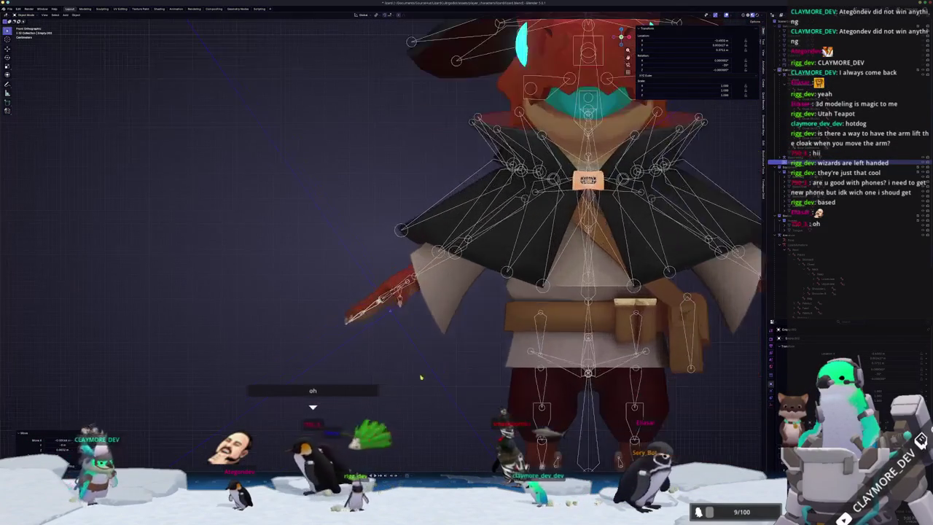
scroll(417, 285, up, 2)
Step: Scale the empty down to about 0.11 and bring up its rename popup
key(s)
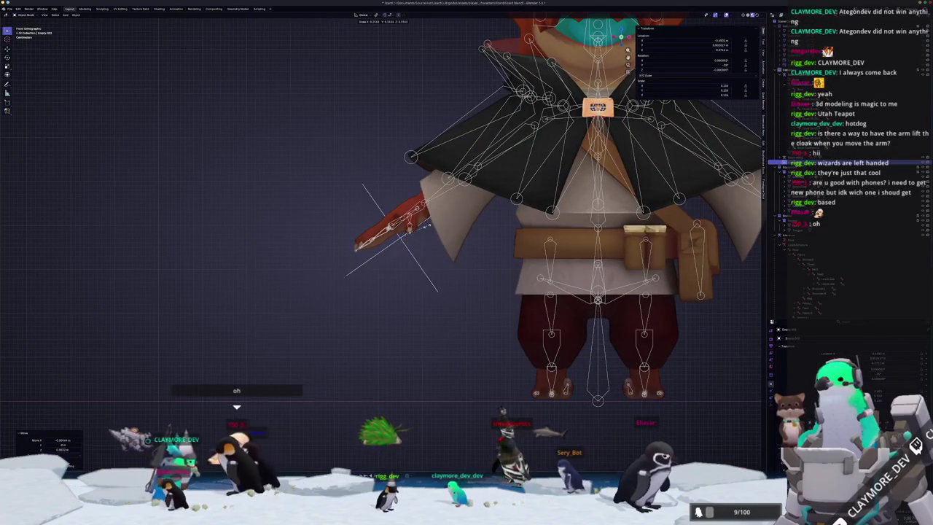
click(401, 240)
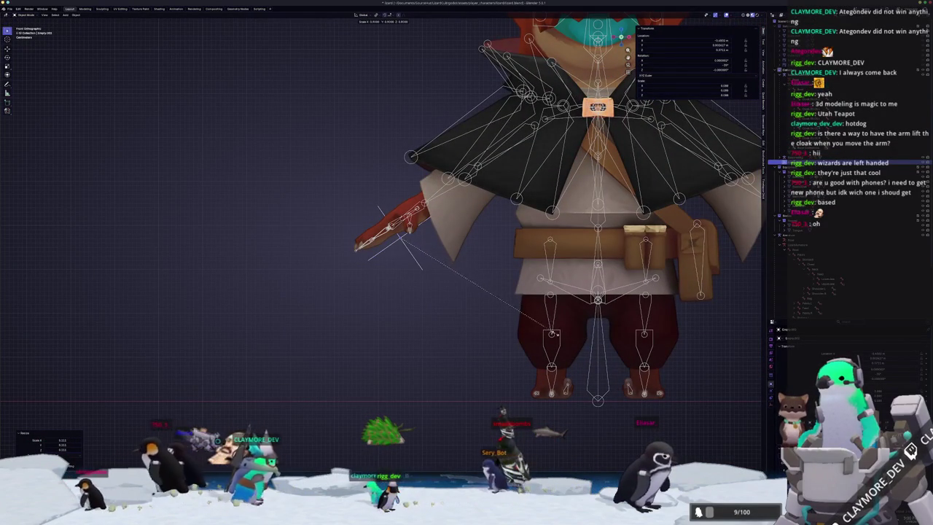
click(606, 351)
key(s)
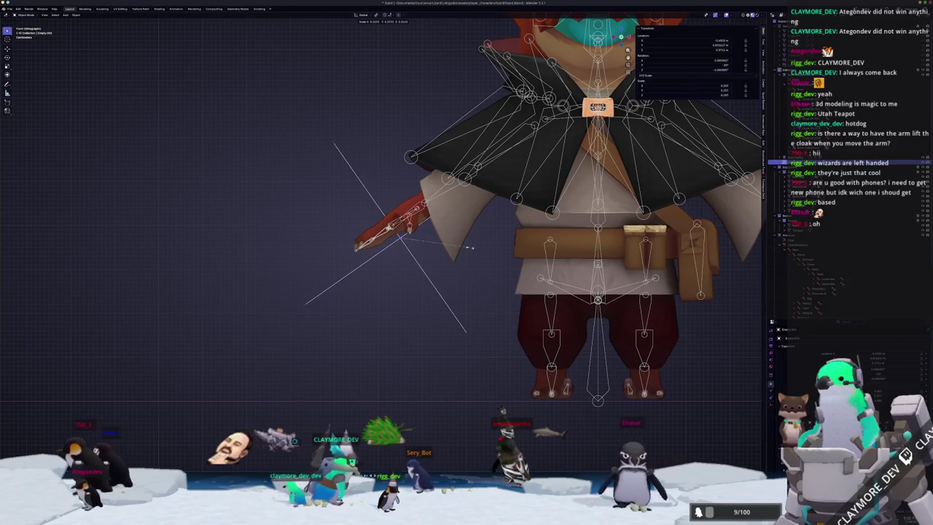
click(424, 248)
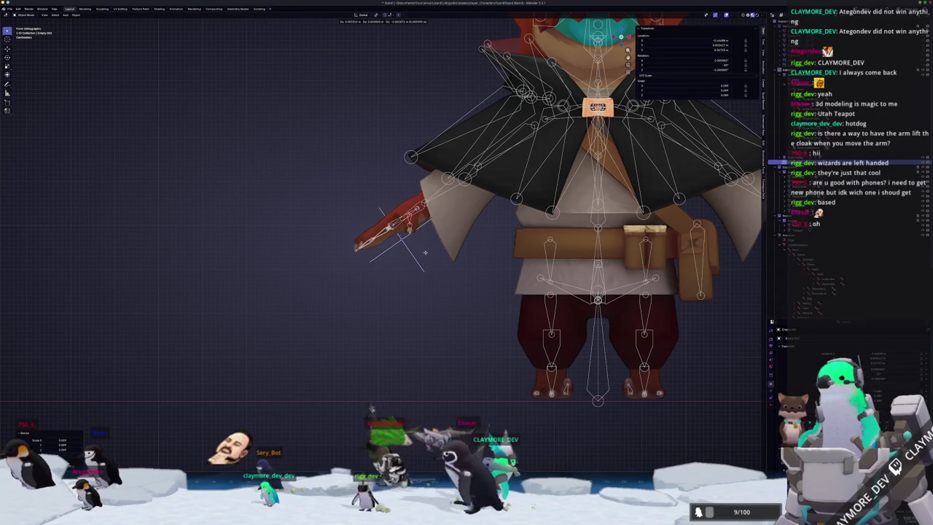
scroll(427, 254, up, 3)
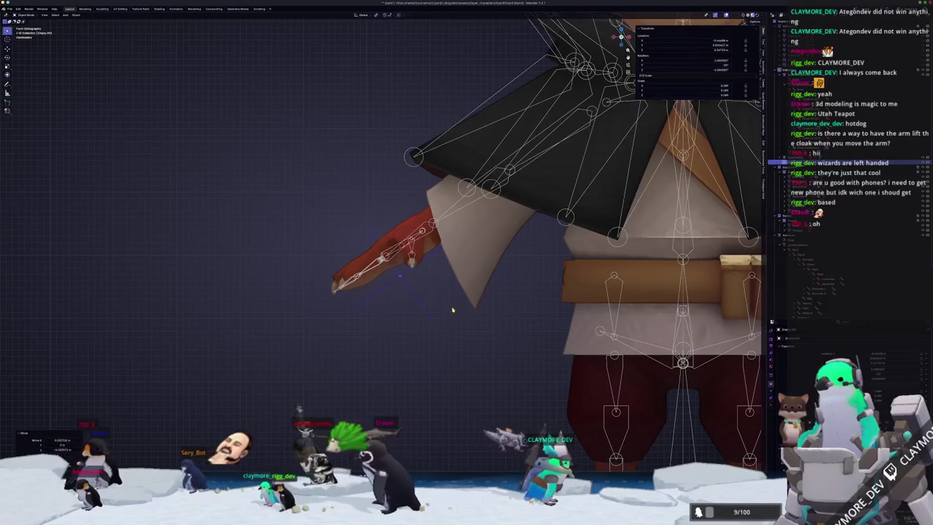
key(F2)
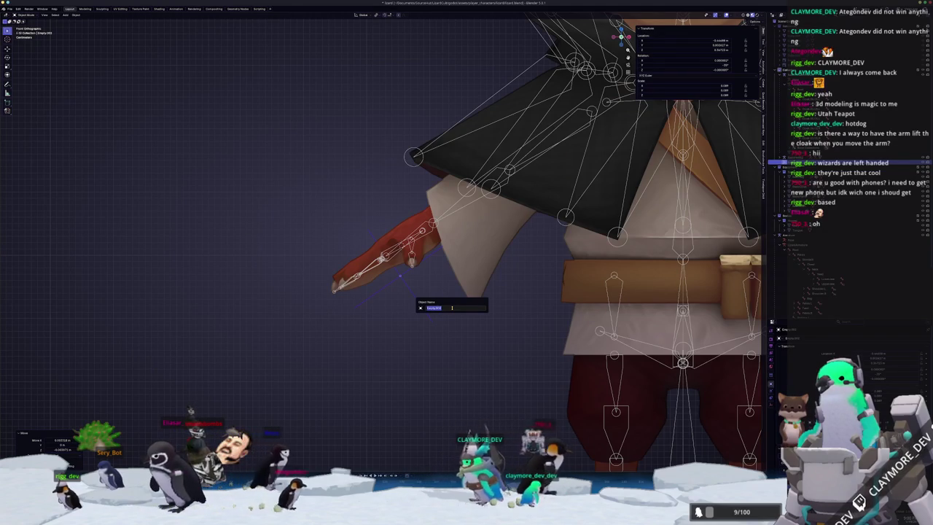
Step: Rename the empty to WeaponHandOffset
text(WeaponHand.L)
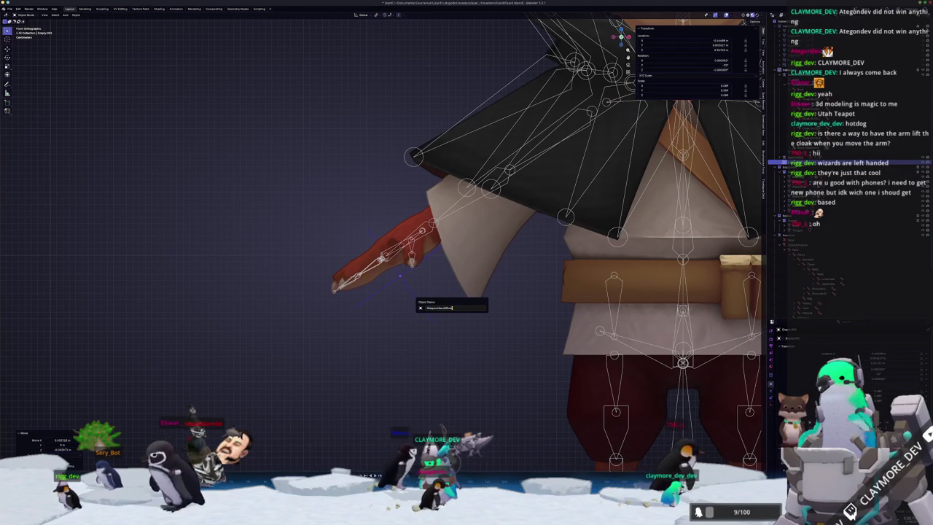
key(Return)
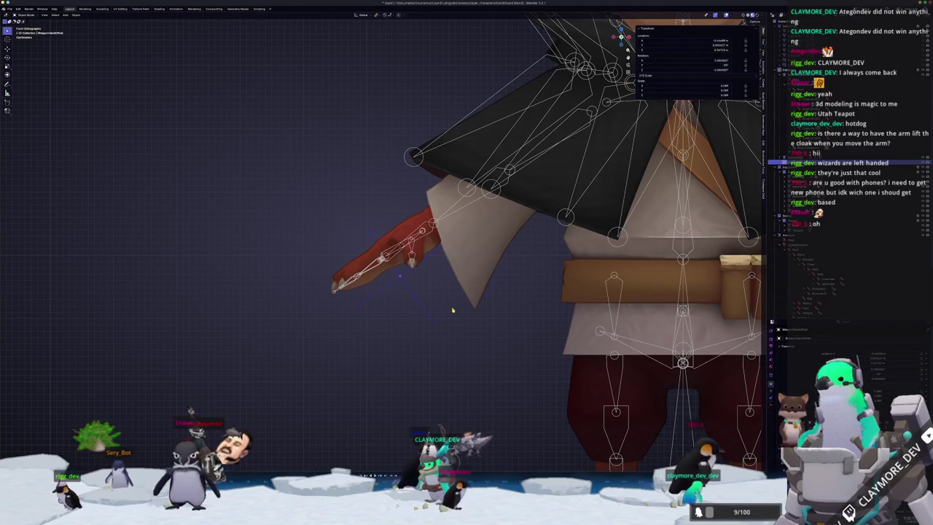
scroll(438, 311, up, 1)
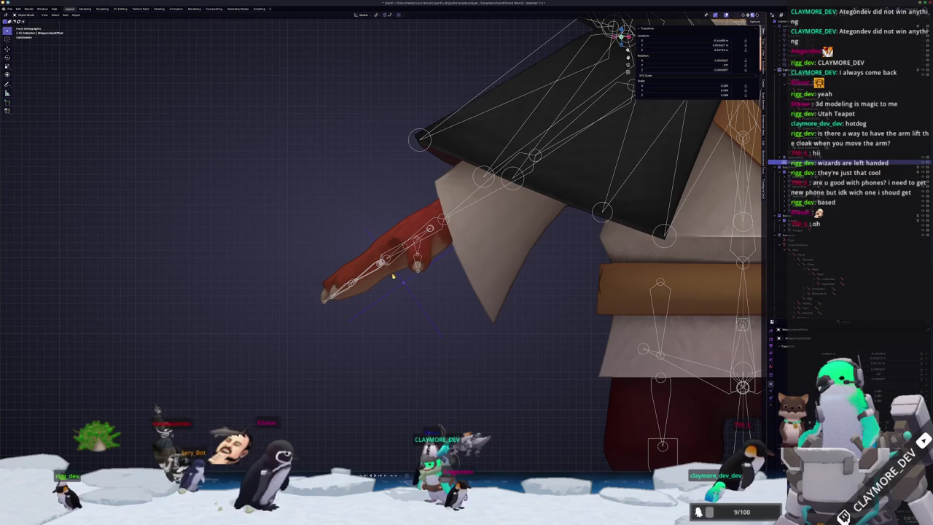
Step: In Pose Mode, parent WeaponHandOffset to the wizard's hand bone using Ctrl+P > Bone
key(ctrl+Tab)
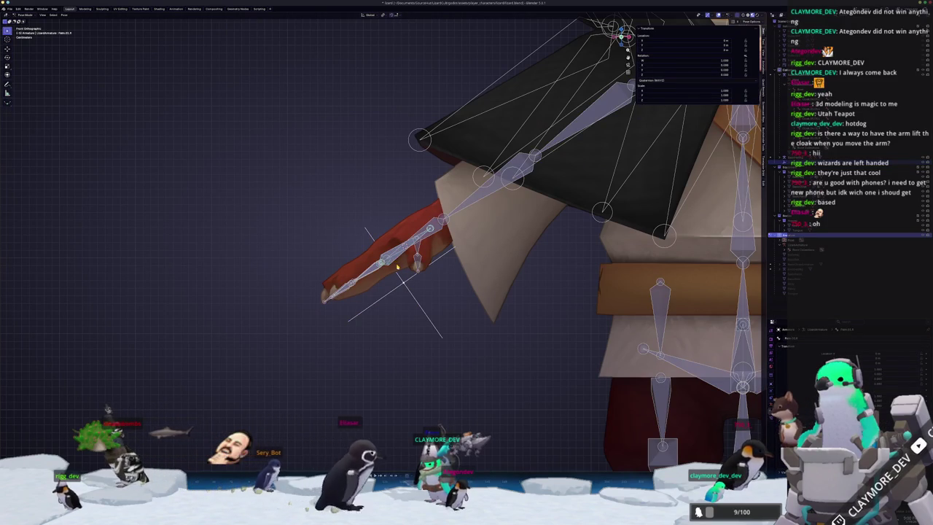
scroll(397, 267, down, 5)
middle_drag(397, 267, 308, 278)
scroll(308, 278, up, 2)
scroll(308, 278, up, 6)
scroll(304, 276, down, 2)
middle_drag(320, 281, 350, 296)
scroll(366, 306, down, 2)
key(ctrl+p)
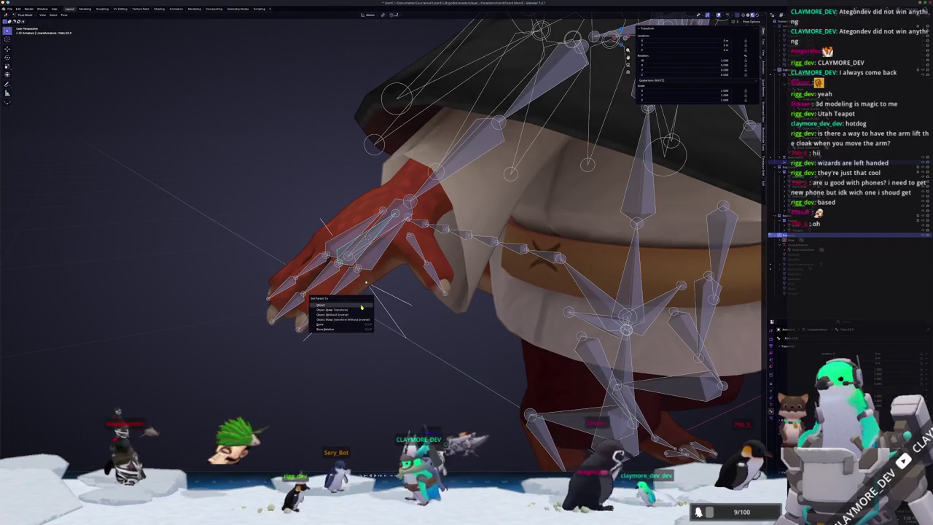
click(360, 307)
Step: Test the attachment by rotating the arm bone, then cancel to restore the pose
key(ctrl+Tab)
scroll(364, 303, down, 2)
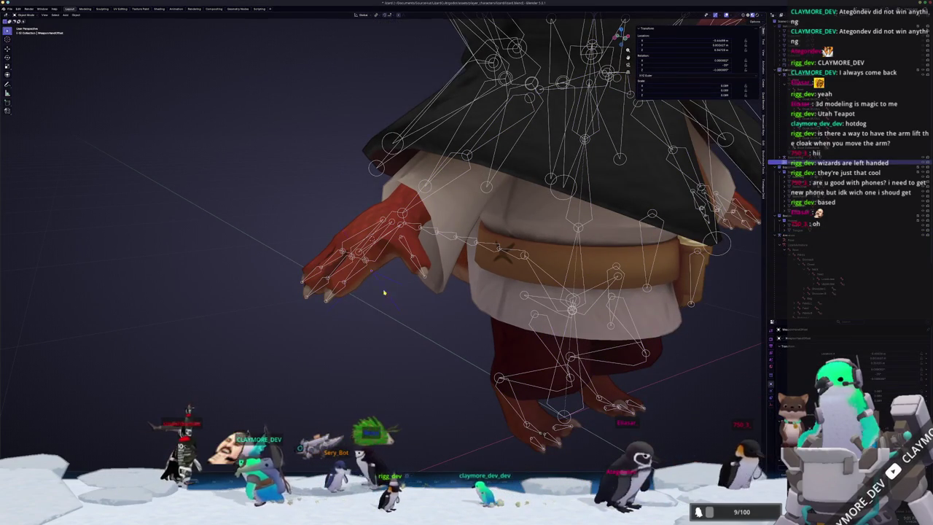
key(ctrl+Tab)
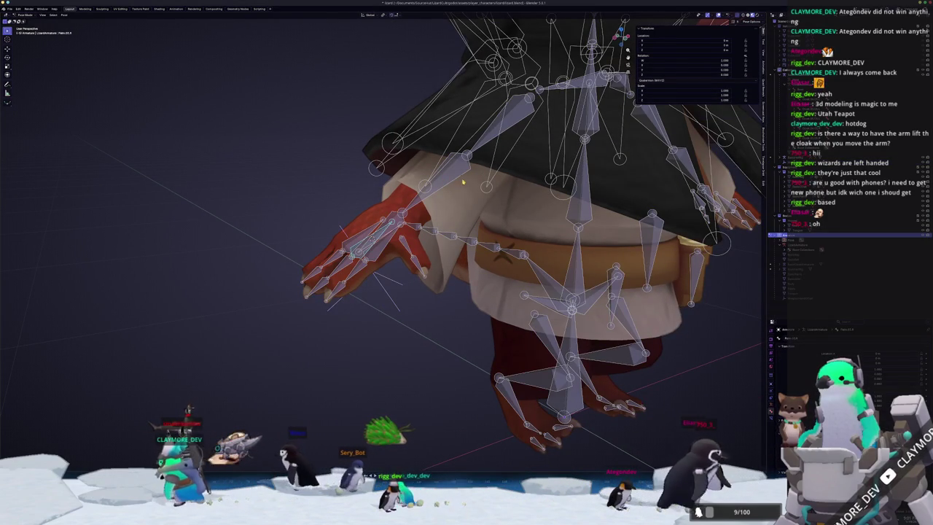
key(r)
right_click(455, 248)
mouse_move(455, 249)
middle_down()
mouse_move(387, 330)
mouse_move(390, 291)
middle_up()
key(ctrl+Tab)
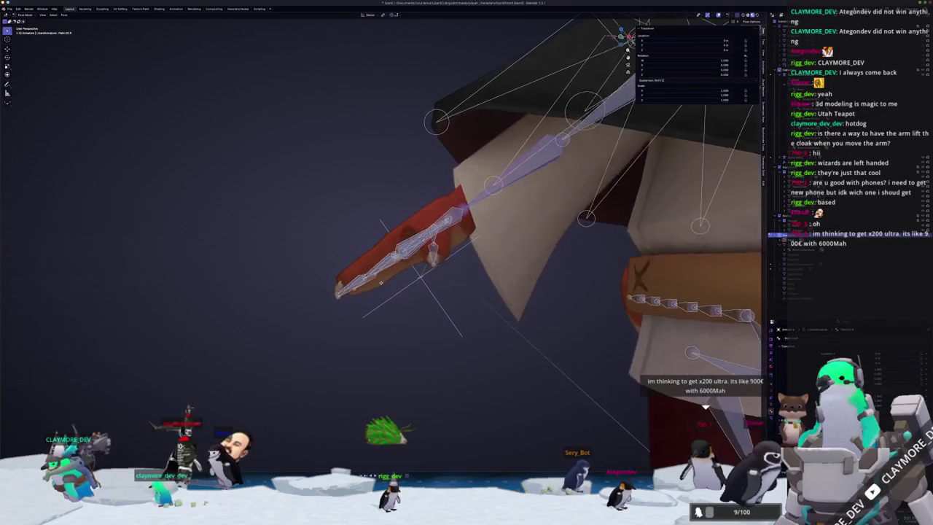
scroll(413, 278, down, 3)
middle_drag(413, 279, 560, 270)
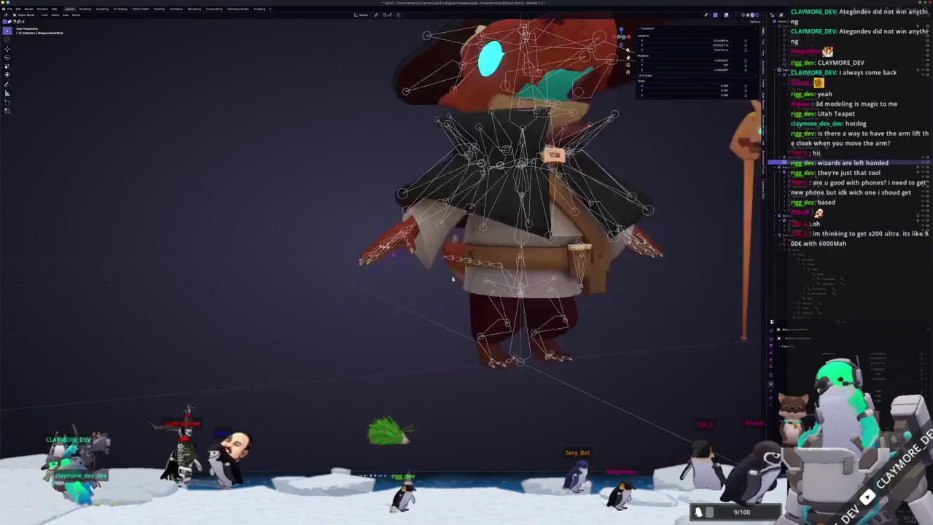
Step: Duplicate the WeaponHandOffset empty as WeaponHandOffset.001 and move the copy along global Y
click(617, 248)
scroll(617, 248, up, 3)
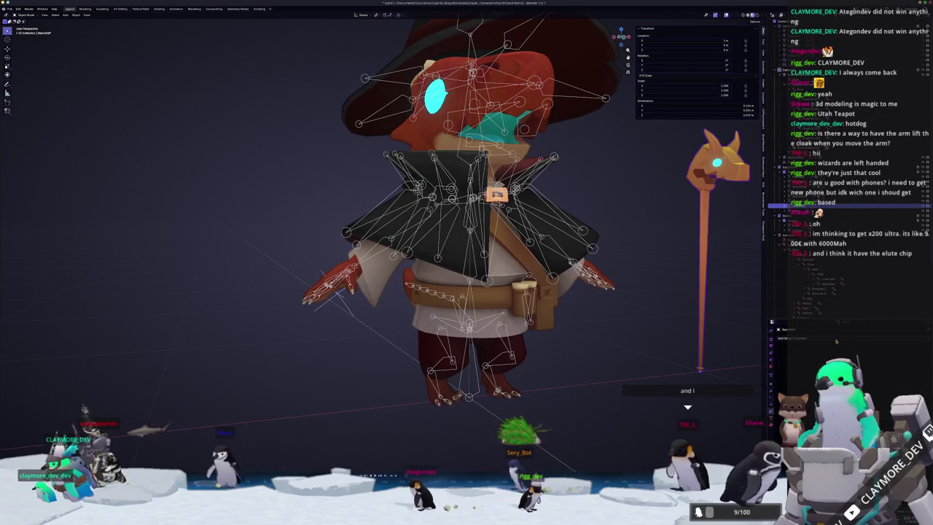
key(shift+a)
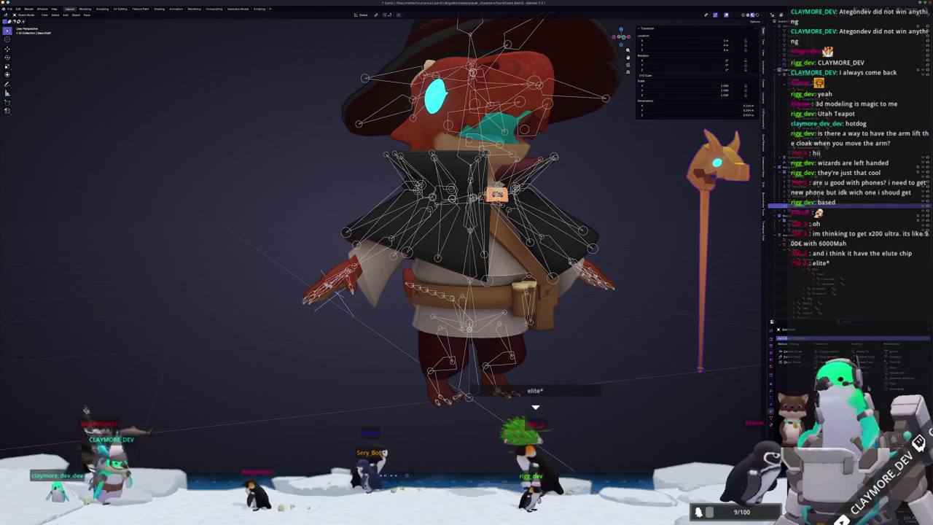
click(346, 306)
key(shift+d)
middle_drag(346, 307, 394, 317)
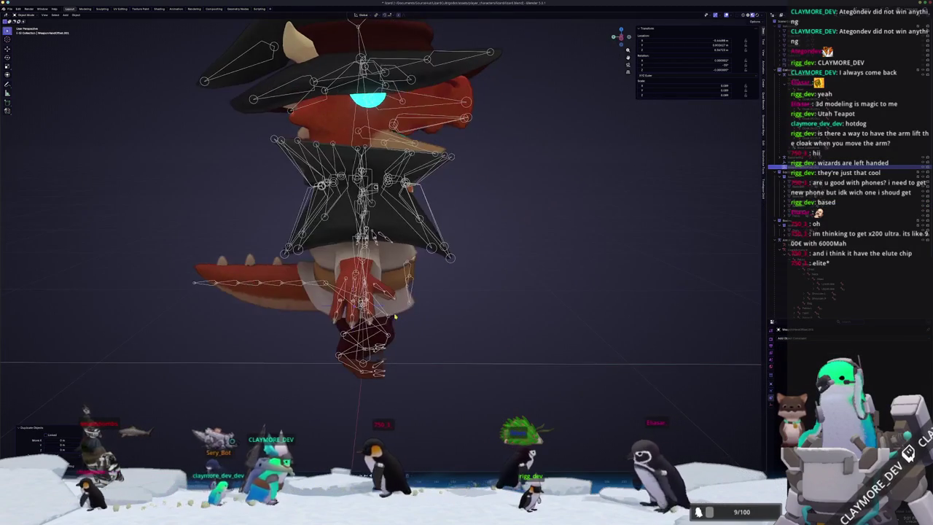
key(g)
key(y)
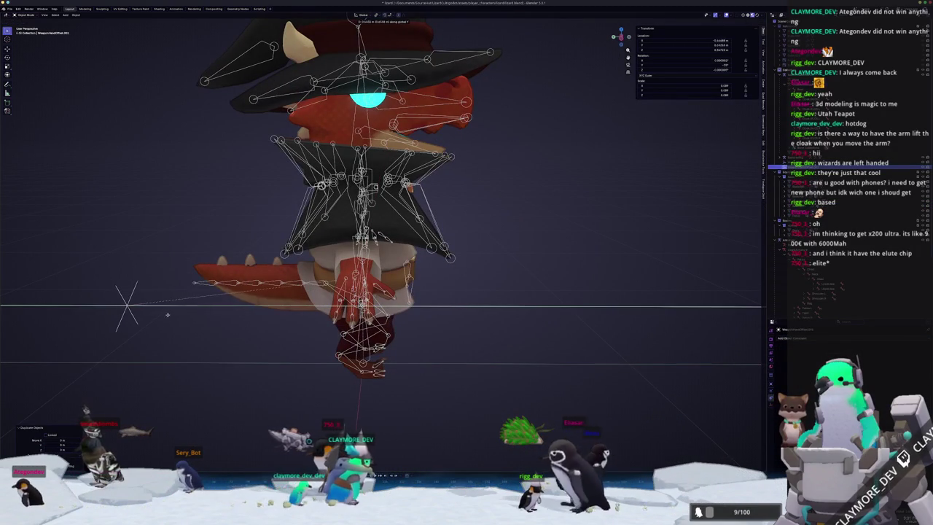
click(166, 315)
middle_drag(166, 315, 332, 294)
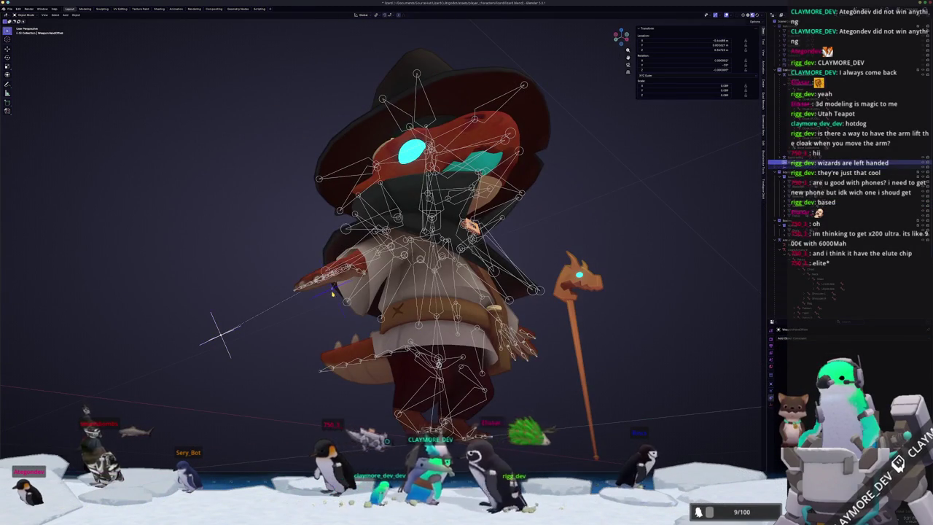
click(212, 337)
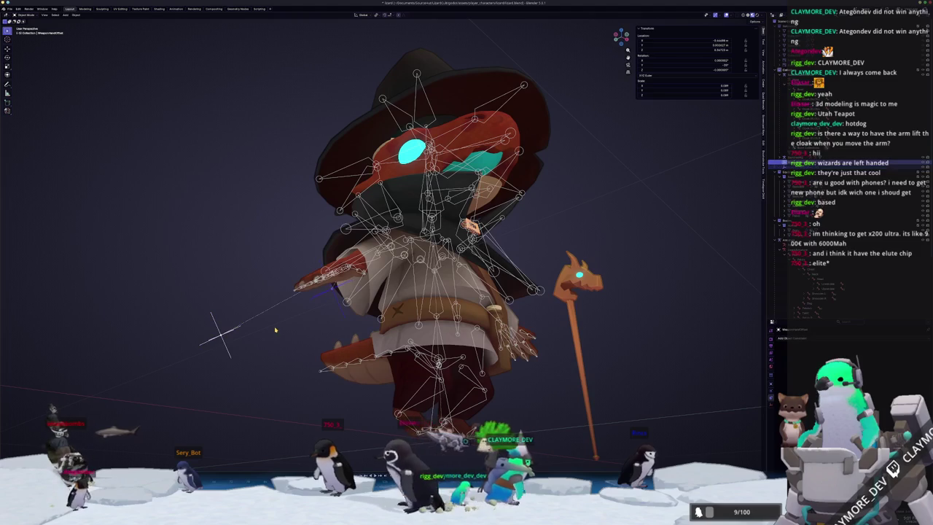
key(x)
click(276, 332)
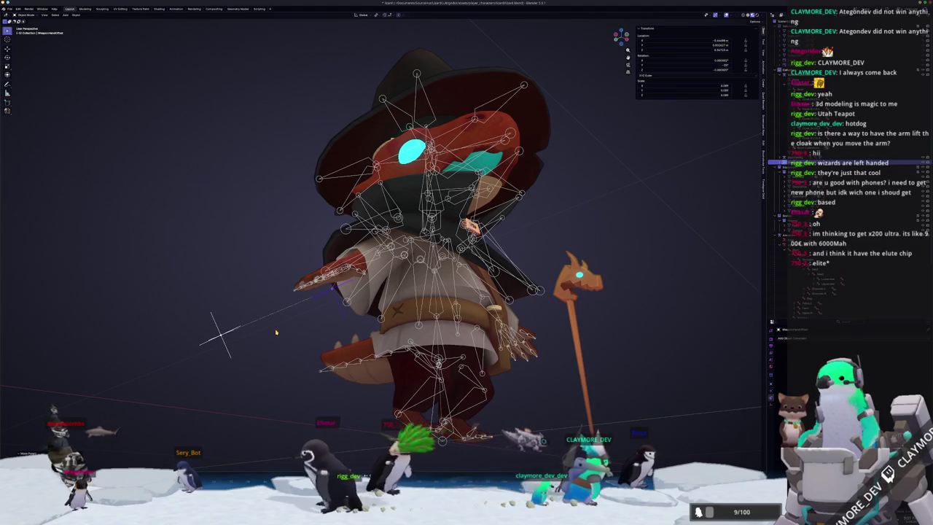
Step: Add a constraint to the staff with WeaponHandOffset.001 as its target
click(817, 207)
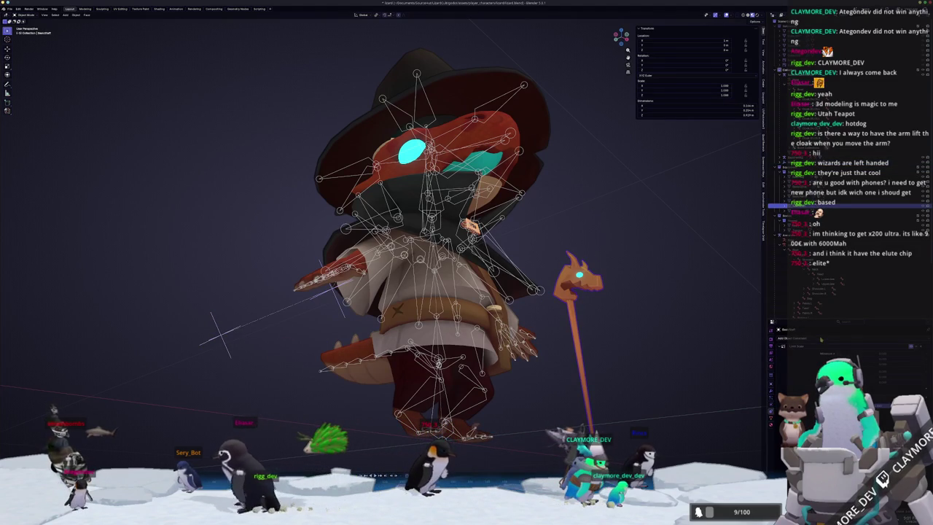
click(795, 338)
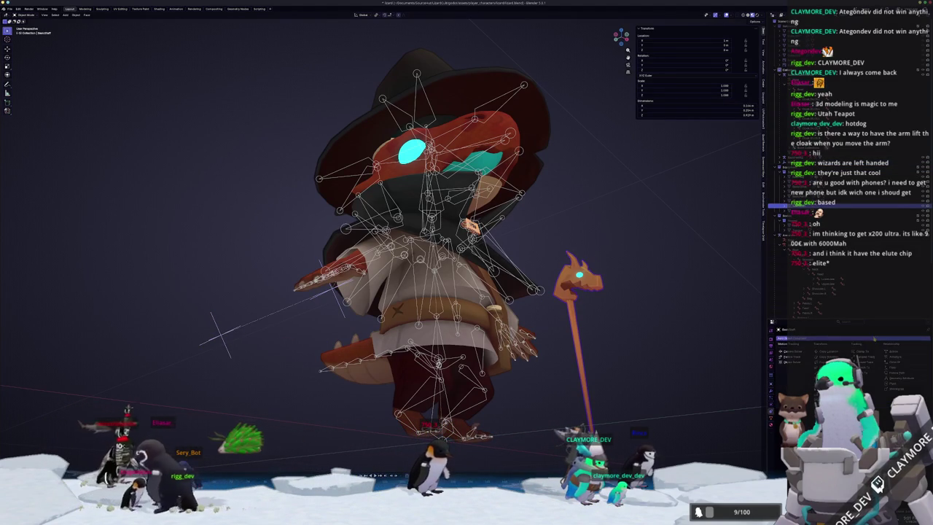
click(831, 365)
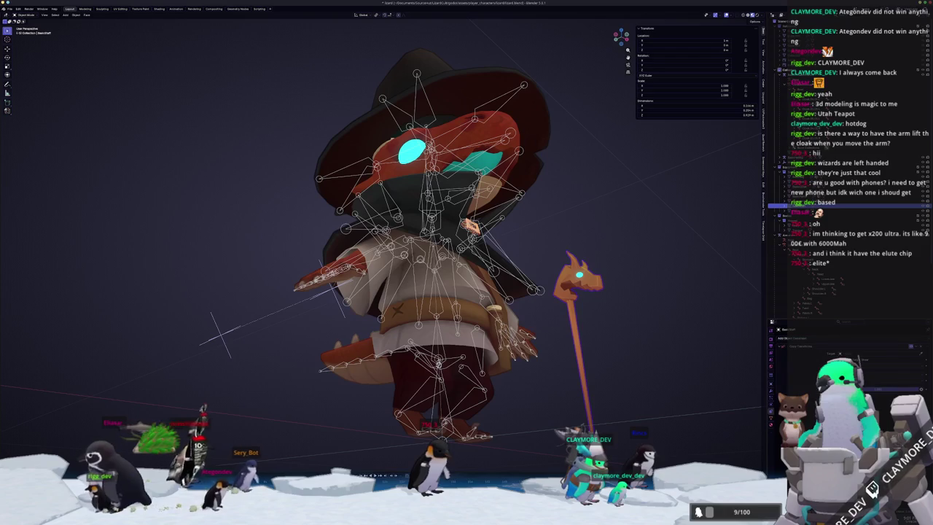
click(224, 338)
middle_drag(228, 353, 249, 353)
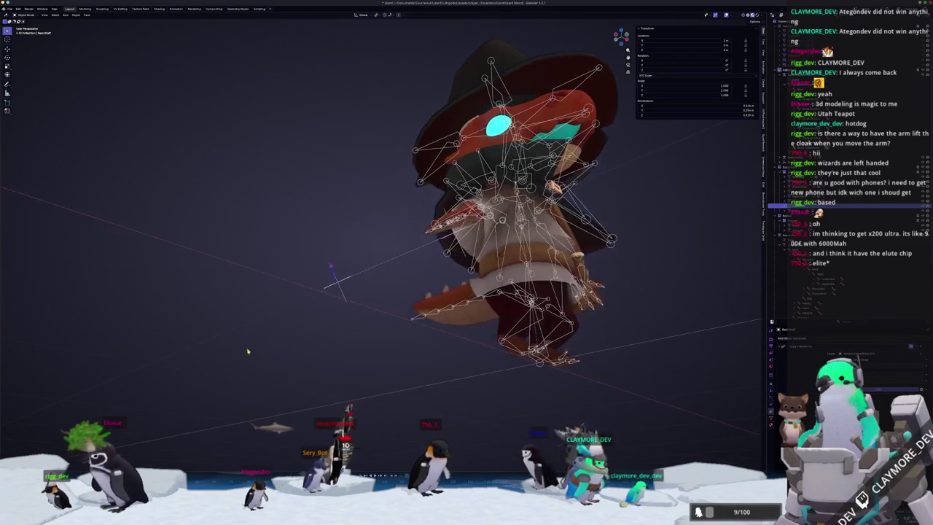
scroll(314, 299, up, 3)
scroll(313, 299, up, 3)
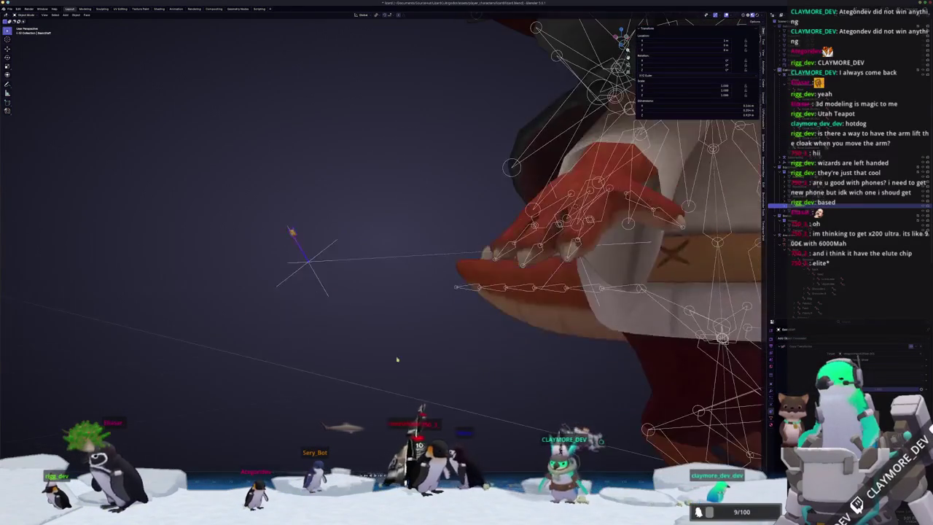
scroll(310, 305, up, 2)
click(357, 268)
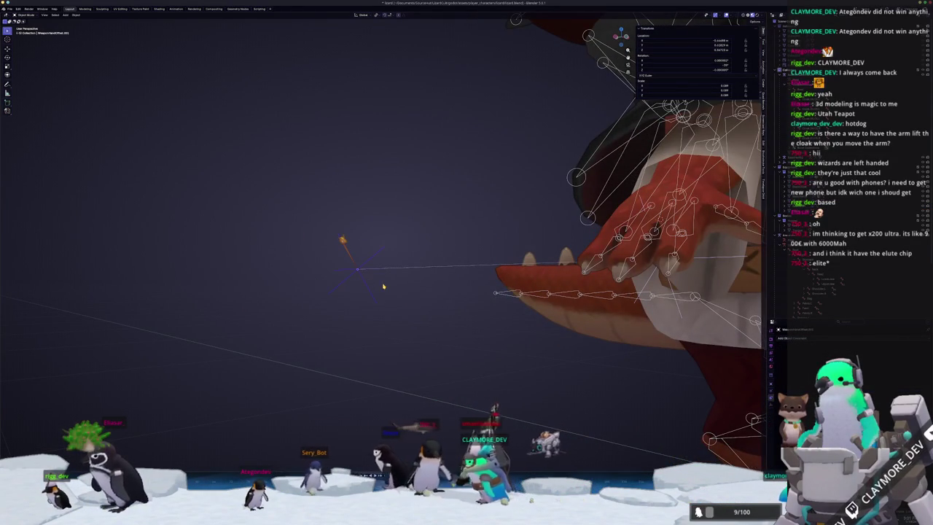
scroll(394, 288, down, 3)
scroll(394, 287, down, 1)
Step: Rotate the staff 90 degrees around its own X axis
key(r)
key(y)
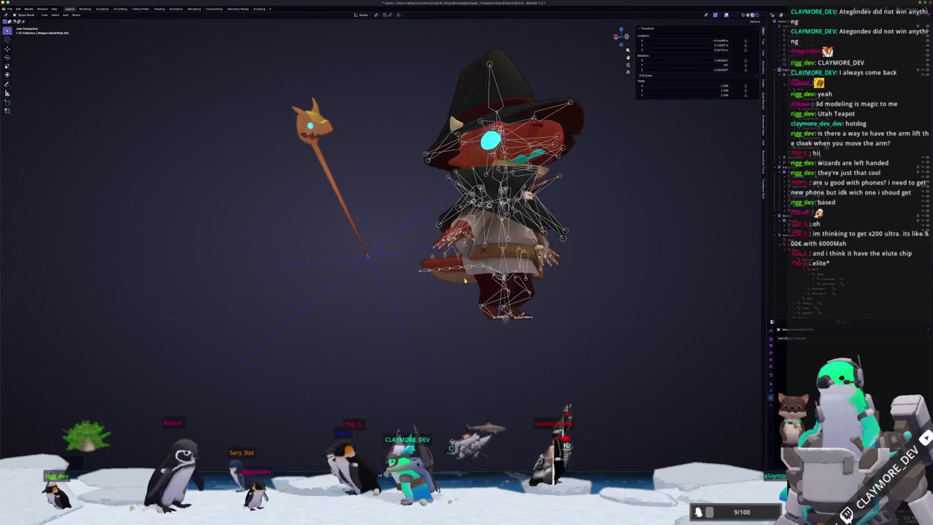
key(x)
key(x)
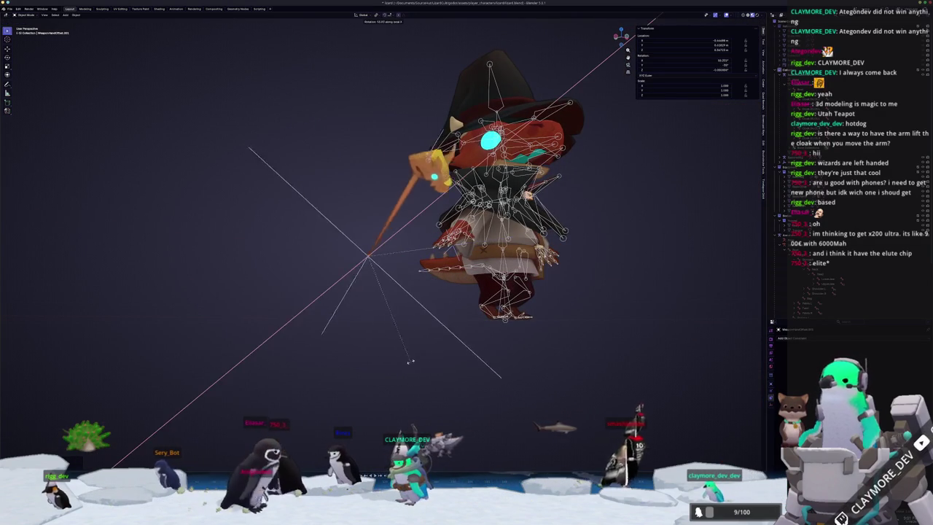
text(90)
key(Return)
middle_drag(339, 370, 350, 316)
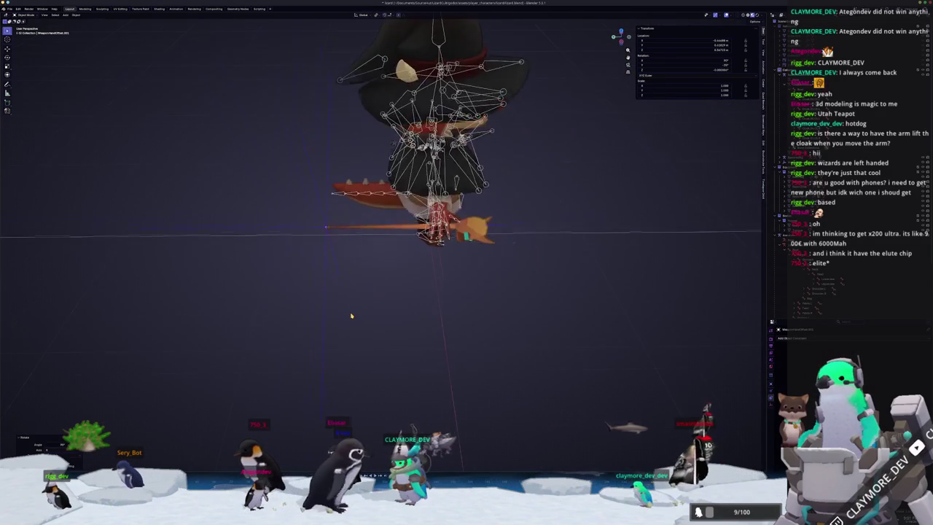
scroll(348, 312, up, 3)
Step: Slide the staff along its local X axis
key(g)
key(x)
key(x)
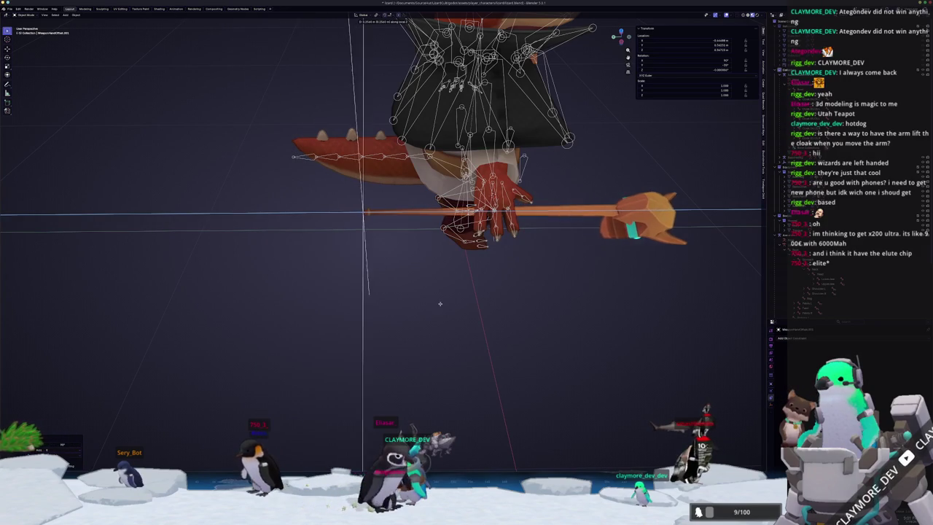
click(390, 307)
mouse_move(390, 307)
middle_down()
mouse_move(438, 262)
mouse_move(391, 299)
middle_up()
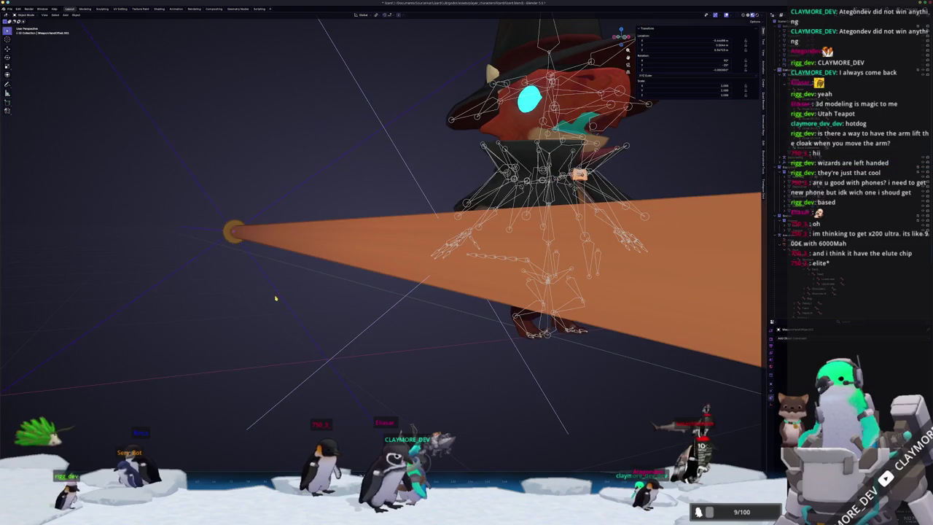
middle_drag(278, 296, 348, 321)
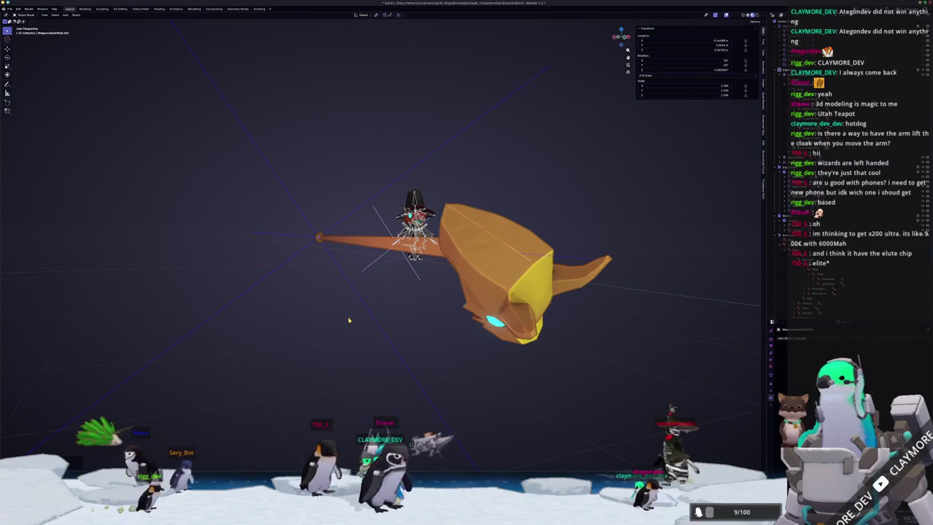
Step: Clear the parent inverse on WeaponHandOffset.001, re-parent it, and reset the staff's transforms
scroll(350, 319, up, 3)
scroll(349, 319, down, 3)
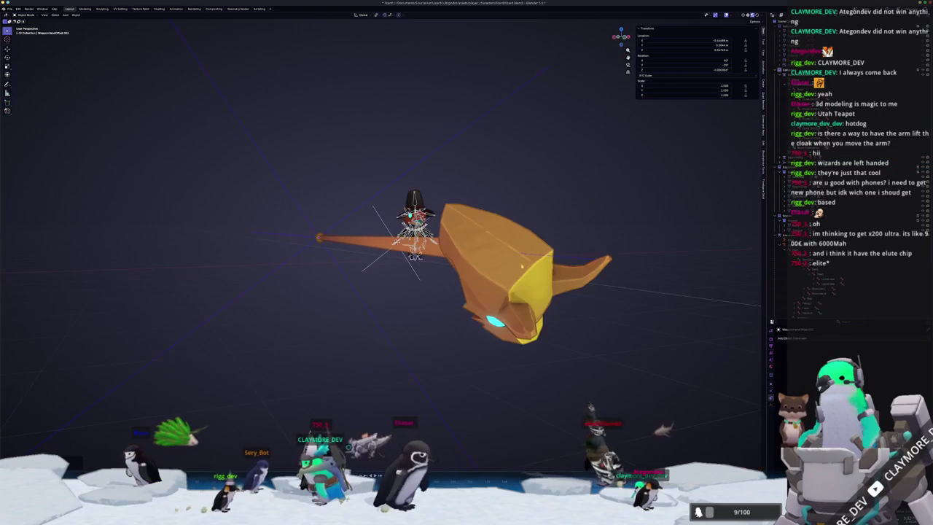
scroll(393, 291, up, 2)
middle_drag(393, 291, 297, 226)
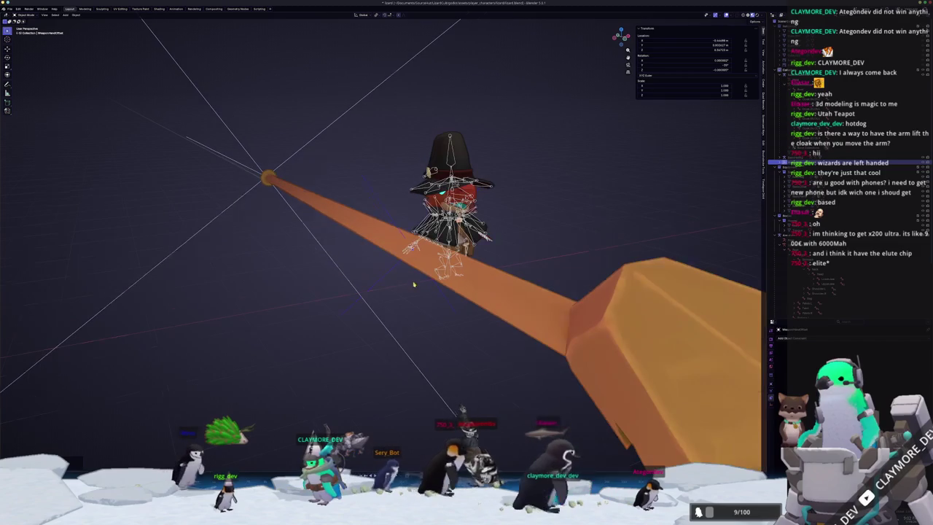
click(297, 226)
key(alt+p)
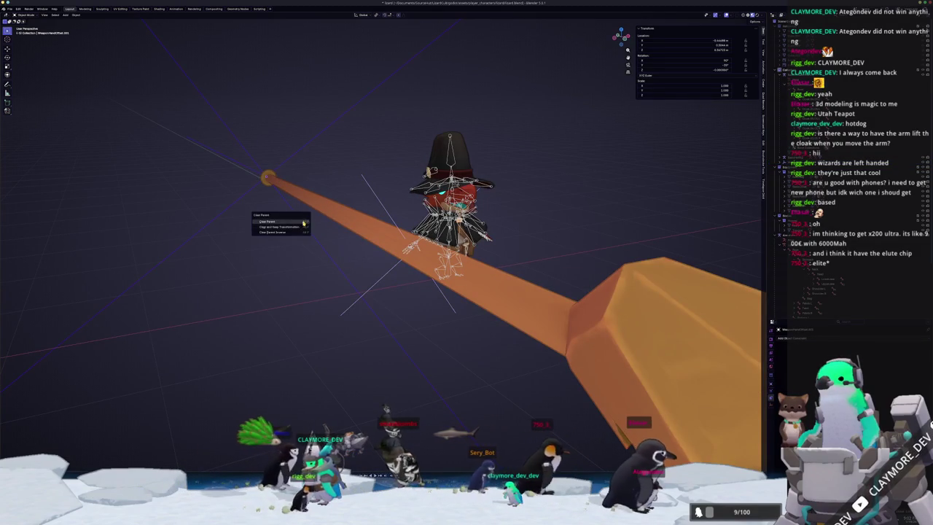
click(304, 221)
middle_drag(312, 231, 381, 277)
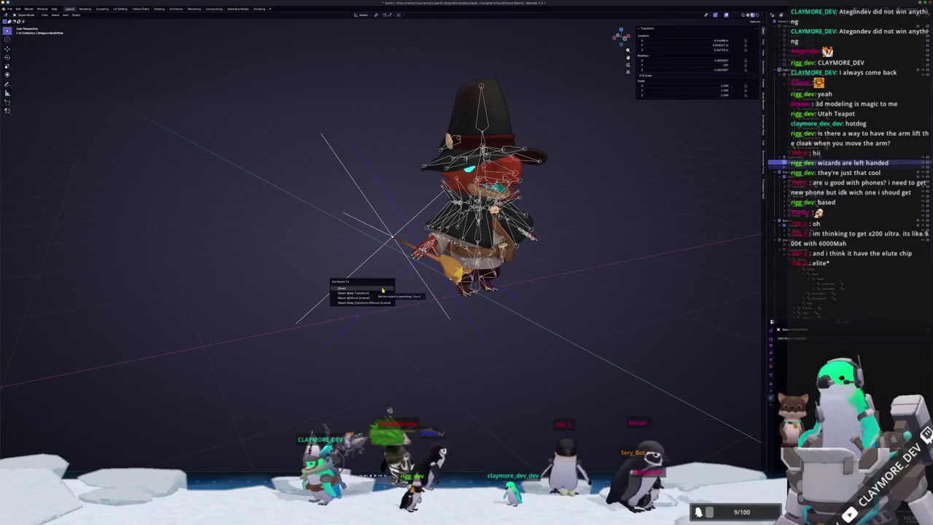
click(377, 282)
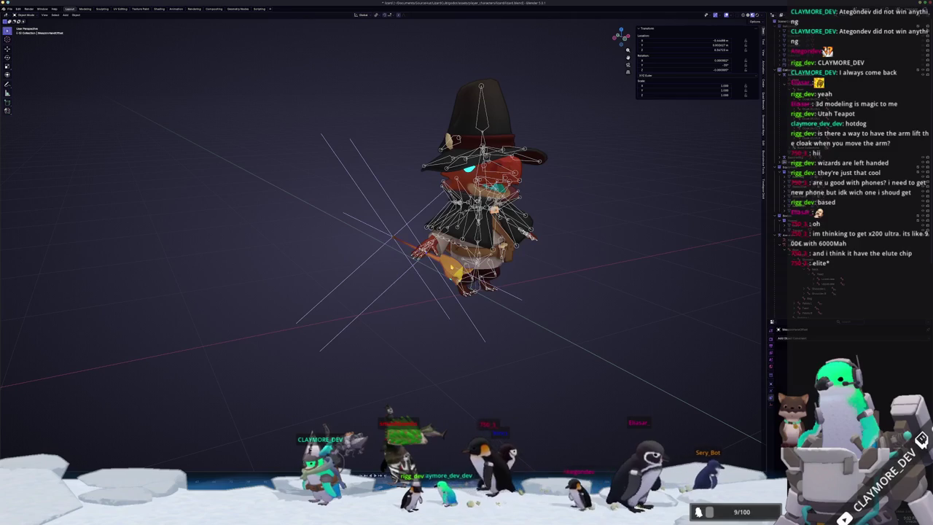
key(alt+p)
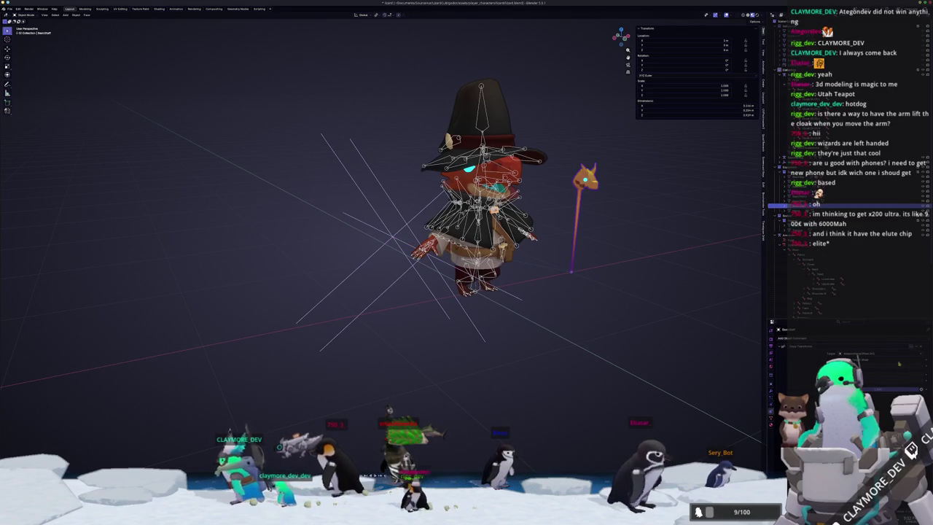
Step: Rotate WeaponHandOffset.001 about 85° around the global Y axis
mouse_move(498, 414)
middle_down()
mouse_move(554, 376)
mouse_move(443, 345)
middle_up()
click(350, 283)
key(KP_Decimal)
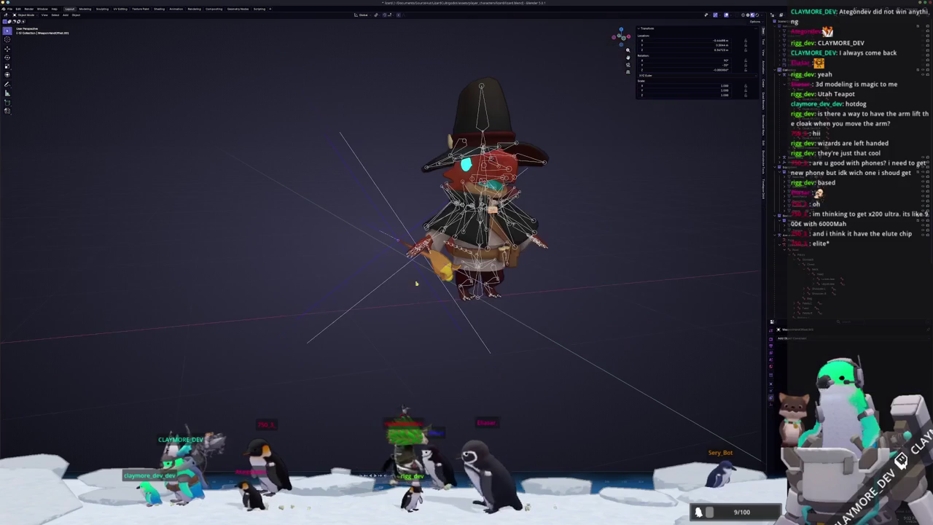
key(y)
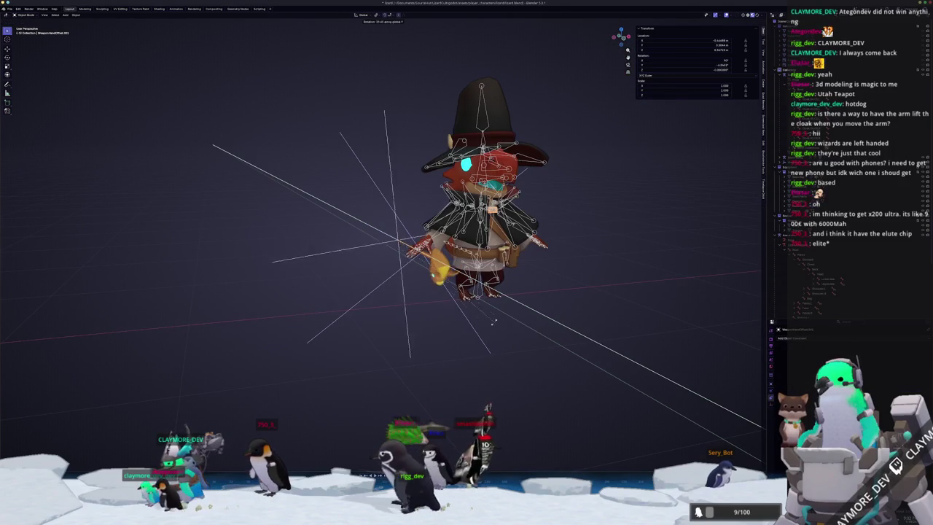
click(372, 369)
Step: Check the staff in front orthographic view against its unattached rest position
middle_drag(372, 368, 454, 343)
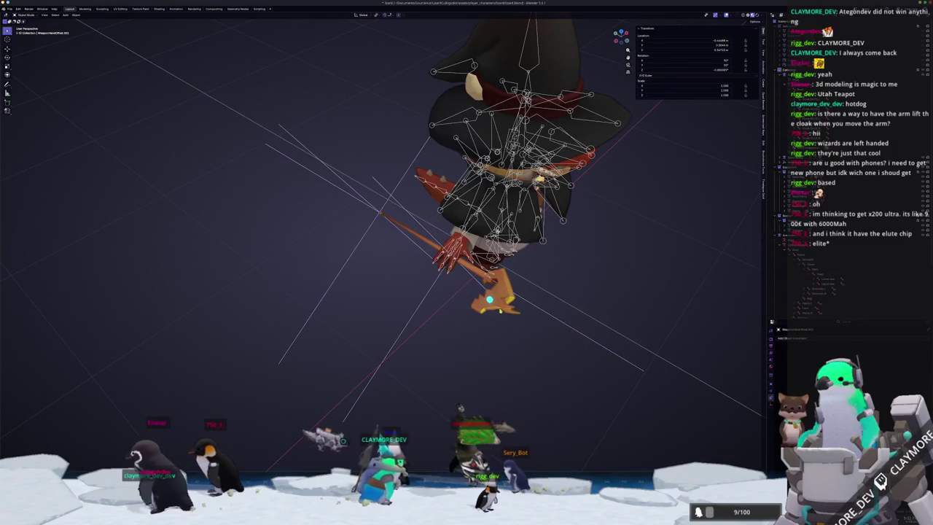
click(454, 344)
mouse_move(545, 320)
middle_down()
mouse_move(570, 334)
mouse_move(586, 323)
middle_up()
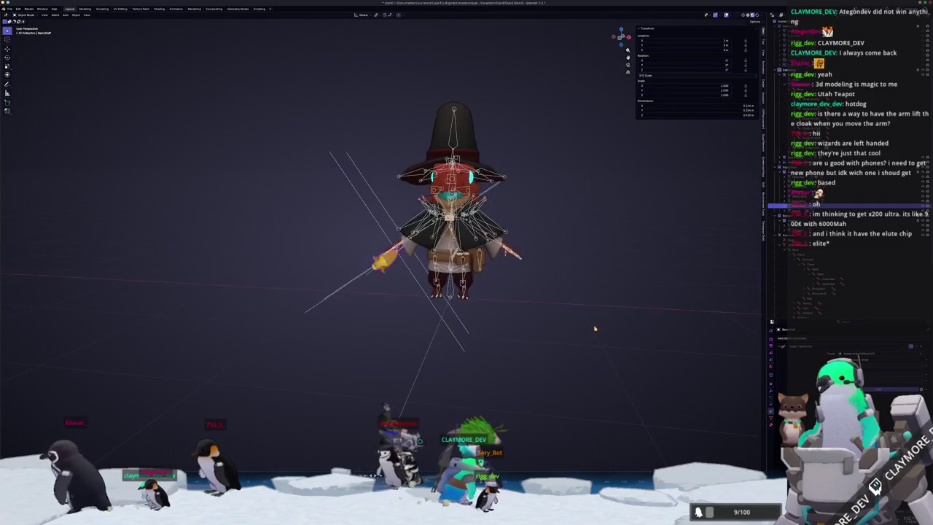
key(KP_1)
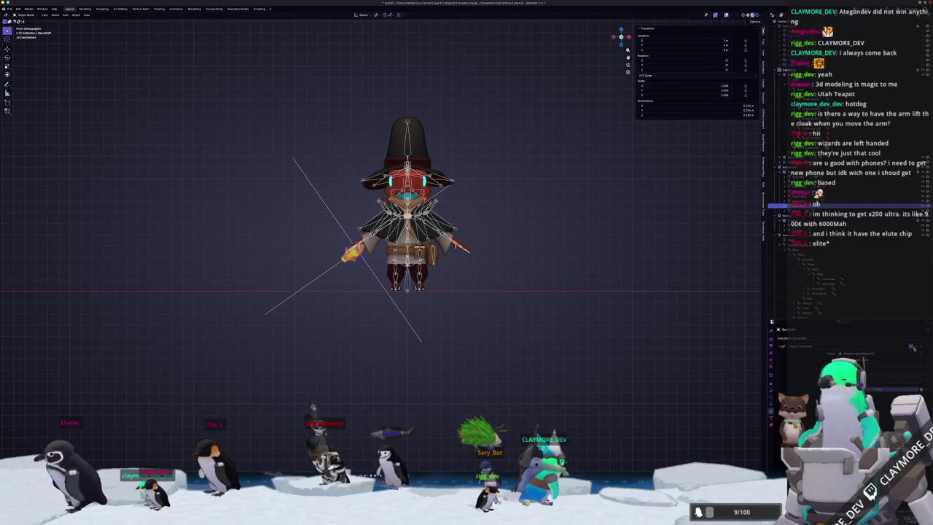
key(ctrl+z)
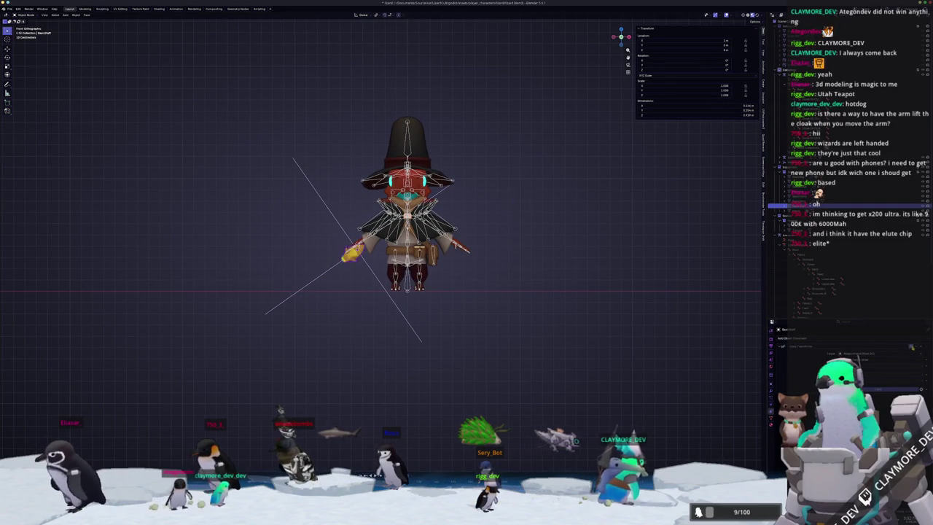
key(ctrl+shift+z)
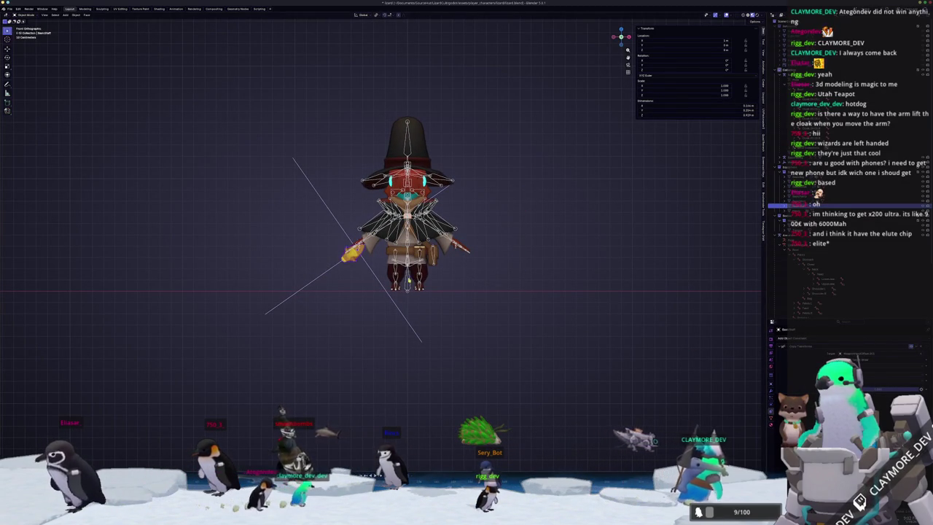
scroll(415, 279, up, 3)
mouse_move(416, 279)
middle_down()
mouse_move(317, 338)
mouse_move(405, 370)
middle_up()
click(351, 374)
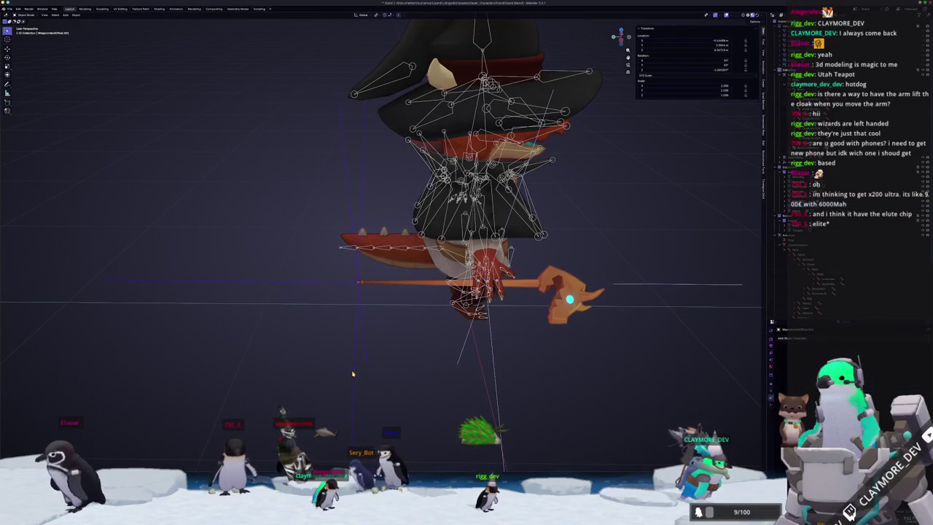
mouse_move(495, 373)
middle_down()
mouse_move(487, 375)
mouse_move(466, 221)
mouse_move(444, 187)
mouse_move(452, 284)
mouse_move(534, 314)
middle_up()
click(466, 222)
scroll(452, 284, up, 2)
key(Tab)
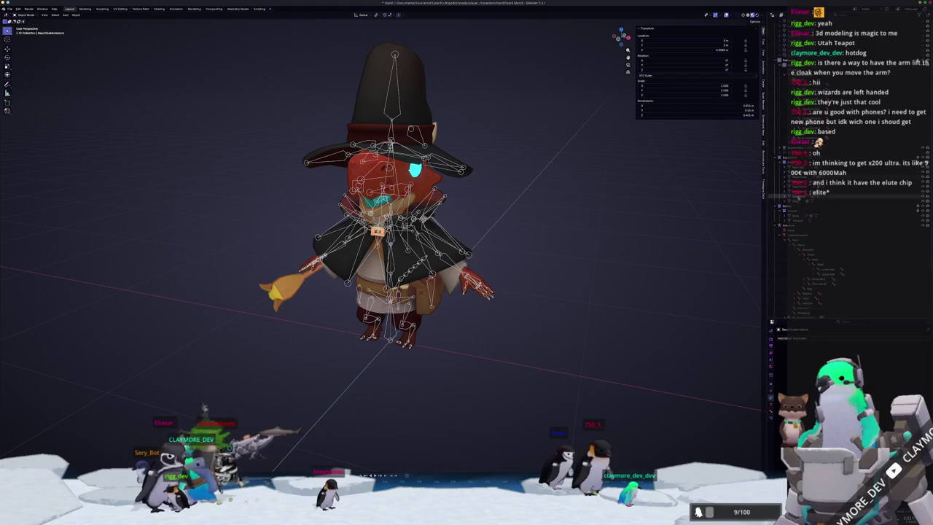
click(841, 135)
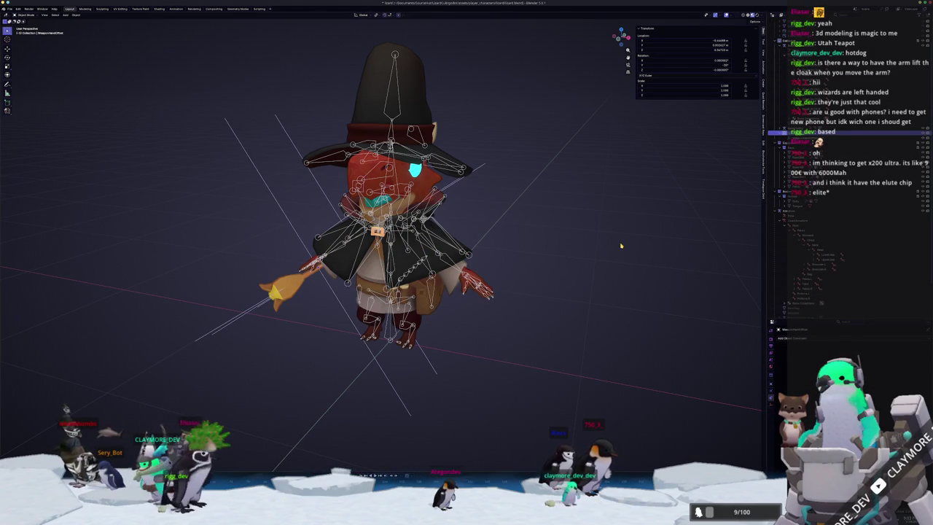
mouse_move(613, 250)
middle_down()
mouse_move(615, 259)
mouse_move(510, 280)
middle_up()
scroll(617, 268, down, 2)
scroll(616, 268, up, 2)
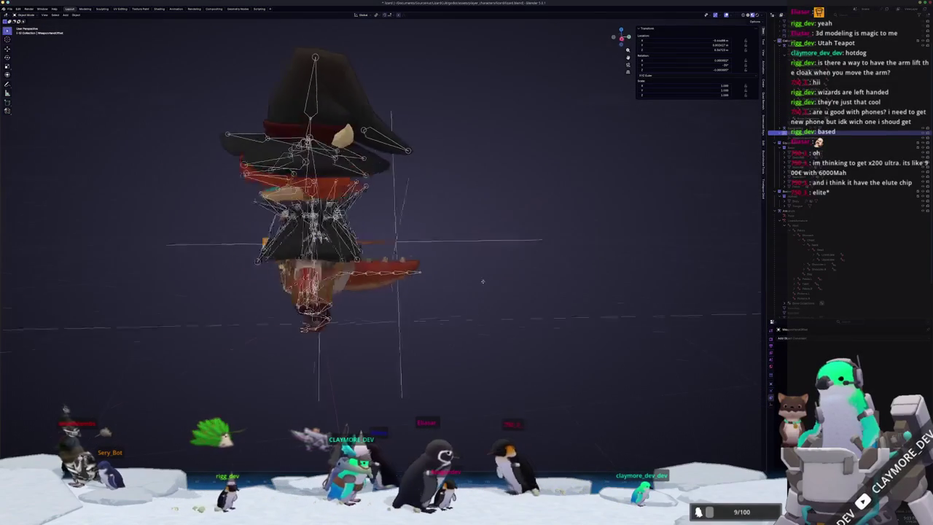
middle_drag(443, 289, 483, 292)
scroll(484, 293, down, 2)
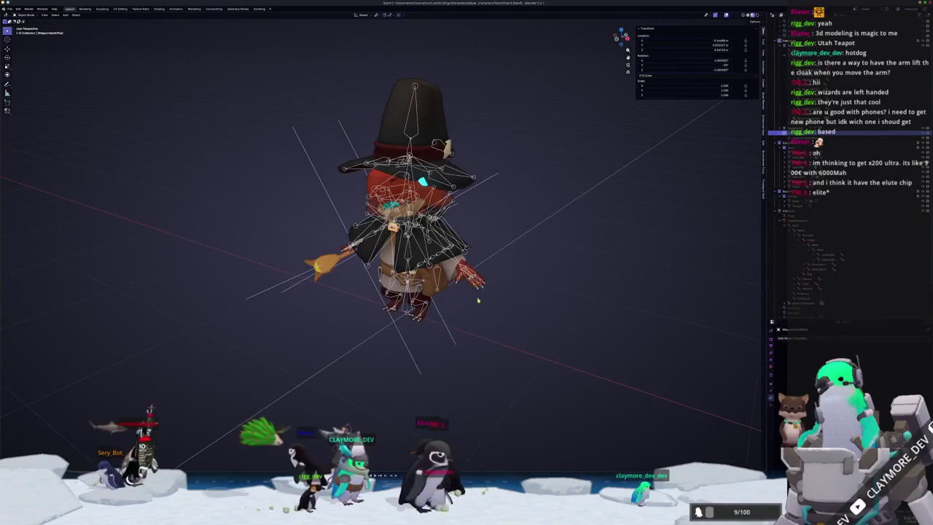
scroll(487, 294, up, 2)
mouse_move(487, 294)
middle_down()
mouse_move(490, 284)
mouse_move(484, 289)
middle_up()
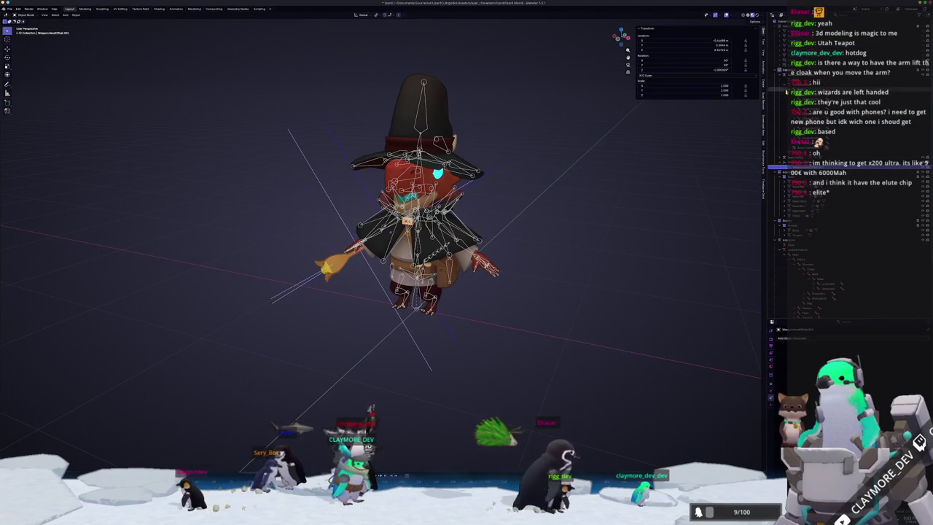
scroll(786, 86, down, 2)
scroll(786, 86, down, 2)
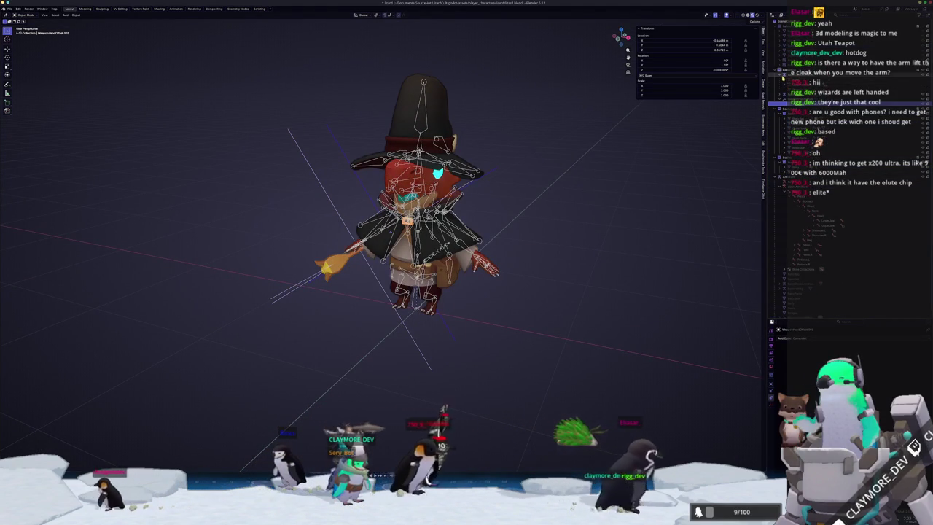
click(788, 69)
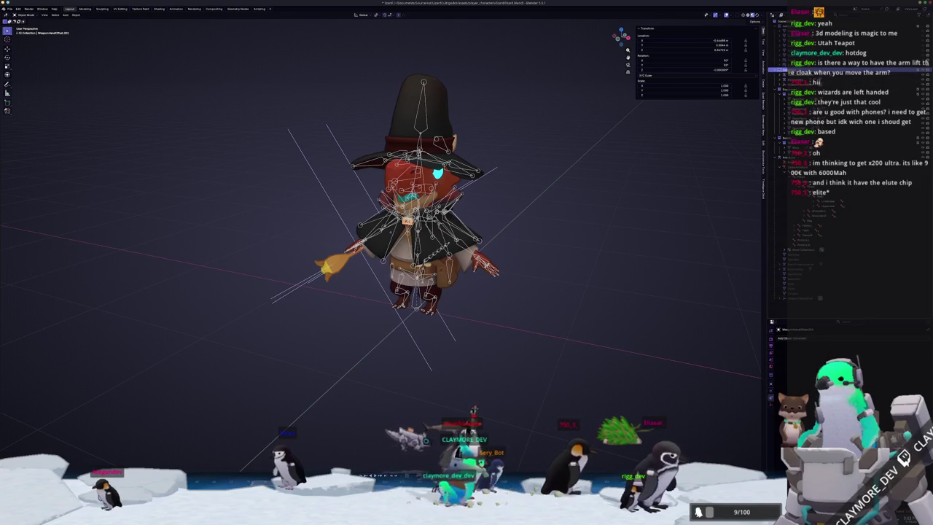
click(786, 156)
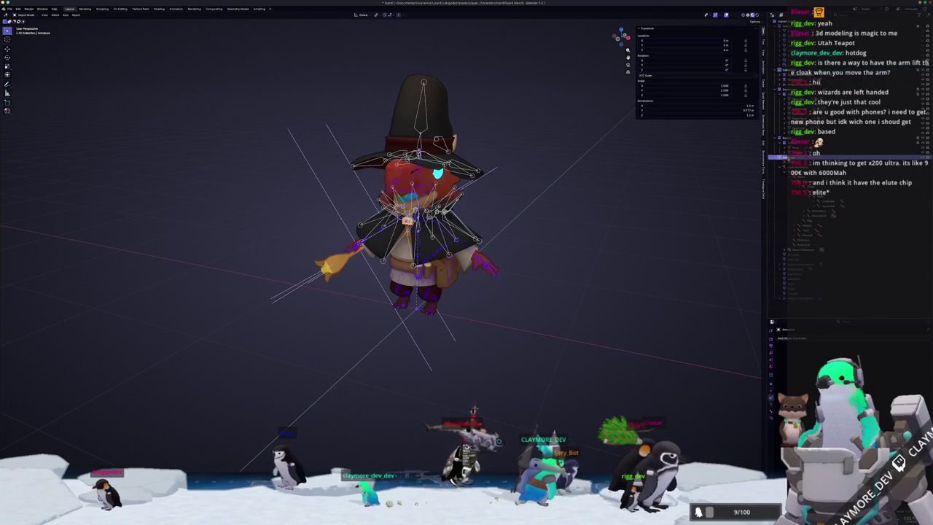
click(784, 74)
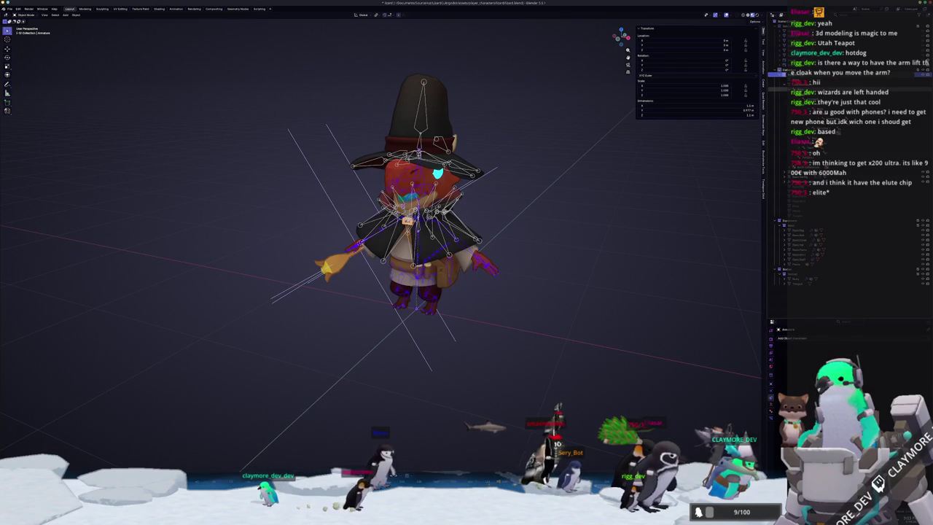
click(777, 84)
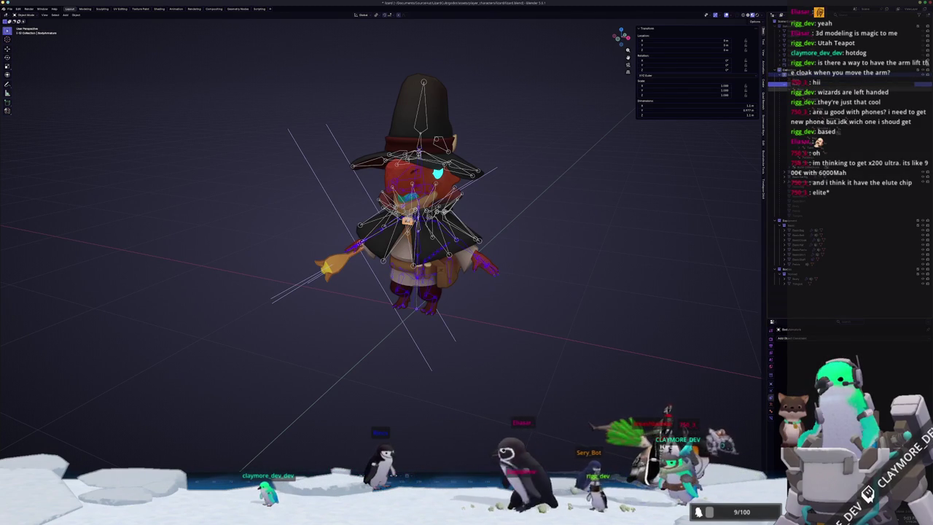
click(779, 84)
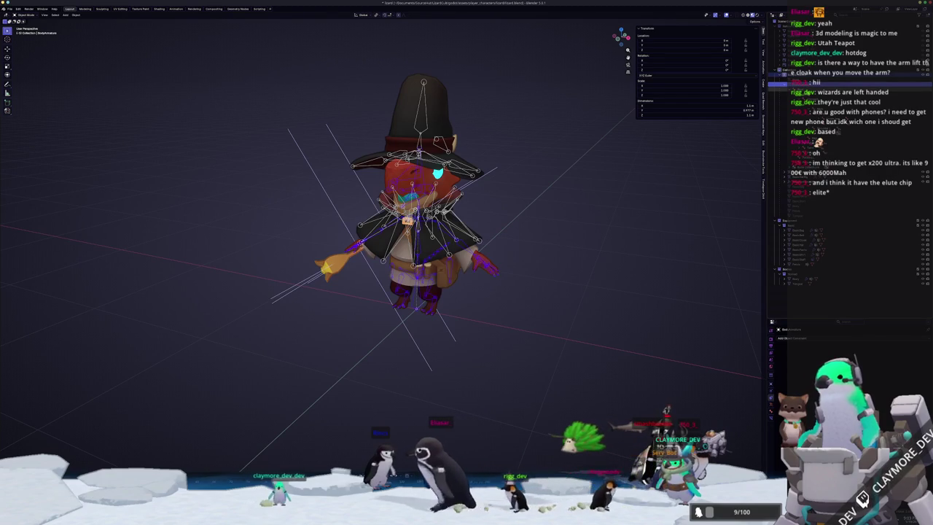
click(779, 89)
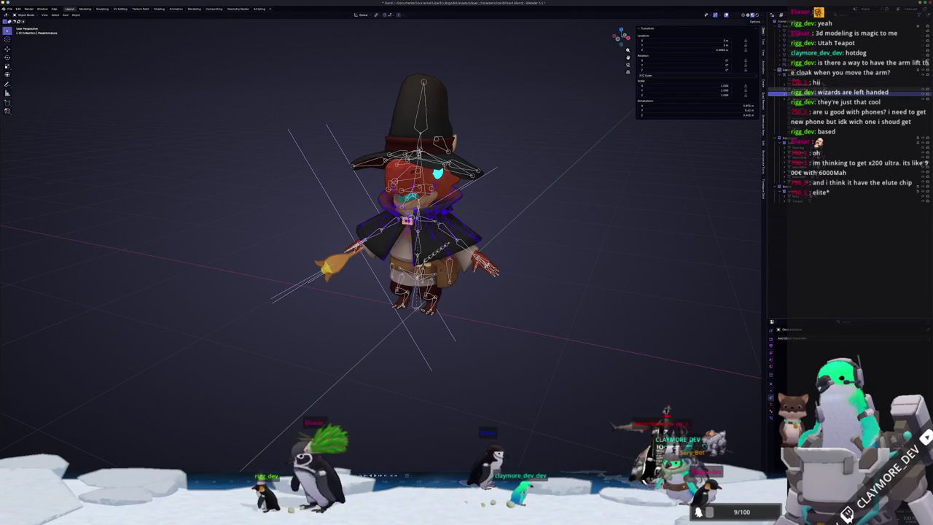
click(780, 104)
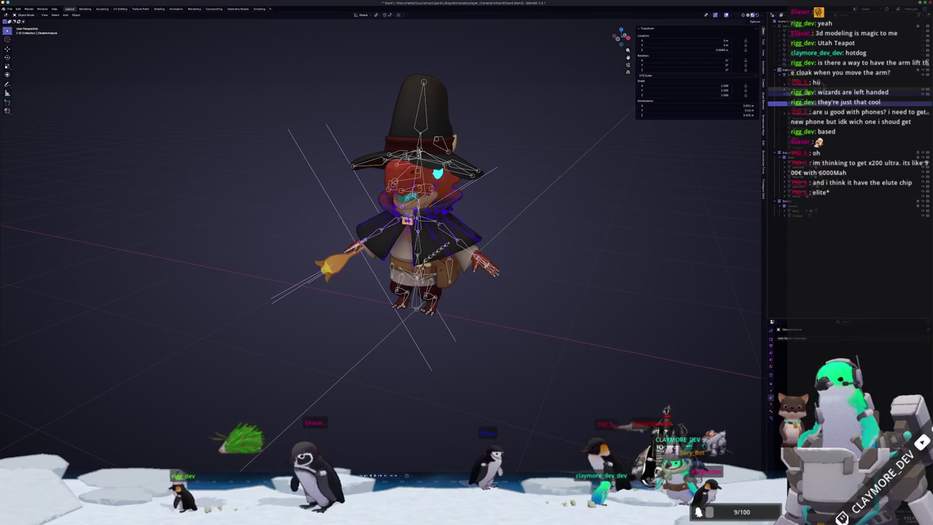
click(780, 94)
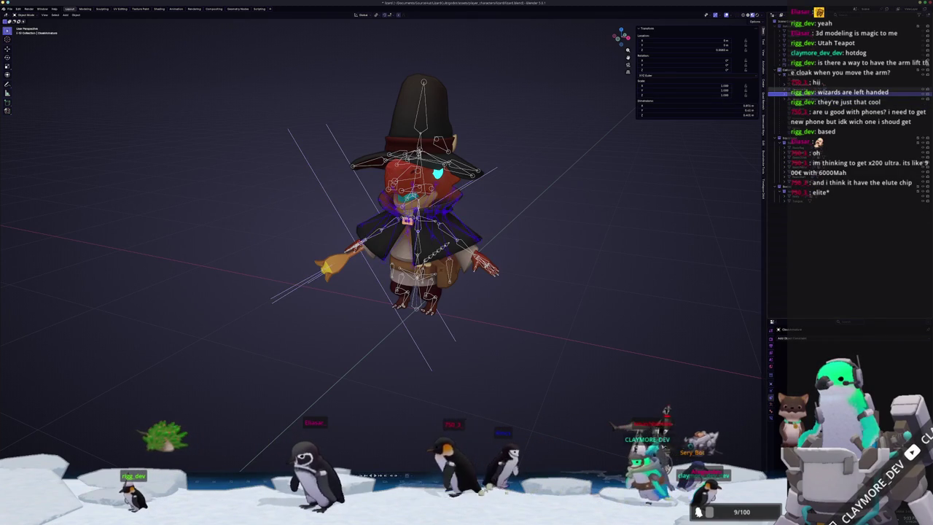
click(780, 88)
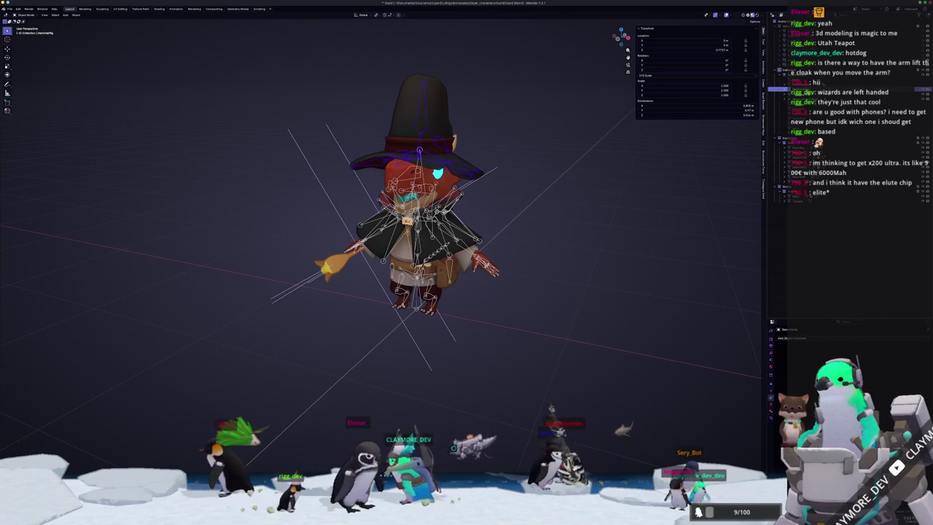
click(779, 103)
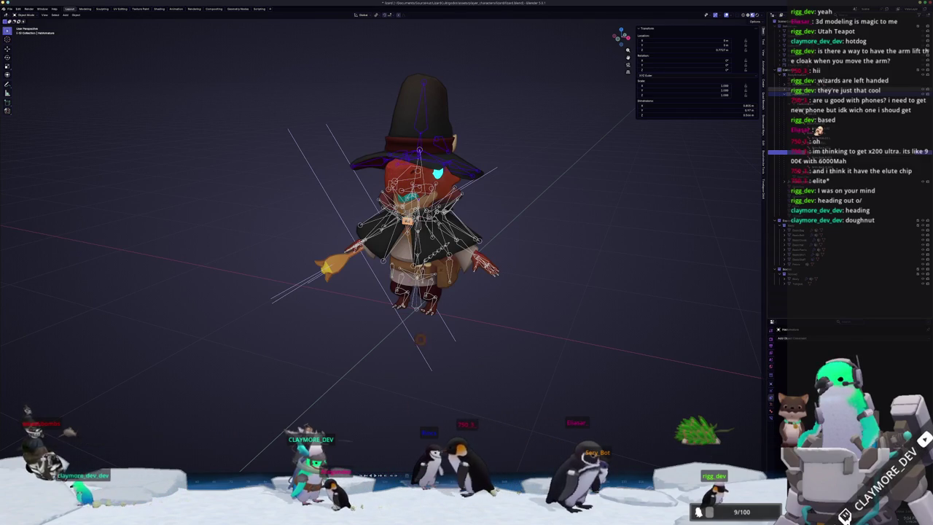
shift+right_click(468, 370)
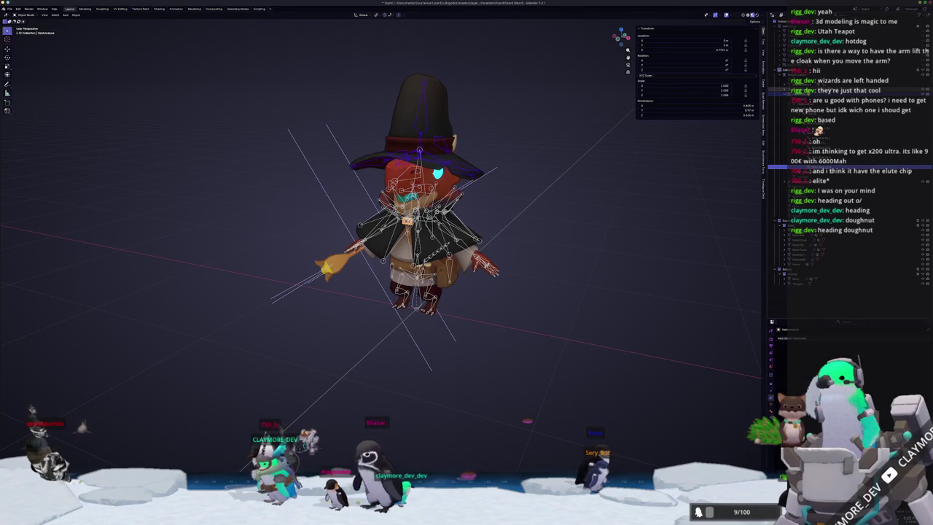
scroll(846, 219, down, 2)
scroll(846, 218, down, 2)
scroll(845, 219, down, 2)
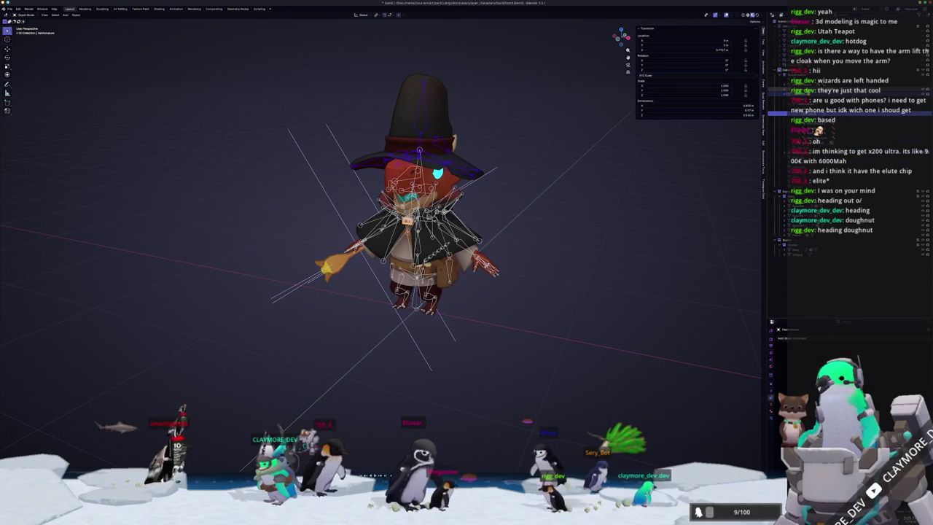
click(839, 133)
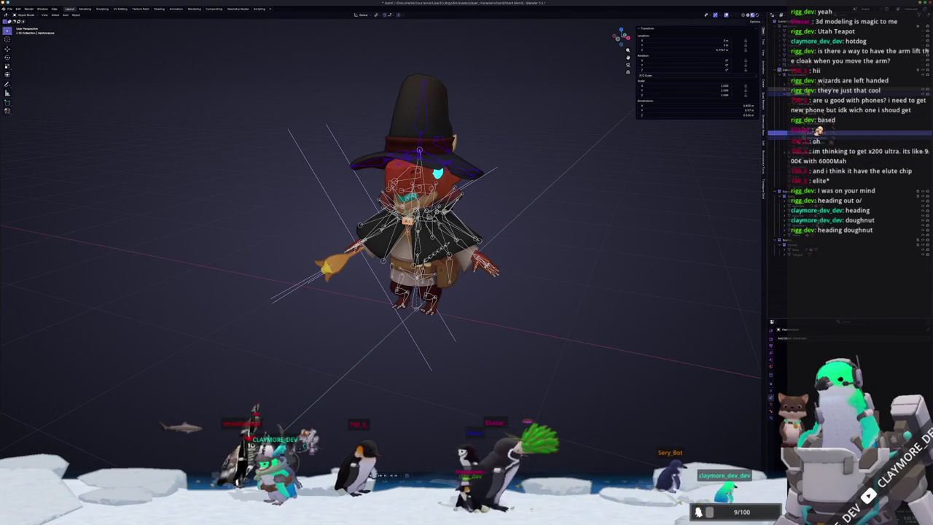
click(839, 110)
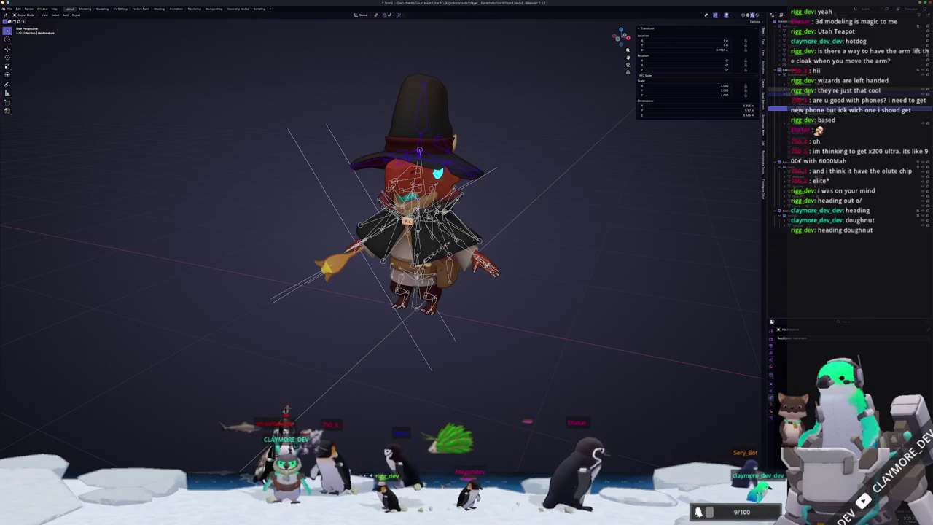
click(802, 240)
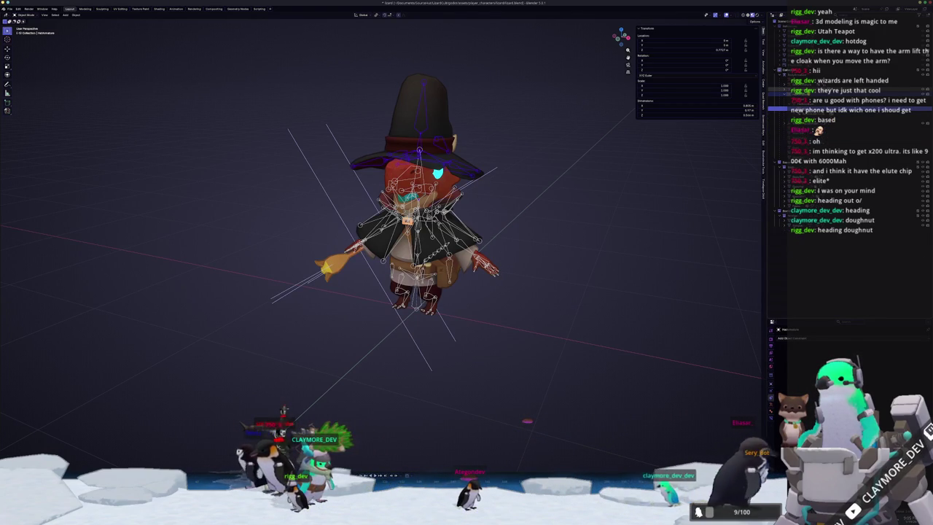
click(809, 90)
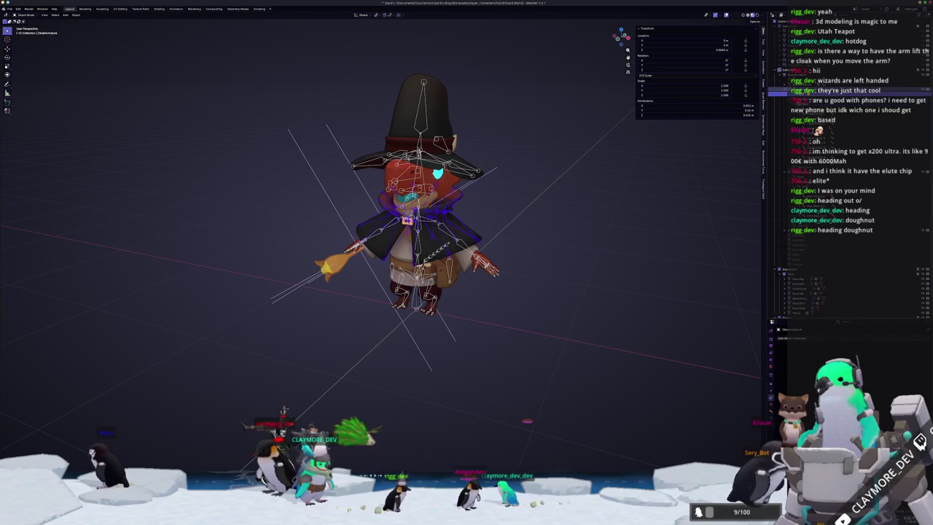
click(776, 90)
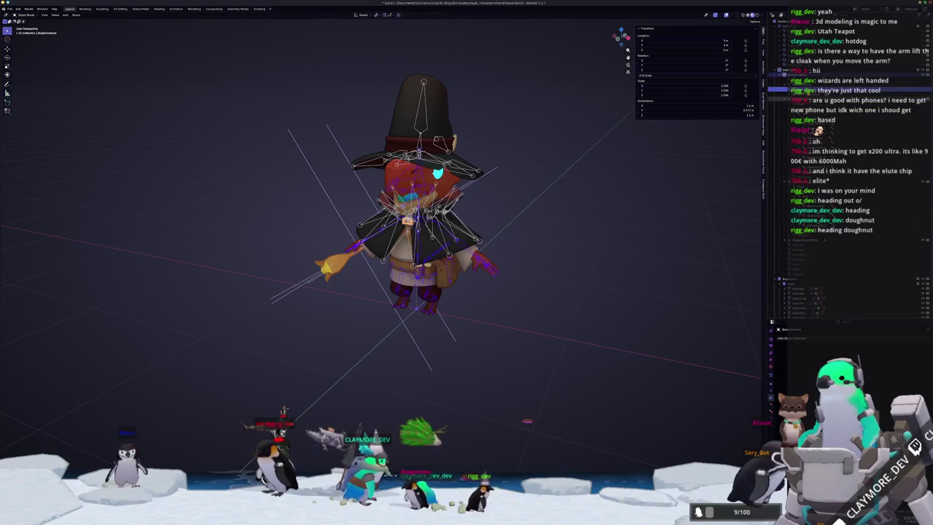
click(777, 86)
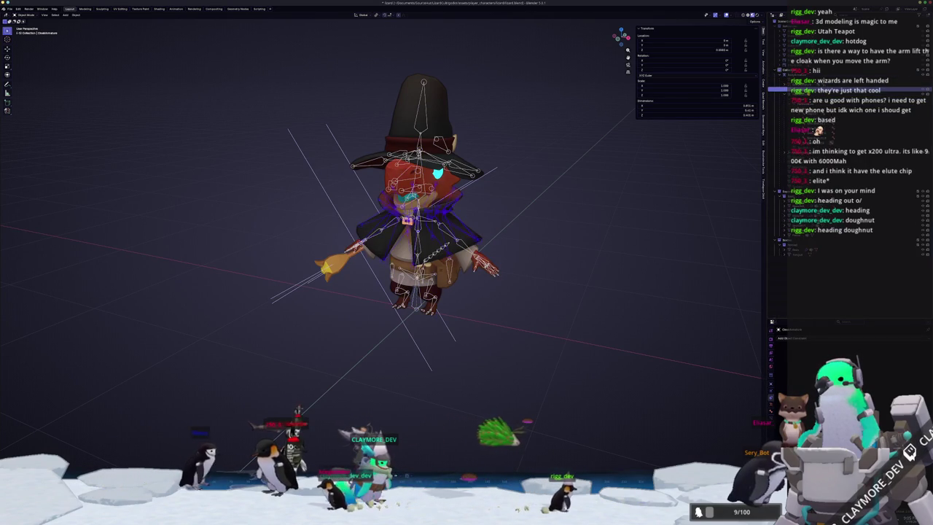
click(777, 99)
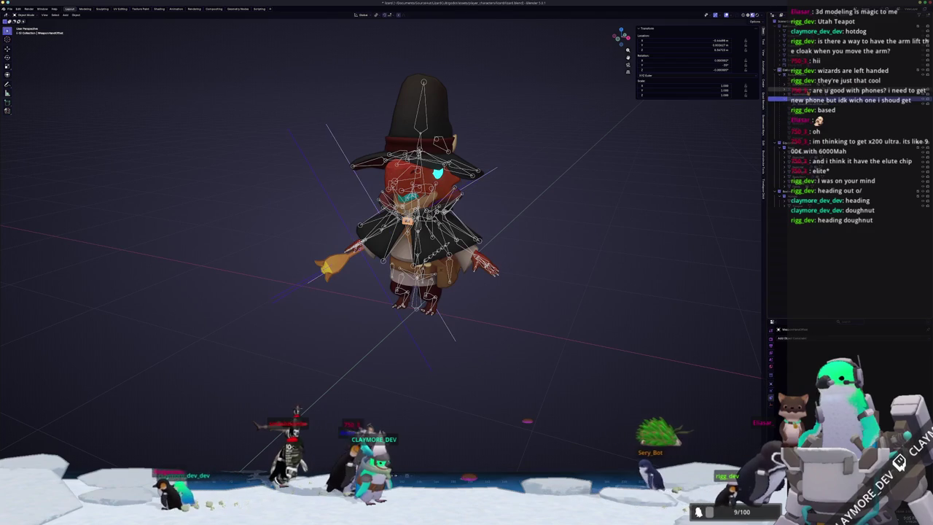
click(776, 105)
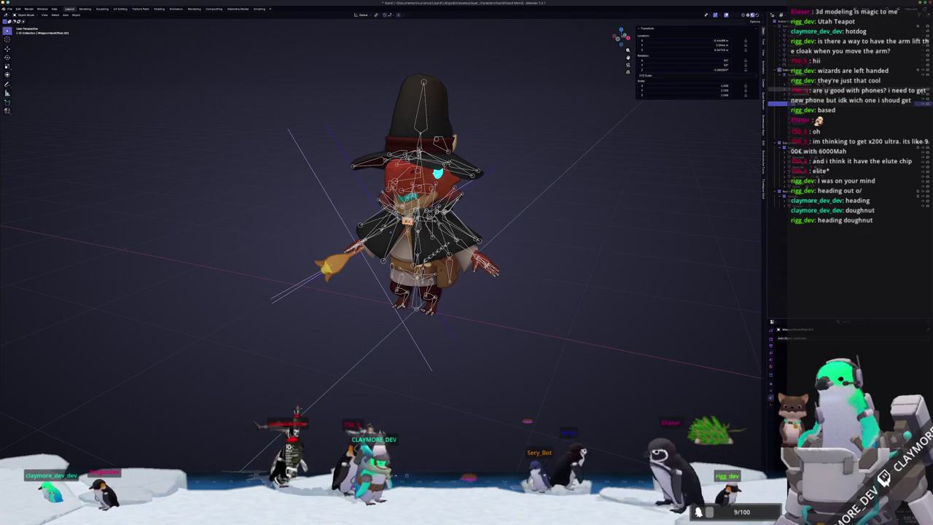
click(777, 99)
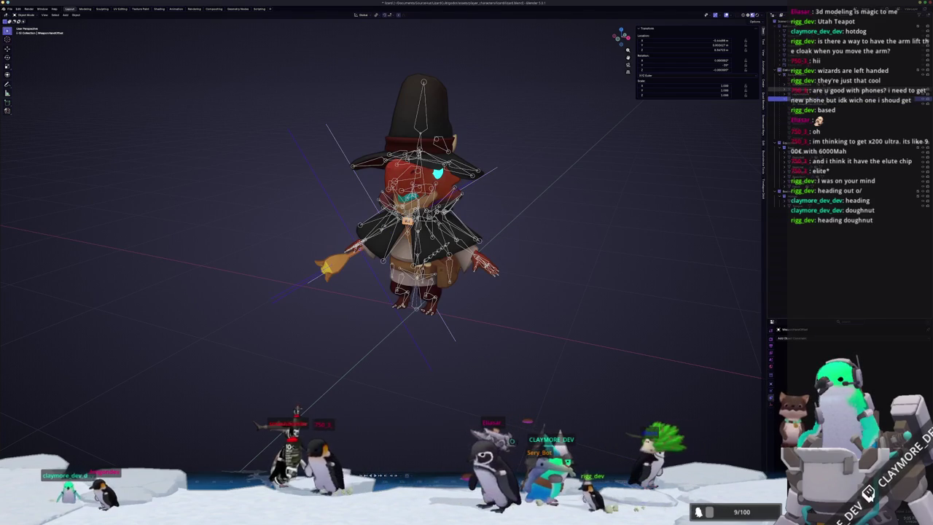
key(shift+d)
click(777, 136)
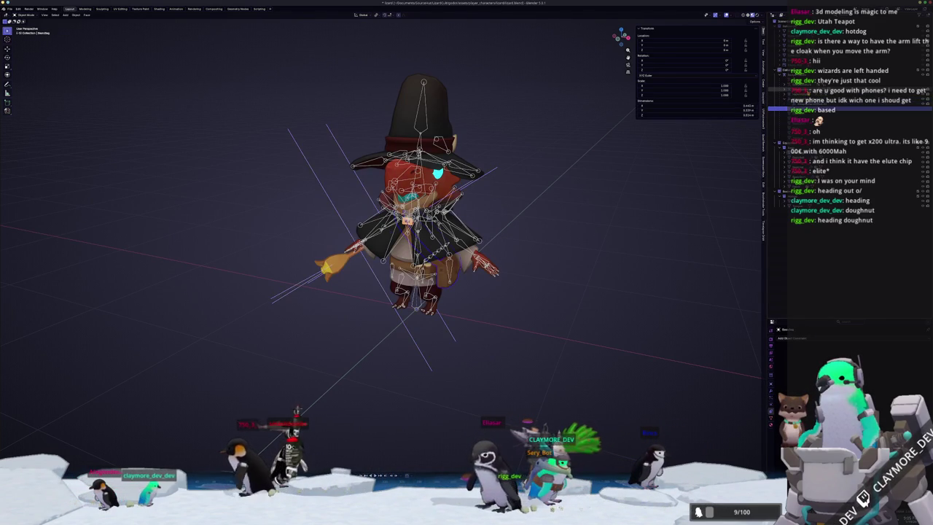
click(777, 156)
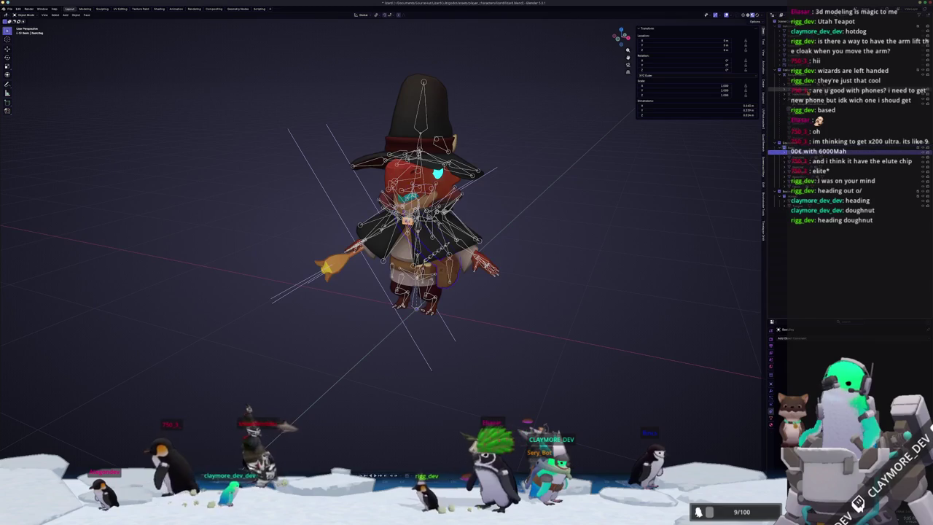
key(Down)
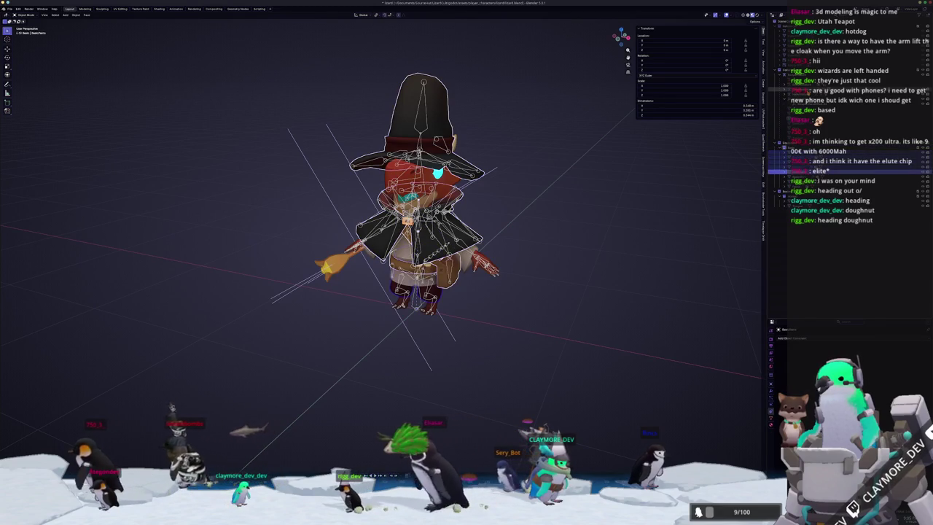
key(Down)
key(Down)
key(Down)
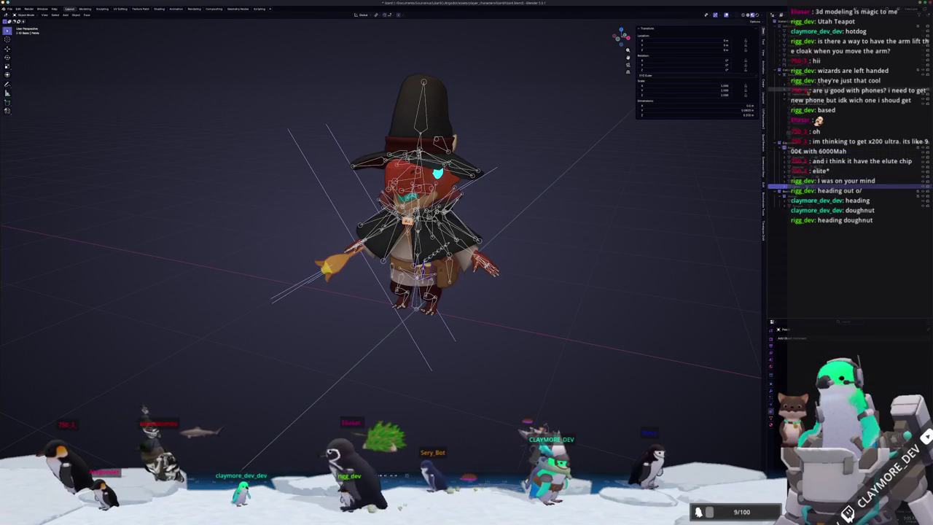
mouse_move(596, 199)
middle_down()
mouse_move(522, 329)
mouse_move(551, 345)
middle_up()
scroll(522, 329, up, 5)
scroll(522, 329, down, 3)
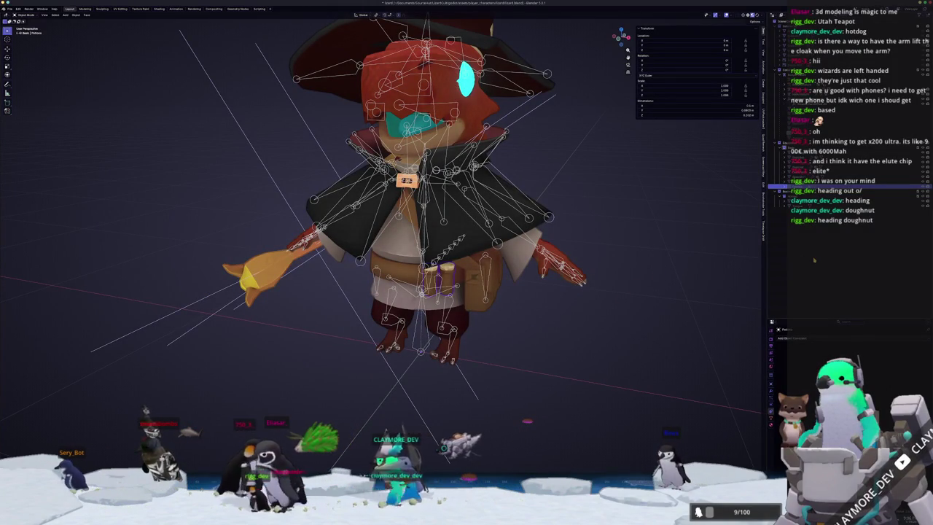
key(Up)
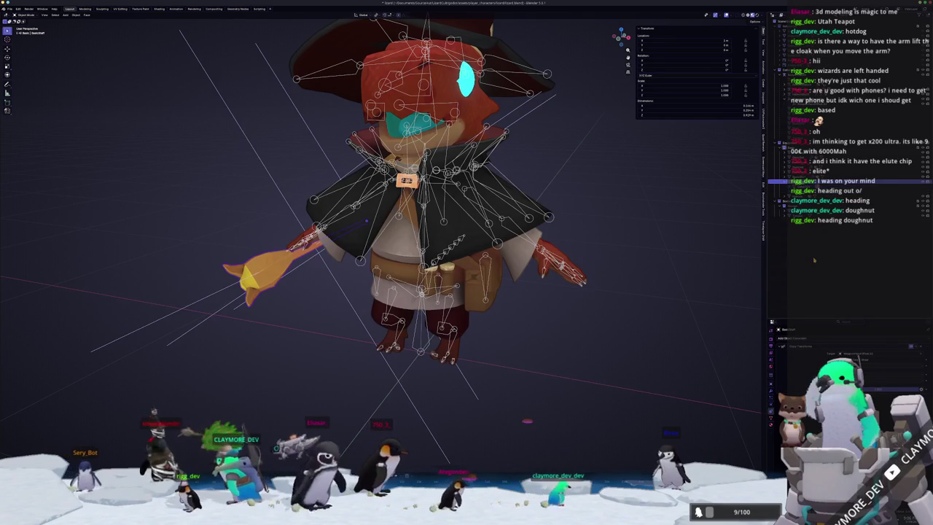
key(Up)
key(Up)
key(Up)
key(Down)
key(Down)
key(Down)
key(Down)
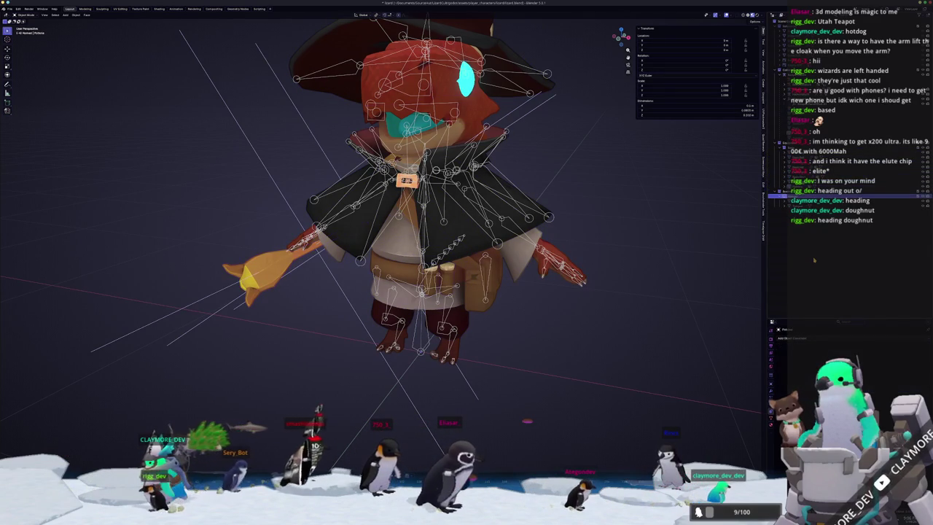
key(Down)
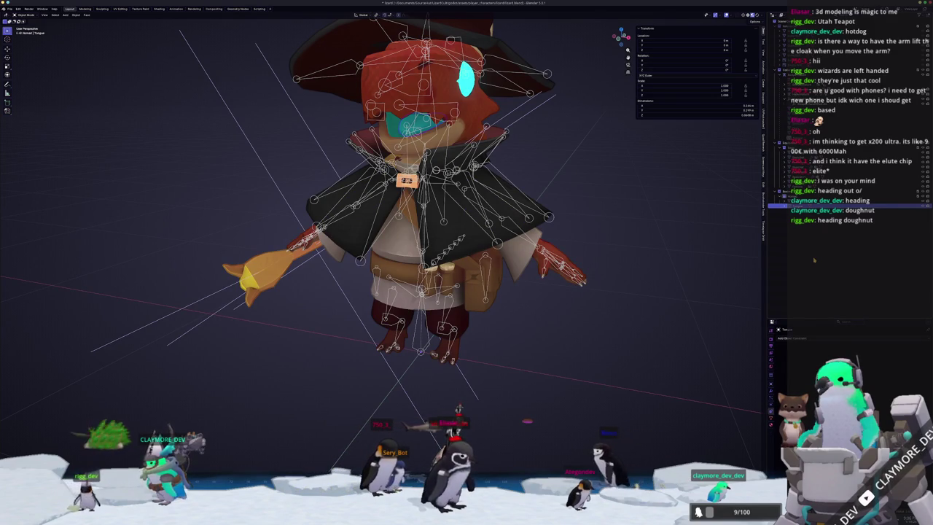
key(Up)
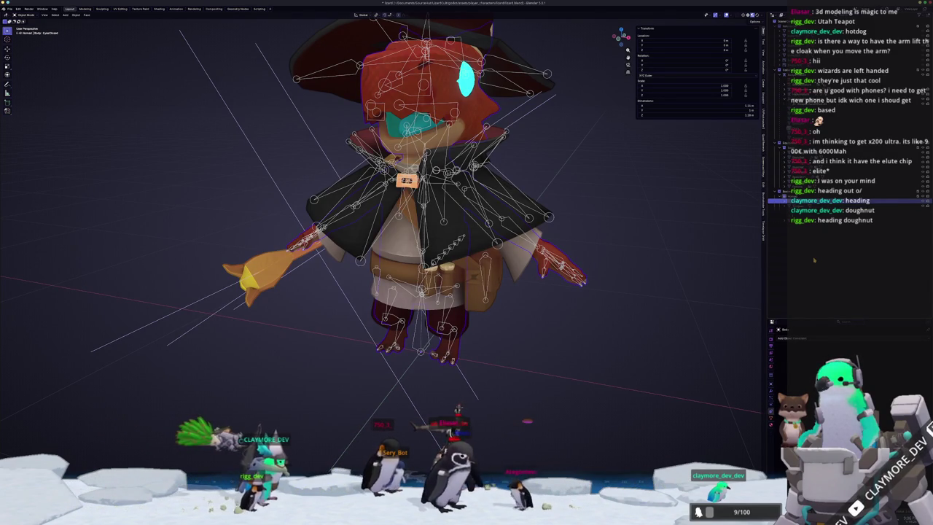
key(Down)
key(Up)
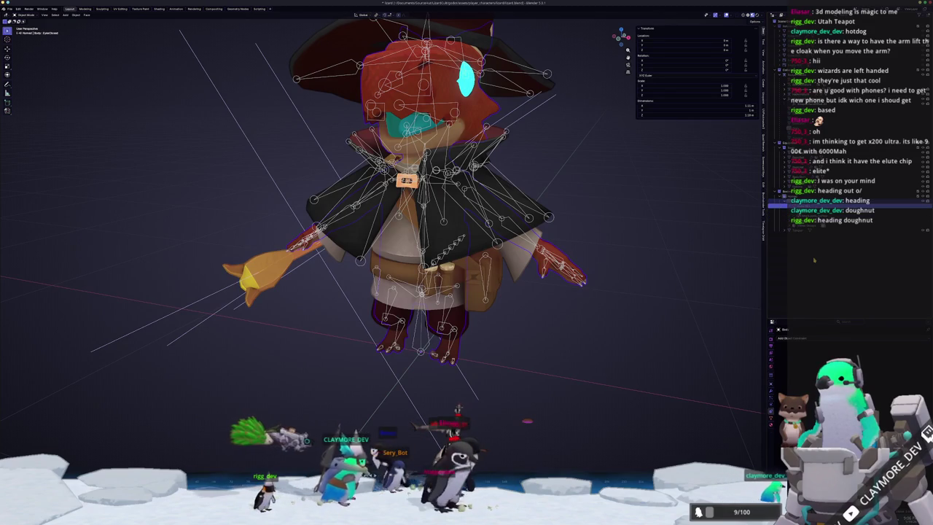
key(Up)
key(Down)
key(Up)
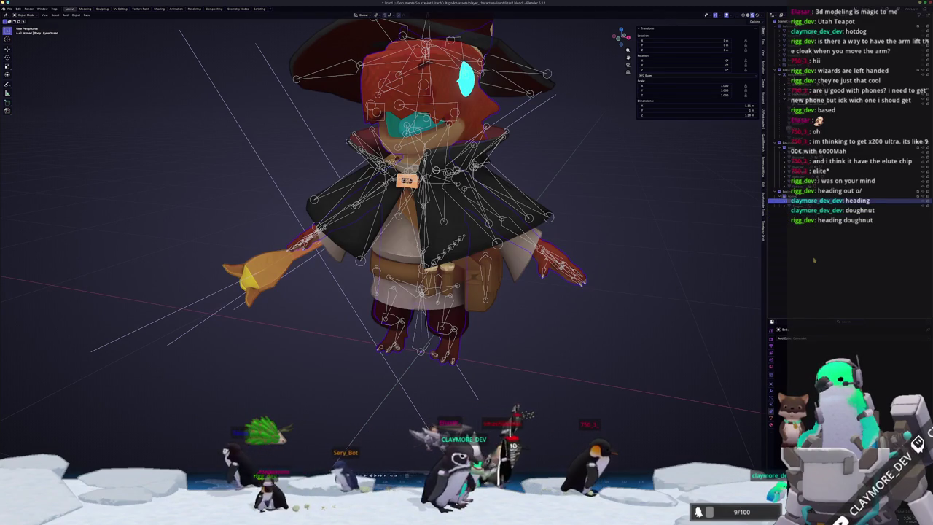
key(Down)
scroll(501, 271, down, 5)
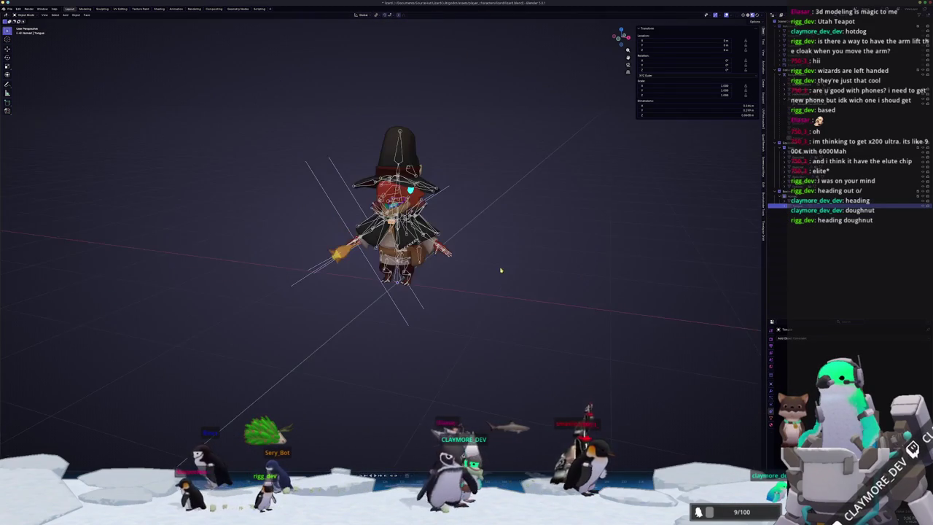
Step: Select each character mesh in the Outliner in turn: hat, lower body, clothing and dragon body
middle_drag(501, 271, 338, 289)
scroll(338, 290, up, 3)
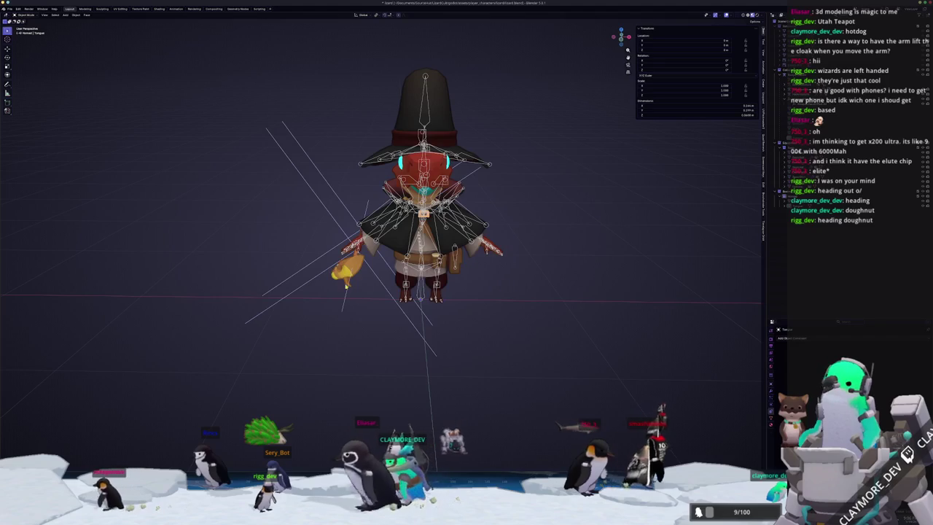
click(777, 150)
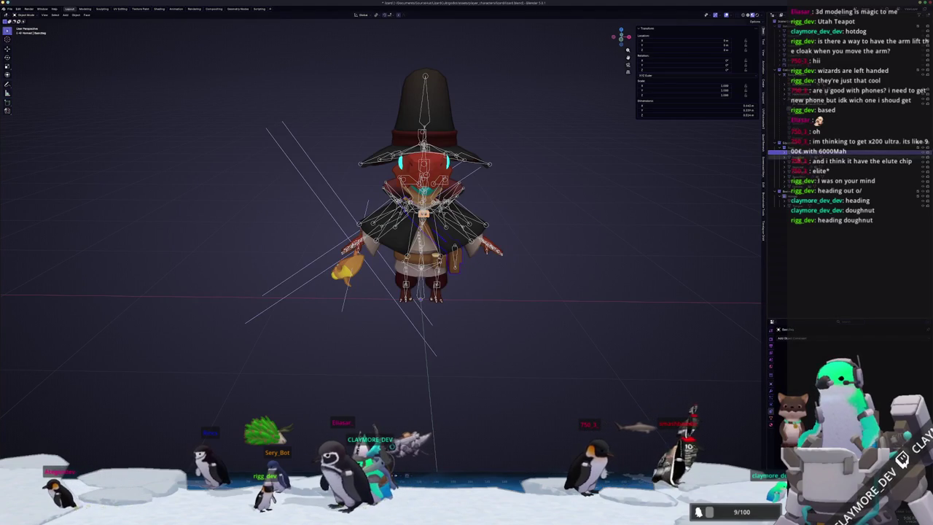
click(777, 167)
click(777, 171)
click(777, 180)
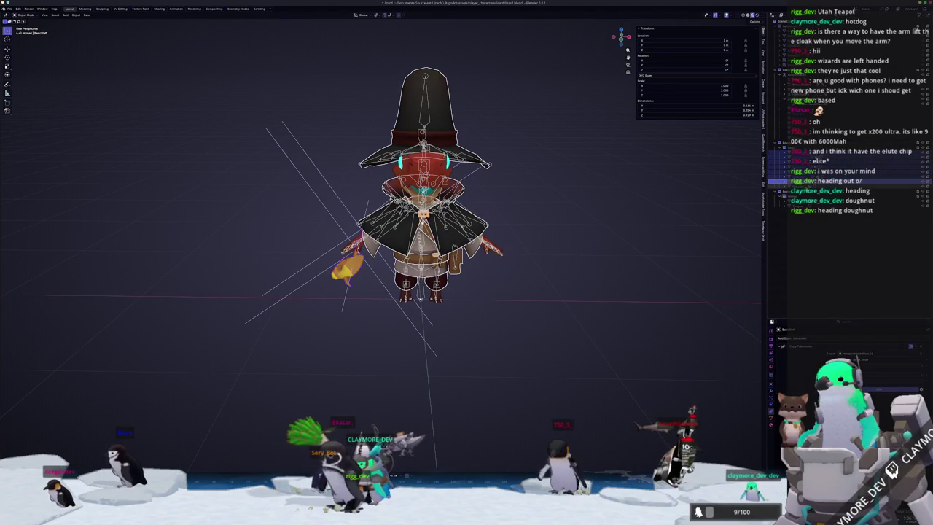
click(776, 191)
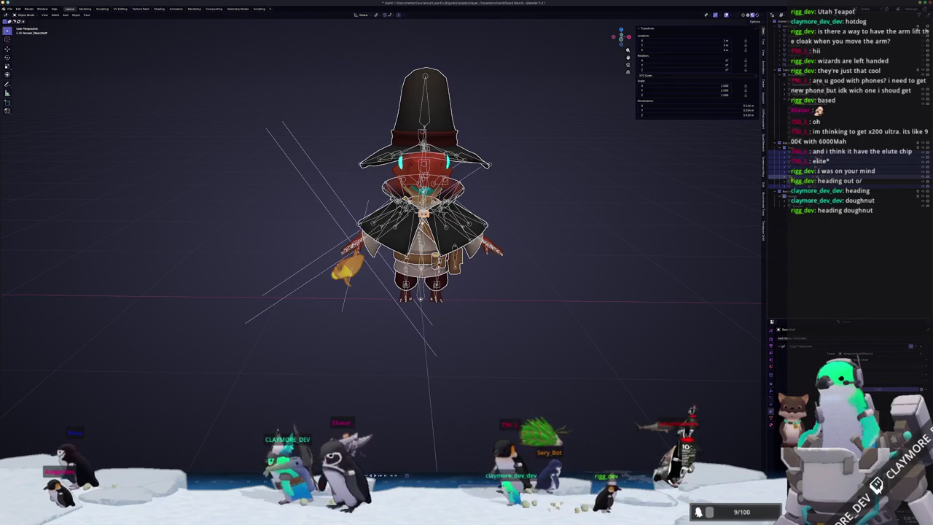
click(777, 200)
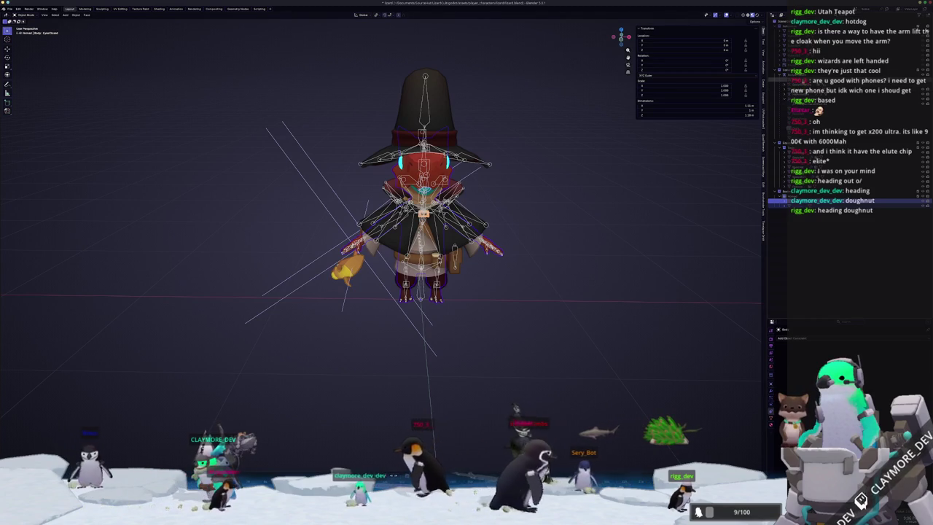
Step: Move BodyArmature along X and rotate it freely to see which pieces follow
click(777, 73)
key(g)
key(x)
key(Escape)
key(r)
key(r)
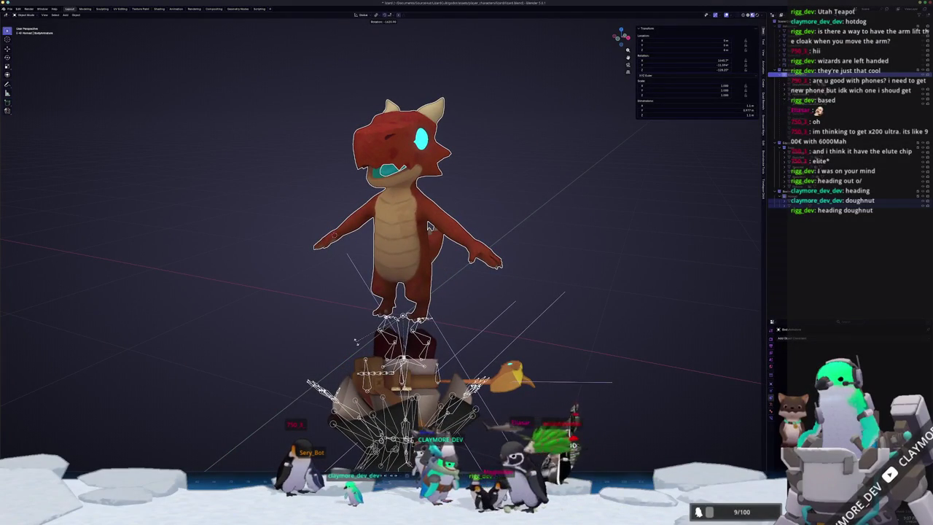
Step: Cancel the rotation to restore the original pose, then start a glTF 2.0 export
key(Escape)
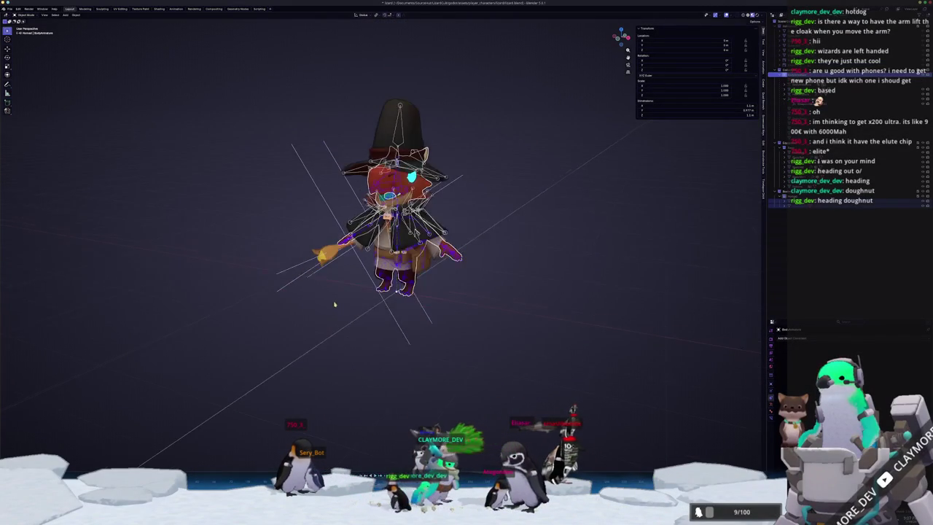
click(11, 8)
mouse_move(22, 88)
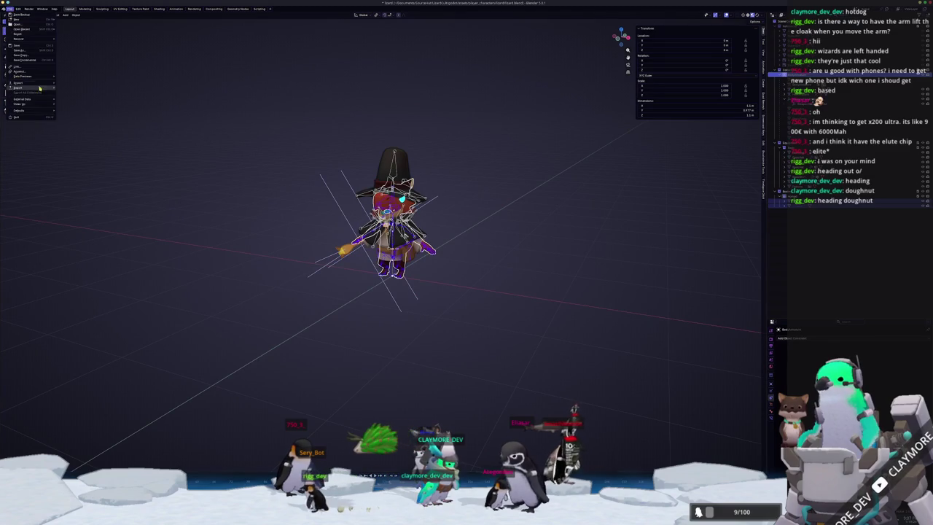
click(75, 132)
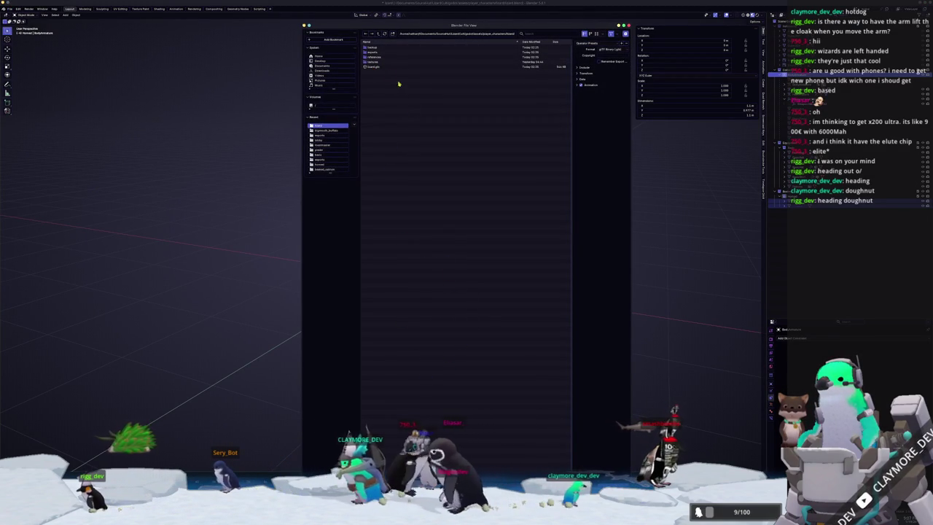
Step: Start a new folder in the export location, typing 'sh' and then clearing it to retype
click(393, 34)
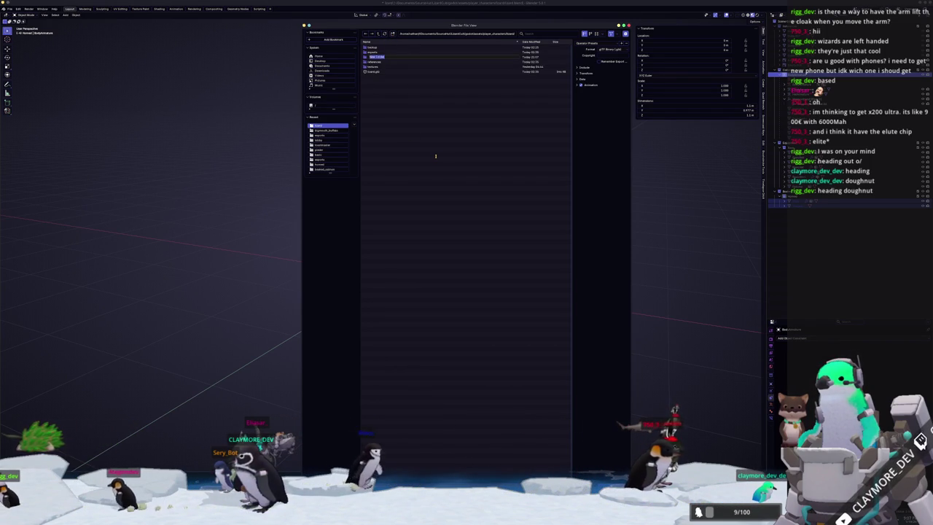
text(publish)
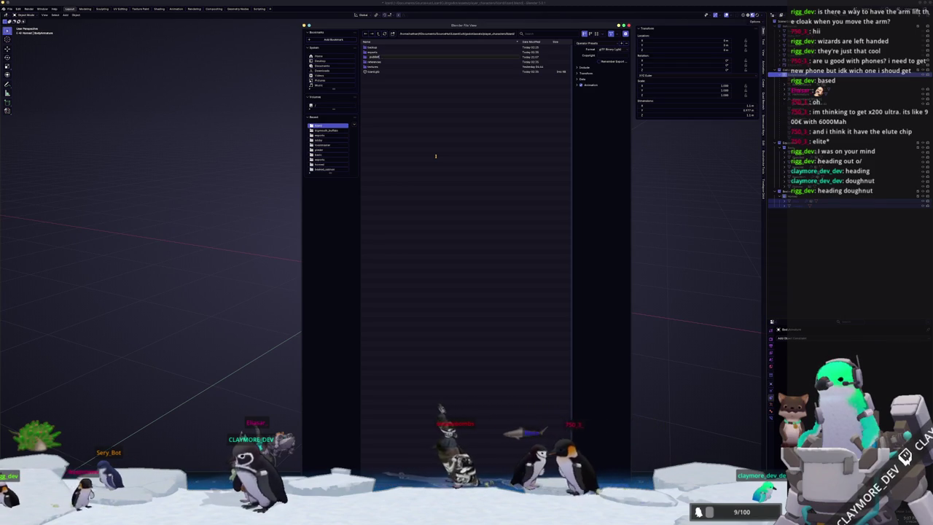
key(BackSpace)
key(BackSpace)
key(BackSpace)
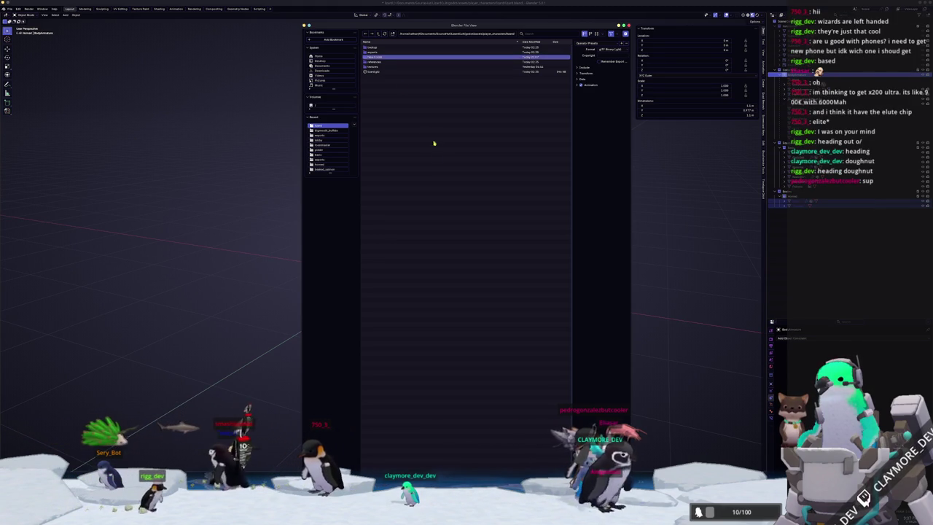
Step: Go back up to the parent folder and rename the exports folder to 'scenes'
click(375, 56)
double_click(376, 56)
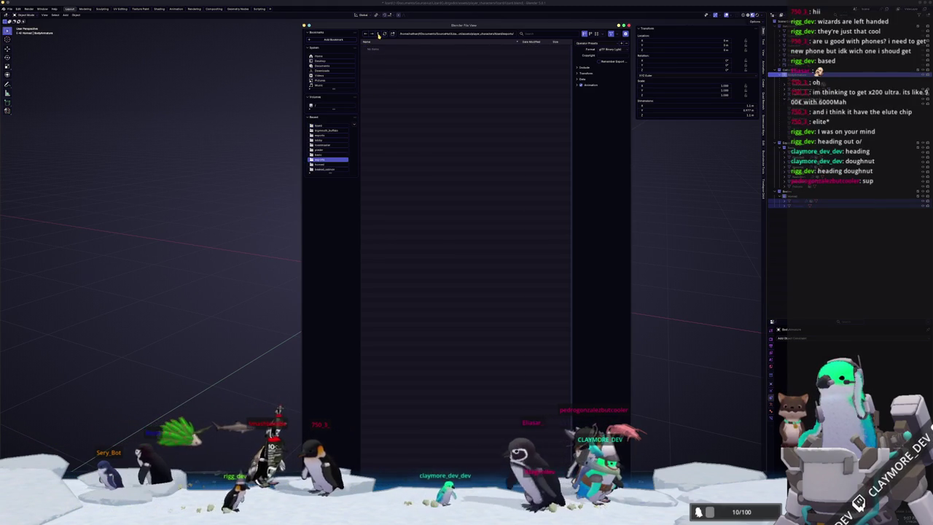
click(378, 34)
click(380, 58)
click(374, 52)
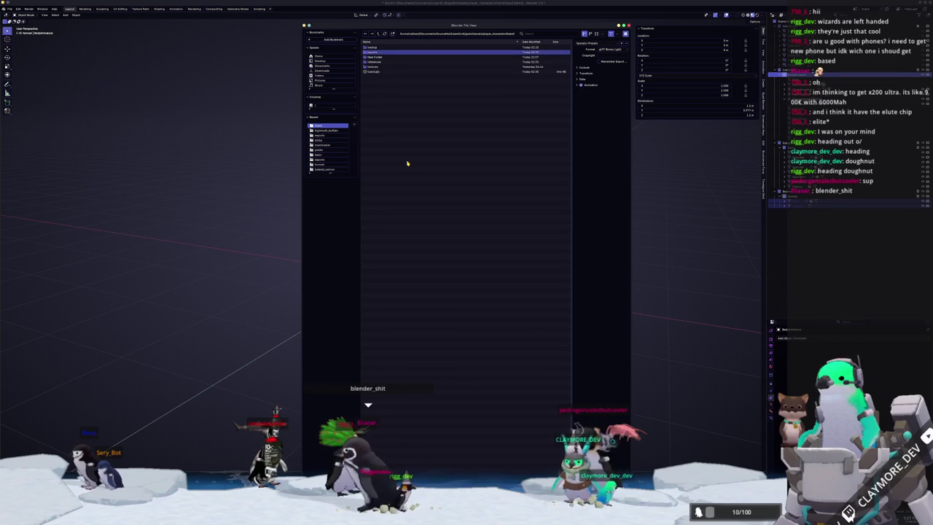
key(F2)
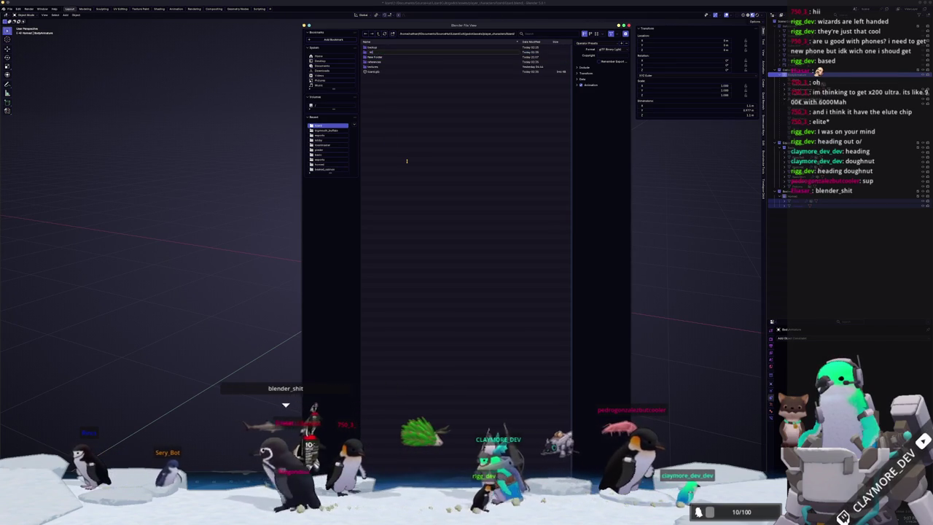
text(scenes)
key(Return)
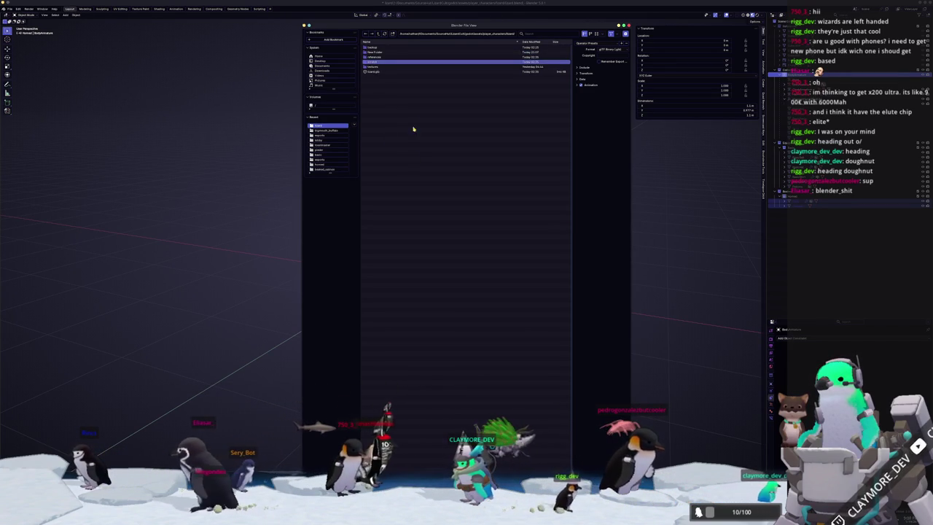
Step: Hide the export options panel and name a new folder 'final'
key(n)
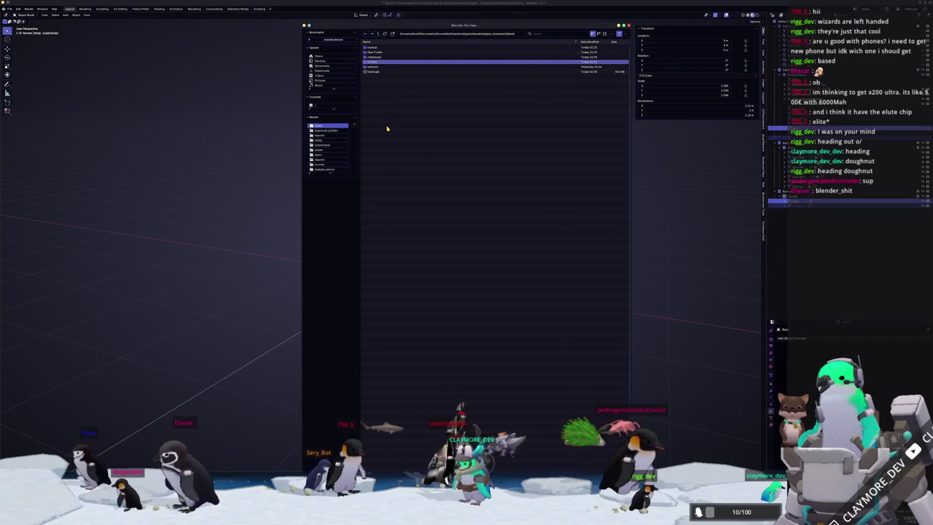
click(379, 62)
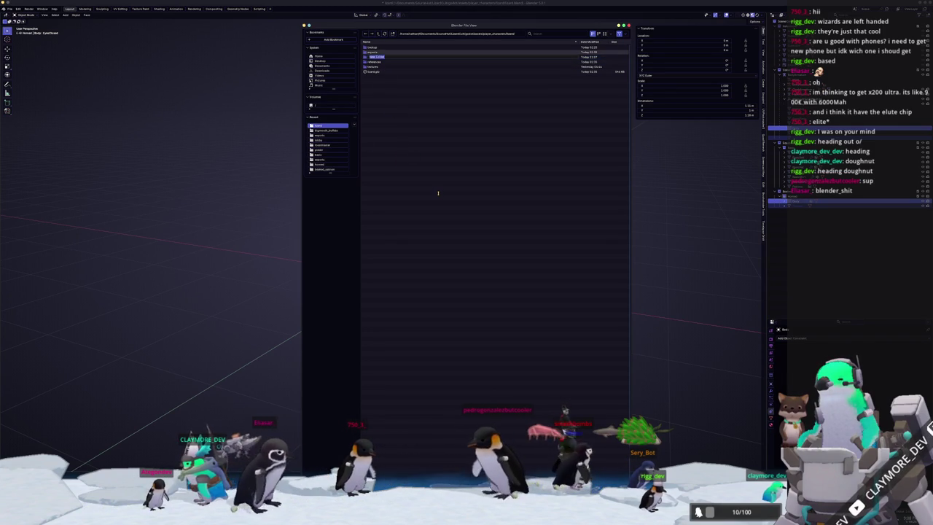
text(final)
key(Return)
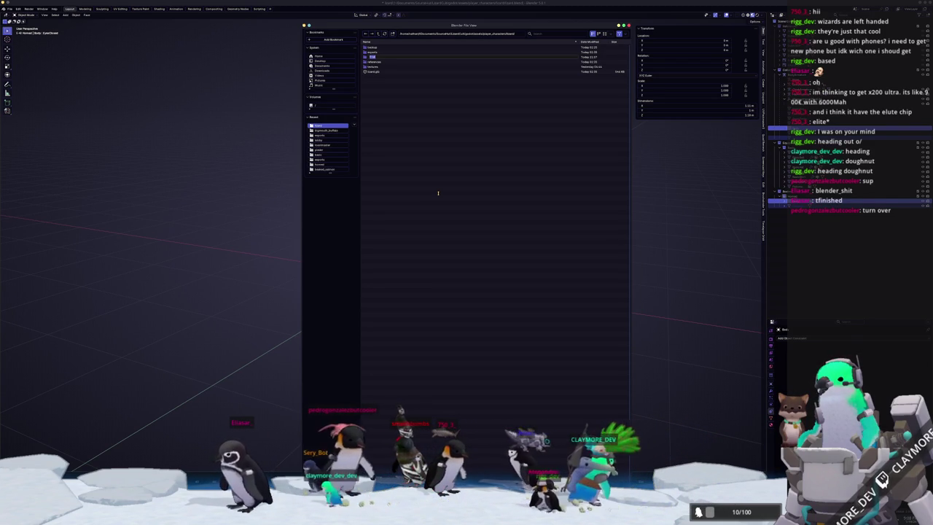
Step: Start renaming the third folder, then switch to the web browser to find synonyms for 'export'
key(Return)
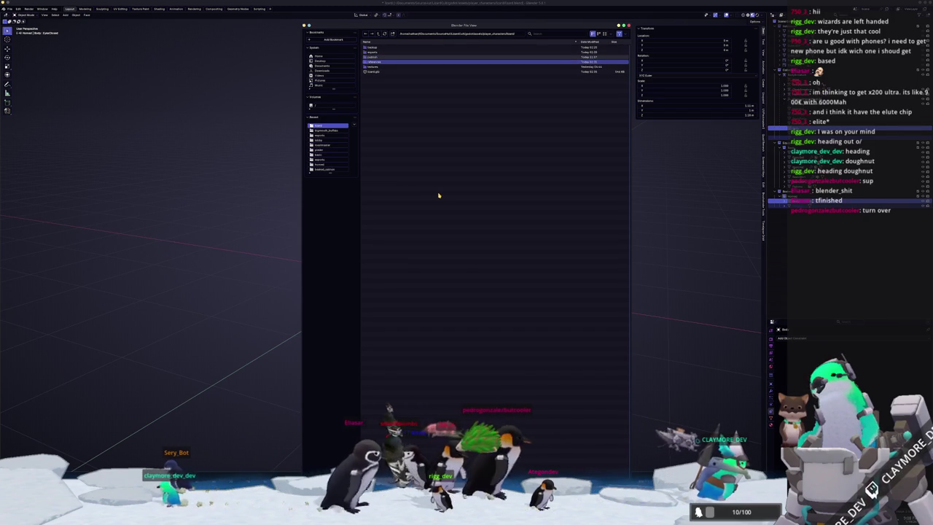
key(Up)
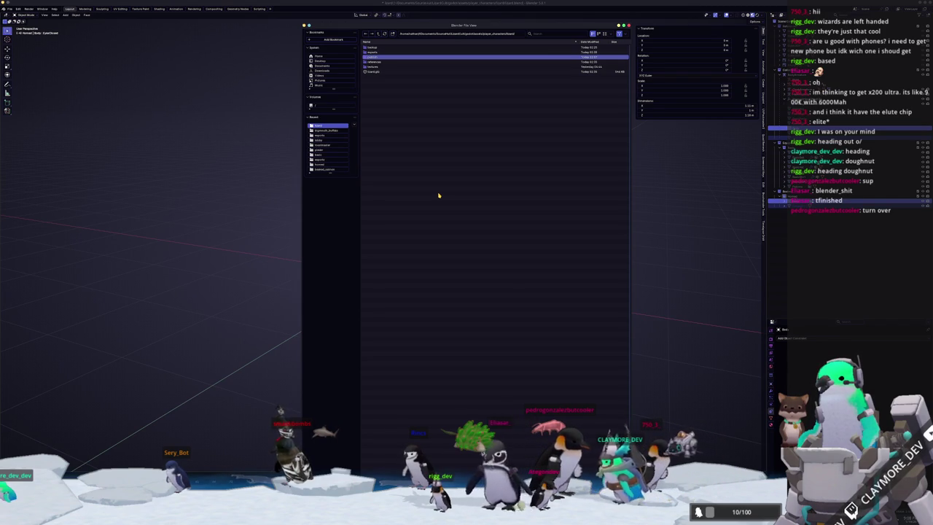
key(F2)
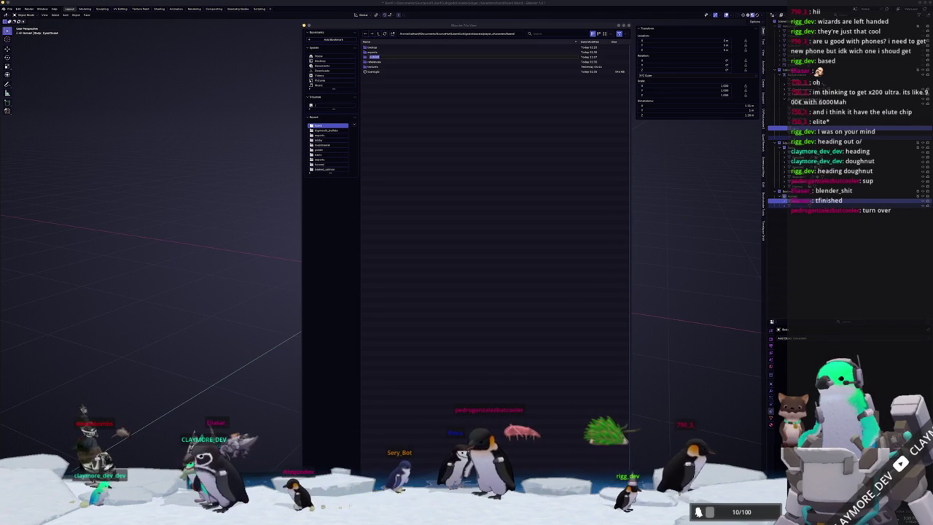
key(alt+Tab)
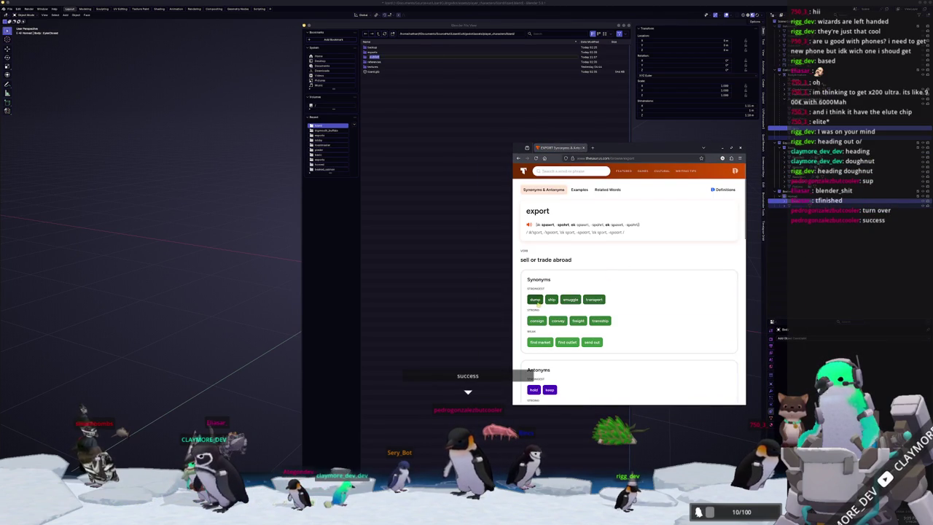
Step: Look up synonyms for 'ship' on Thesaurus.com, then close the browser window
scroll(652, 314, down, 2)
scroll(651, 312, up, 1)
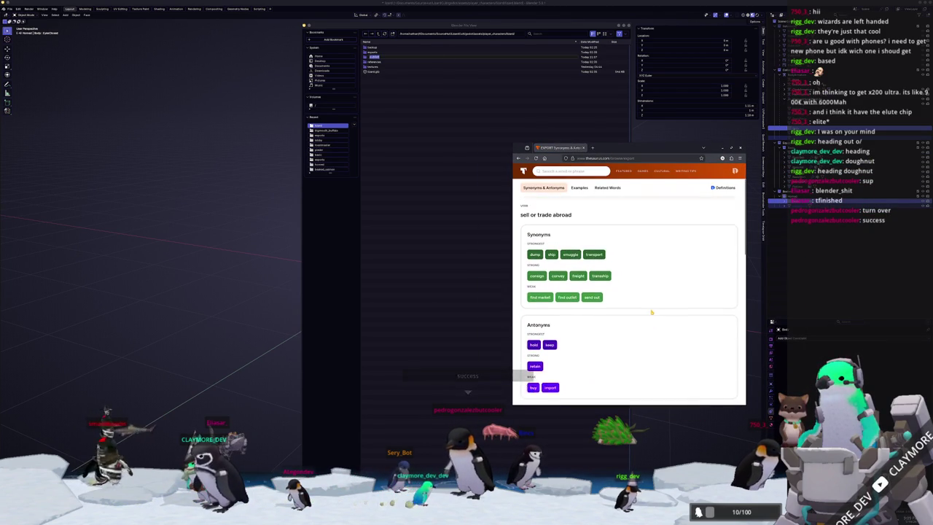
click(552, 268)
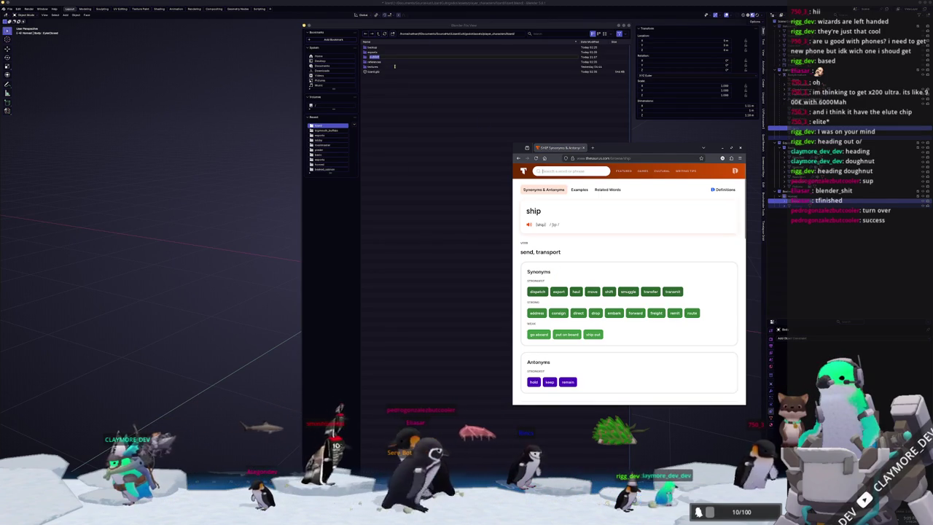
click(401, 56)
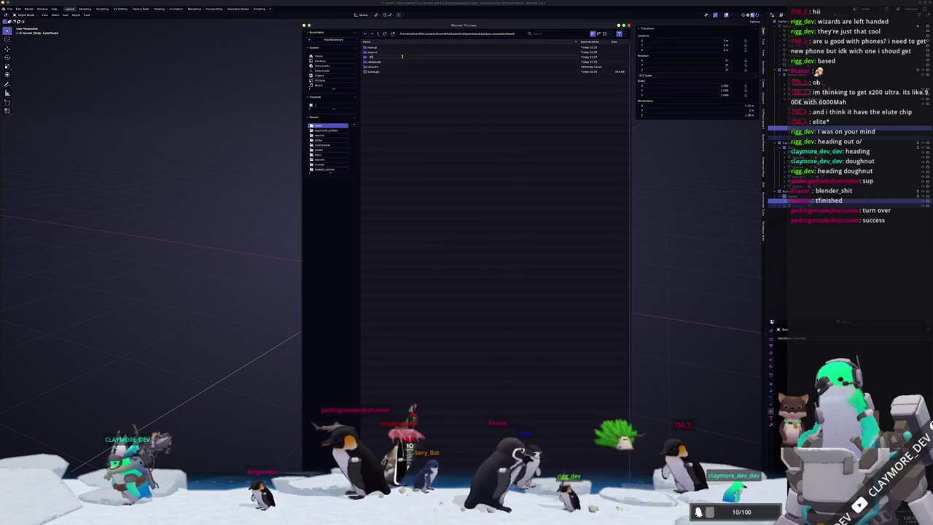
Step: Confirm the folder rename, then create a new subfolder inside it and open it
key(Return)
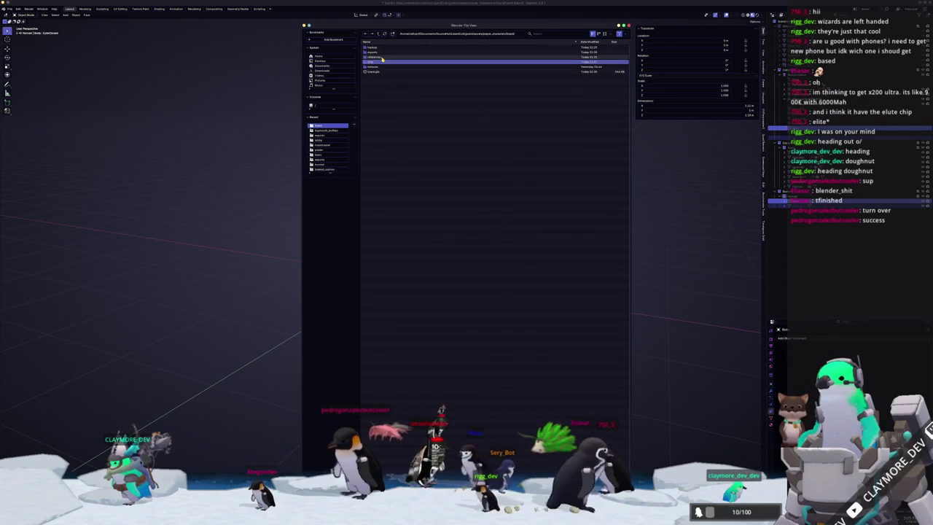
double_click(403, 62)
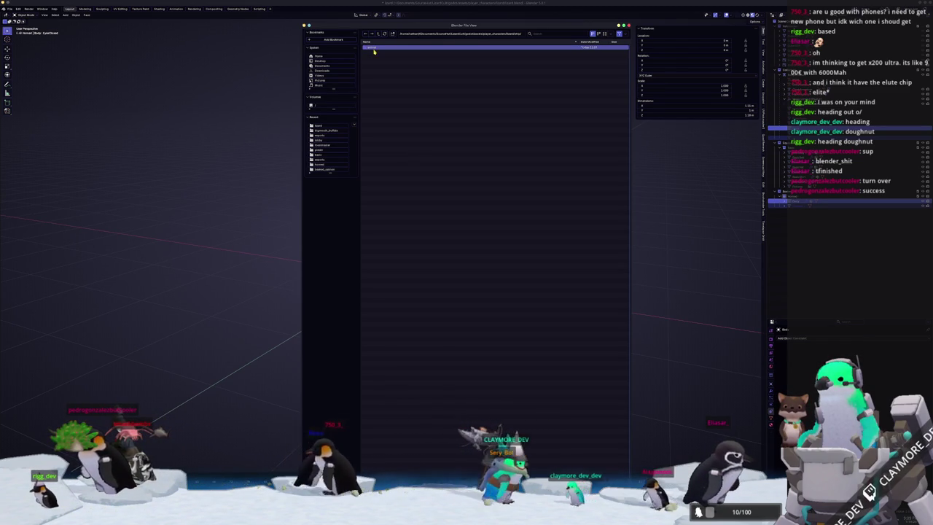
key(i)
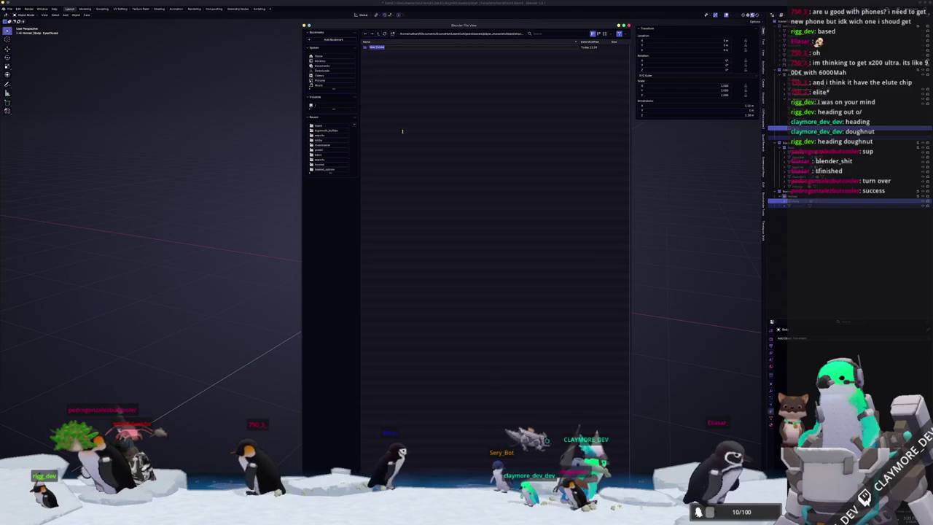
key(Return)
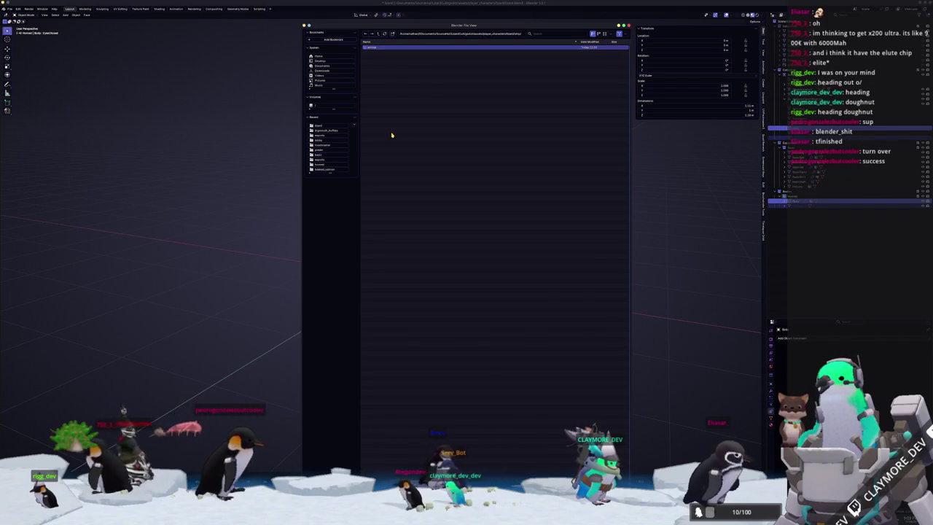
double_click(400, 47)
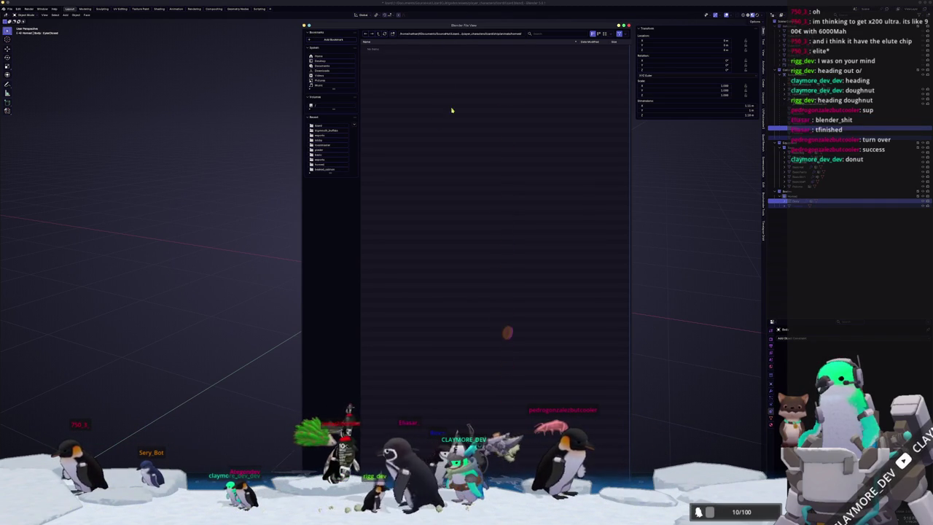
click(629, 27)
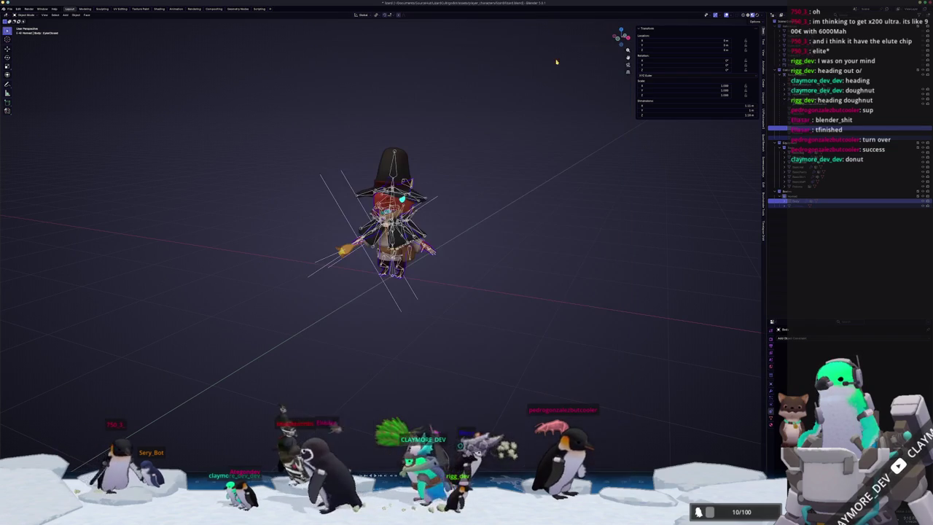
Step: Begin a glTF 2.0 export into that folder, reviewing Include, Data, Material image and Animation options
click(9, 8)
mouse_move(18, 88)
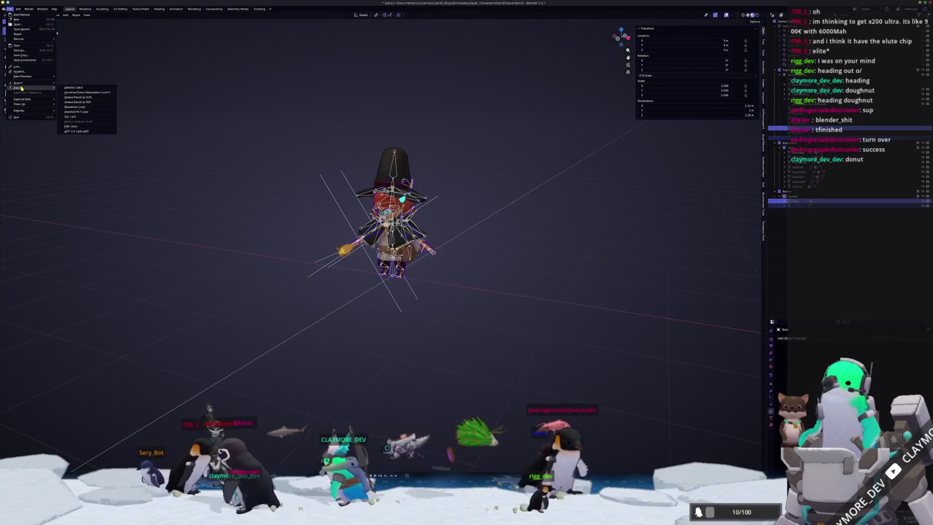
click(72, 132)
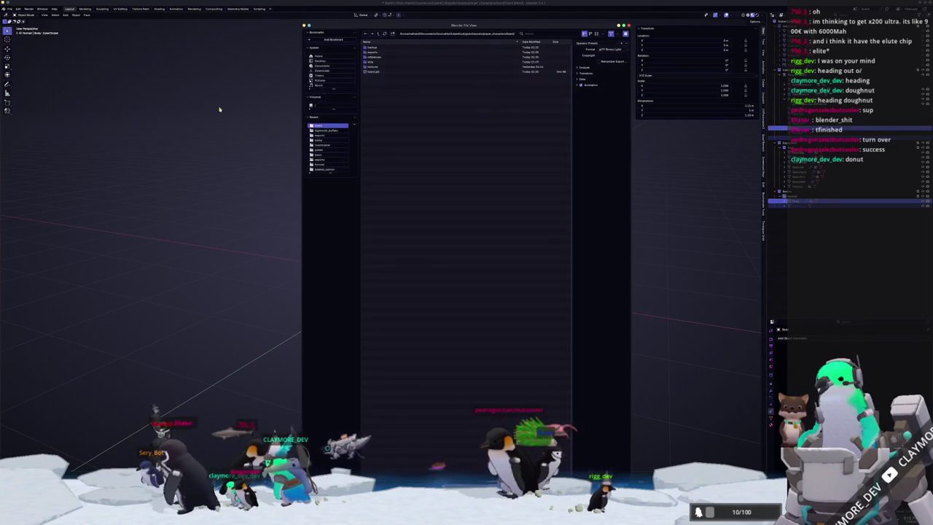
double_click(372, 47)
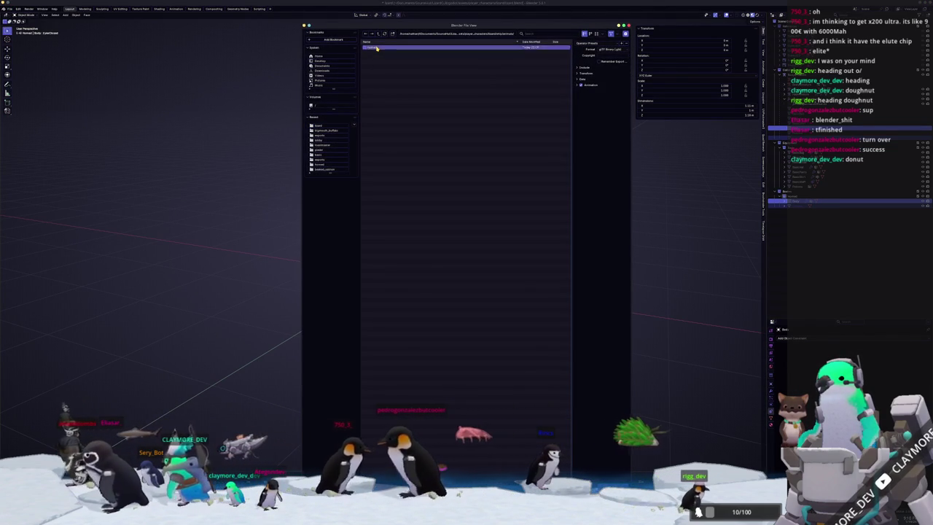
click(583, 66)
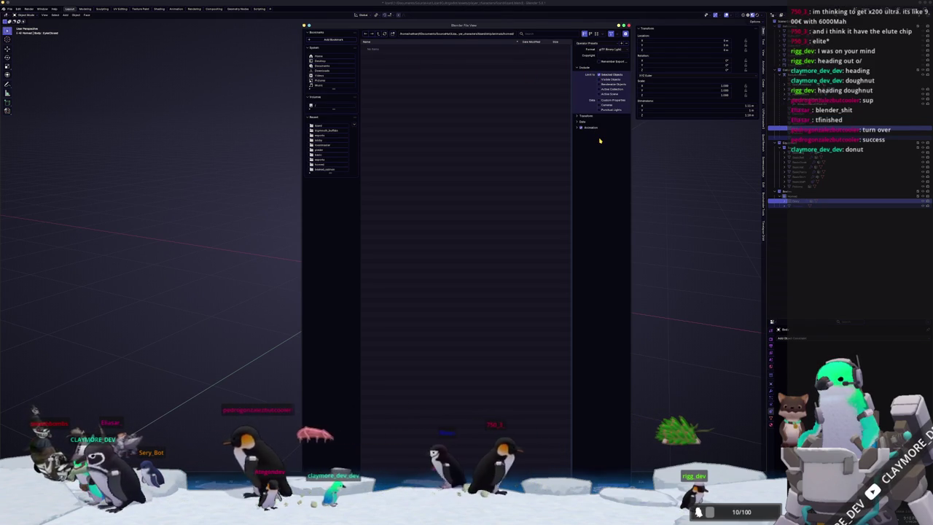
click(584, 121)
click(589, 140)
click(609, 154)
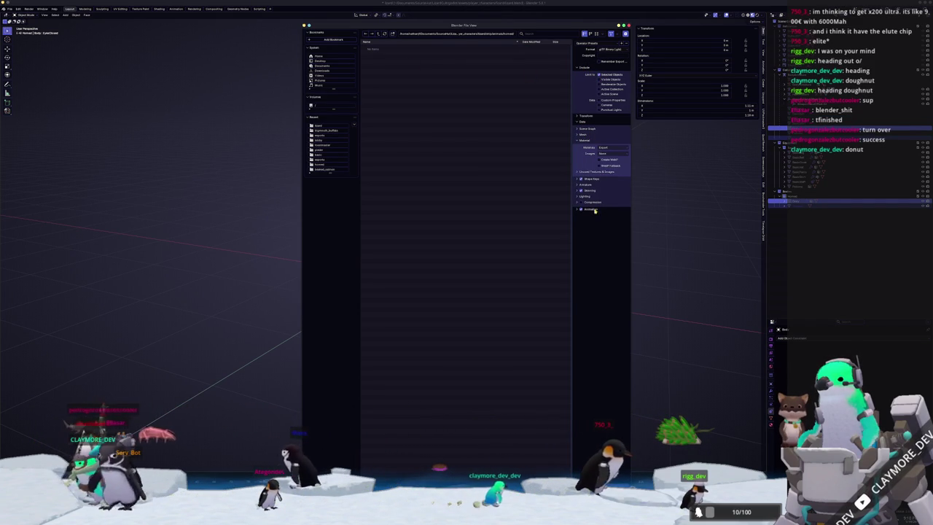
click(591, 209)
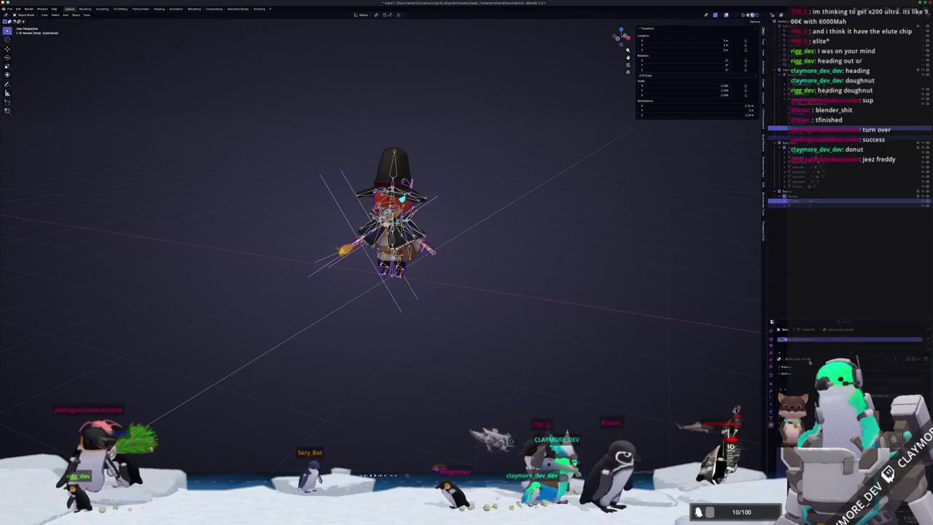
middle_drag(438, 259, 445, 254)
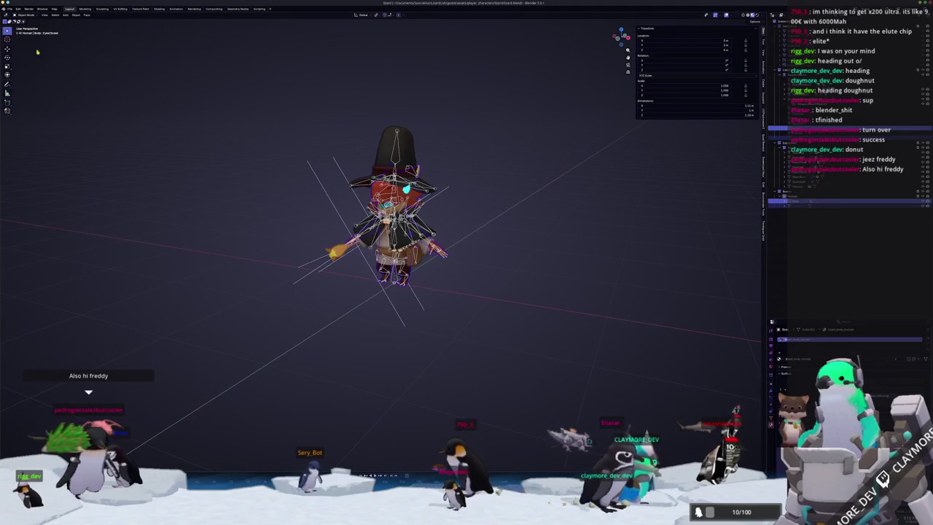
click(10, 9)
mouse_move(20, 88)
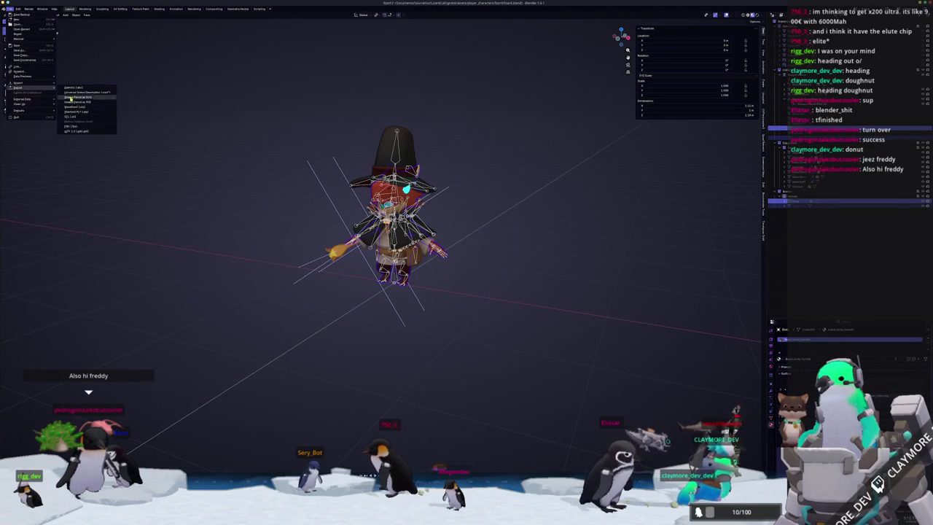
click(84, 132)
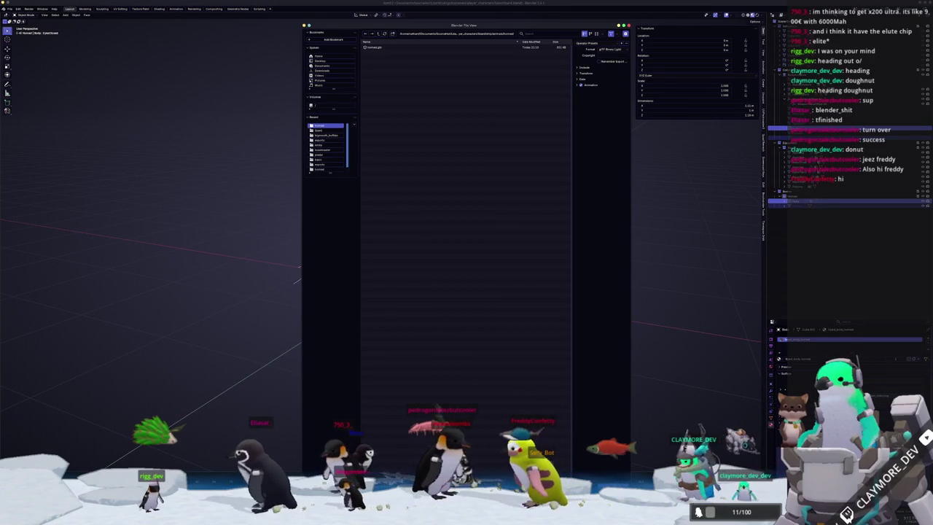
key(n)
key(Escape)
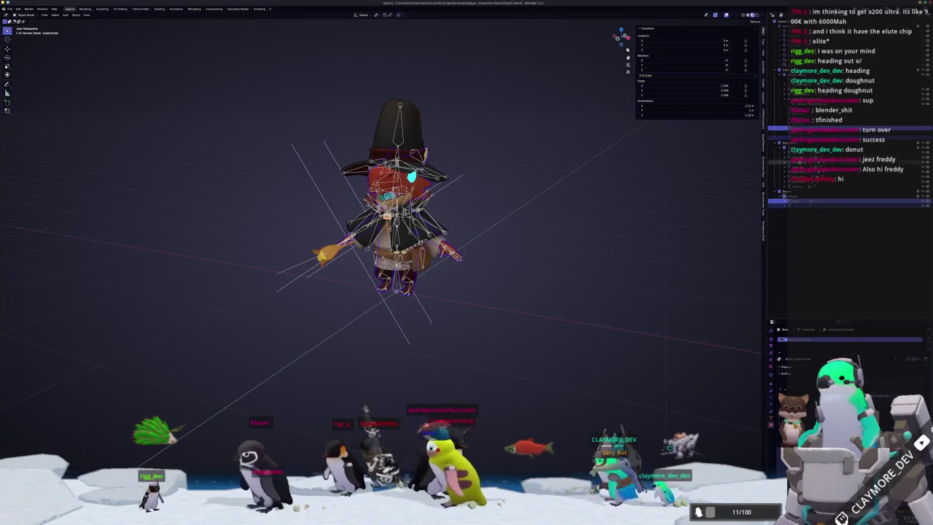
Step: Select the wizard rig's parts one by one in the Outliner, including the hat and body
click(817, 159)
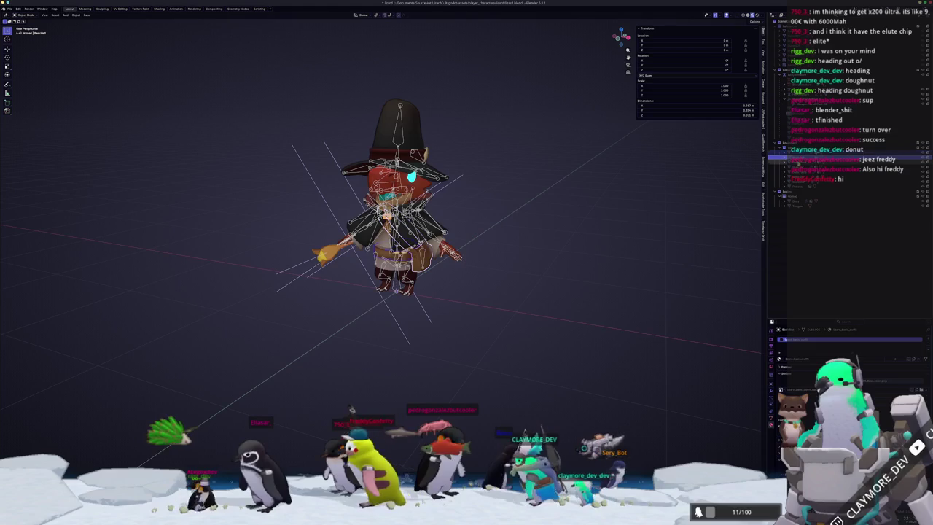
click(809, 168)
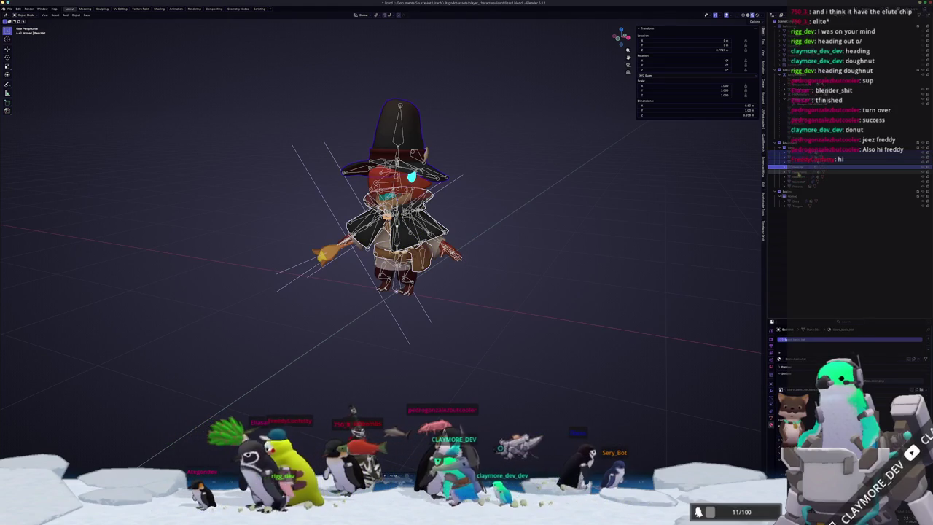
click(809, 159)
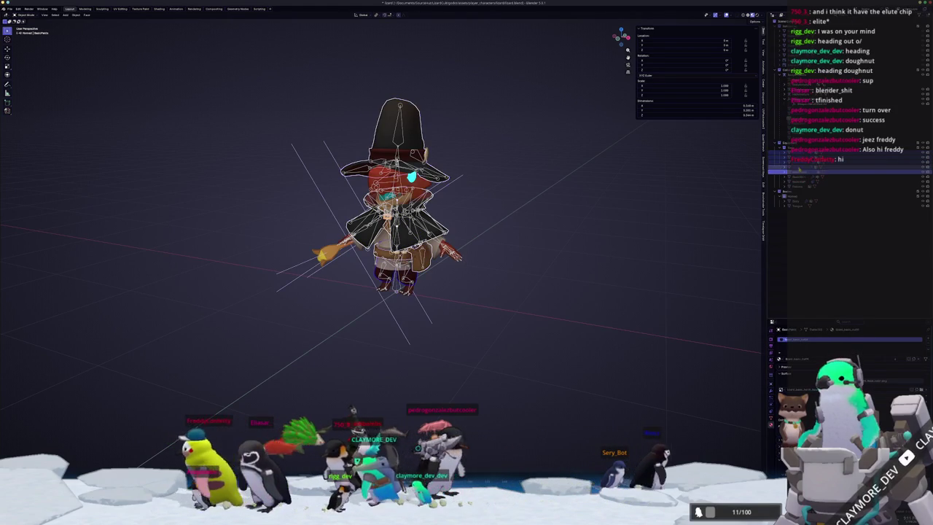
click(800, 168)
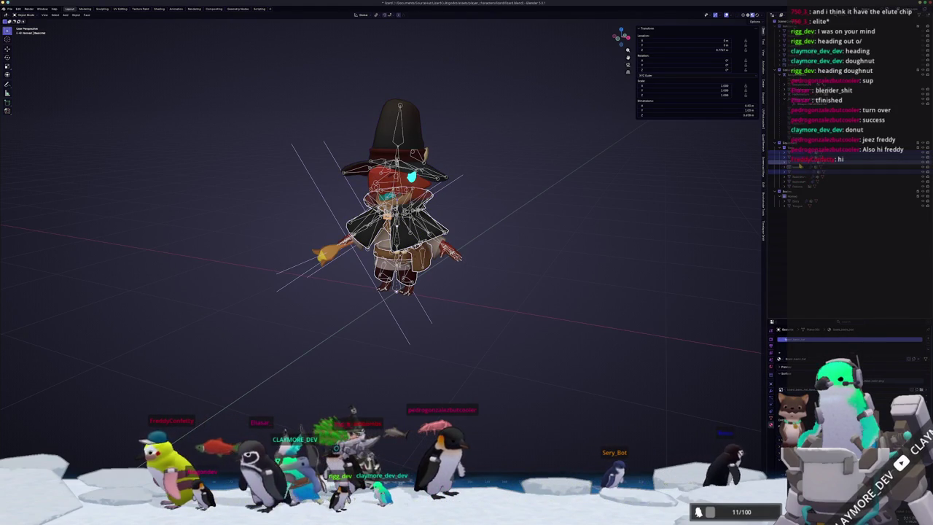
click(802, 181)
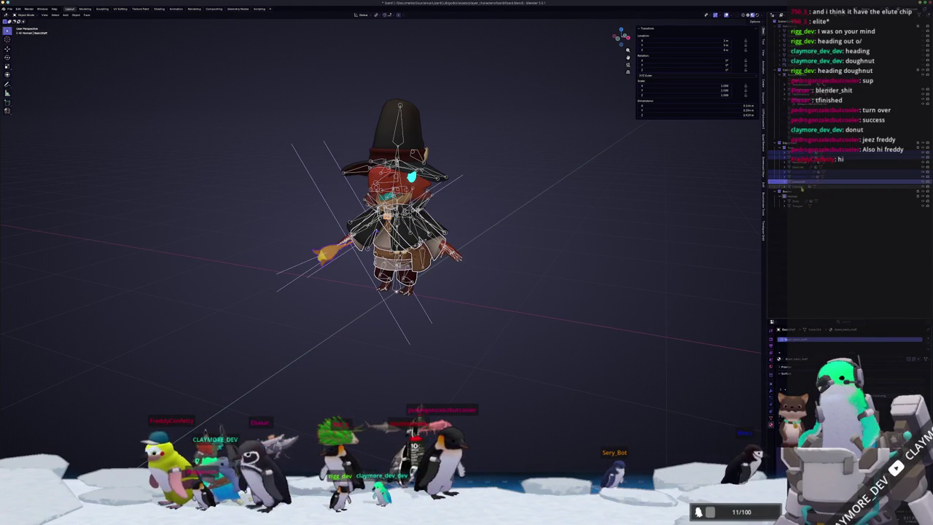
Step: Leave the cloak in place after a cancelled move, select the part to export, and open File > Export
scroll(544, 235, up, 2)
key(g)
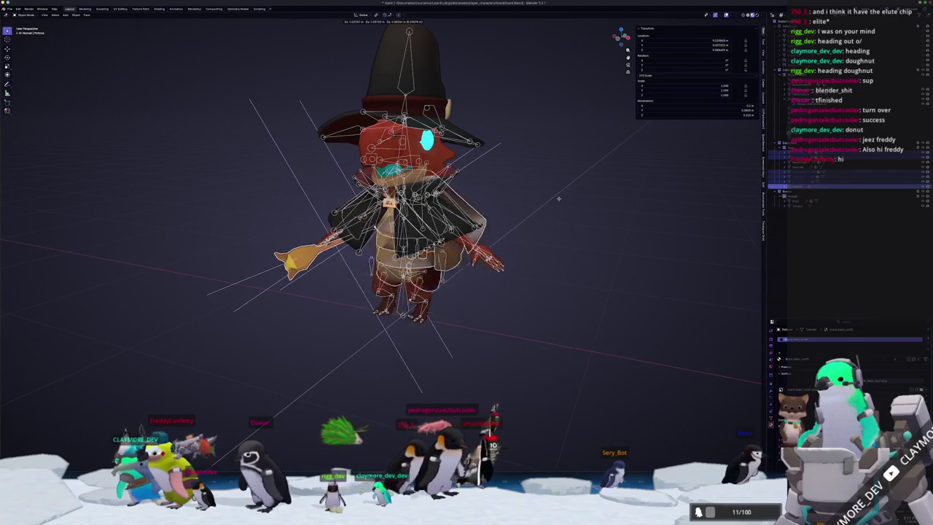
key(Escape)
scroll(539, 229, up, 1)
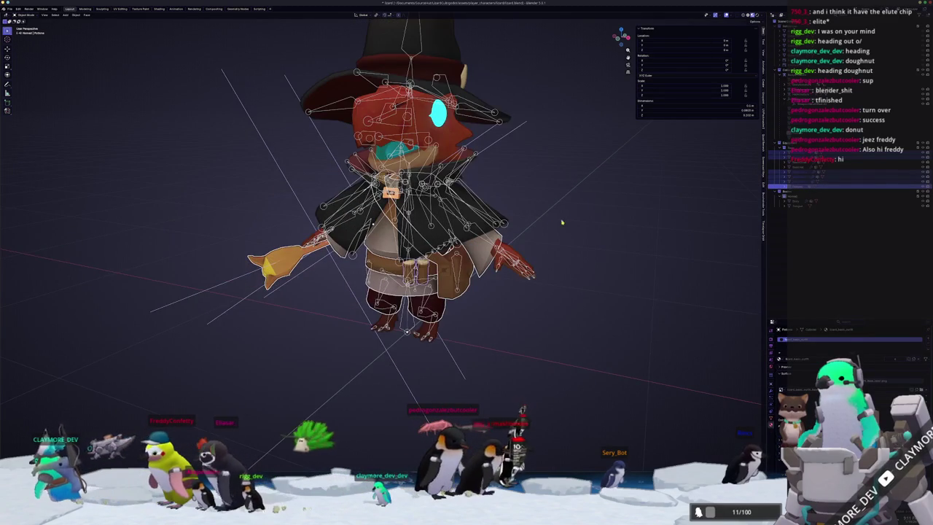
scroll(548, 230, up, 1)
click(802, 161)
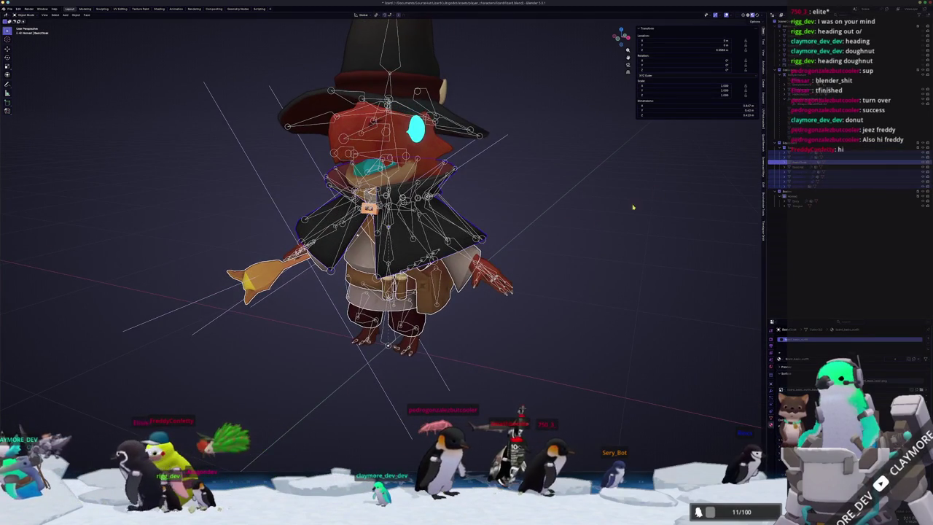
scroll(577, 230, down, 3)
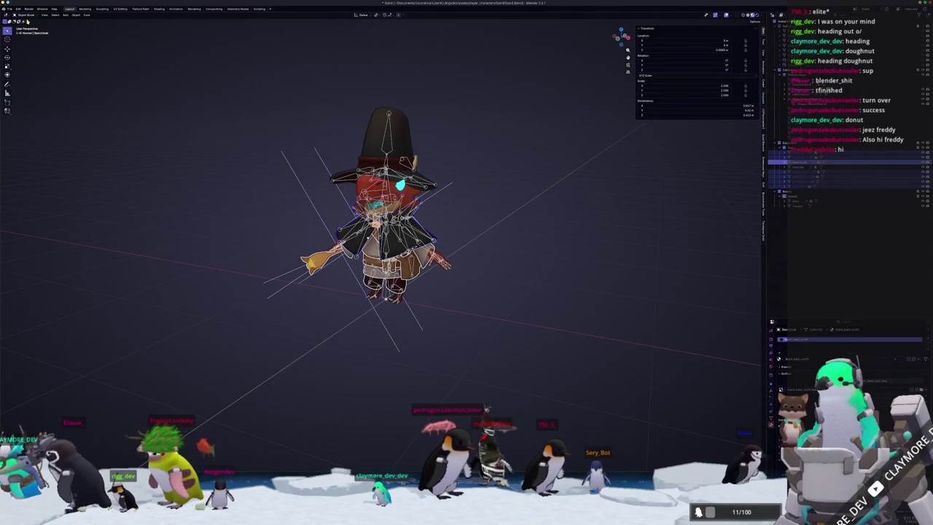
click(799, 182)
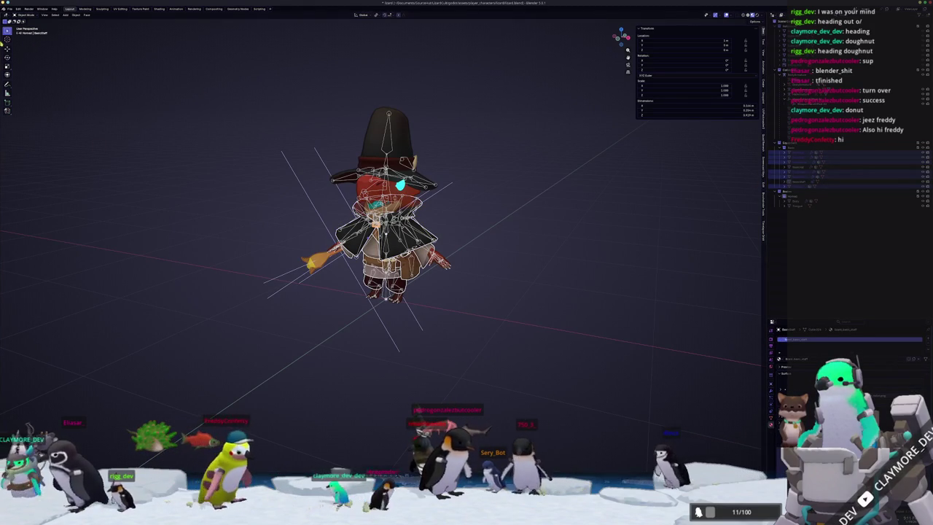
click(11, 9)
mouse_move(21, 87)
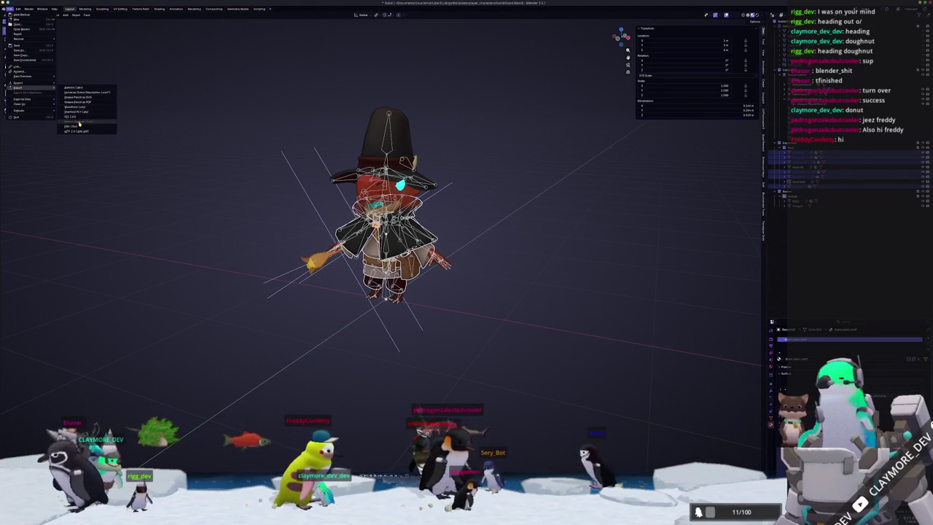
Step: Start a glTF Binary export and create and open a new destination folder
click(76, 131)
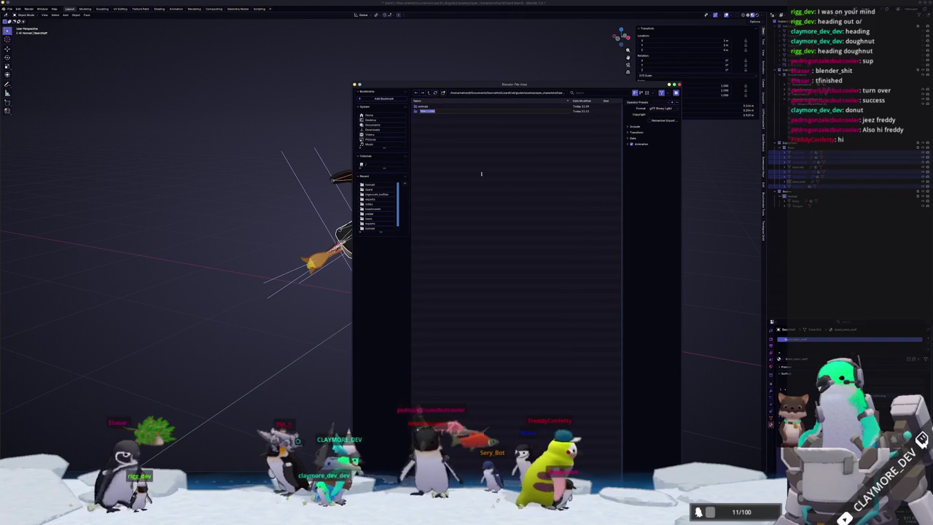
text(zed)
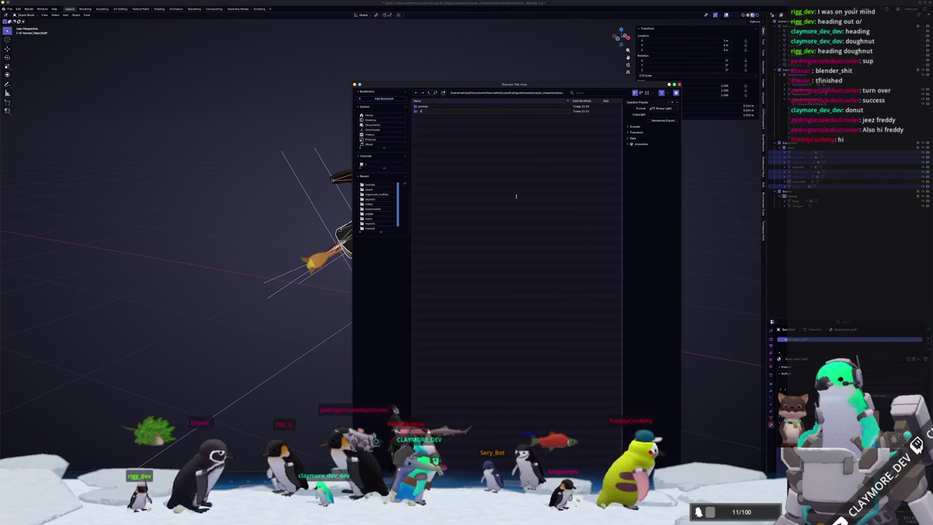
key(Return)
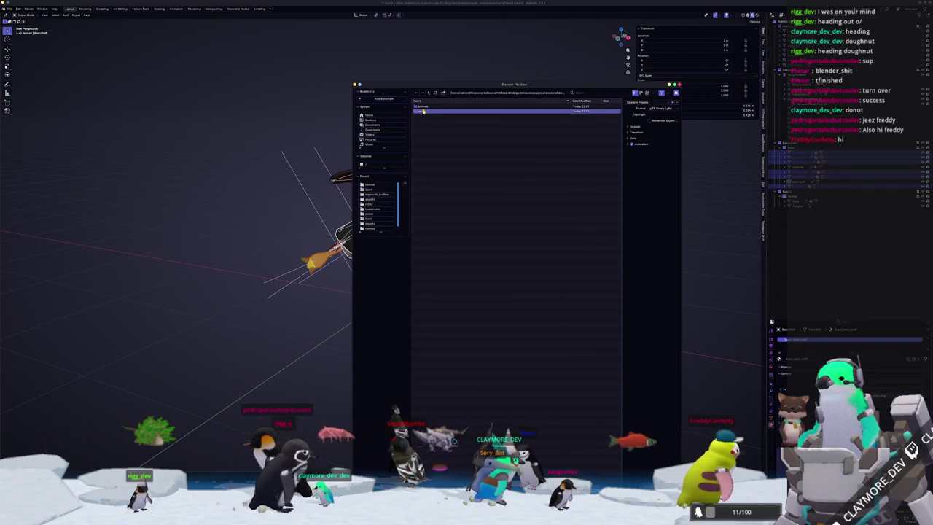
key(Return)
drag(556, 86, 522, 33)
click(409, 39)
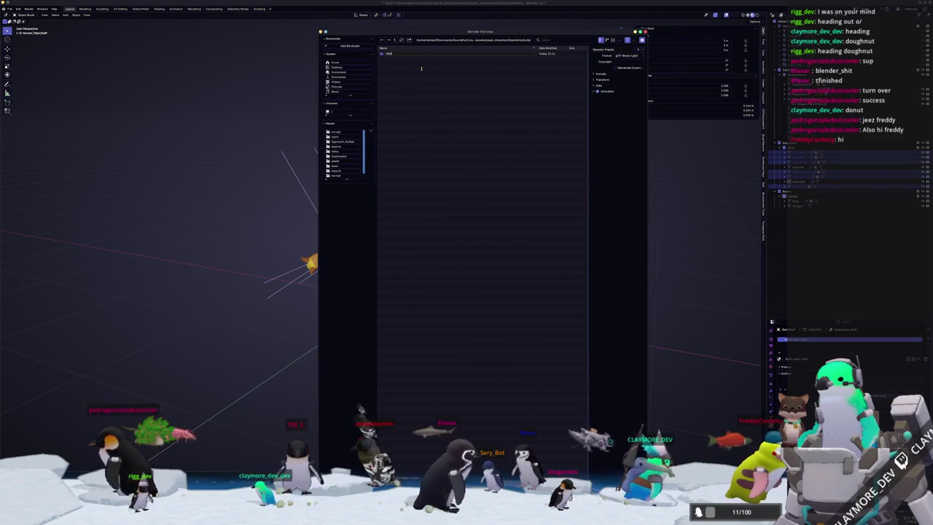
click(417, 52)
double_click(417, 53)
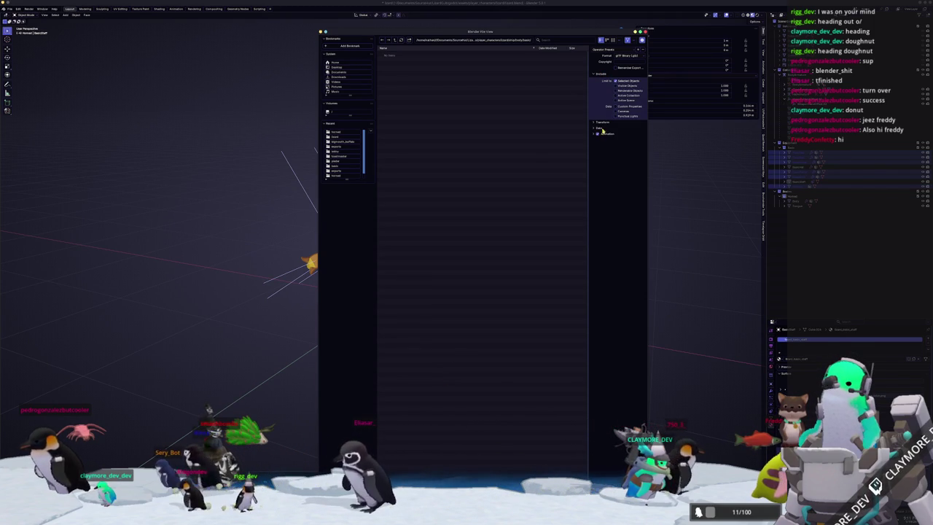
Step: Check the Animation, Data and Material settings, export the .glb, and bring Dolphin alongside
click(601, 134)
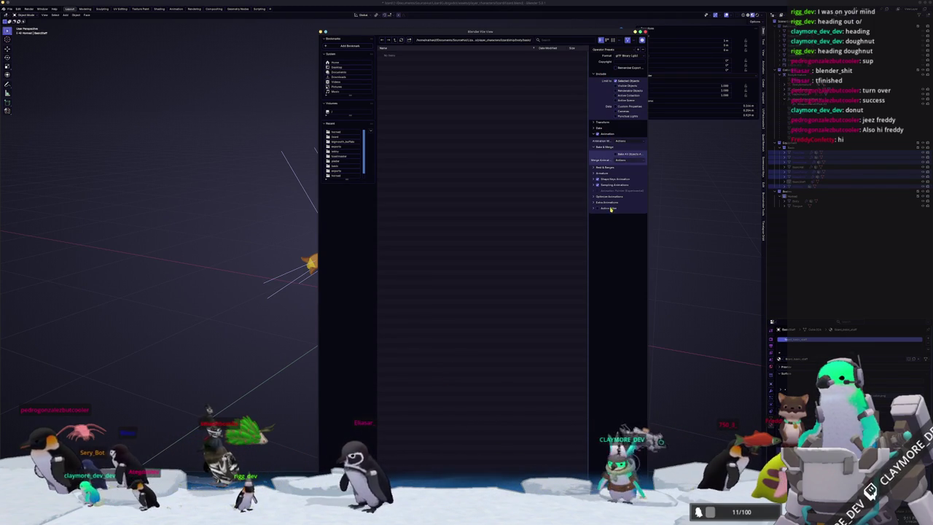
click(601, 128)
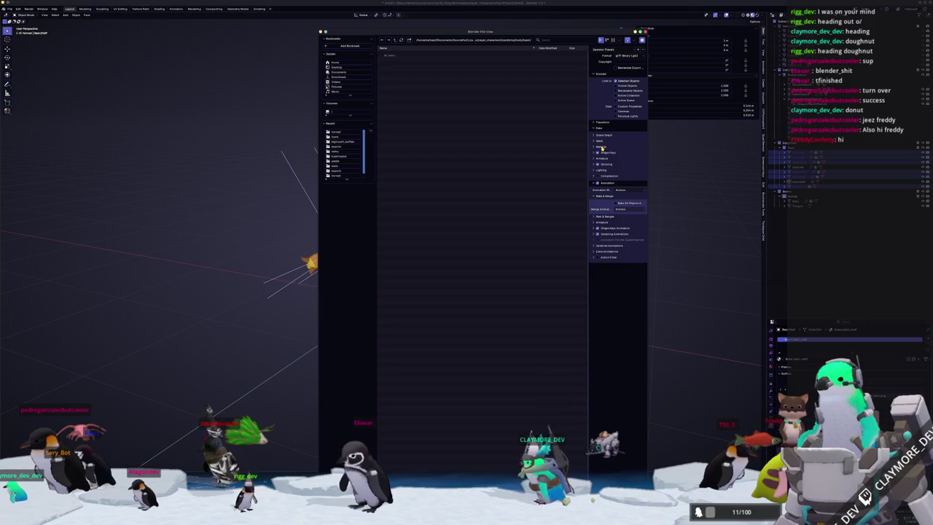
click(602, 146)
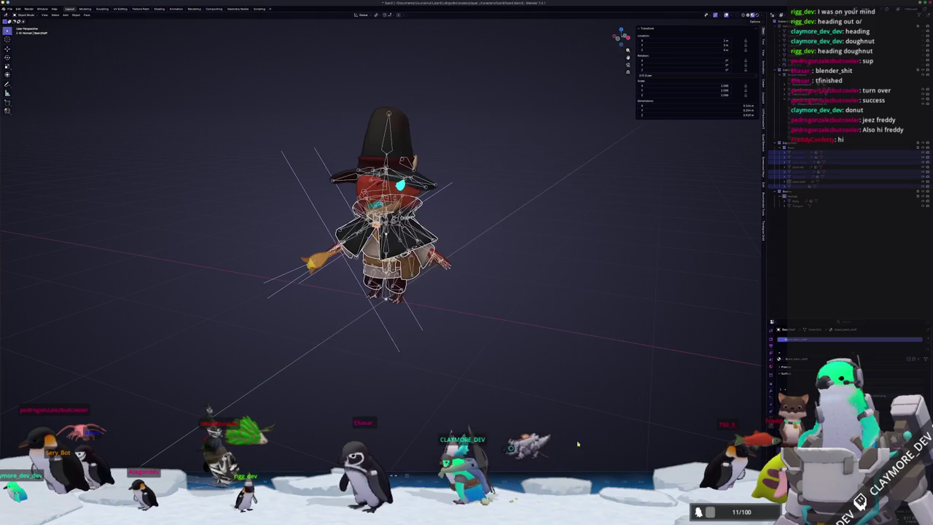
key(Return)
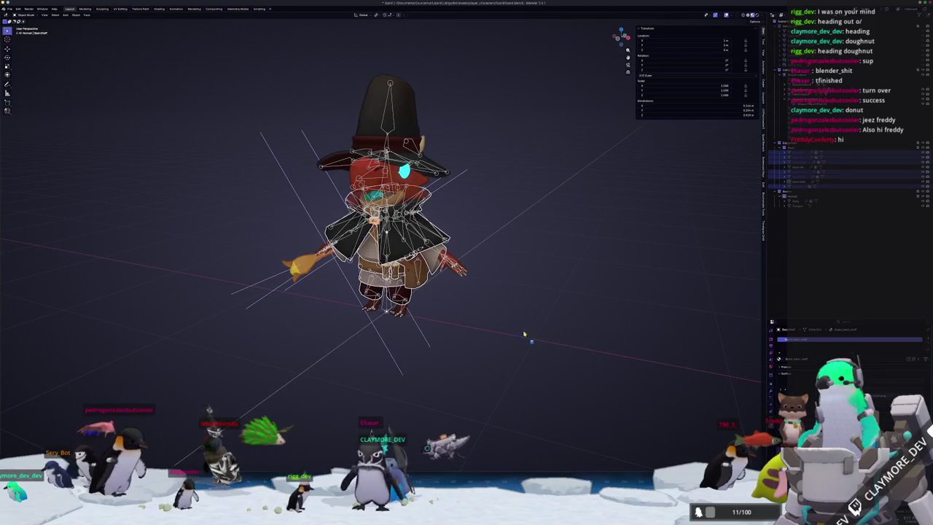
key(alt+Tab)
super+drag(318, 248, 541, 275)
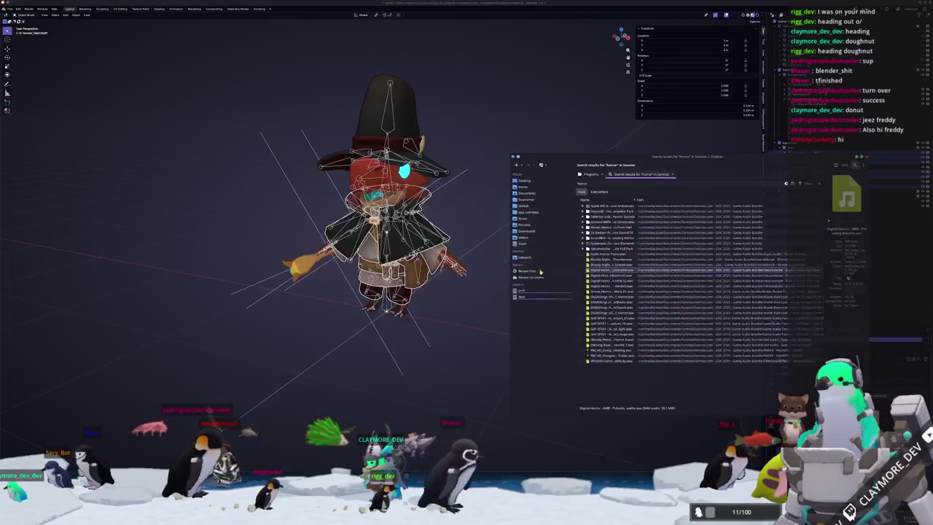
Step: Expand SourceHut > LizardCult > godot/assets down to the rig's horned folder and delete horned.glb
click(525, 199)
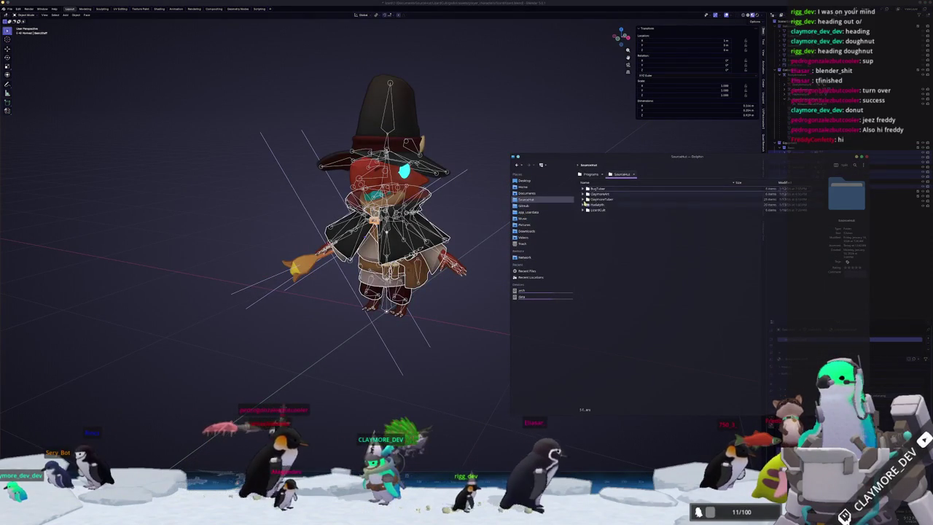
double_click(597, 209)
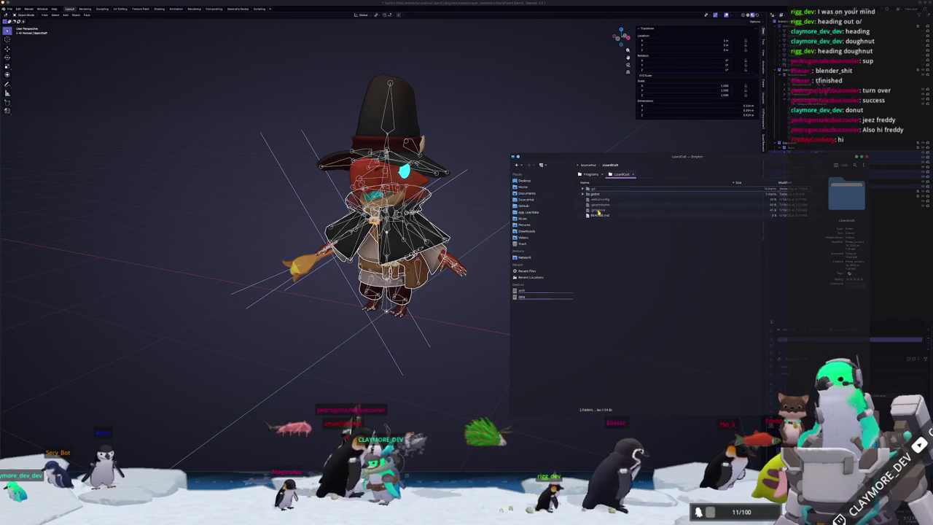
click(584, 194)
click(589, 205)
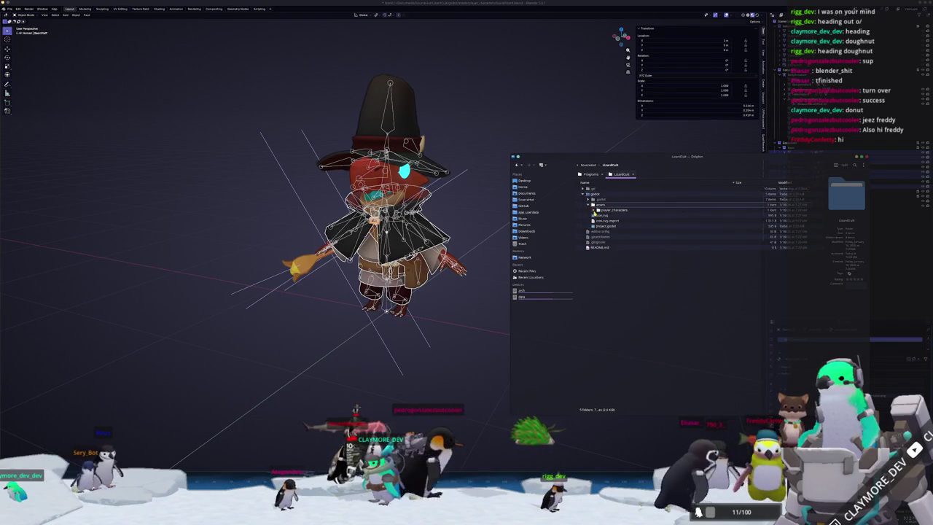
click(598, 216)
click(604, 237)
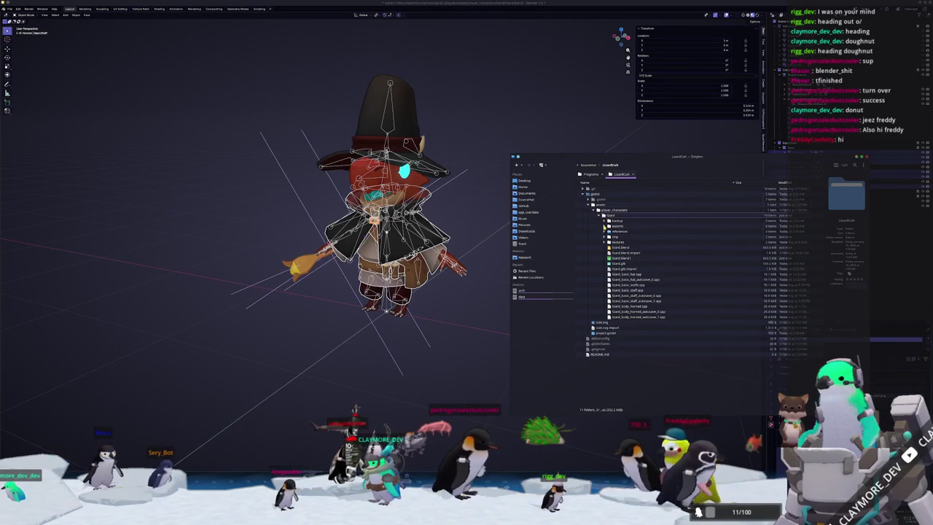
click(605, 242)
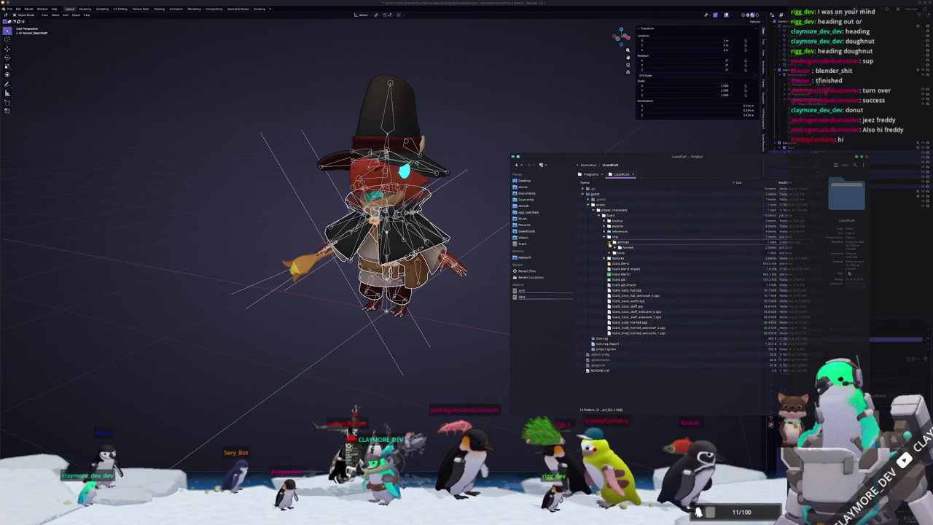
click(617, 247)
click(639, 253)
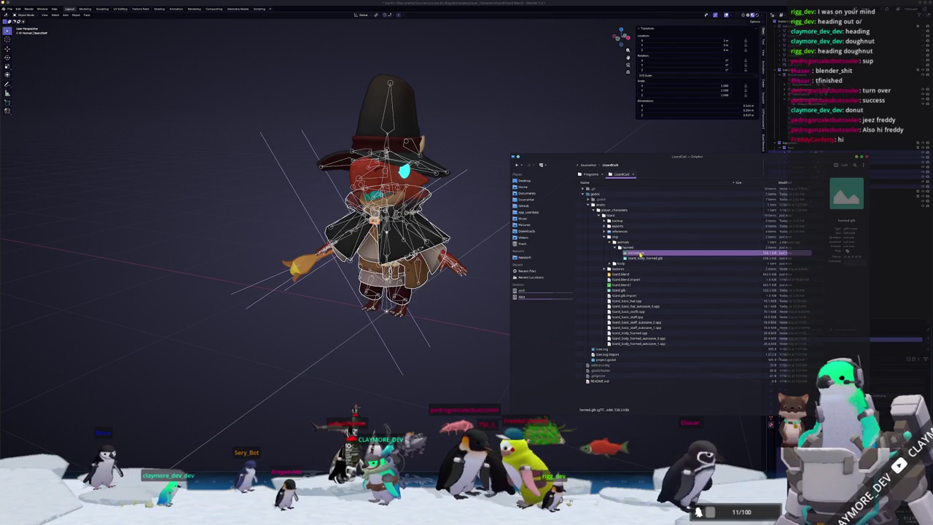
key(Delete)
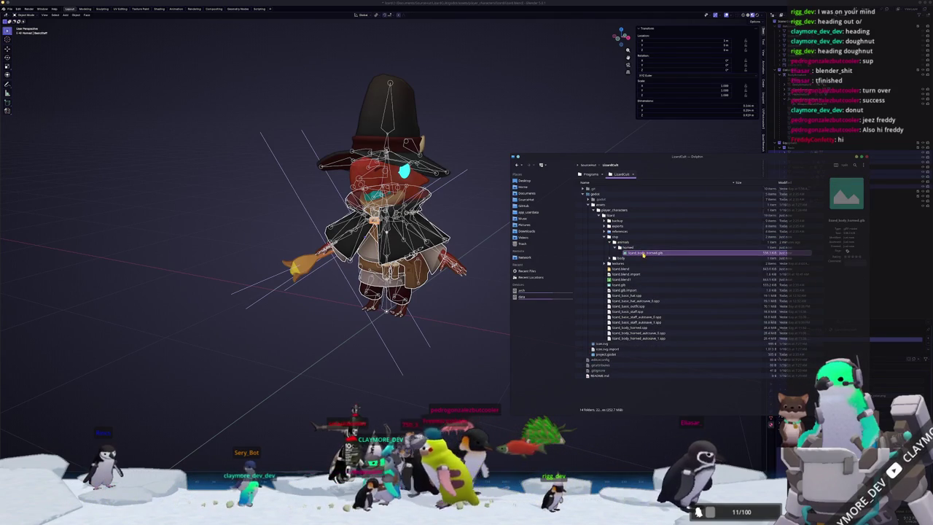
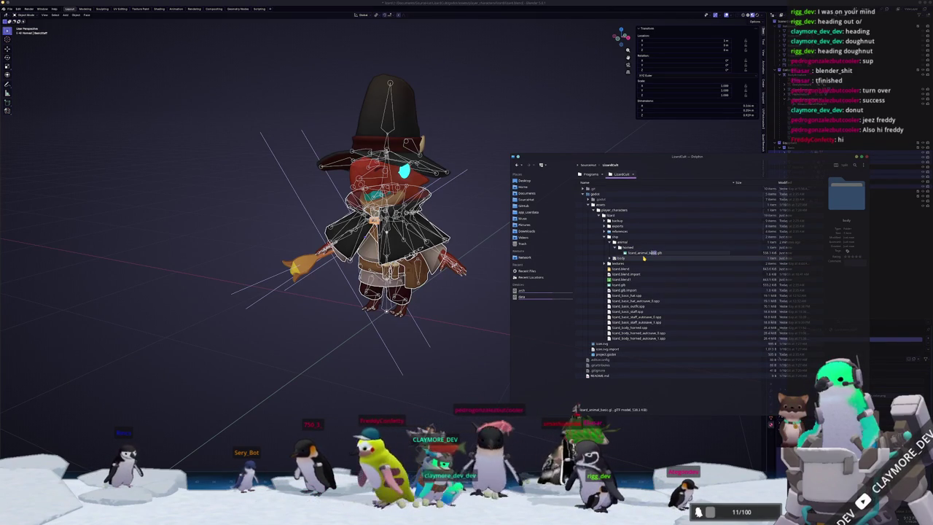
Step: Expand body/basic in Dolphin, select lizard_body_basic.glb, and bring Blender back to the front
key(Down)
key(Right)
key(Down)
key(Right)
key(Down)
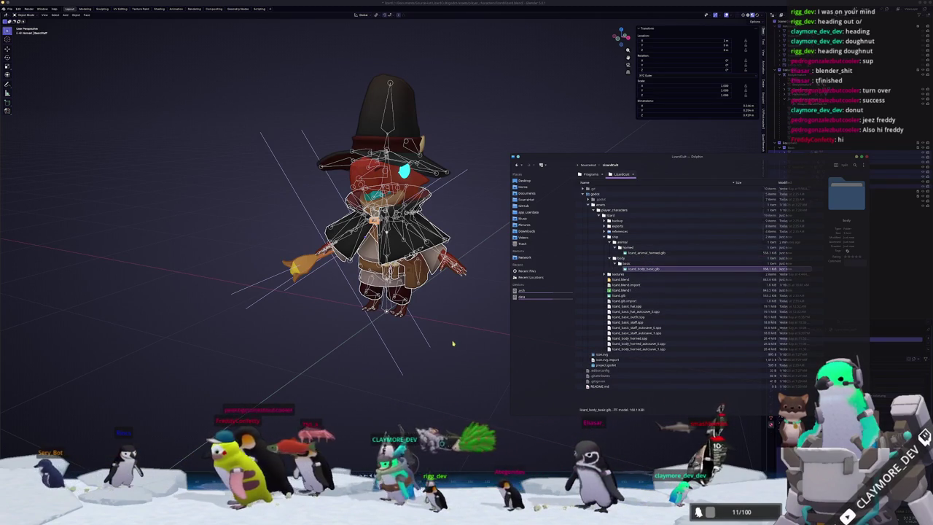
click(488, 301)
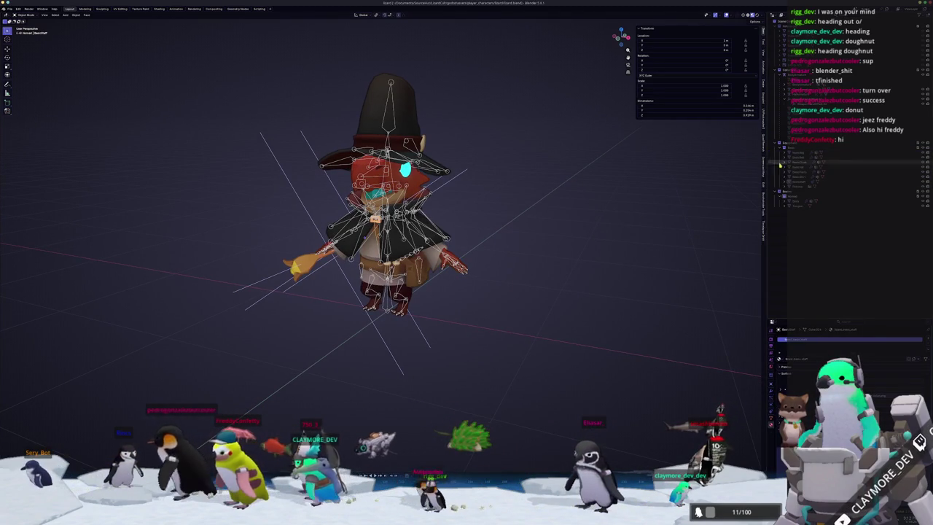
click(799, 168)
middle_drag(576, 157, 581, 182)
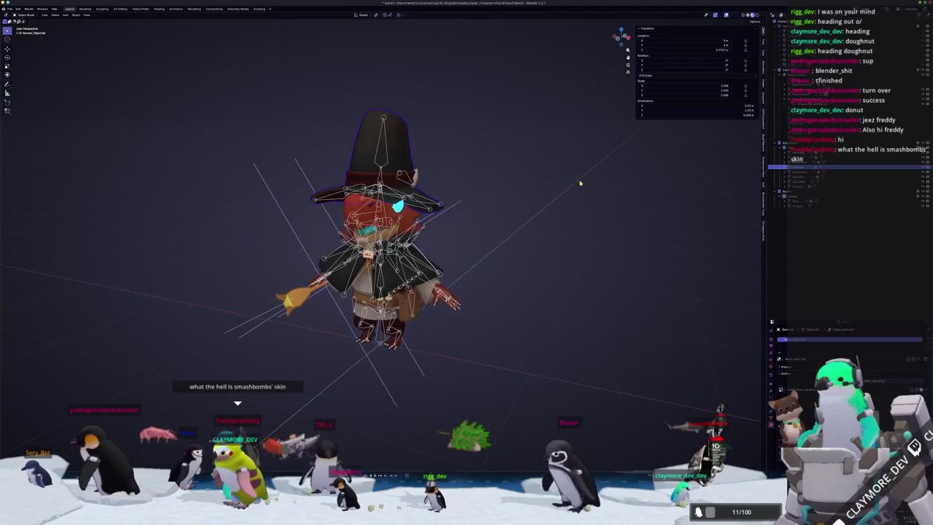
scroll(581, 182, up, 3)
click(474, 139)
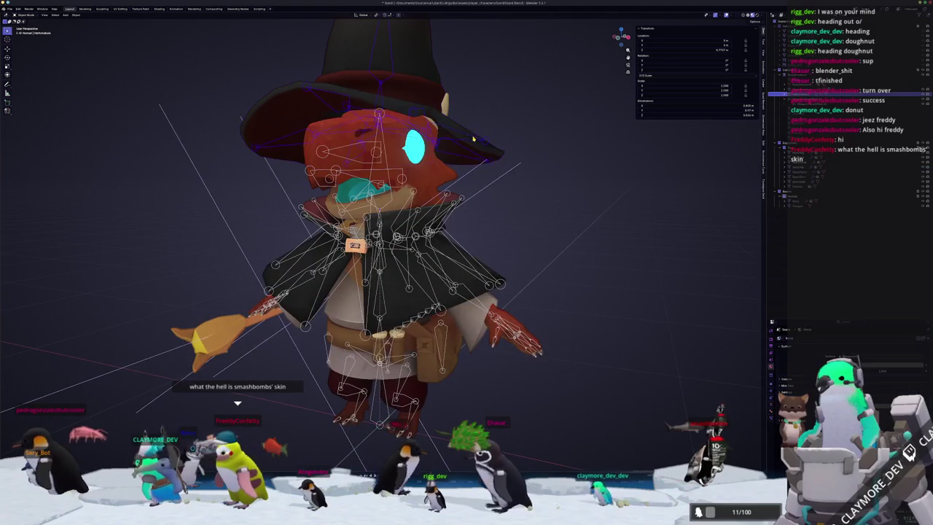
click(435, 82)
mouse_move(442, 83)
middle_down()
mouse_move(442, 115)
mouse_move(421, 128)
middle_up()
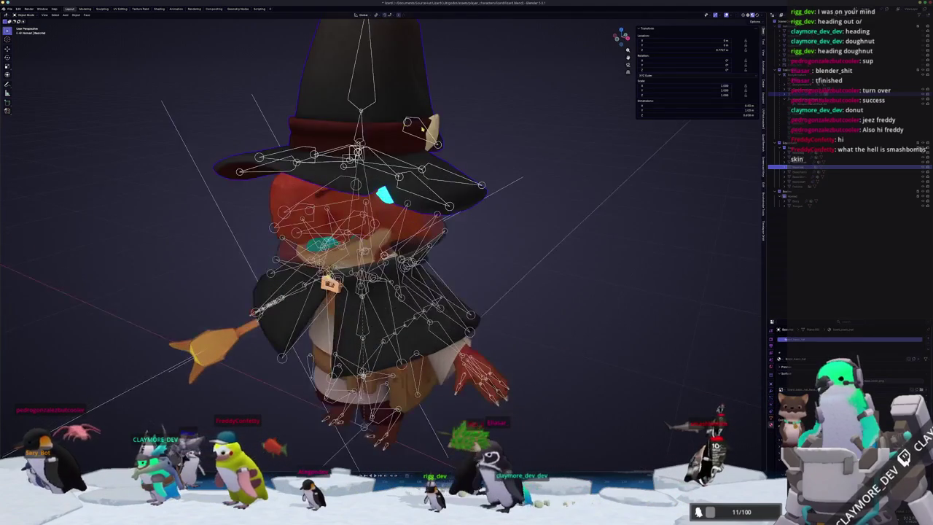
click(415, 119)
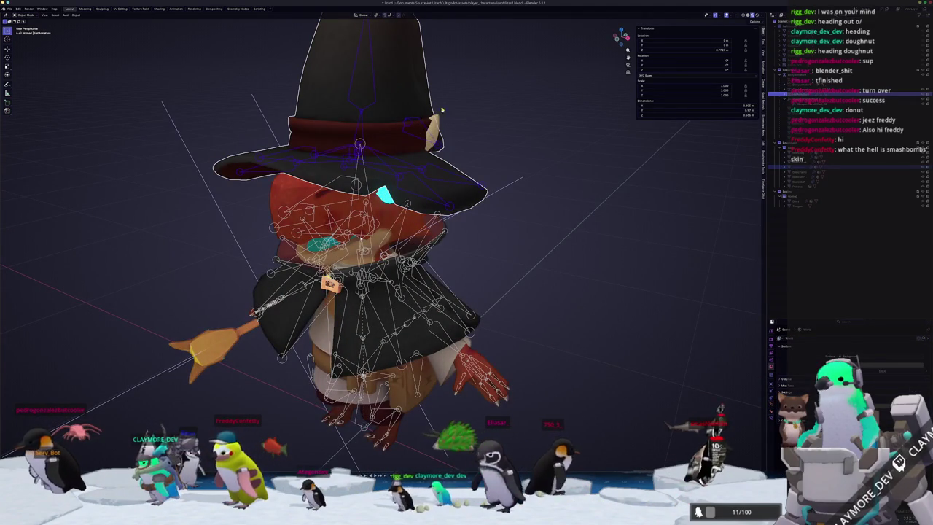
scroll(511, 107, down, 4)
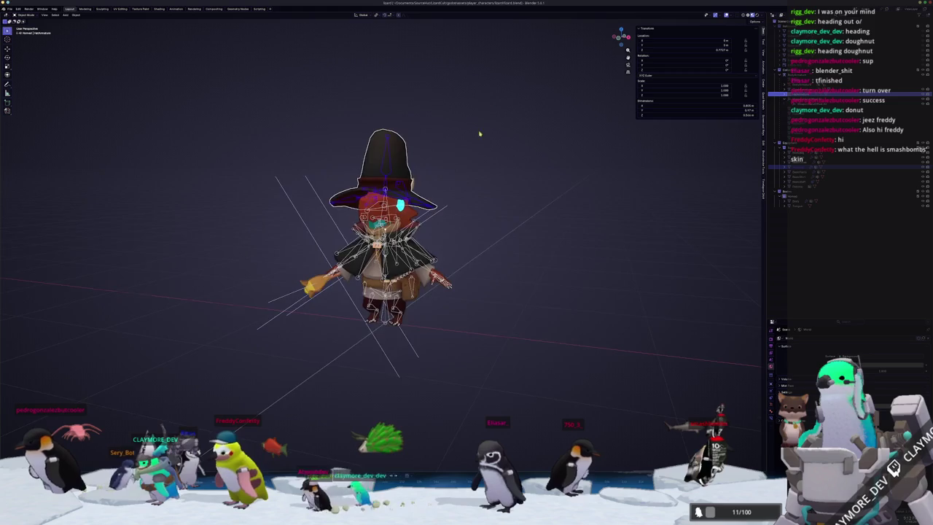
scroll(492, 97, up, 4)
middle_drag(492, 98, 440, 176)
scroll(441, 177, down, 2)
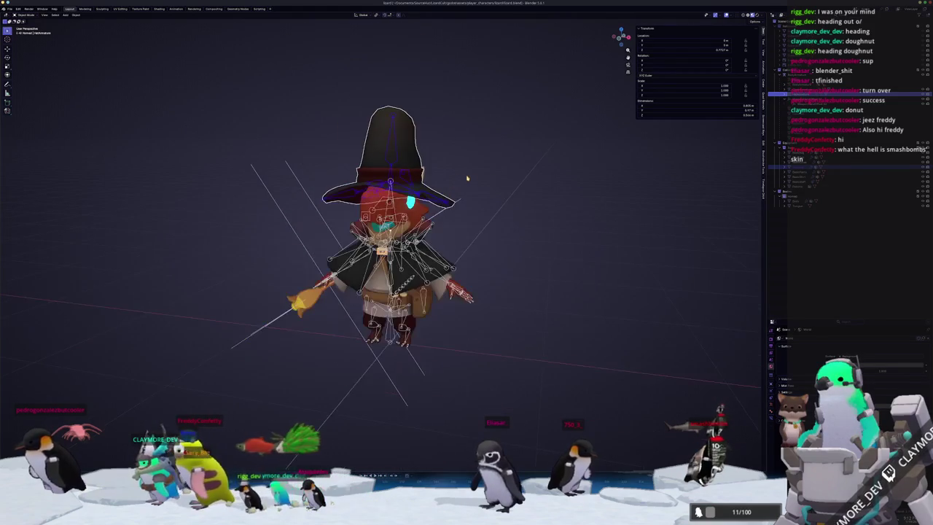
key(g)
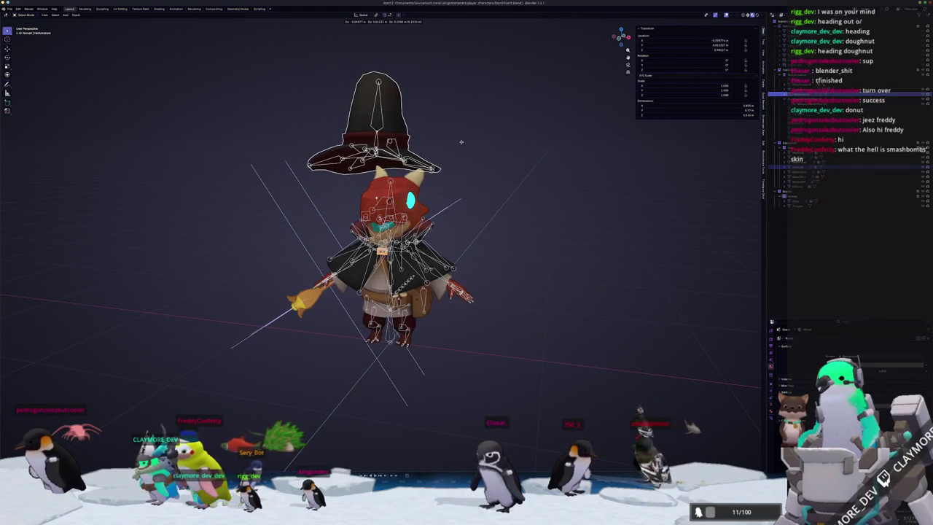
key(Escape)
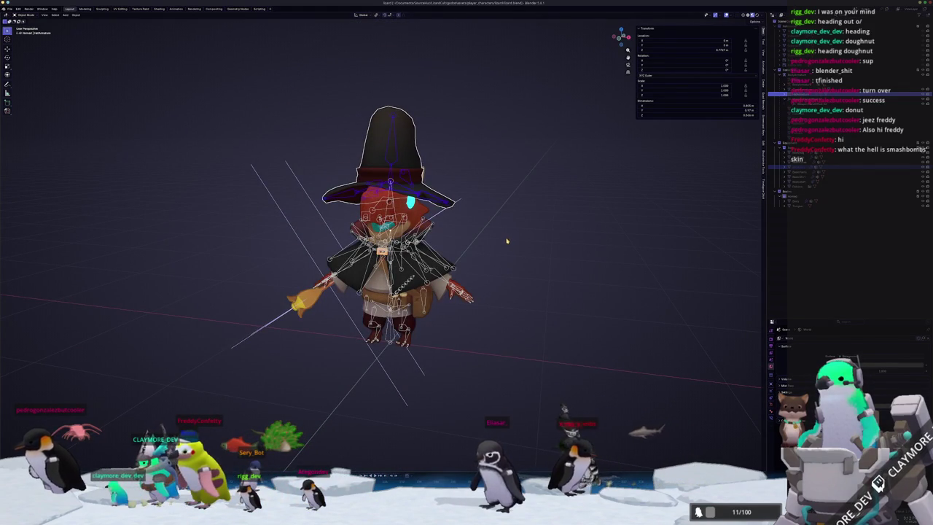
key(o)
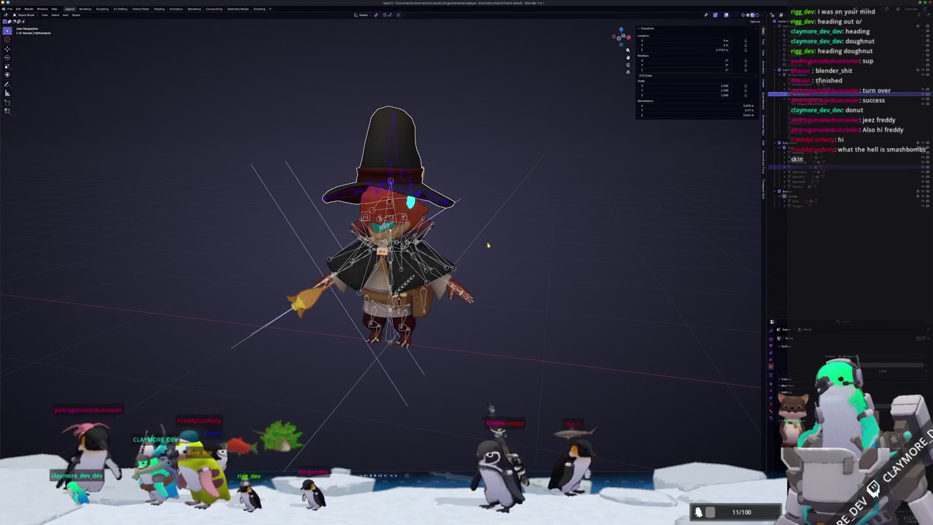
key(g)
key(z)
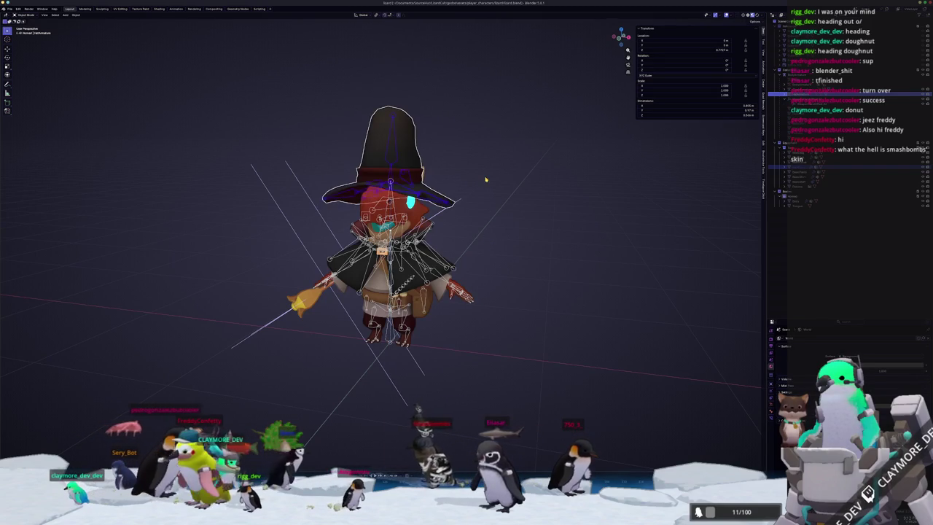
click(489, 207)
scroll(502, 275, up, 2)
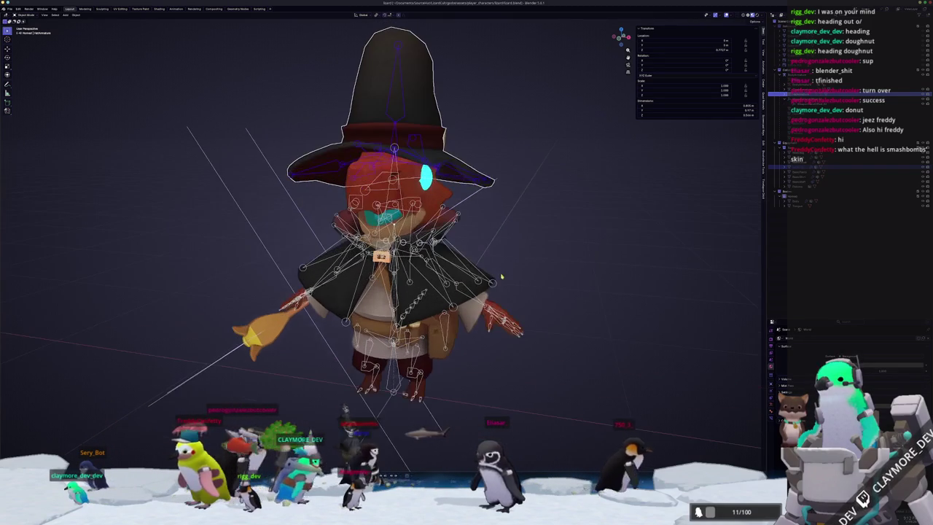
click(481, 291)
mouse_move(480, 291)
middle_down()
mouse_move(296, 410)
mouse_move(493, 260)
middle_up()
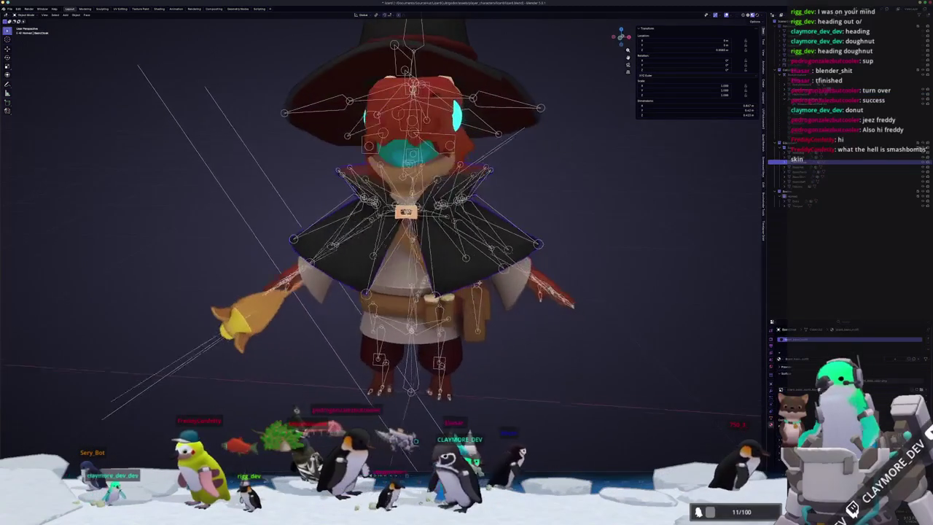
scroll(493, 261, up, 1)
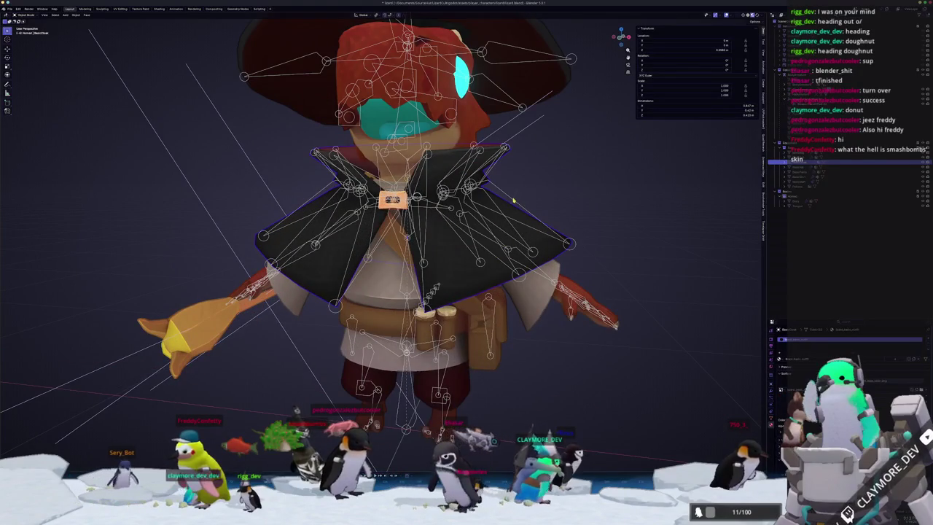
scroll(513, 200, down, 2)
middle_drag(513, 200, 511, 172)
key(g)
key(x)
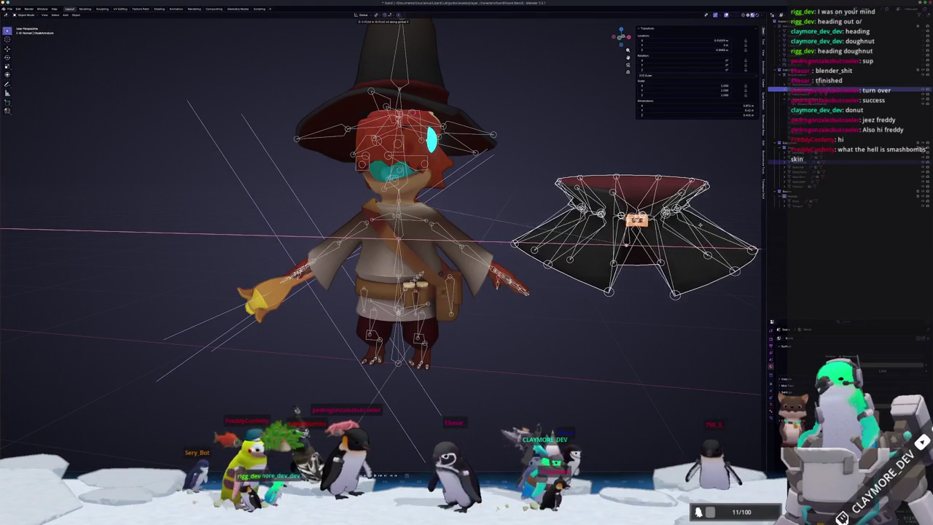
Step: Cancel the cape move and enter edit mode on the cape's armature
key(Escape)
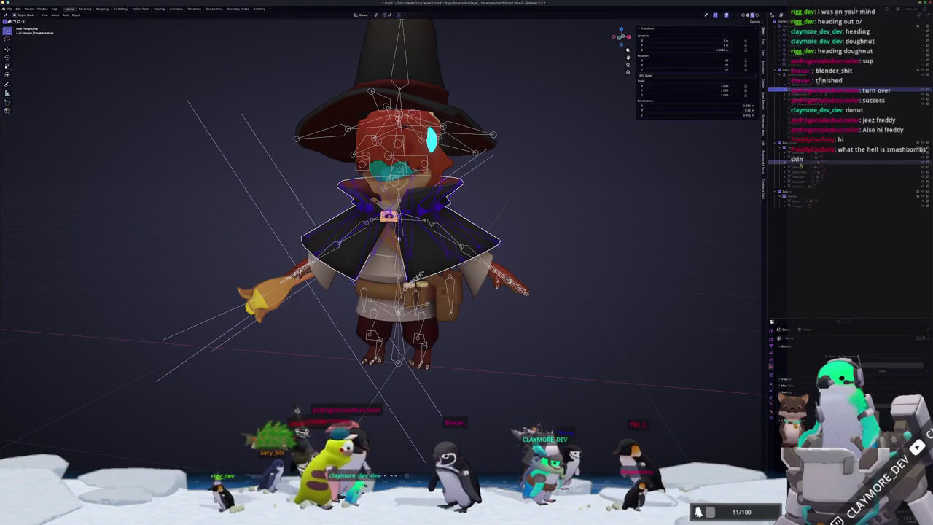
click(801, 162)
click(784, 163)
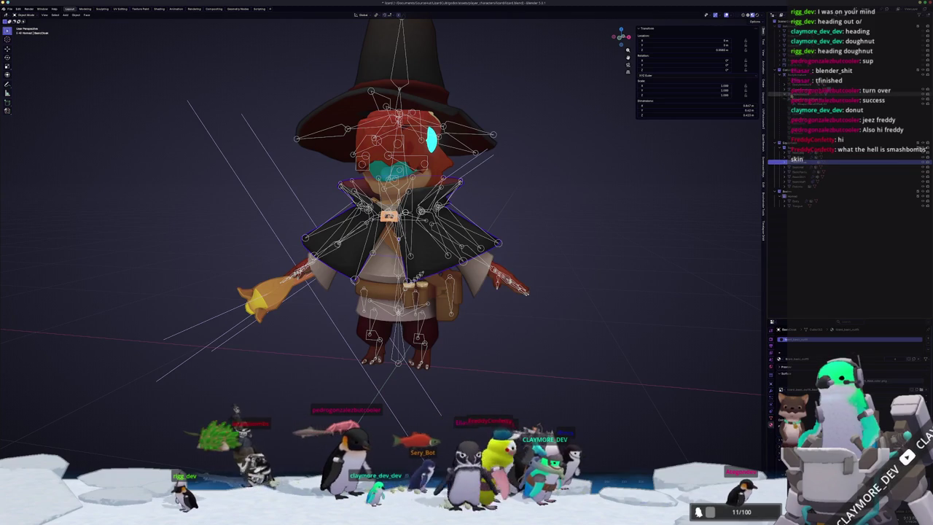
scroll(480, 232, up, 3)
key(Tab)
key(Tab)
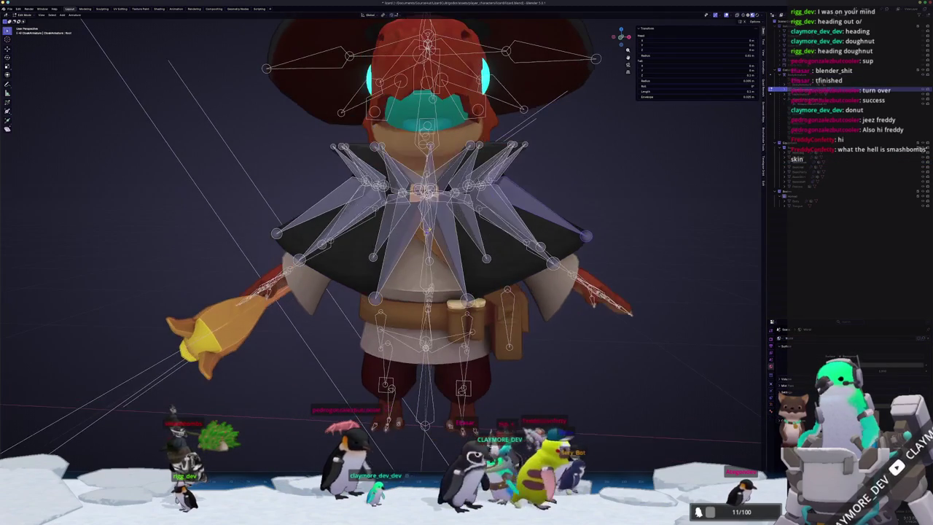
Step: Inspect the cape armature's bones and the cape mesh geometry in edit mode
click(422, 230)
scroll(427, 235, up, 3)
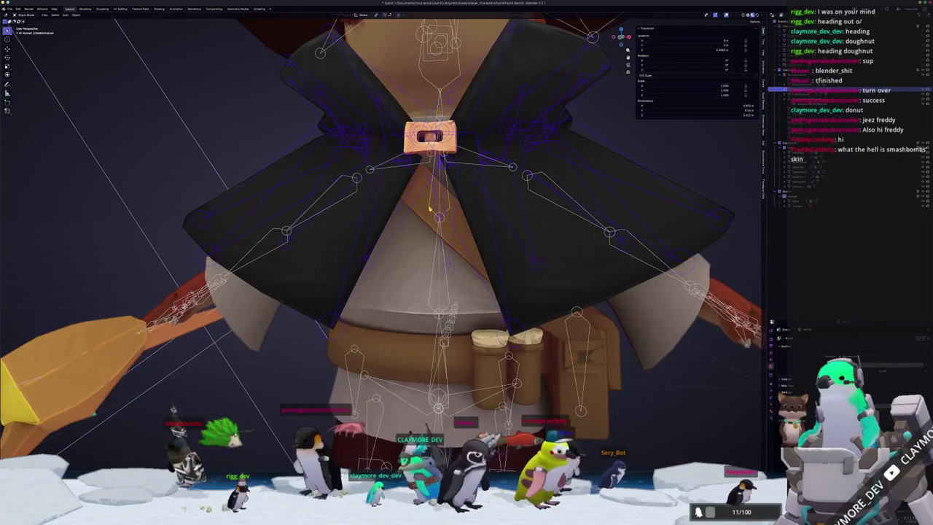
click(430, 210)
key(Tab)
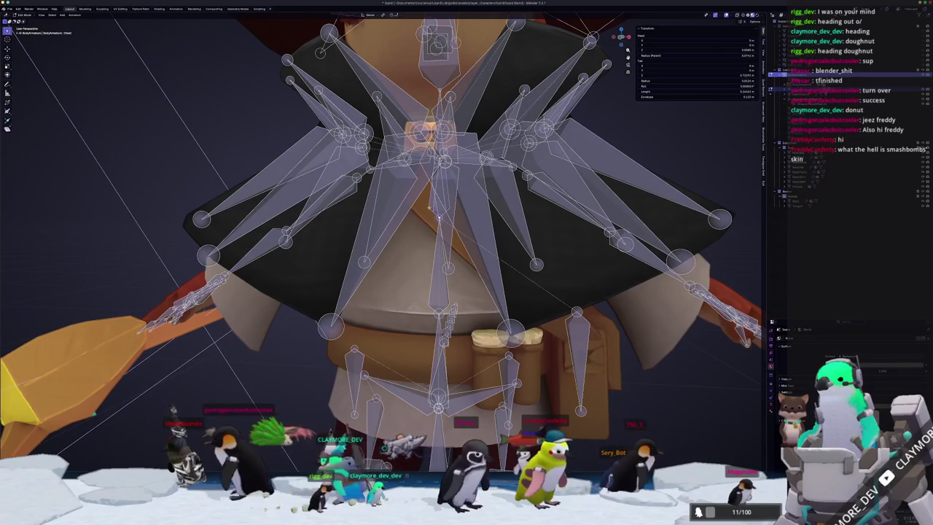
scroll(438, 216, down, 3)
key(Tab)
click(440, 227)
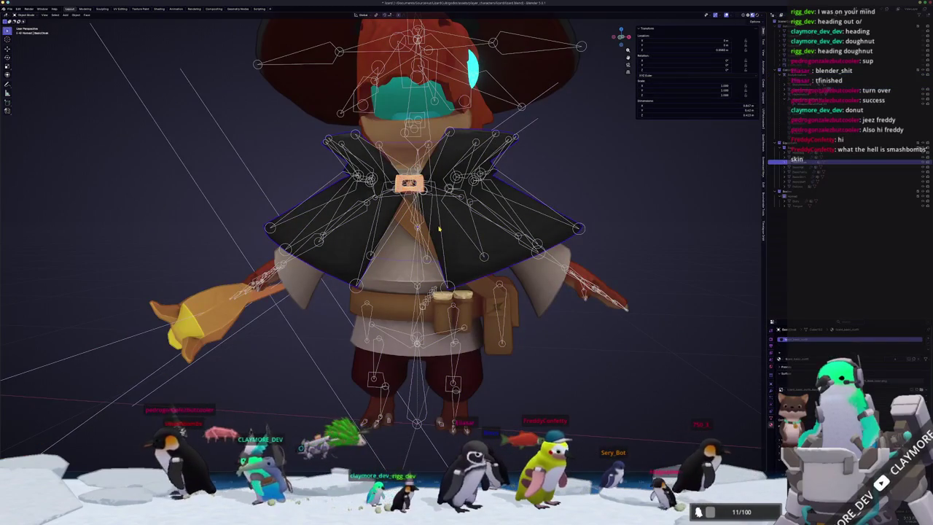
key(Tab)
scroll(441, 230, up, 2)
scroll(419, 232, up, 2)
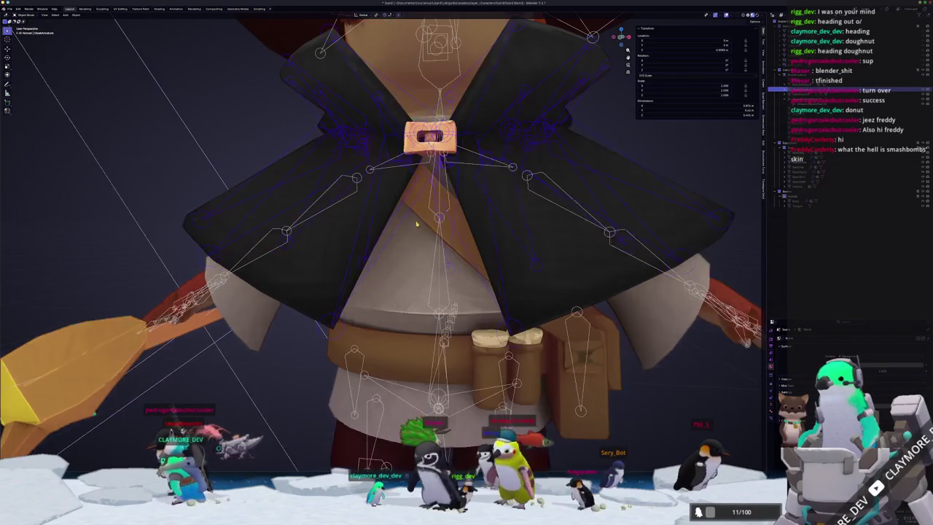
key(Tab)
Step: In pose mode on the body armature, apply plain Object parenting with Ctrl+P
click(429, 210)
key(Tab)
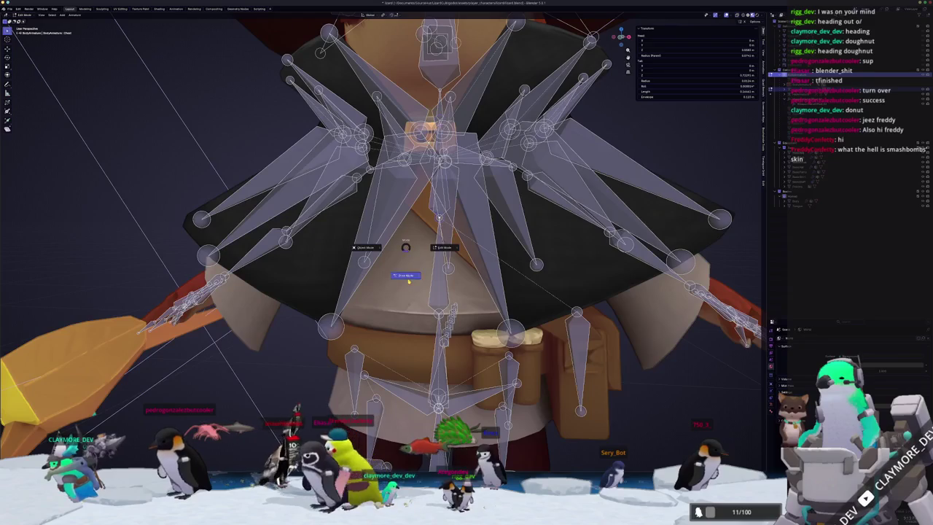
click(408, 280)
key(ctrl+p)
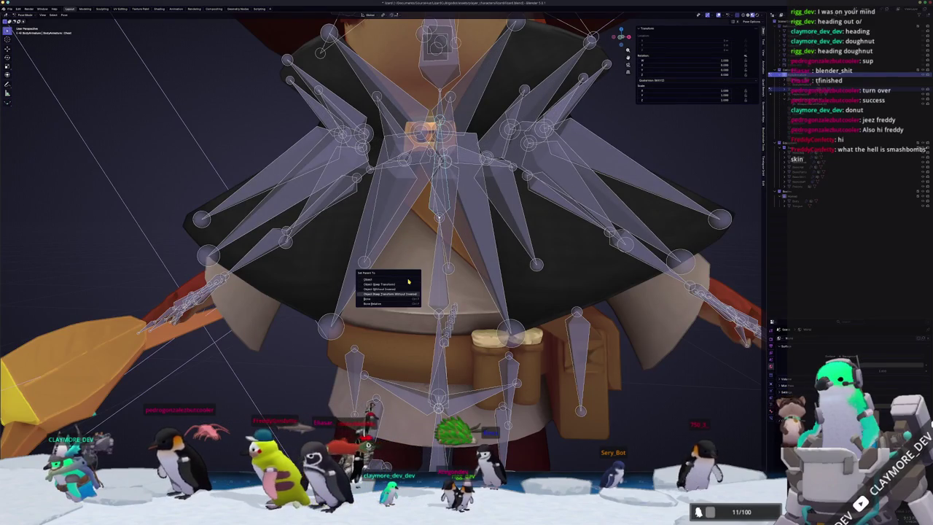
click(408, 280)
key(ctrl+Tab)
Step: Go through the hat, cloak, cloak armature and mesh in the Outliner, then frame the character
scroll(412, 274, down, 4)
scroll(656, 173, up, 2)
scroll(656, 174, up, 2)
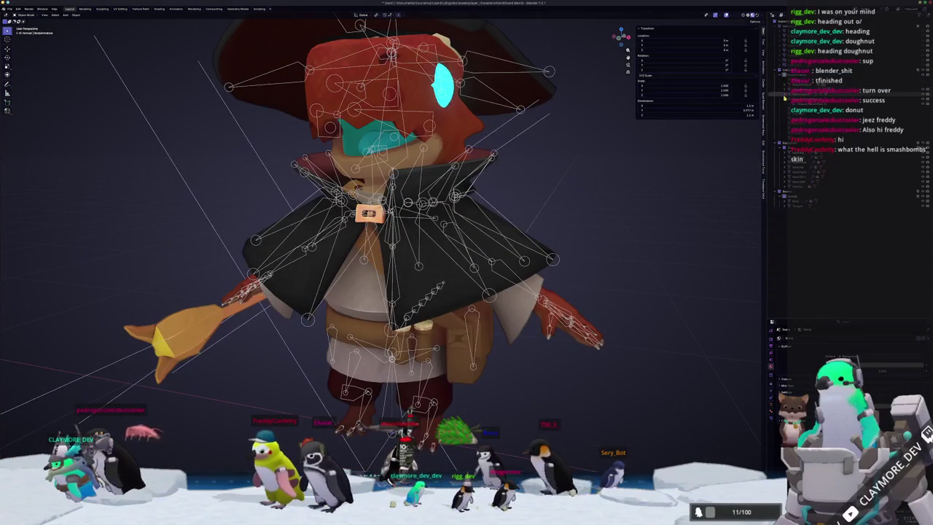
click(802, 94)
click(786, 97)
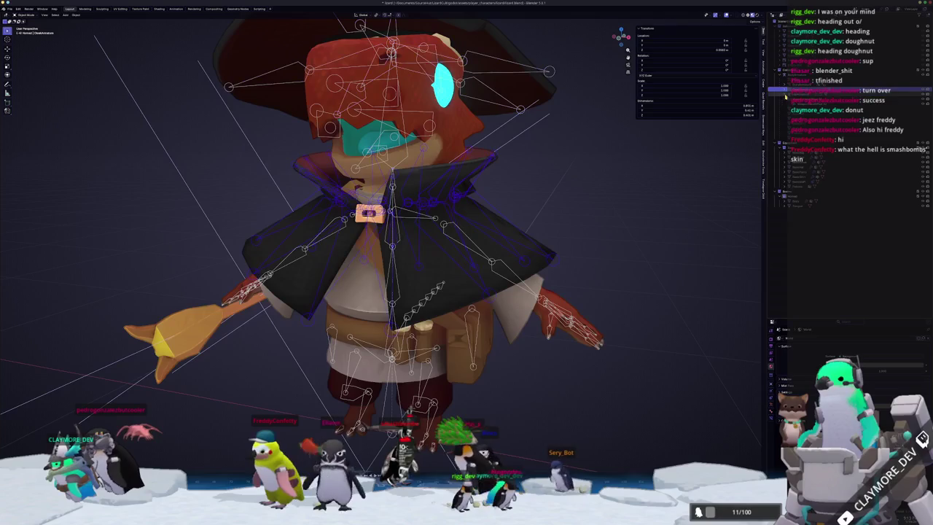
click(802, 151)
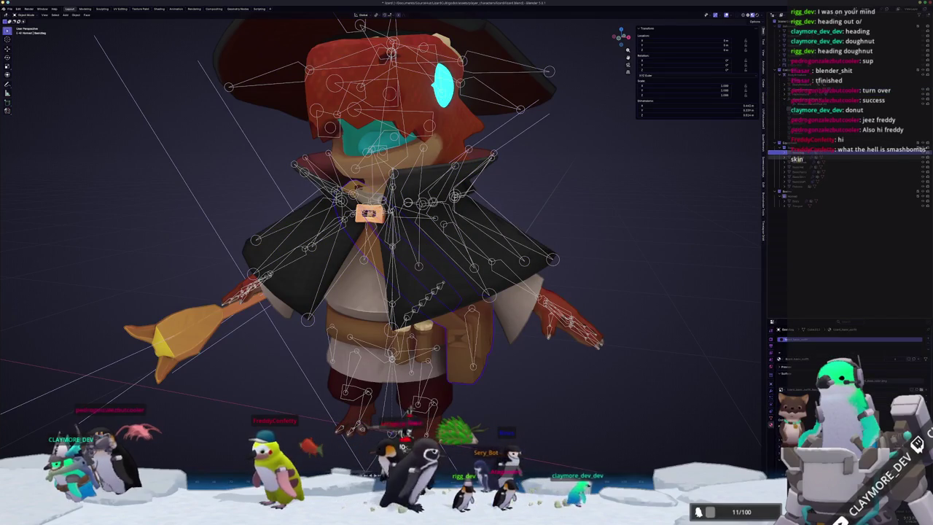
click(802, 160)
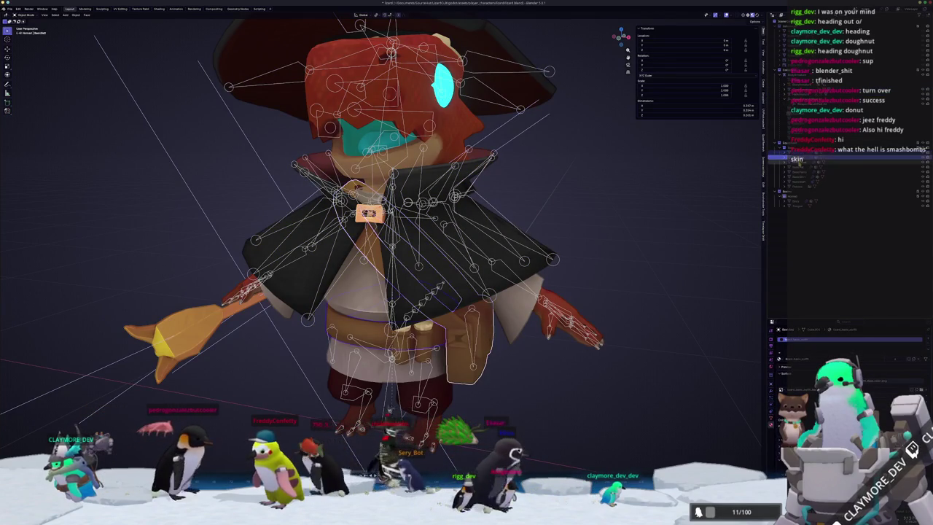
click(802, 186)
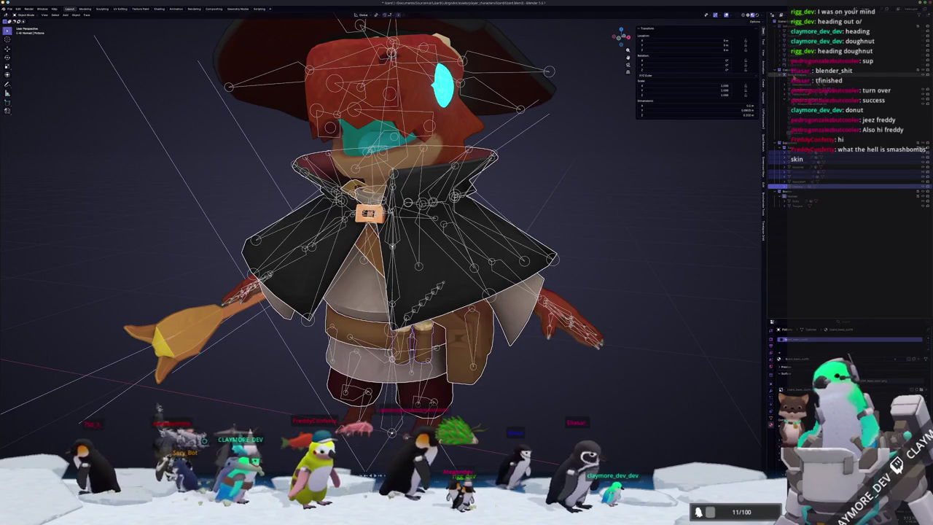
click(800, 74)
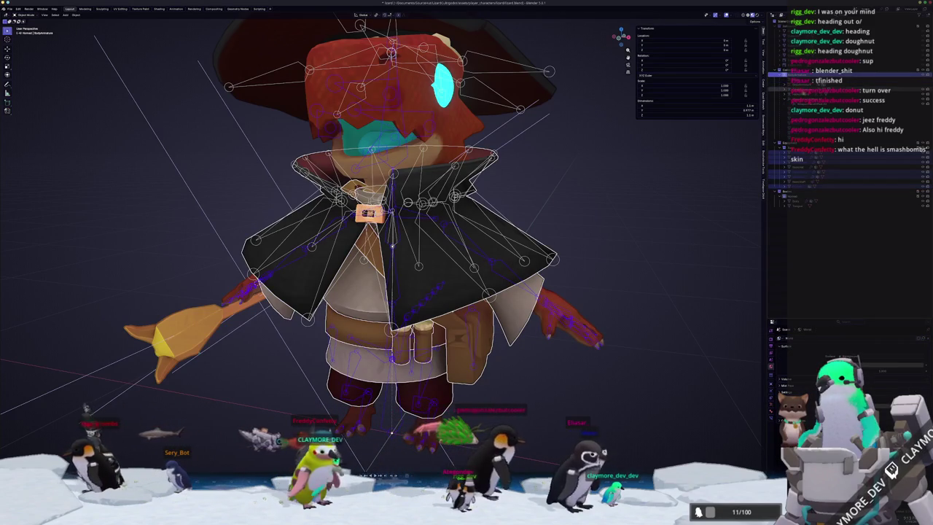
click(807, 90)
key(KP_Decimal)
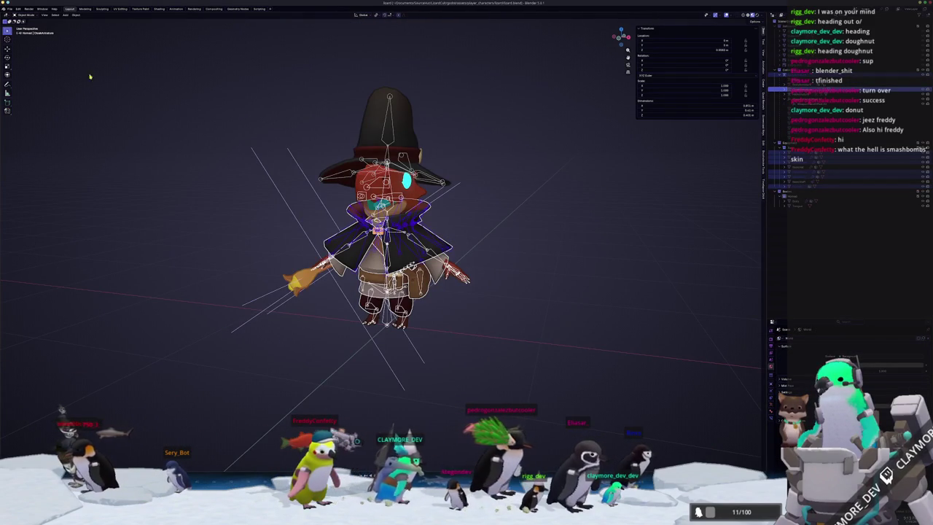
Step: Export the outfit as glTF 2.0, overwriting the existing .glb file
click(9, 8)
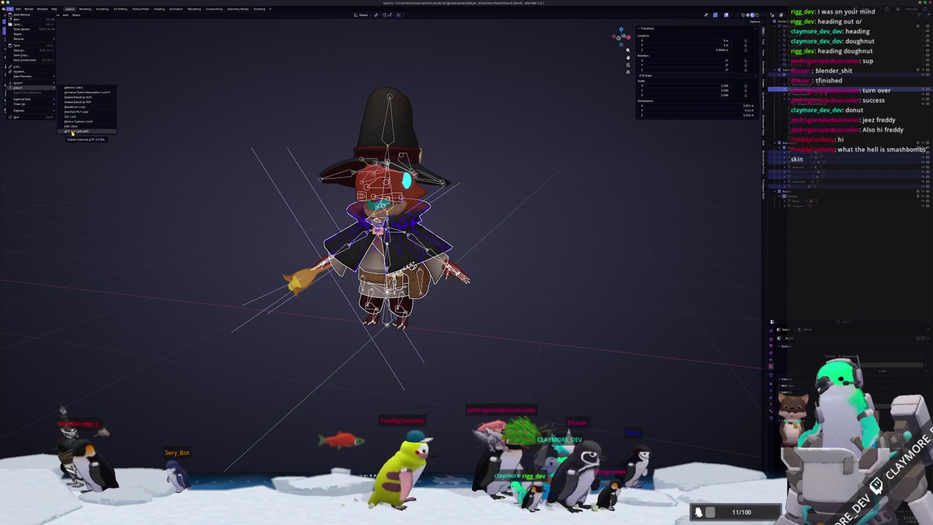
click(72, 132)
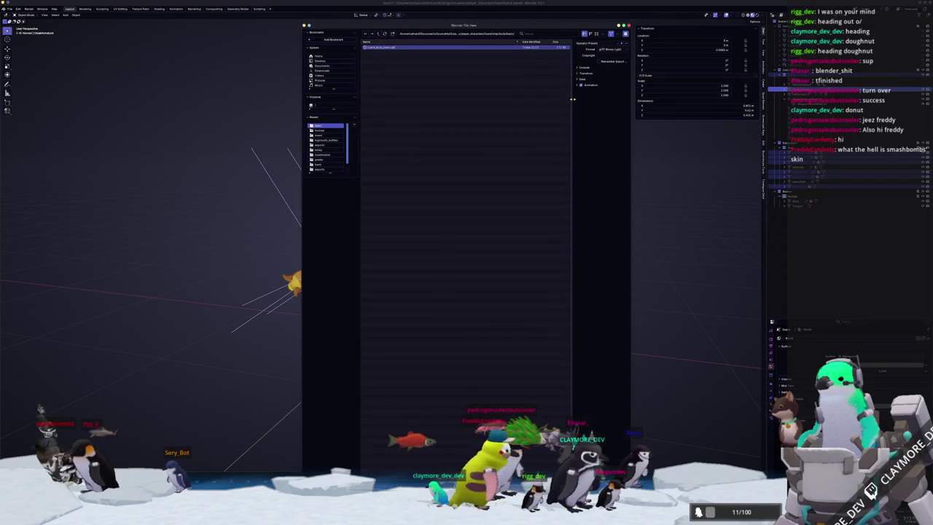
key(Return)
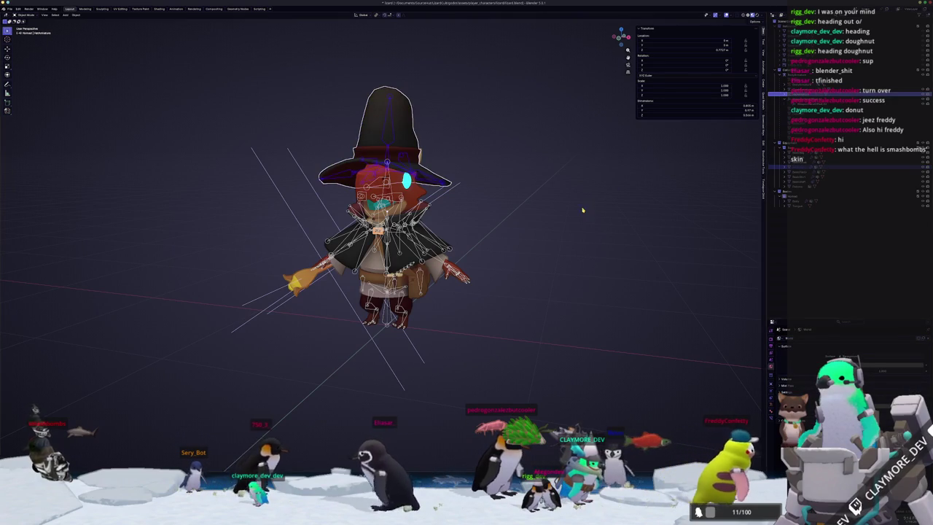
scroll(582, 210, up, 1)
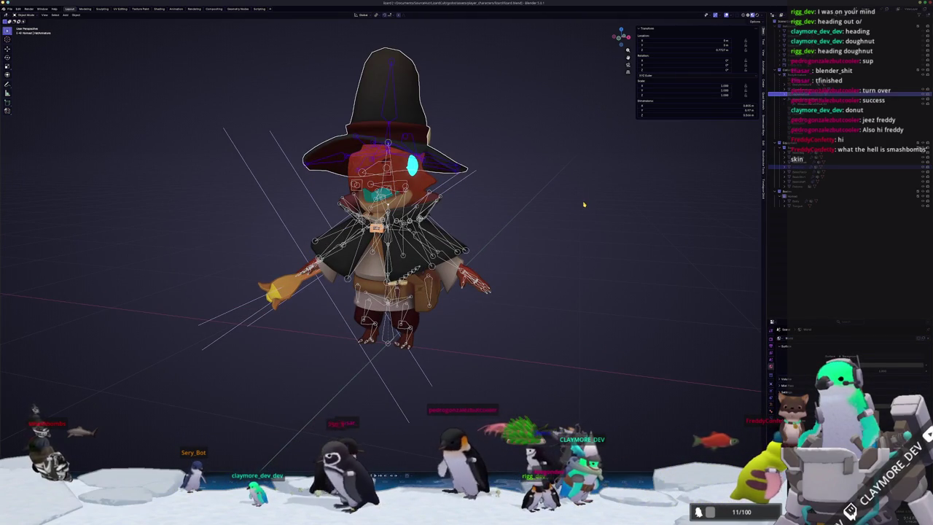
Step: Export the witch hat as glTF 2.0 into a new 'hat' folder one level up
click(10, 8)
mouse_move(22, 88)
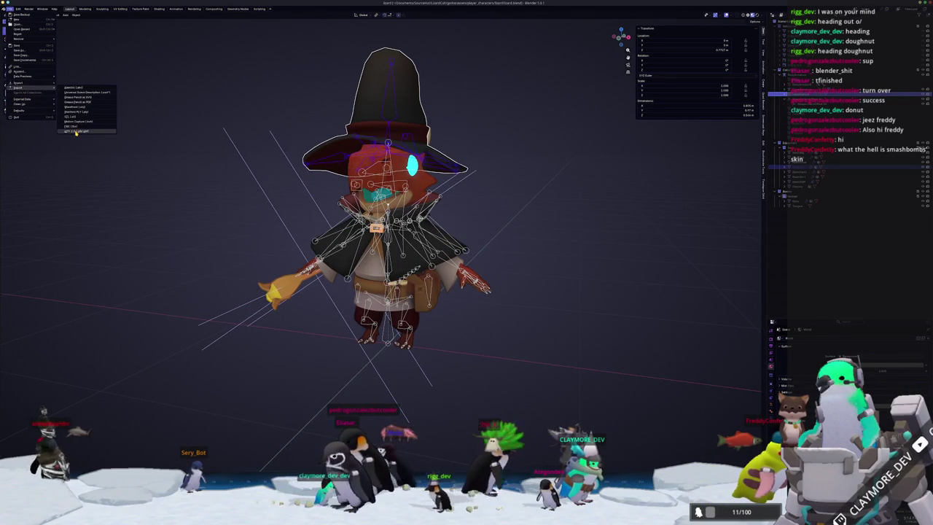
click(76, 131)
click(379, 34)
click(392, 34)
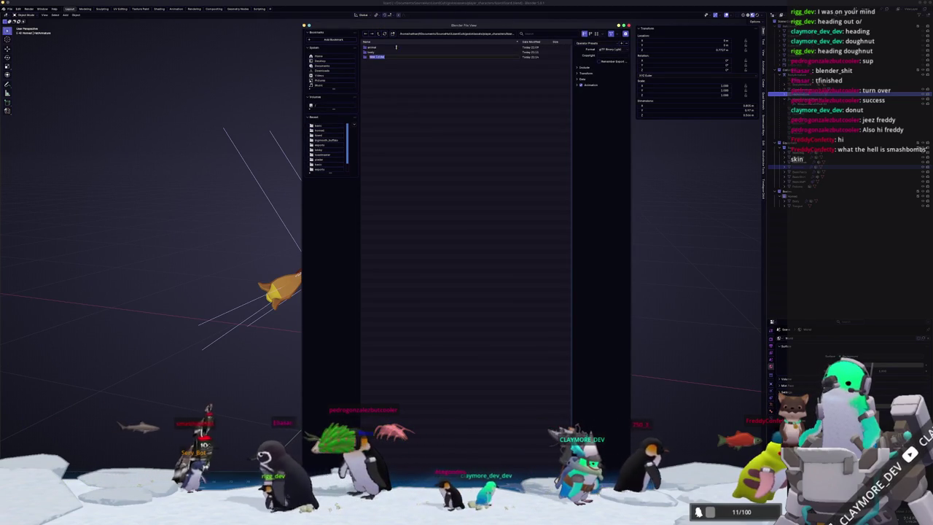
text(hat)
key(Return)
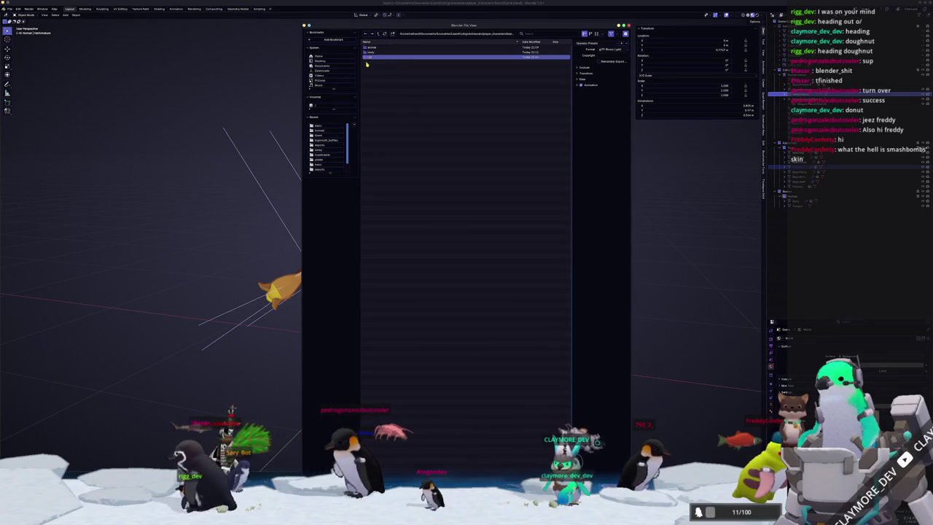
double_click(370, 56)
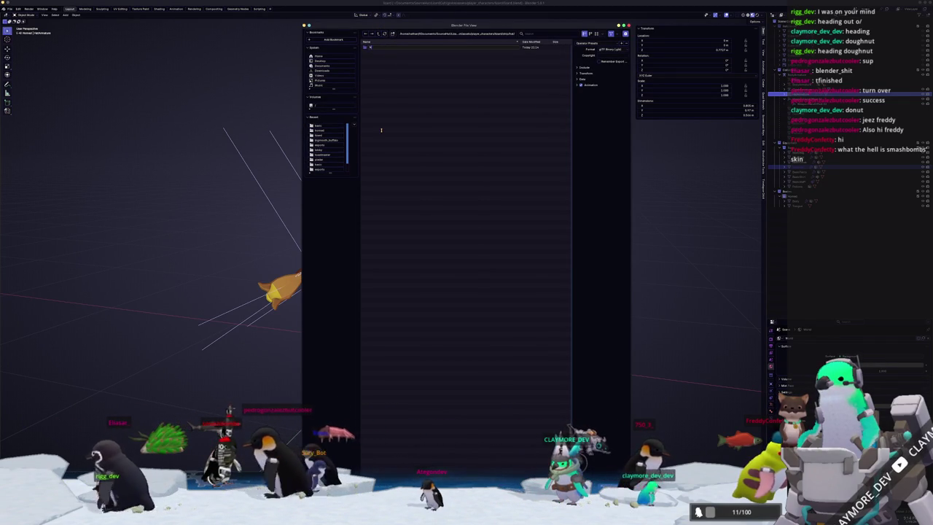
double_click(373, 48)
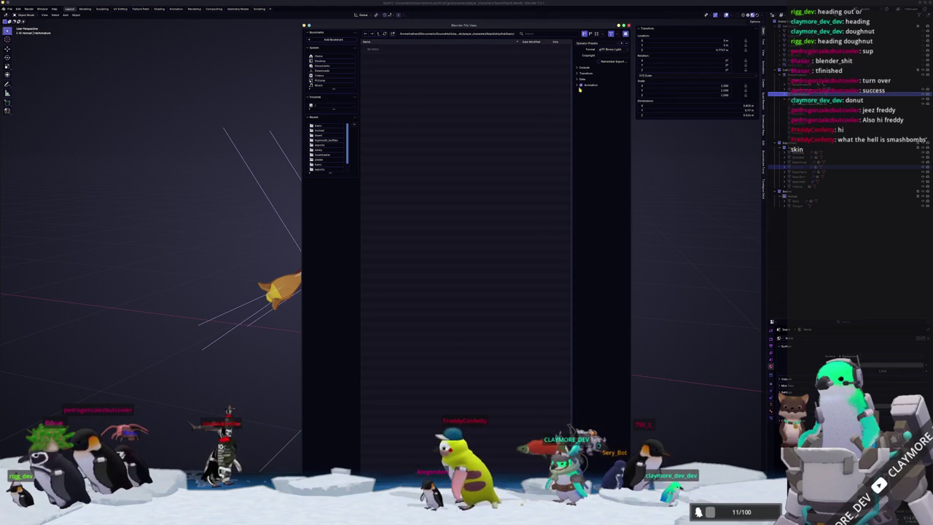
key(Return)
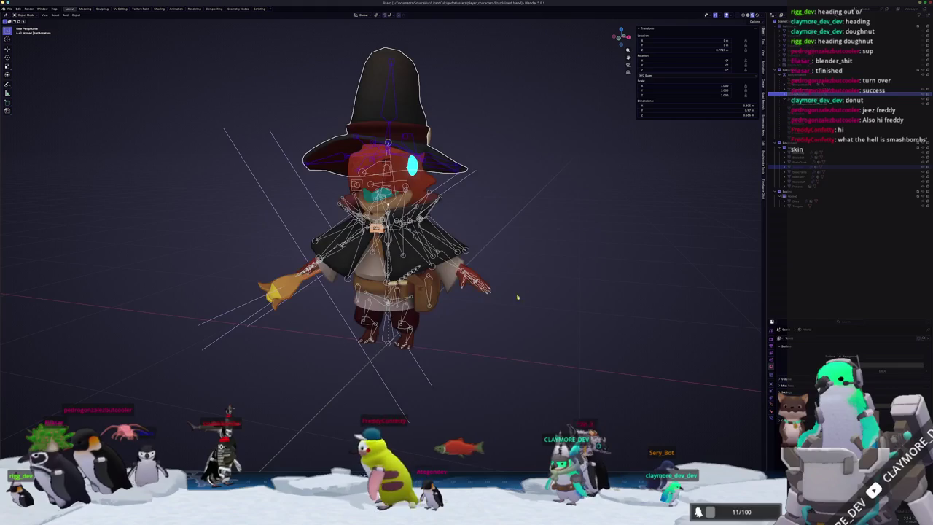
Step: Select the staff and use Alt+P Clear Parent so it no longer follows the rig
click(310, 292)
scroll(310, 292, down, 2)
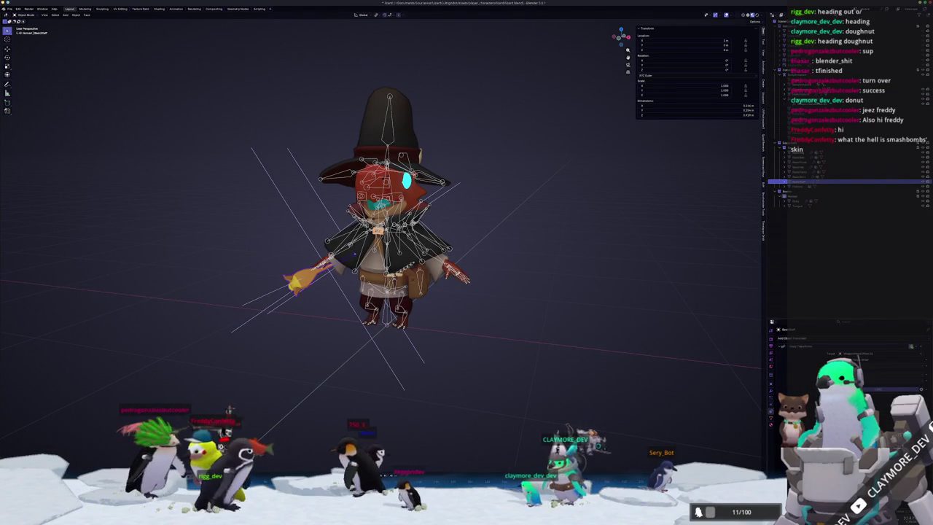
key(alt+p)
key(ctrl+z)
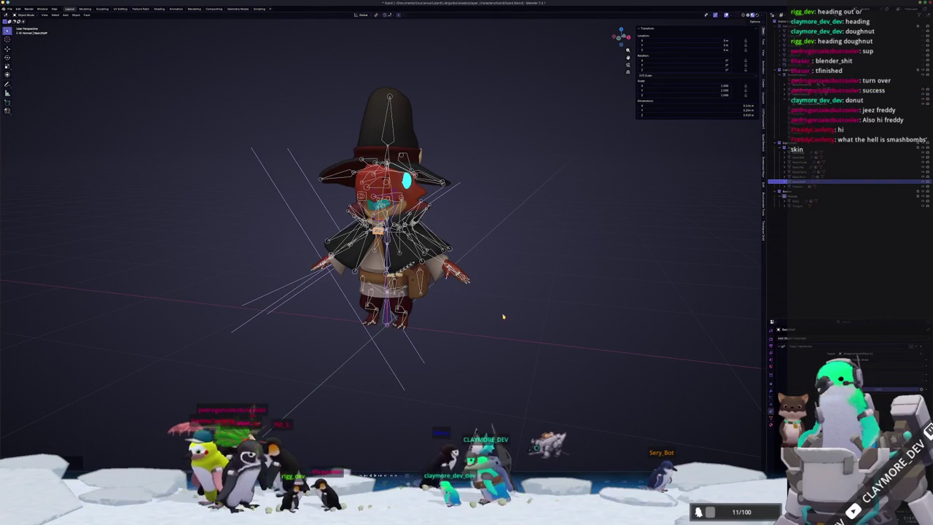
key(g)
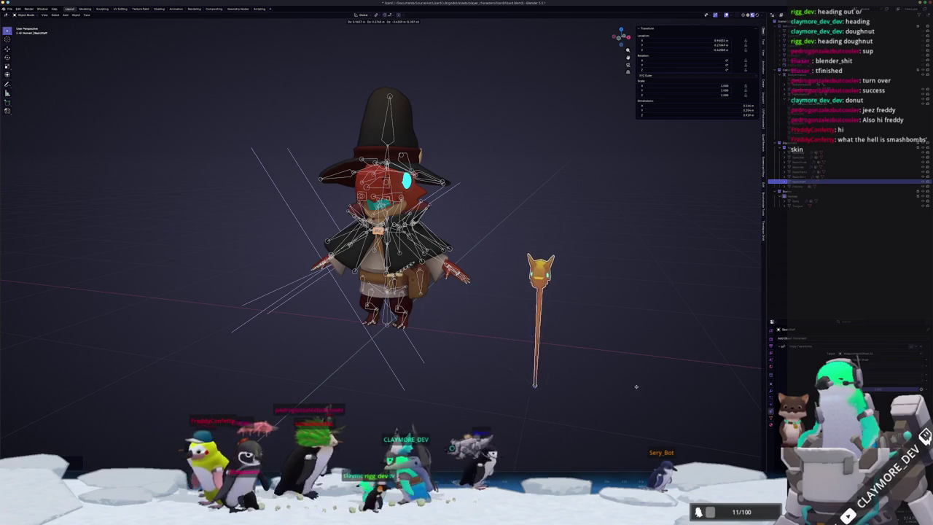
key(Escape)
key(alt+p)
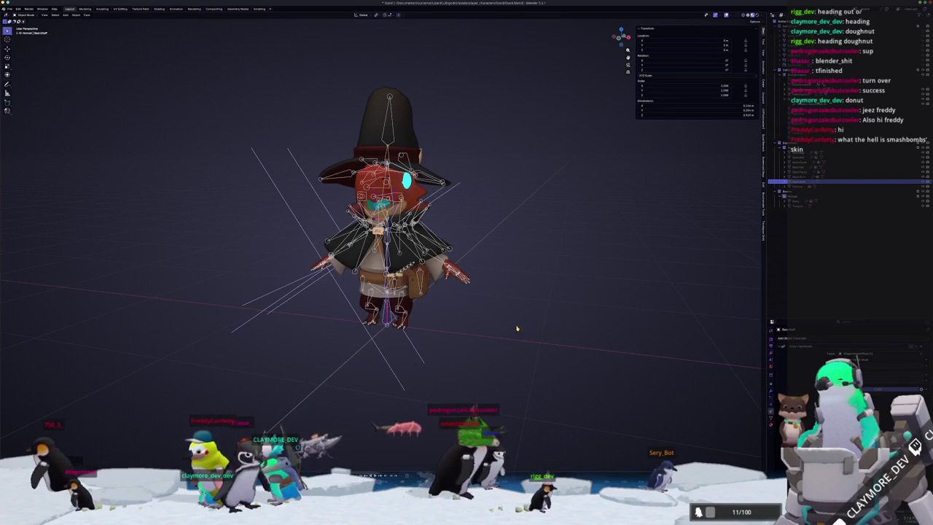
click(487, 324)
key(g)
key(Escape)
mouse_move(659, 394)
middle_down()
mouse_move(506, 317)
mouse_move(289, 278)
middle_up()
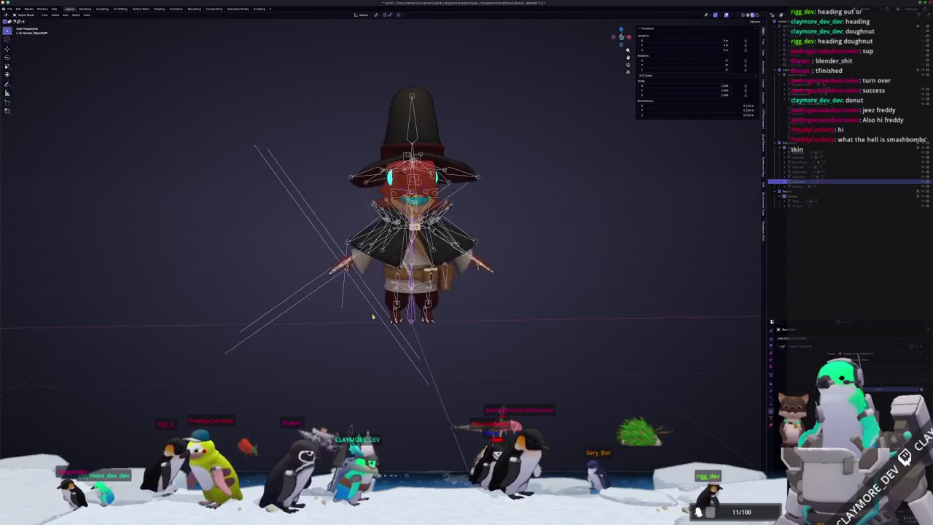
click(9, 8)
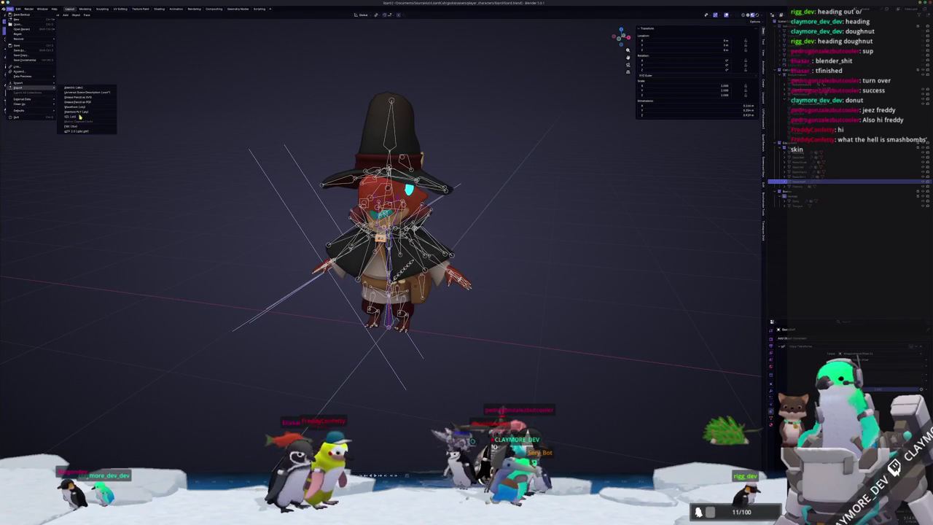
mouse_move(18, 88)
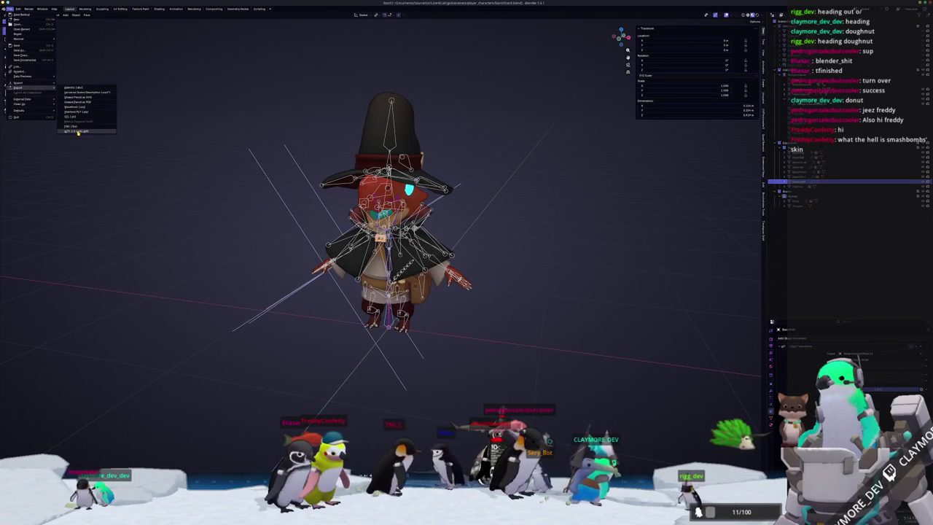
Step: Export only the staff (Include > Selected Objects) as glTF 2.0 into a new sibling folder
click(78, 131)
click(378, 33)
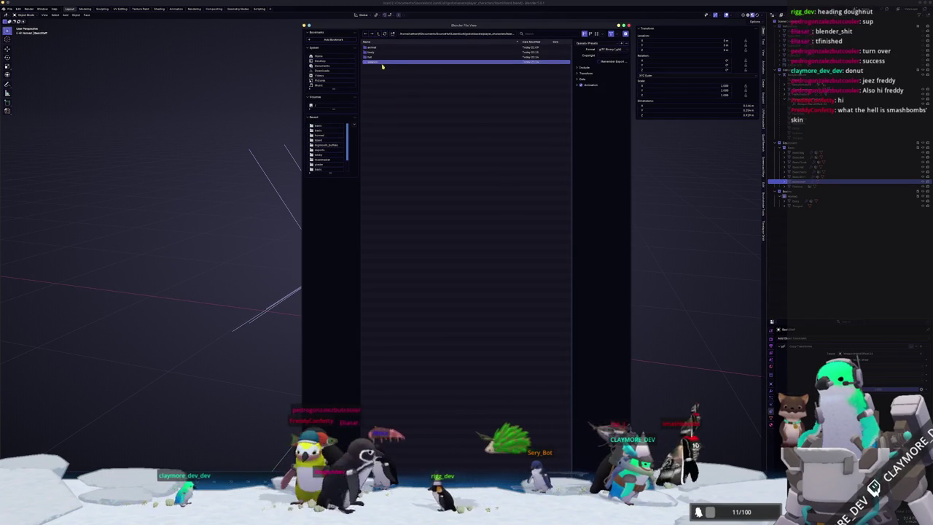
click(392, 34)
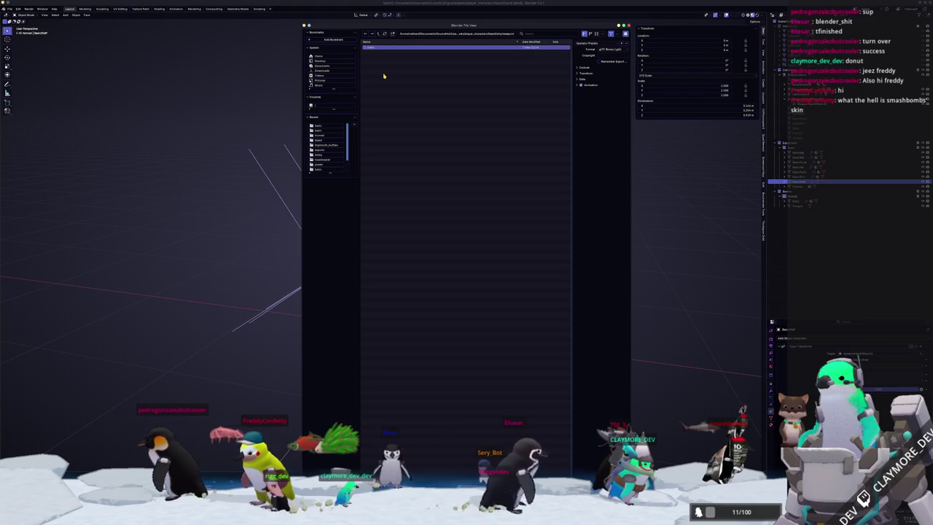
click(583, 67)
double_click(448, 46)
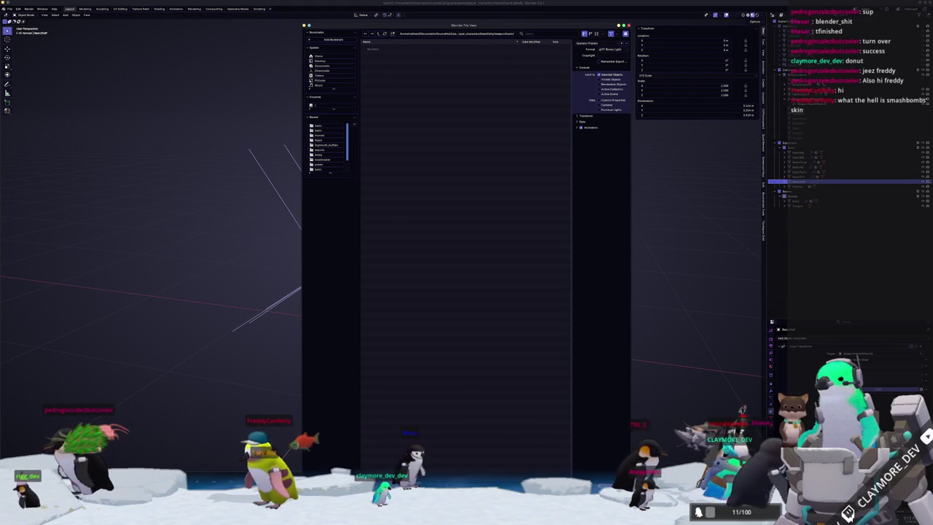
key(Return)
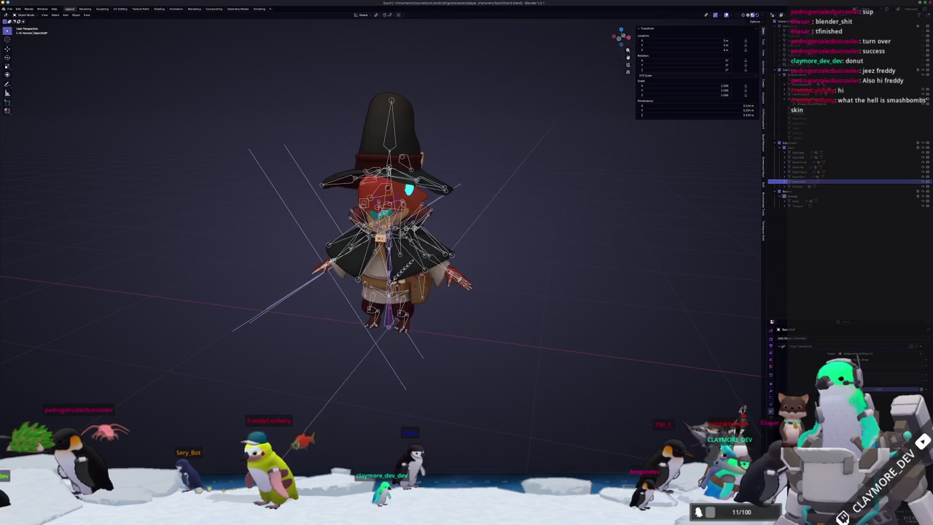
scroll(538, 335, down, 3)
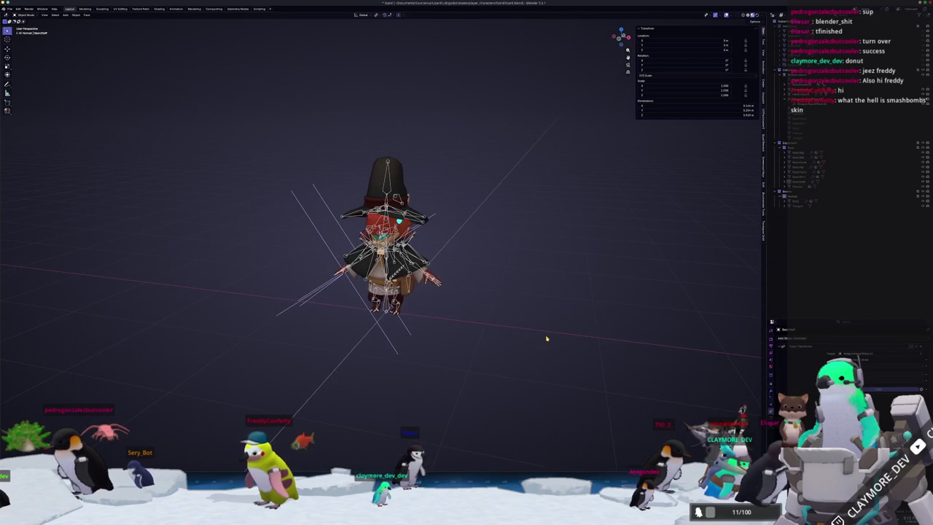
Step: Launch the Godot Project Manager and open ClaymoreTuber for editing
scroll(537, 340, up, 2)
click(415, 364)
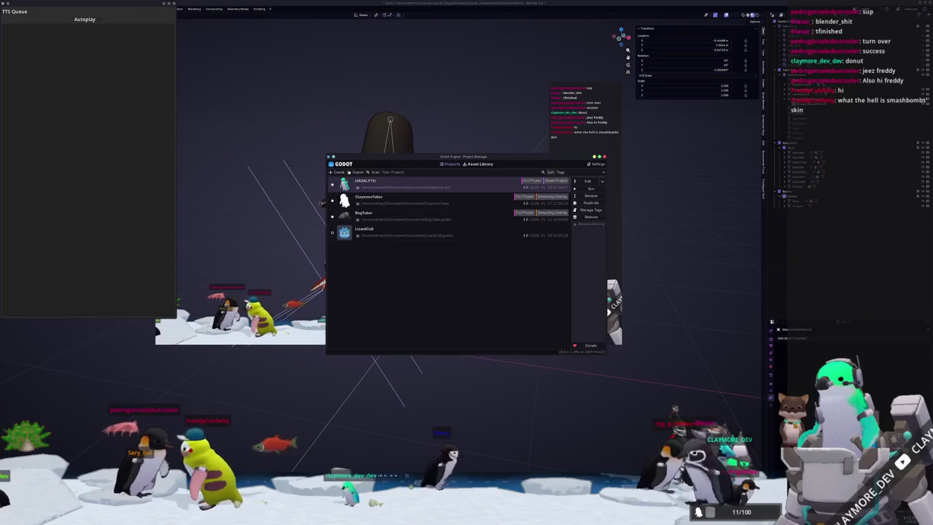
click(416, 232)
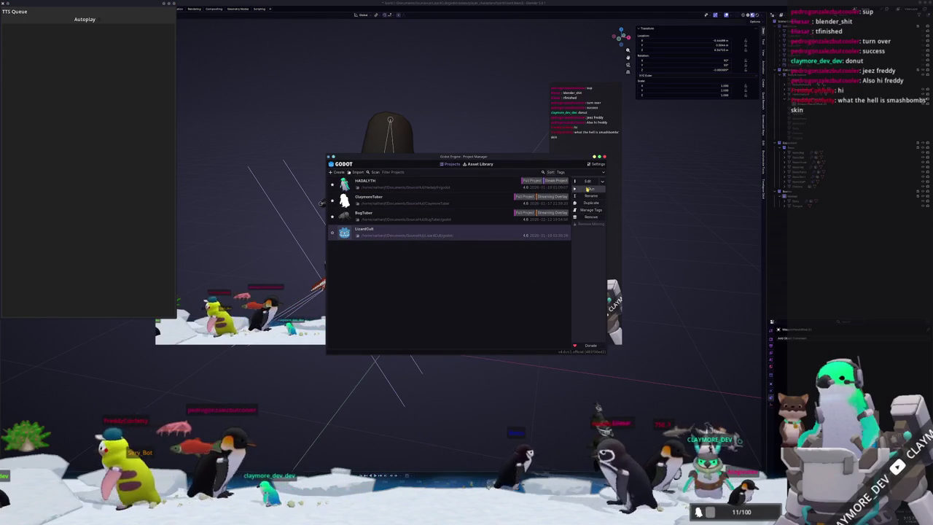
click(406, 197)
click(603, 180)
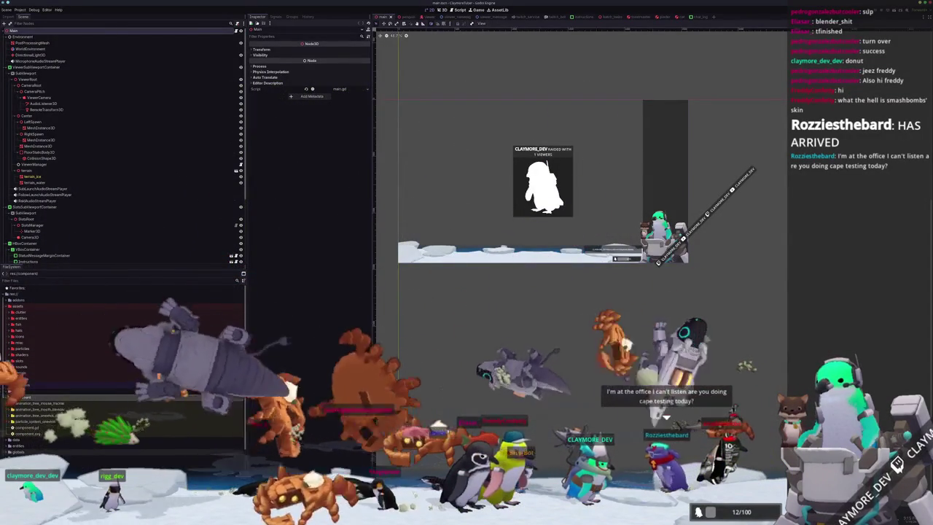
Step: Switch to Blender and back to the Godot editor, clearing the node selection
key(alt+Tab)
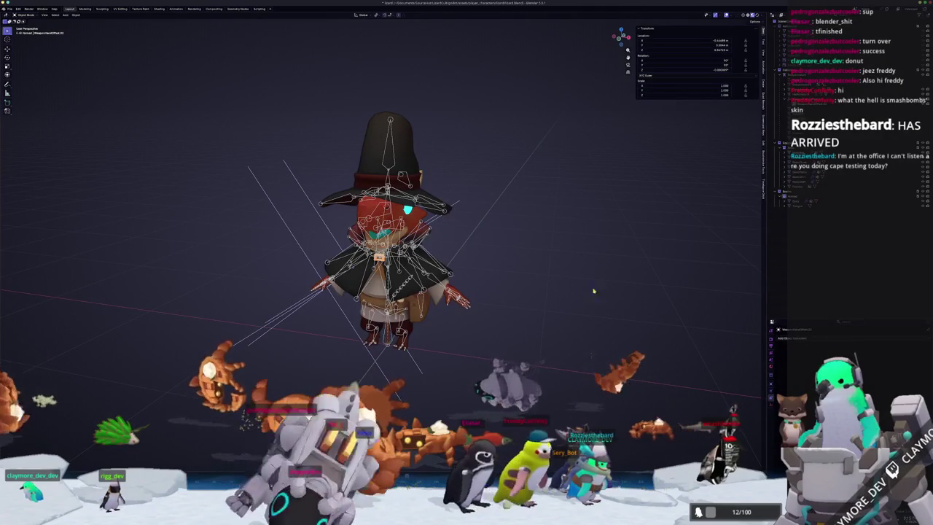
scroll(491, 364, up, 3)
key(alt+Tab)
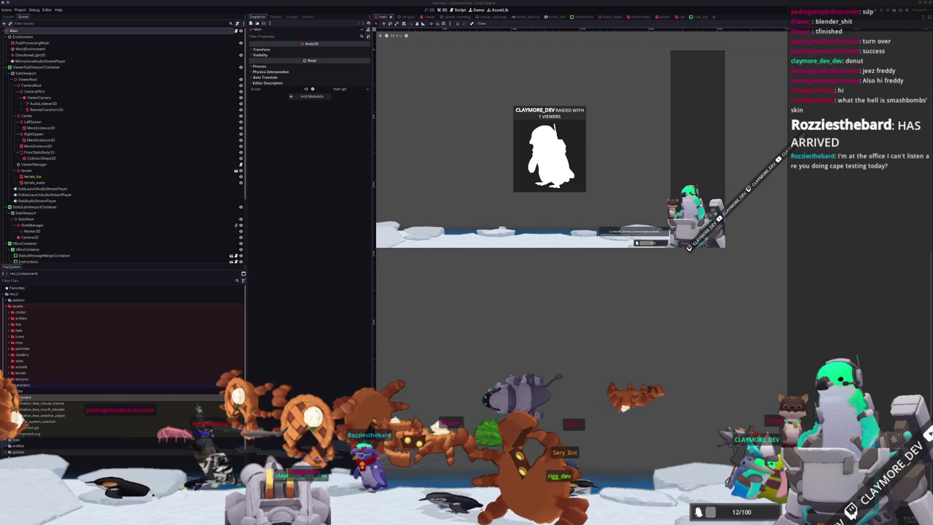
click(646, 327)
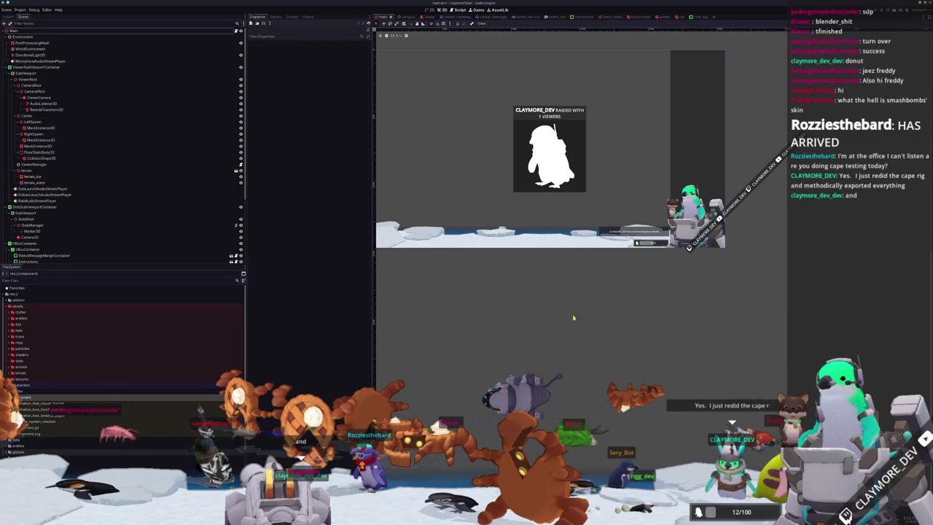
Step: Add a 'lizard' folder inside entities and show it in Dolphin
double_click(30, 319)
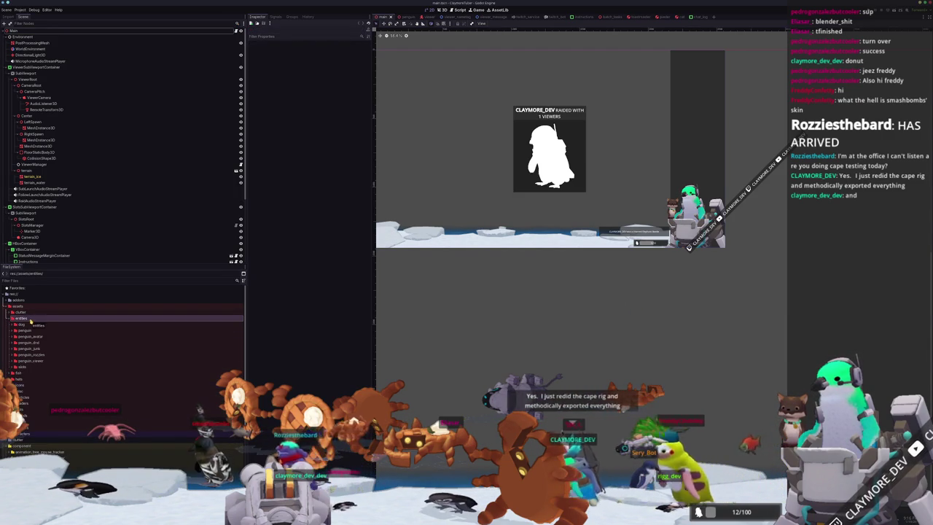
right_click(36, 319)
mouse_move(51, 319)
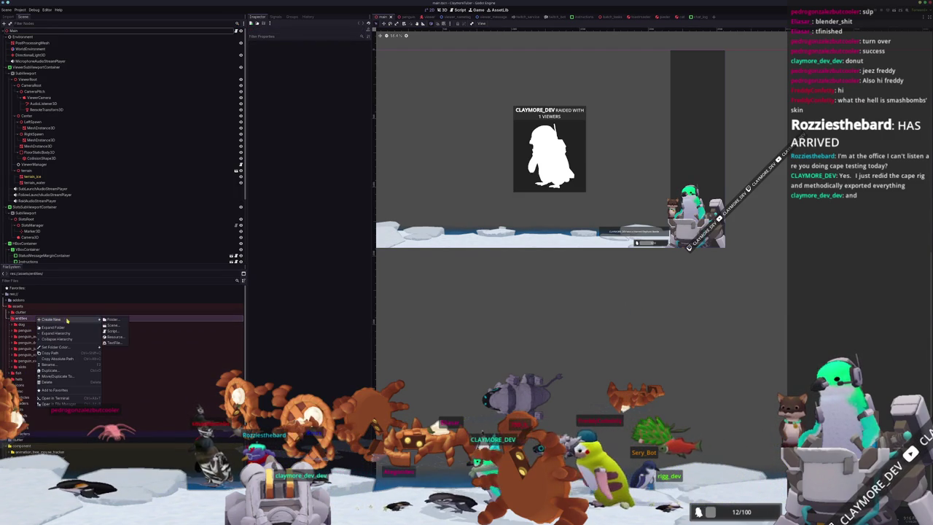
click(111, 319)
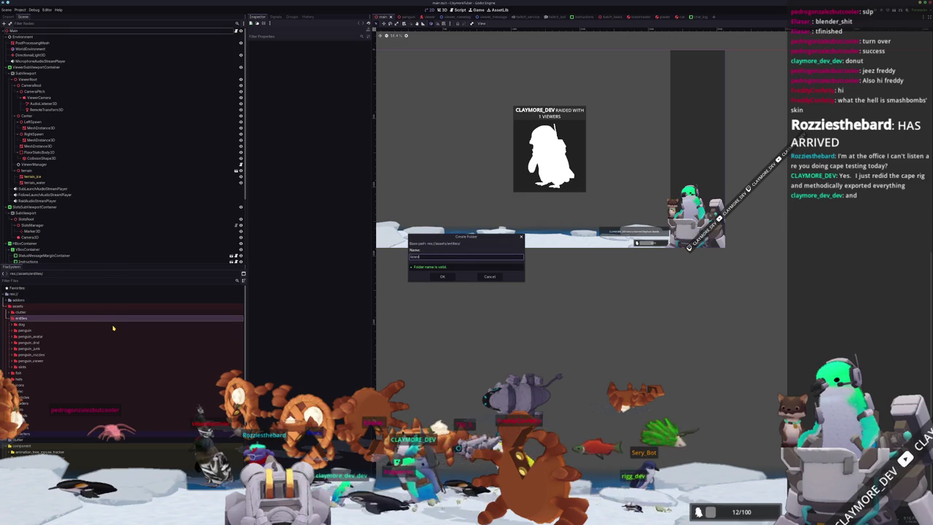
key(Return)
right_click(21, 331)
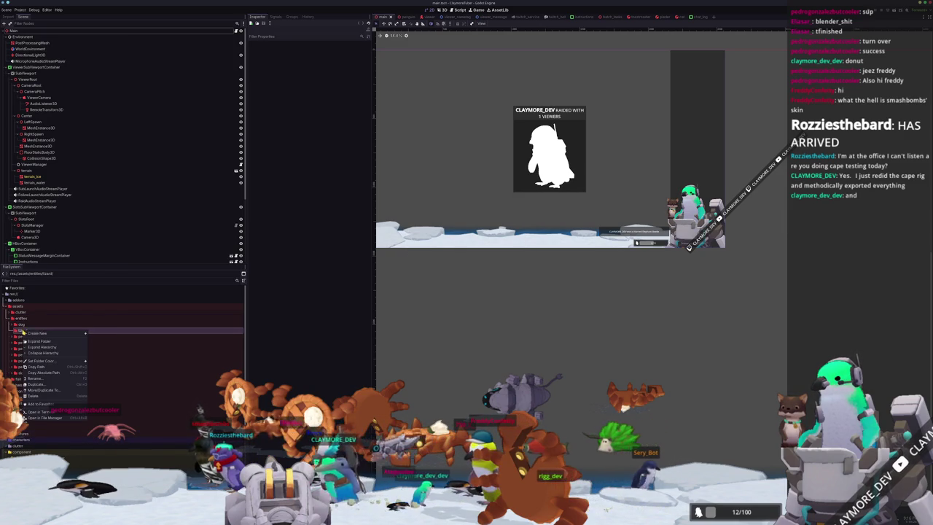
click(44, 418)
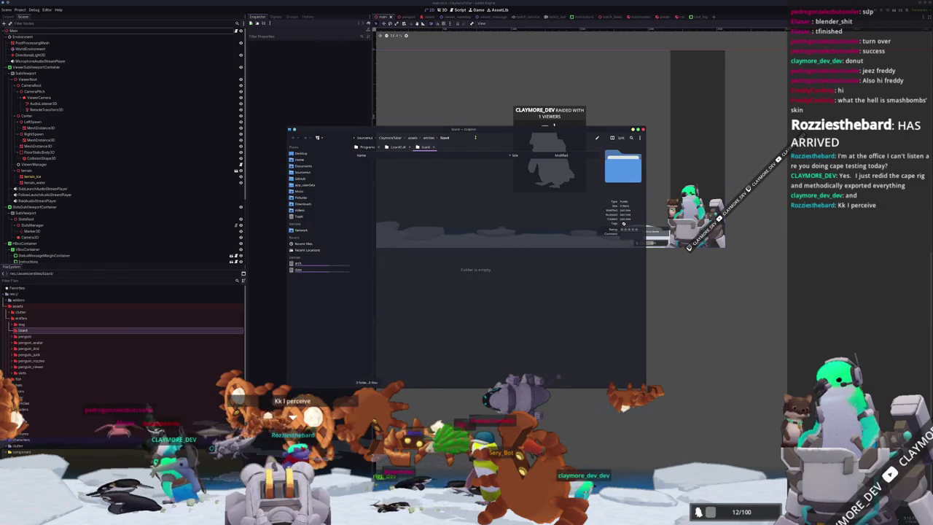
Step: Put the LizardCult location in its own Dolphin window and expand the old lizard folder
drag(437, 130, 255, 155)
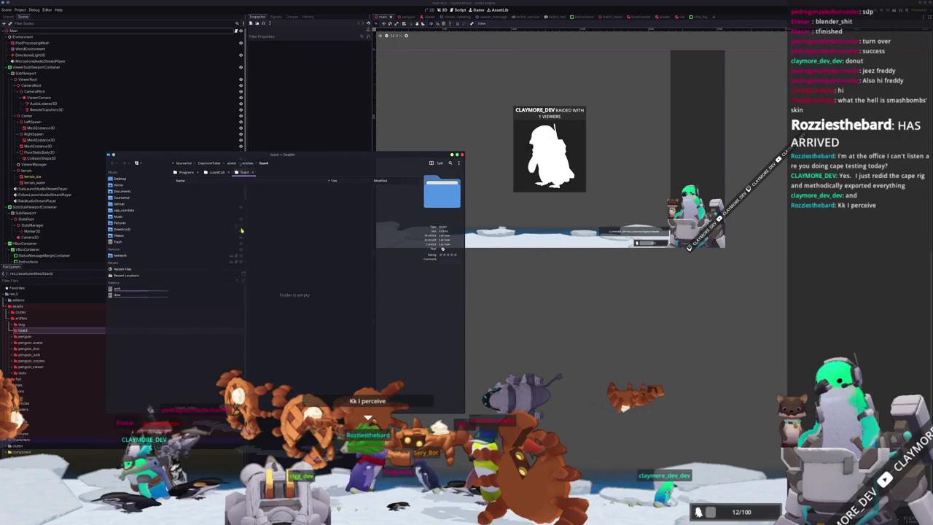
click(227, 173)
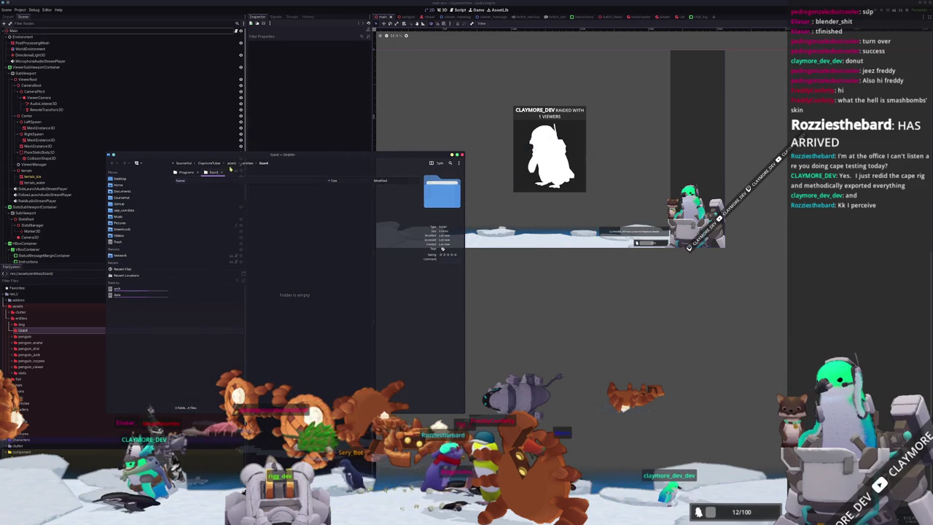
drag(227, 177, 571, 184)
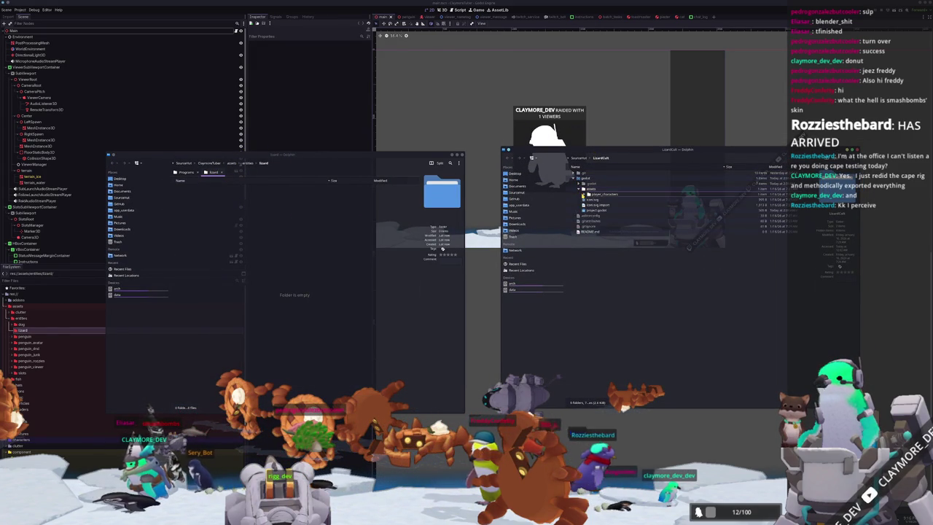
click(590, 201)
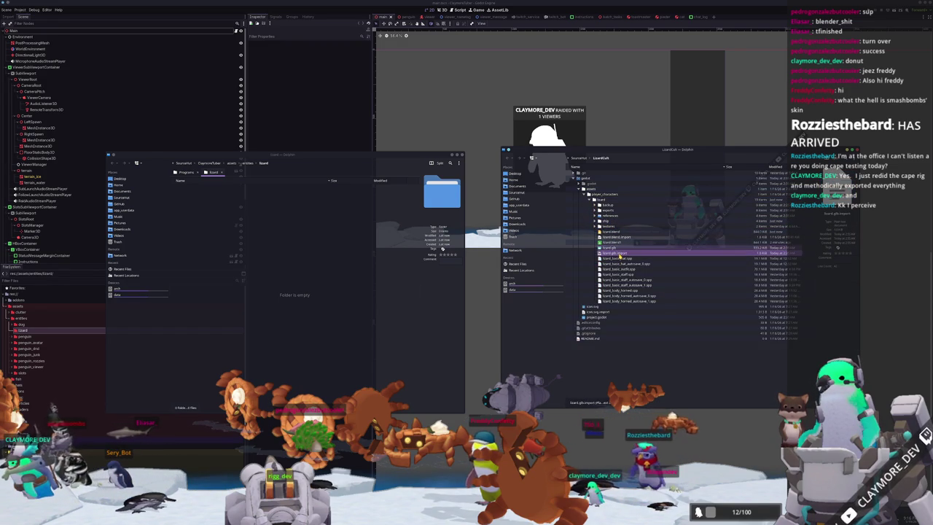
Step: Delete lizard.glb, lizard.glb.import and the hat, staff and horned body autosave files
ctrl+click(618, 253)
key(Delete)
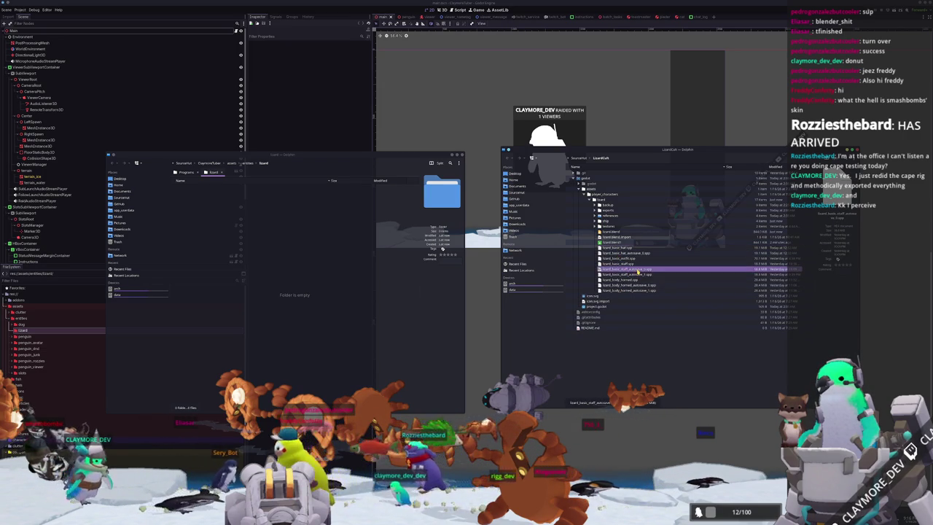
click(641, 286)
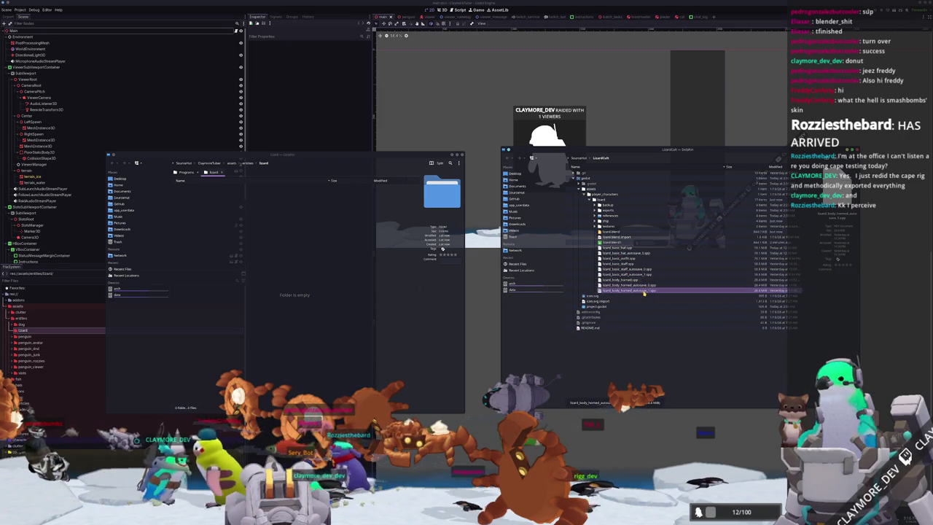
click(637, 253)
key(Delete)
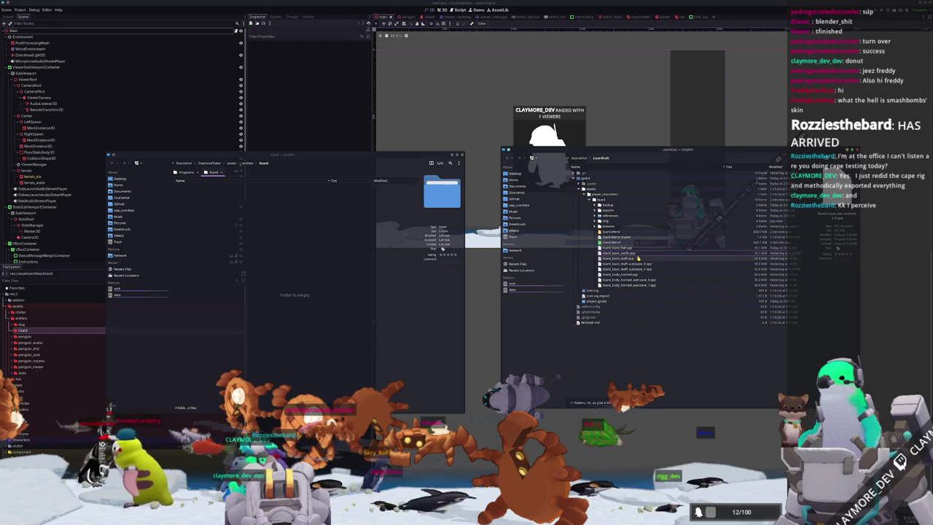
click(640, 264)
shift+click(642, 269)
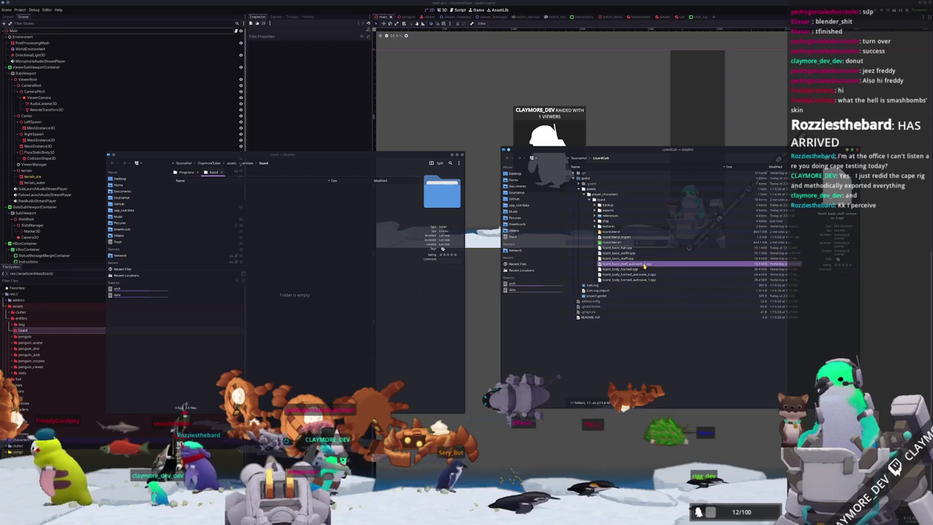
key(Delete)
click(646, 270)
key(Delete)
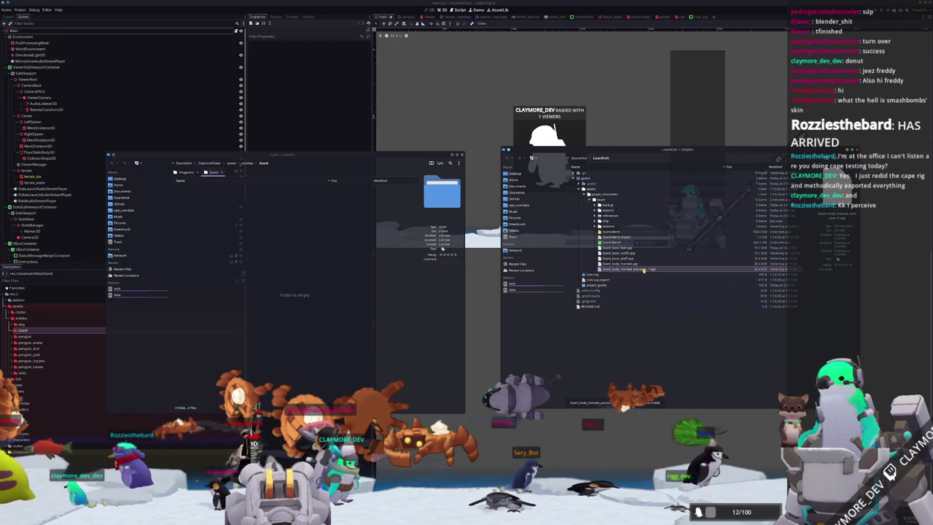
click(646, 269)
key(Delete)
Step: Copy the png and textures folders into the Godot project's new lizard folder
click(623, 237)
click(599, 221)
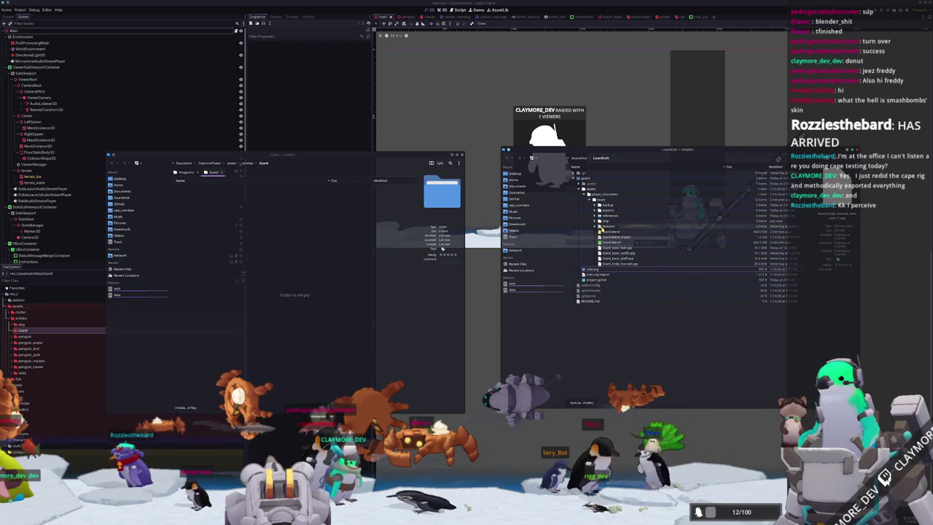
click(599, 248)
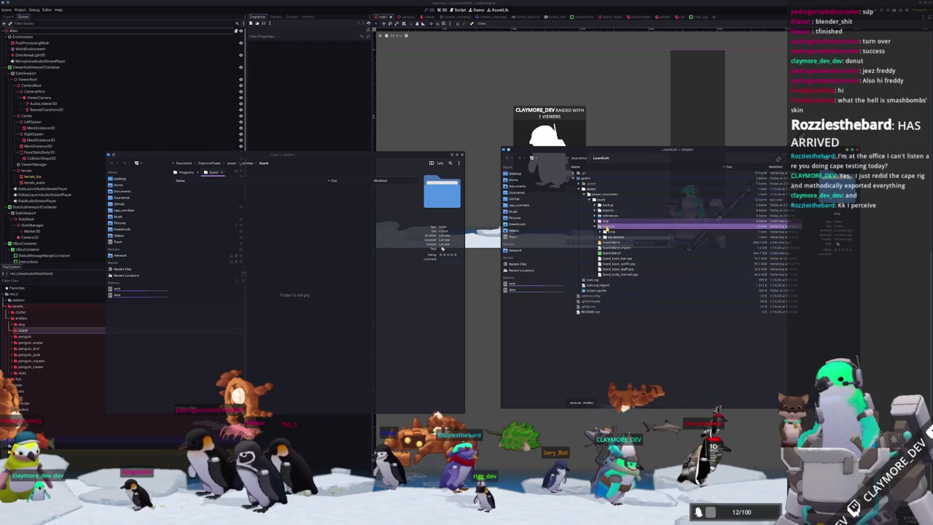
mouse_move(607, 224)
mouse_down()
mouse_move(288, 253)
mouse_move(248, 219)
mouse_up()
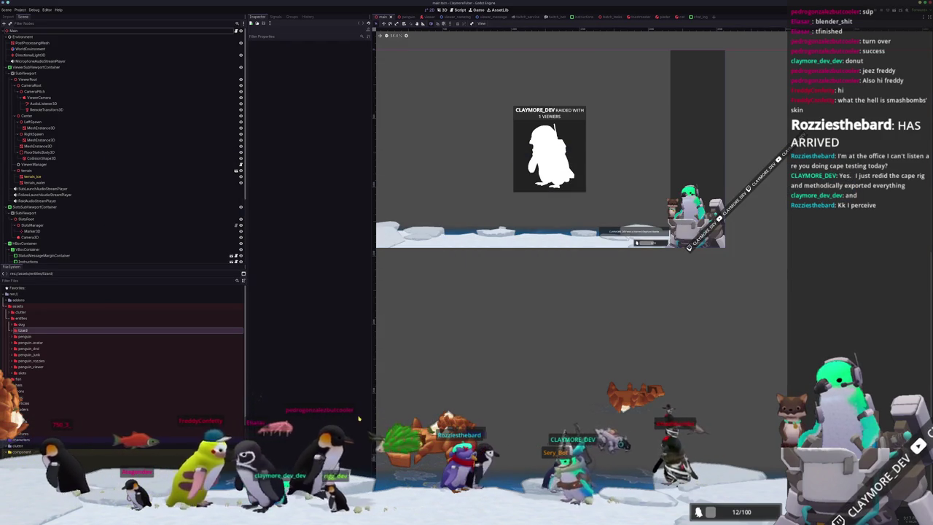
Step: Create a 'lizard' folder inside the characters folder
right_click(38, 425)
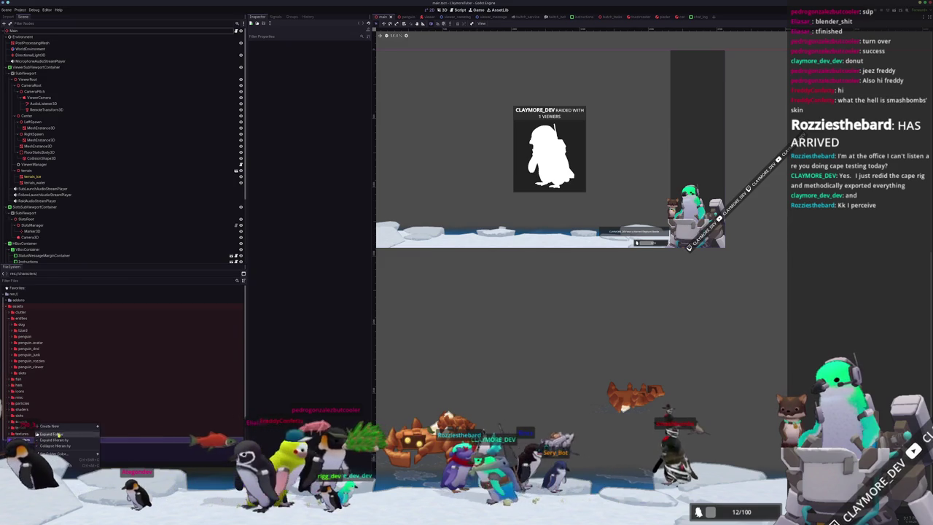
click(113, 426)
text(lizard)
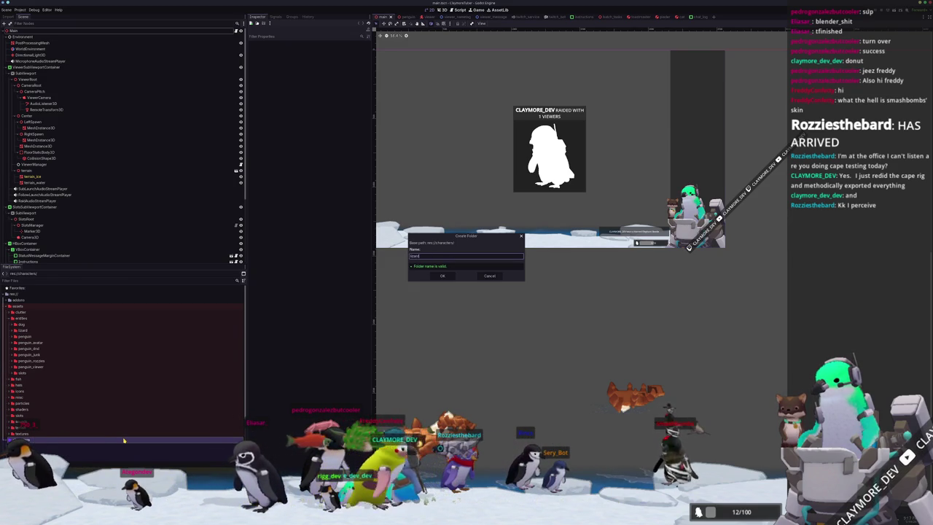
key(Return)
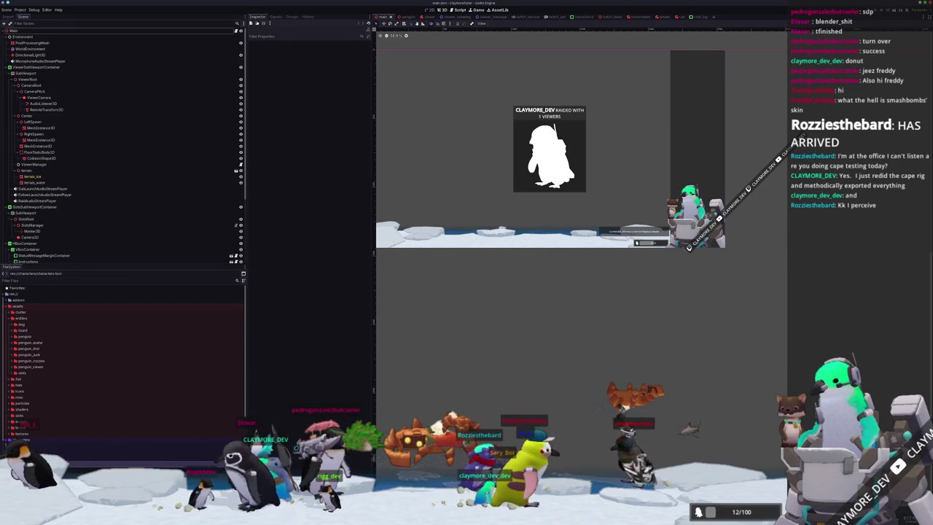
Step: Create a scene inheriting characters.tscn and save it as lizard.tscn in characters/lizard
right_click(24, 400)
click(51, 406)
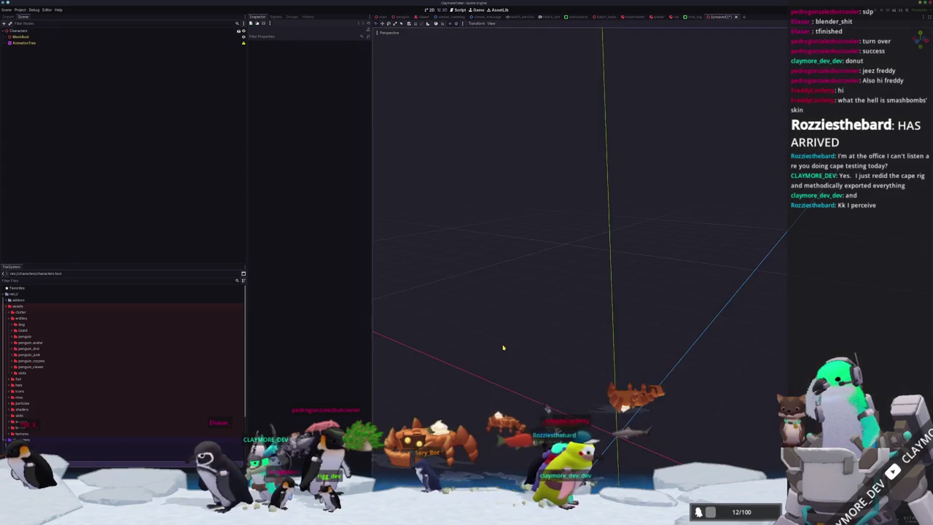
click(24, 43)
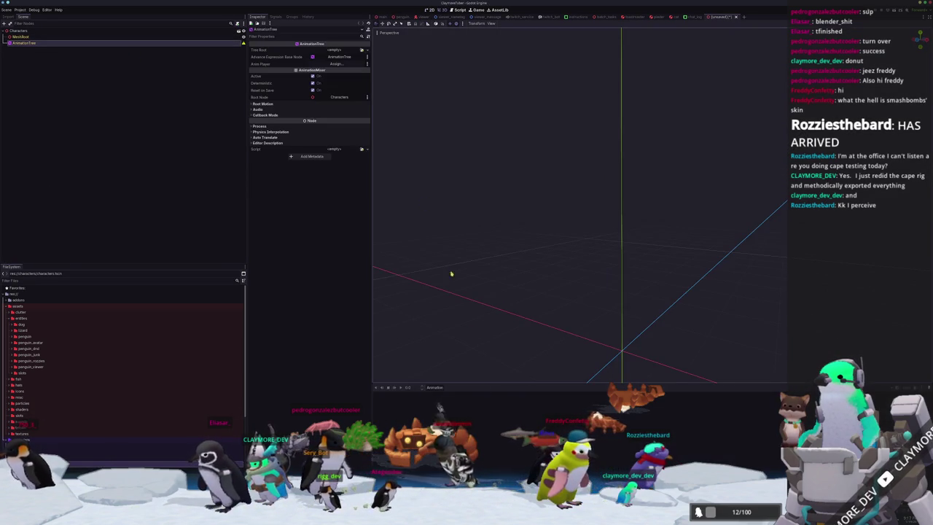
click(501, 246)
key(ctrl+s)
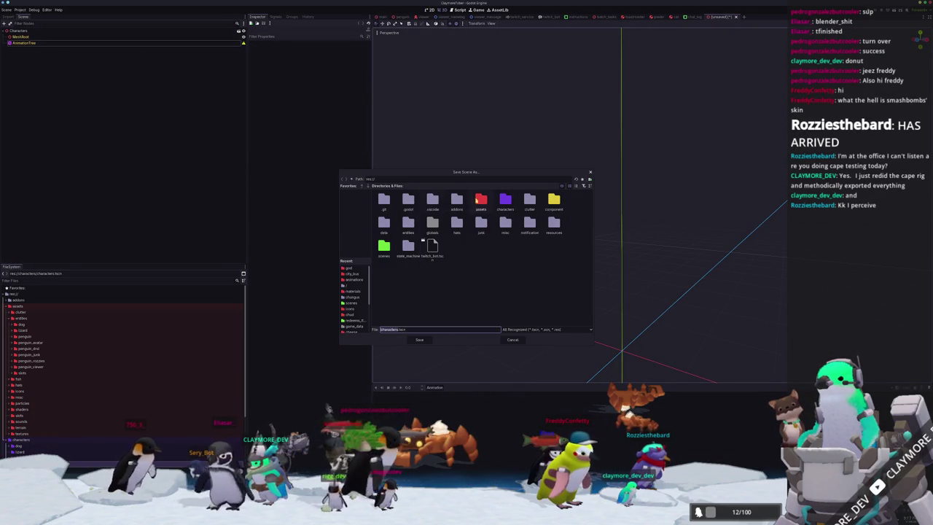
double_click(503, 202)
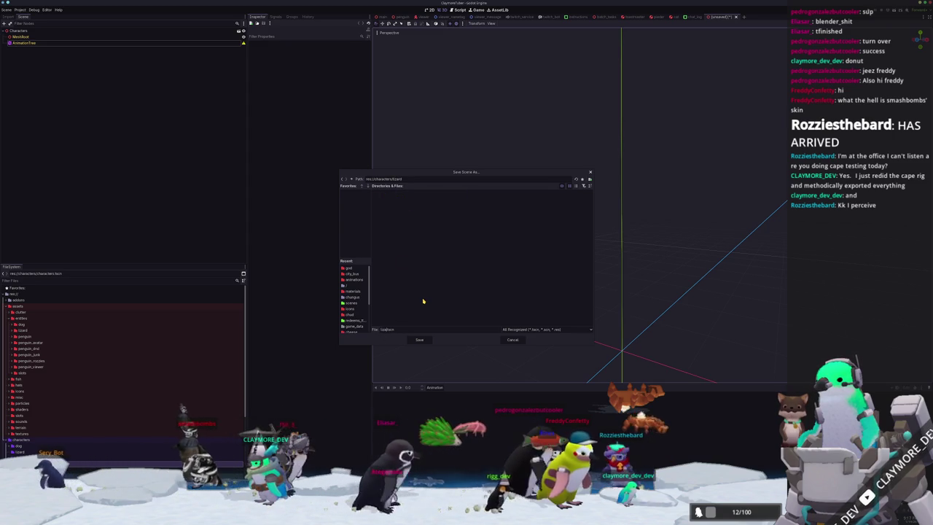
key(Return)
click(77, 31)
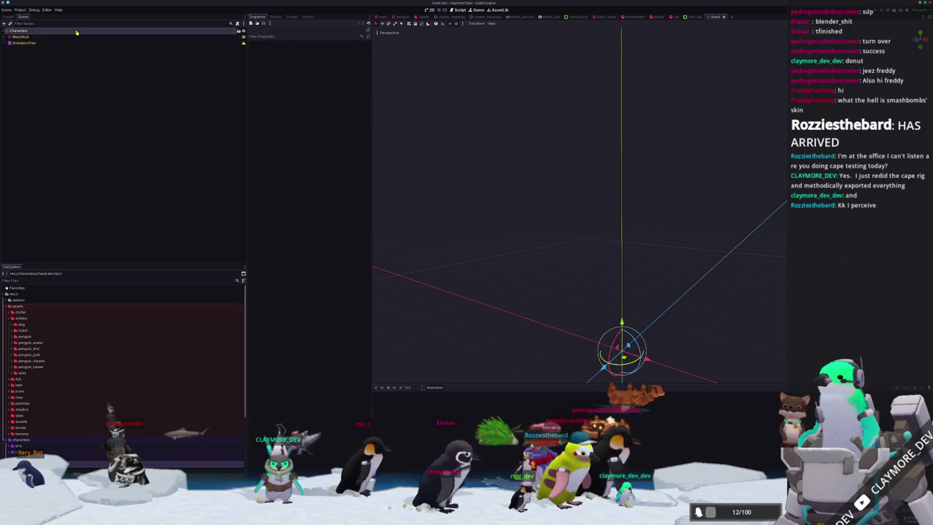
text(Lizd)
Step: Rename the root to Lizard and instance ship/animal/horned/lizard_animal_horned.glb under MeshRoot
key(Return)
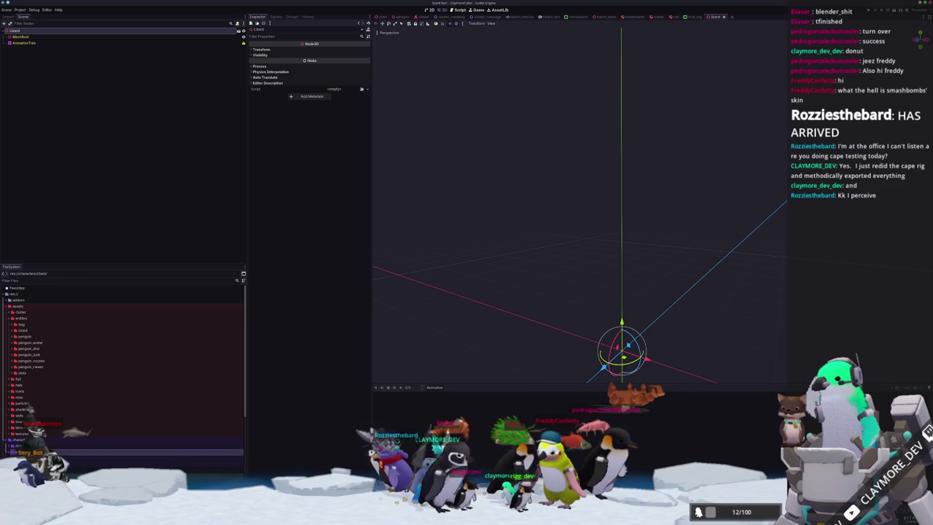
click(32, 331)
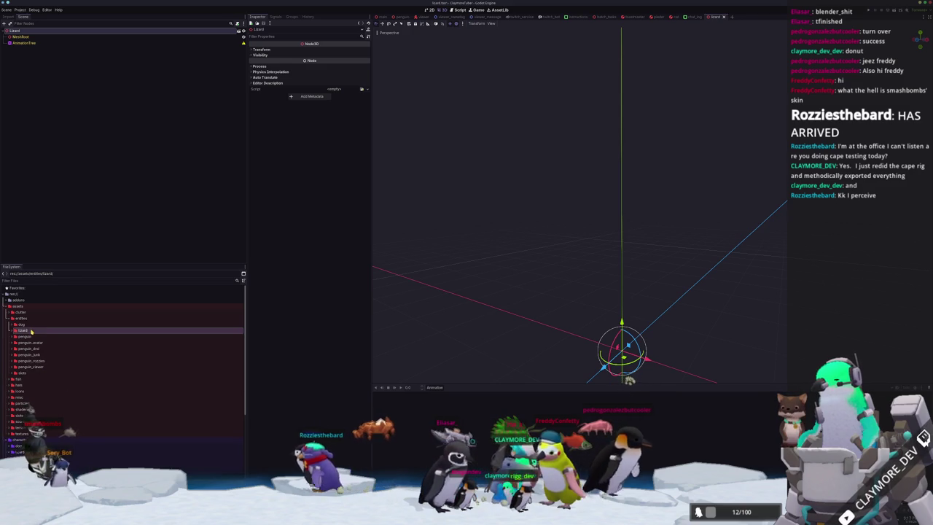
double_click(31, 337)
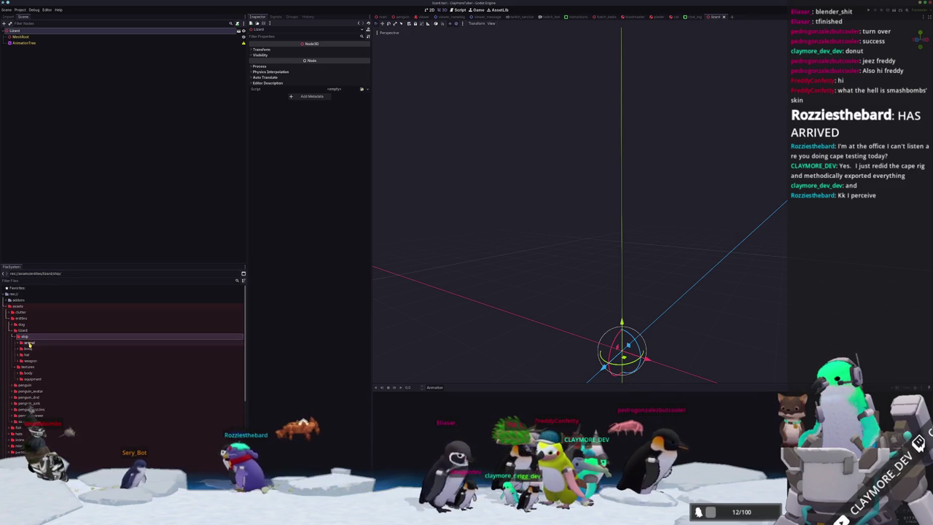
click(30, 343)
click(26, 355)
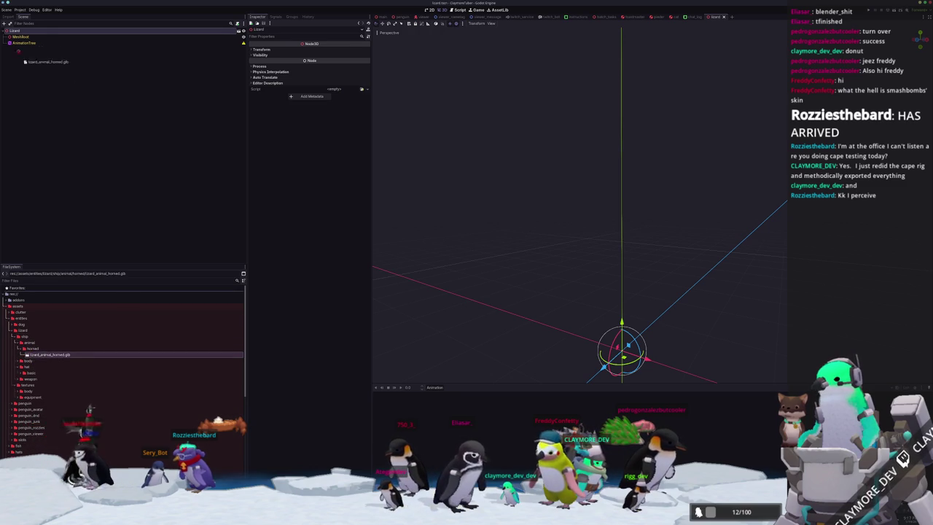
drag(25, 36, 26, 38)
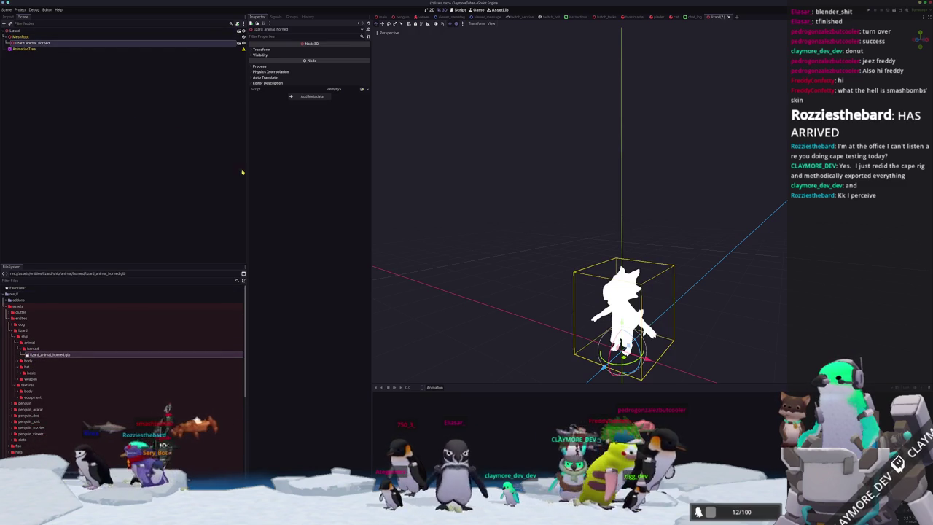
Step: Frame the lizard in the viewport and enable Editable Children on lizard_animal_horned
key(f)
scroll(500, 192, up, 3)
mouse_move(500, 192)
middle_down()
mouse_move(504, 244)
mouse_move(501, 150)
middle_up()
scroll(503, 244, up, 2)
scroll(501, 151, down, 3)
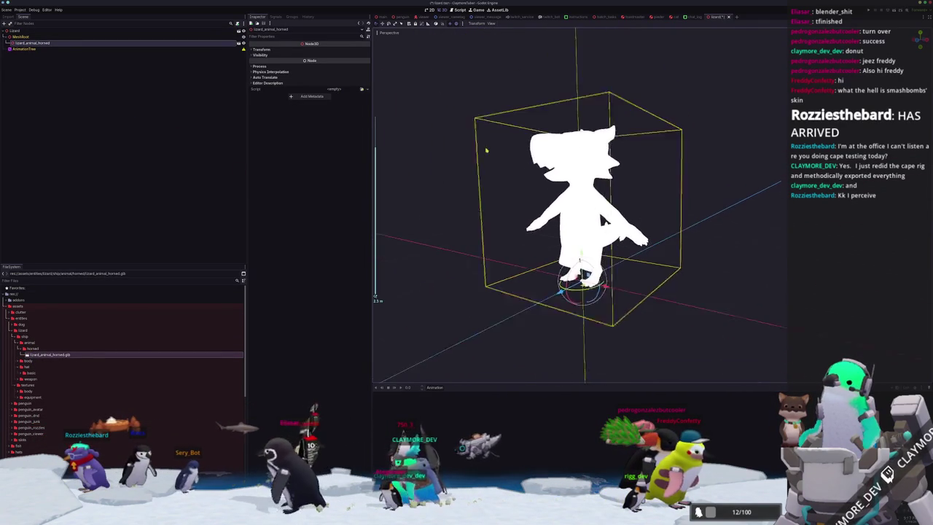
right_click(151, 40)
click(129, 146)
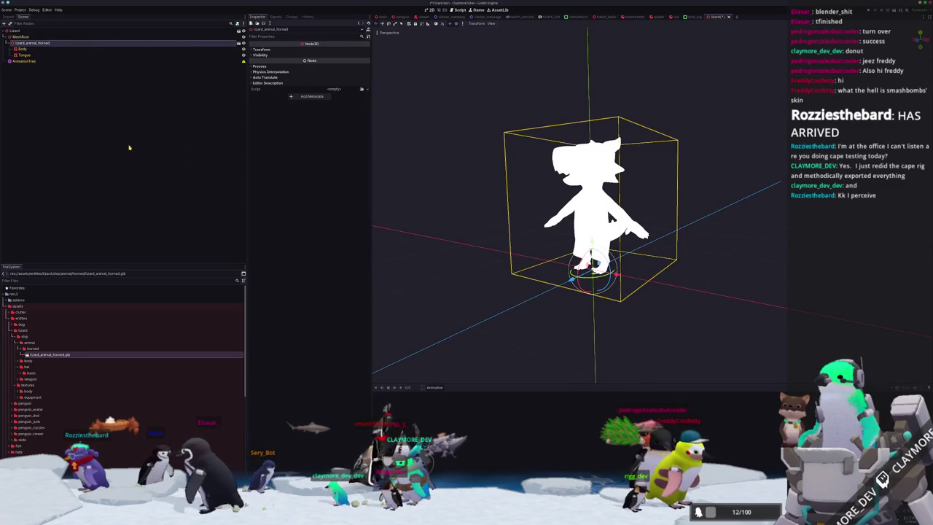
Step: Try Body's Eyes Closed blend shape slider, then bring up the lizard folder's context menu
click(55, 48)
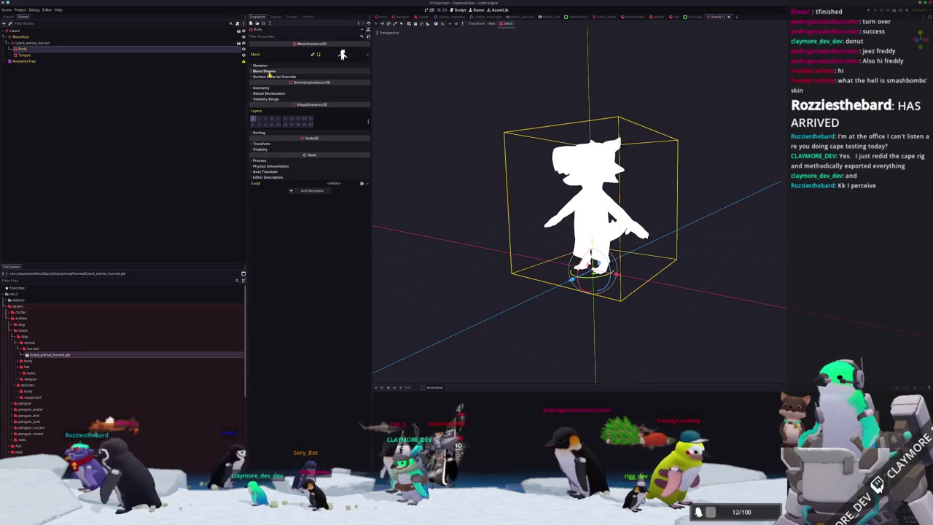
click(305, 72)
scroll(438, 109, up, 3)
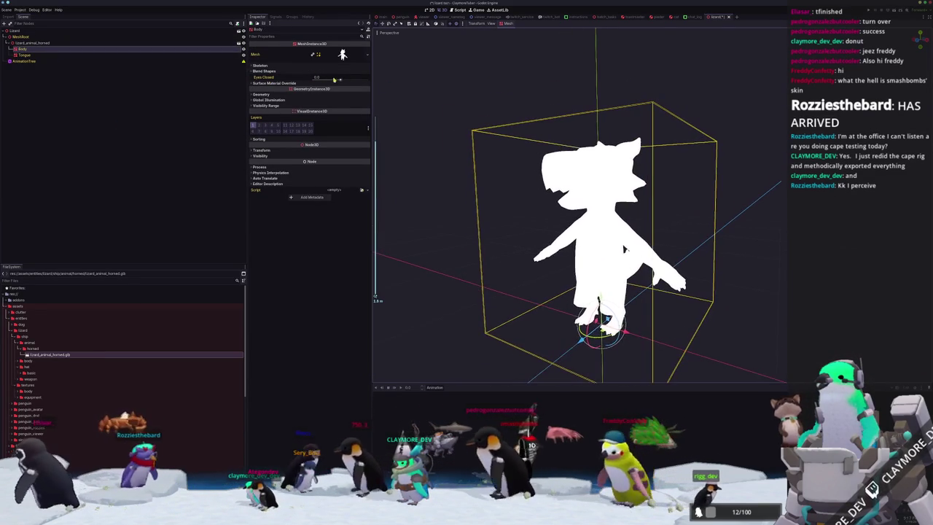
drag(341, 80, 344, 84)
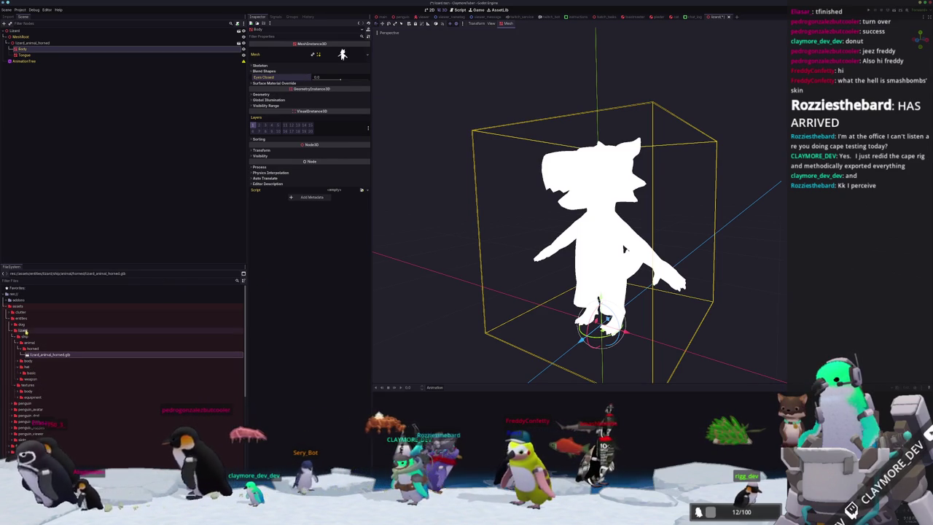
click(24, 337)
right_click(26, 332)
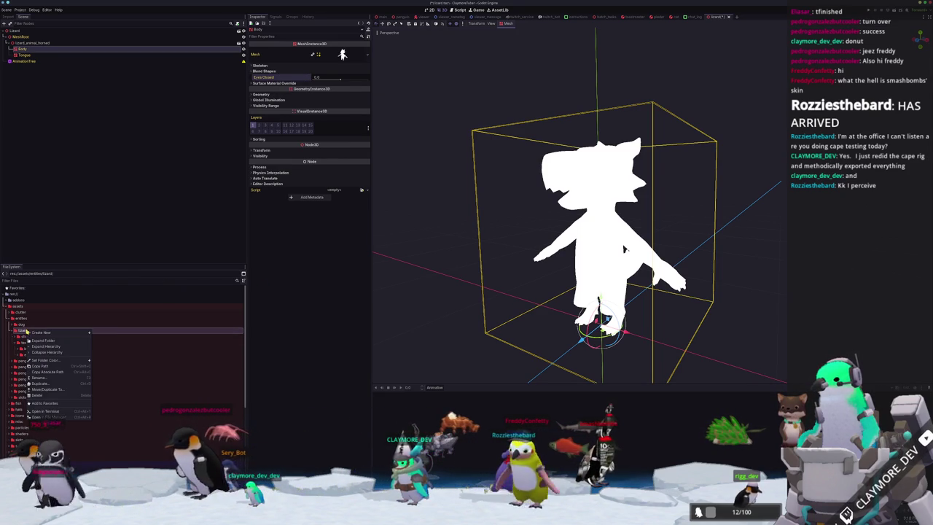
Step: Create a new folder named 'materials' inside the lizard folder
click(99, 333)
text(aterials)
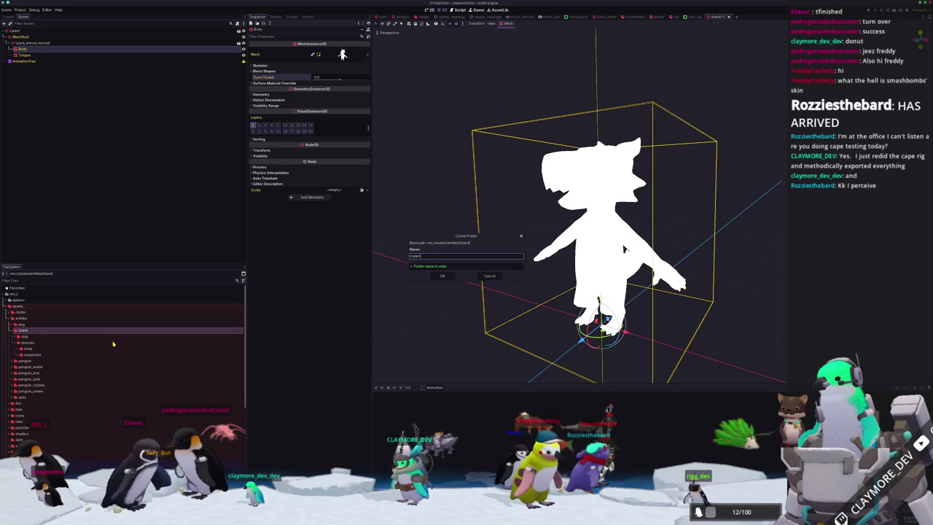
key(Return)
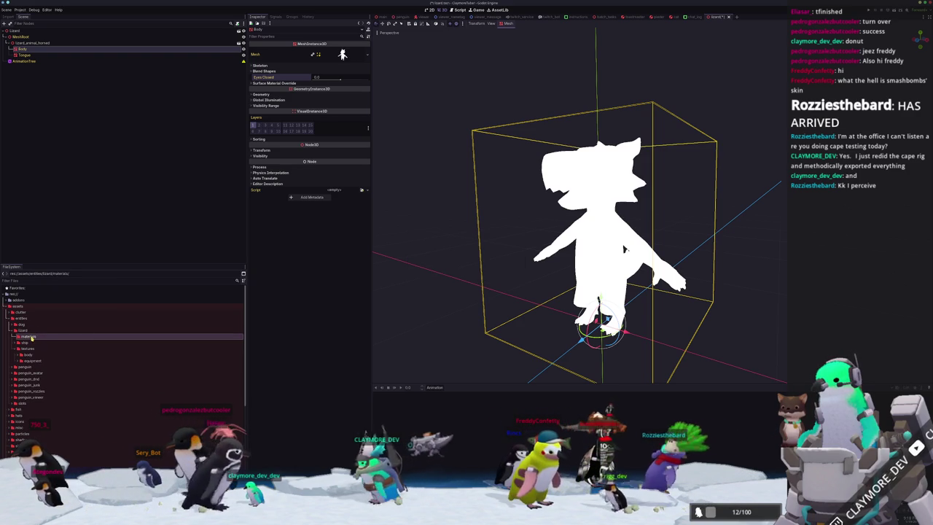
Step: Create a StandardMaterial3D in materials, saved as lizard_body_basic_standard_material.tres
right_click(28, 337)
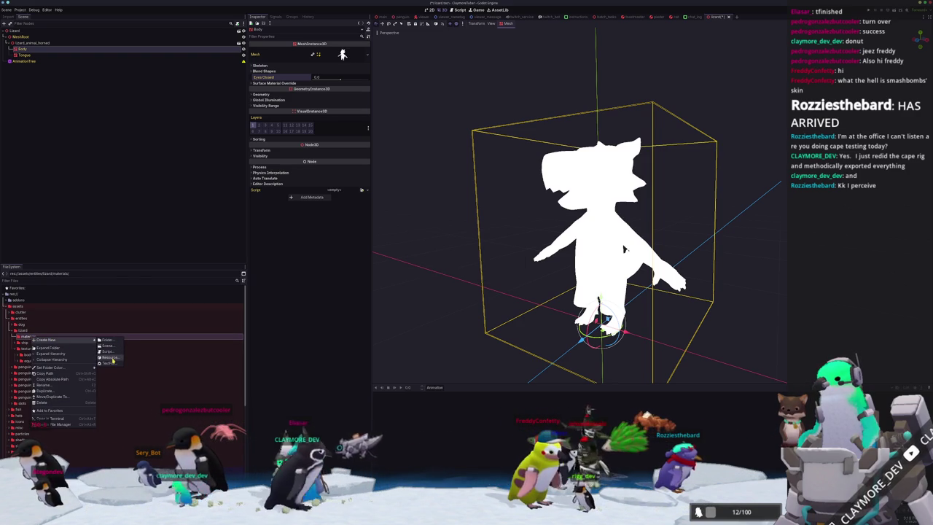
click(109, 358)
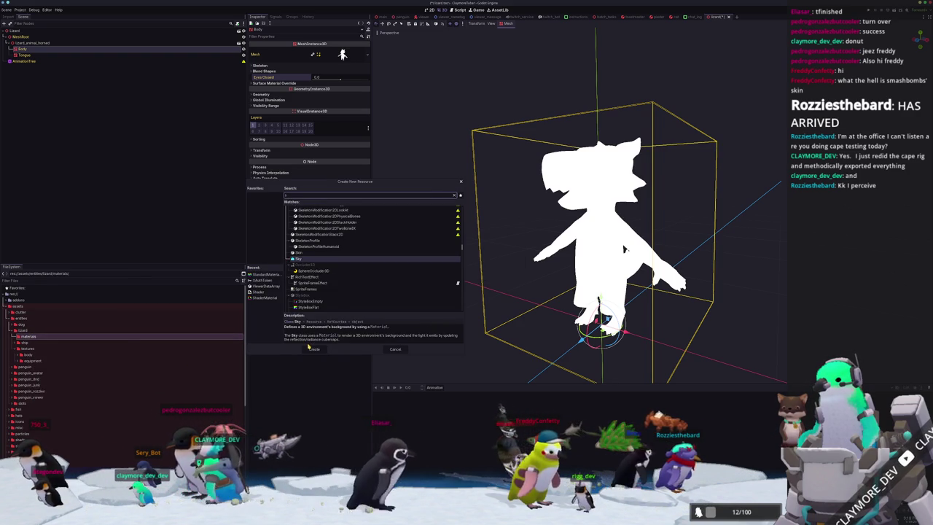
text(matandar)
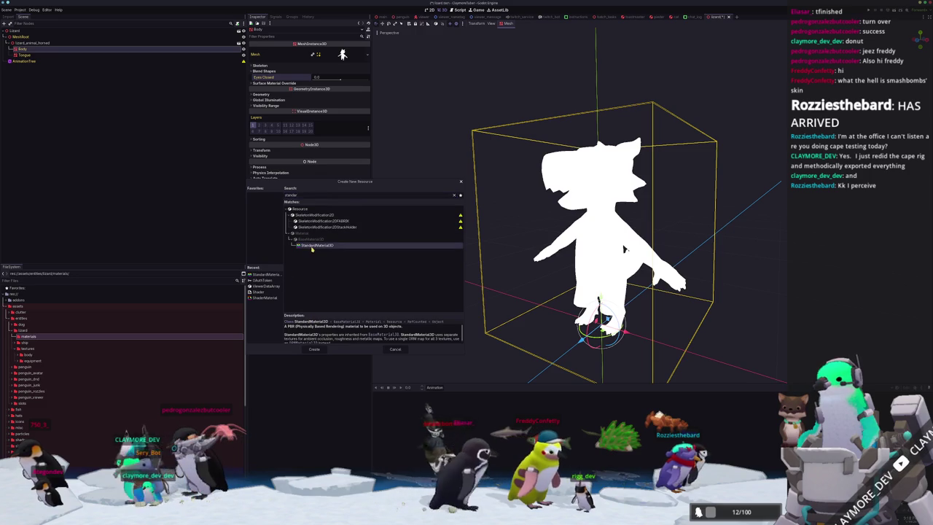
key(Return)
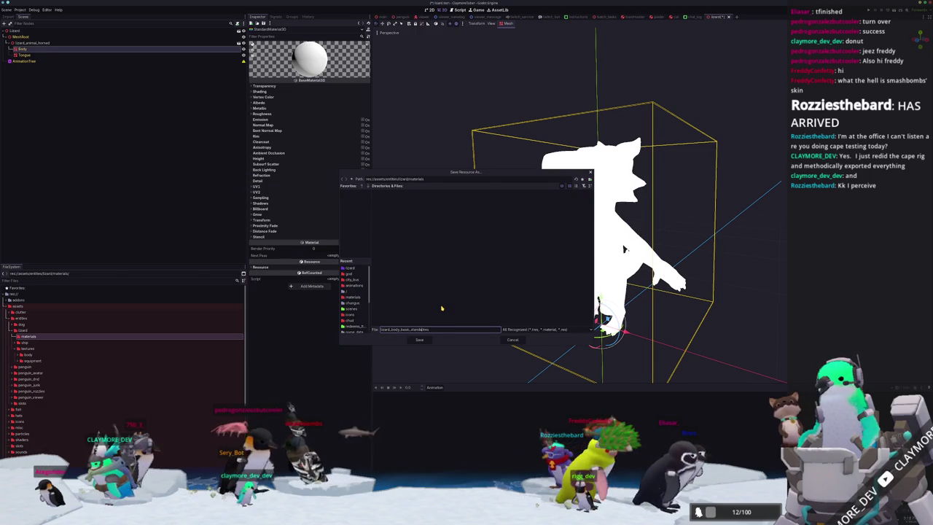
key(Return)
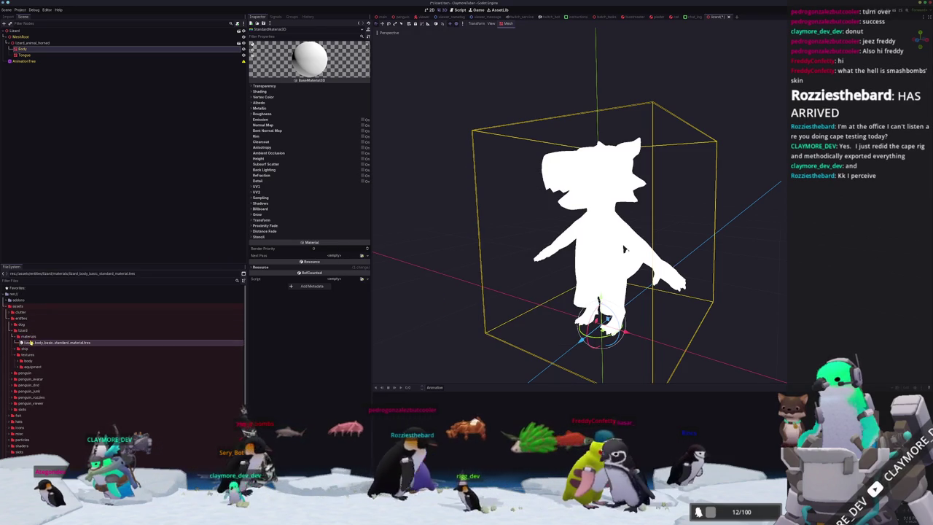
Step: Set the material's Shading Mode to Unshaded and its Albedo Texture to the red lizard texture
click(269, 91)
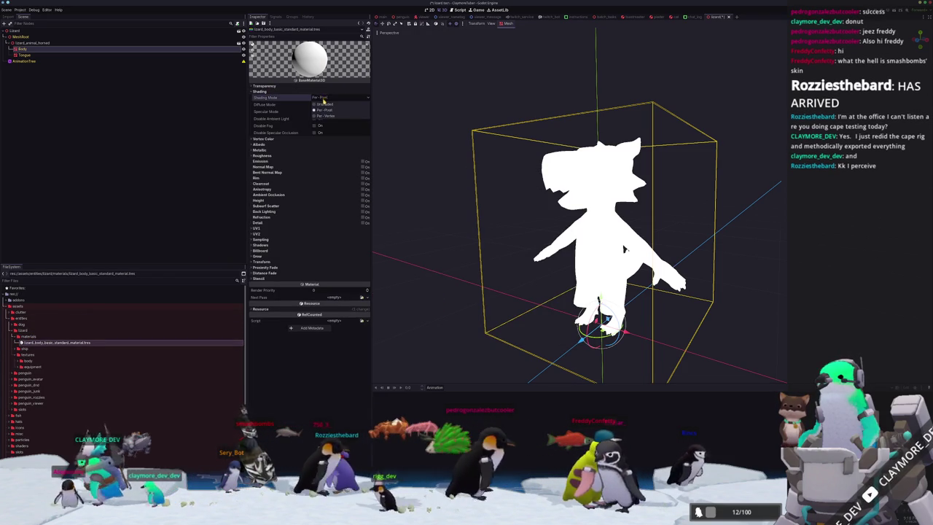
click(324, 104)
click(259, 91)
click(259, 102)
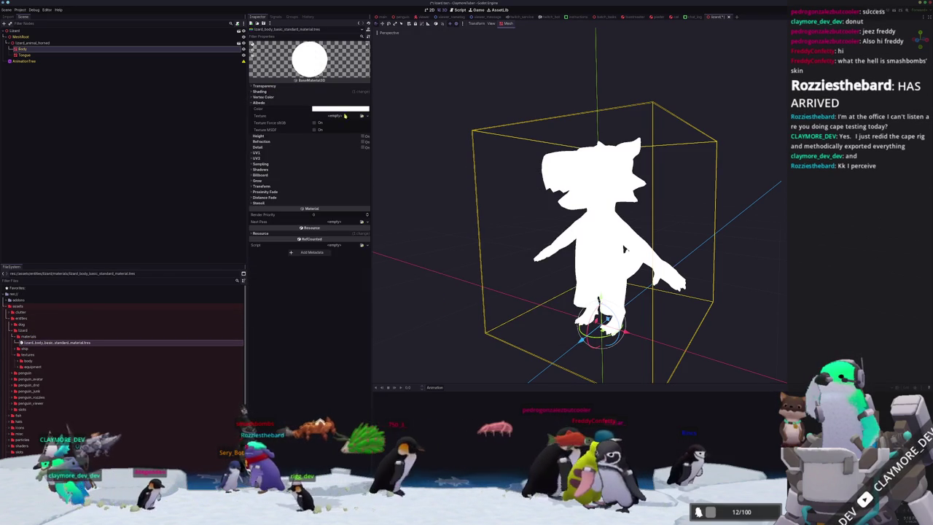
click(362, 117)
text(lizard_body)
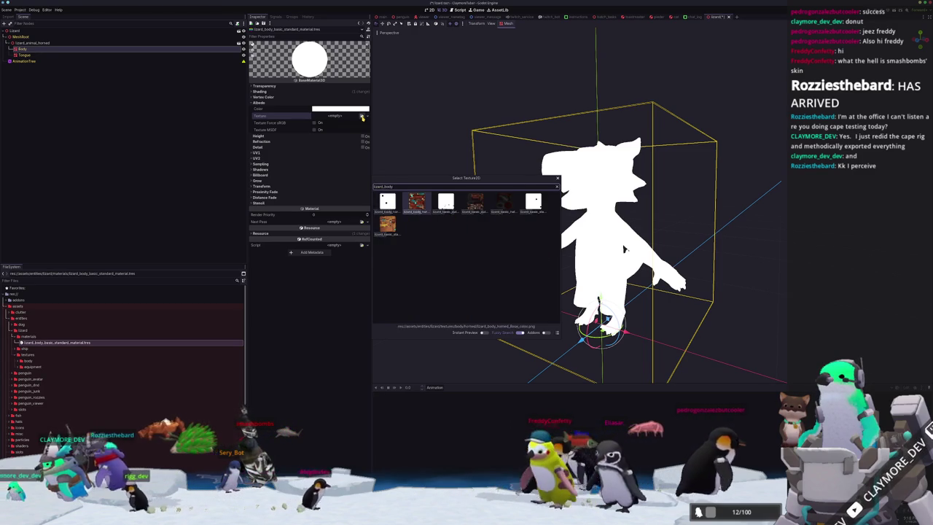
double_click(417, 202)
Step: Set Body's Geometry Material Override to the new lizard body material
click(168, 48)
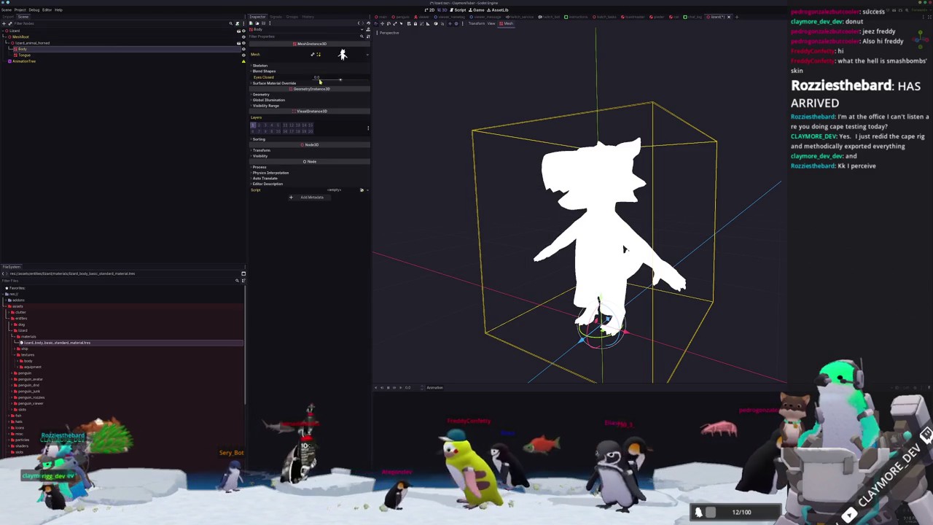
click(293, 85)
click(362, 89)
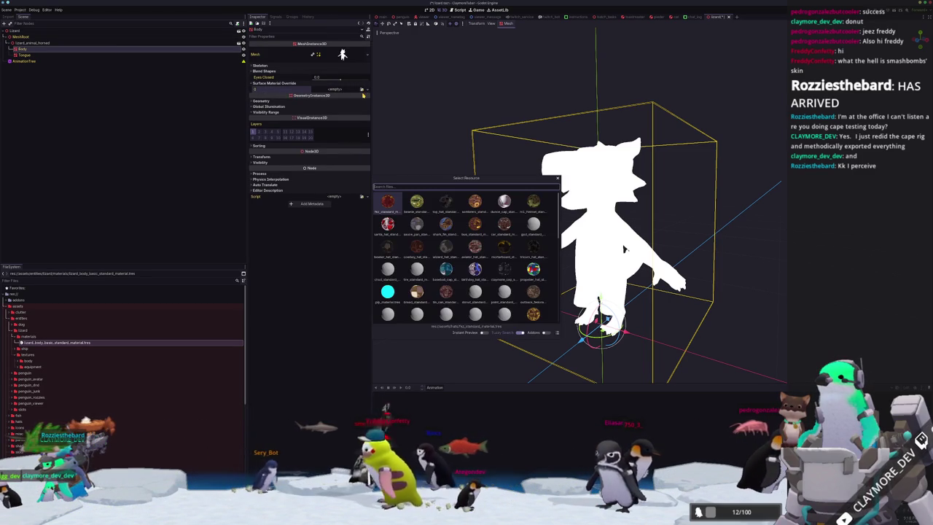
key(Escape)
click(310, 101)
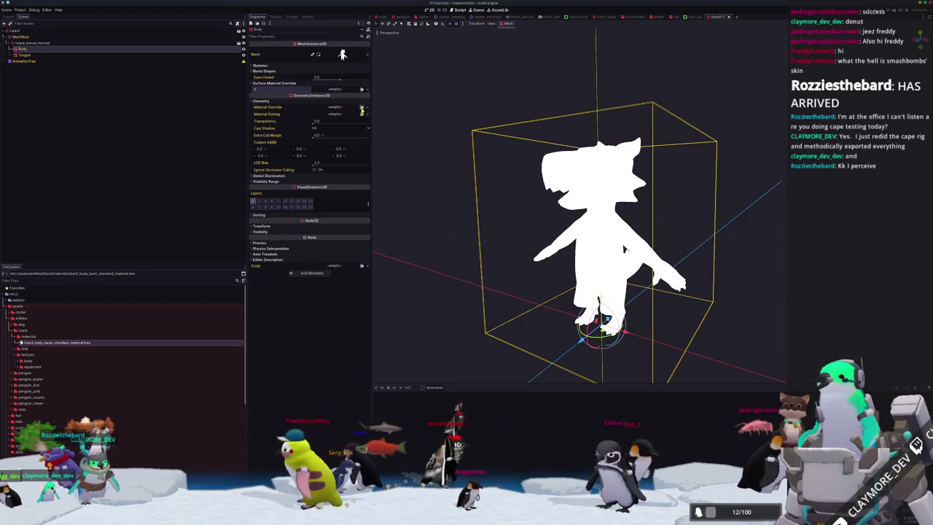
click(362, 108)
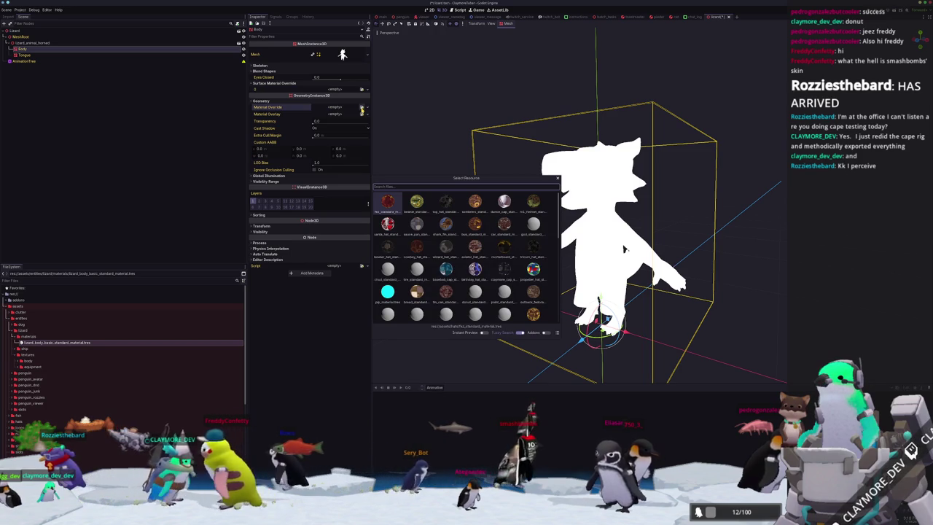
text(lizard)
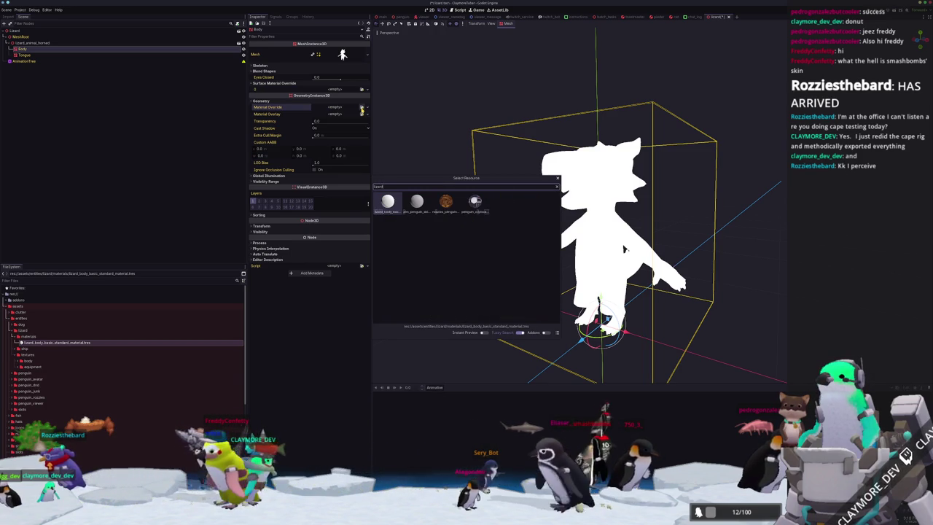
key(Return)
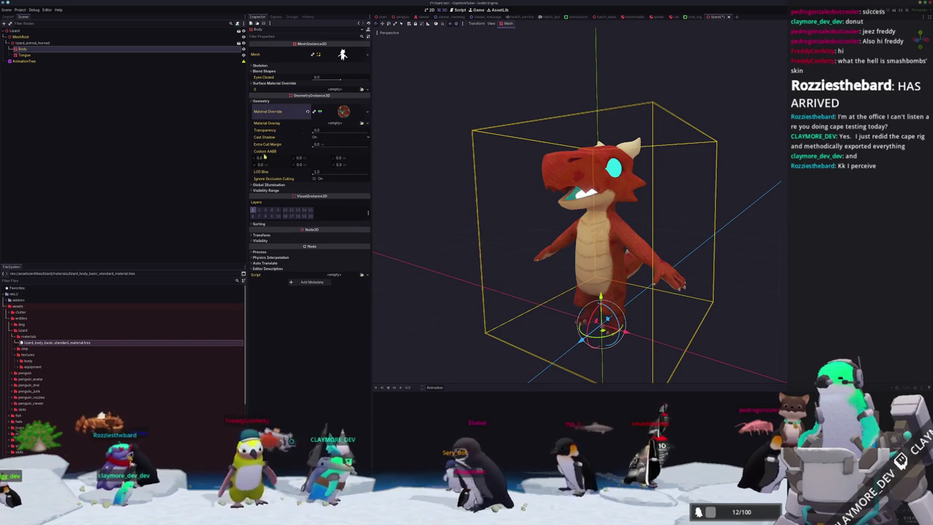
click(57, 55)
click(272, 83)
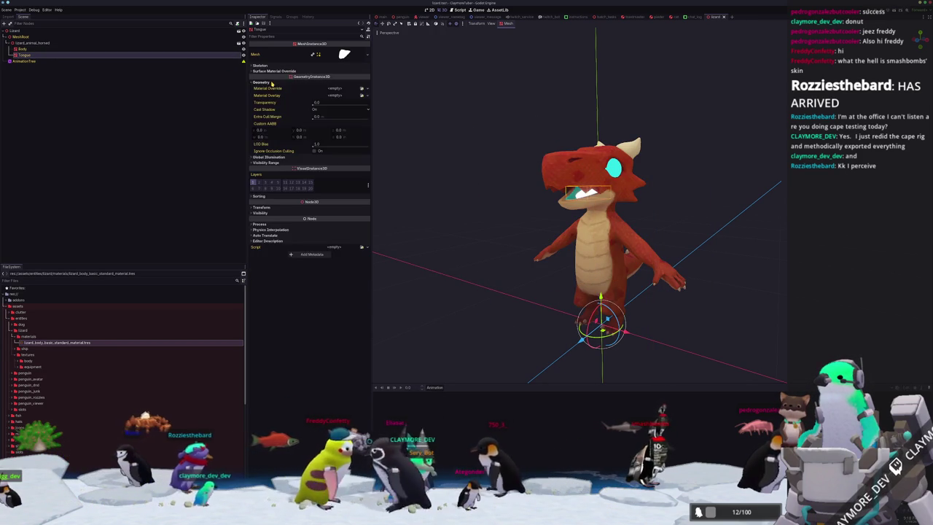
click(369, 95)
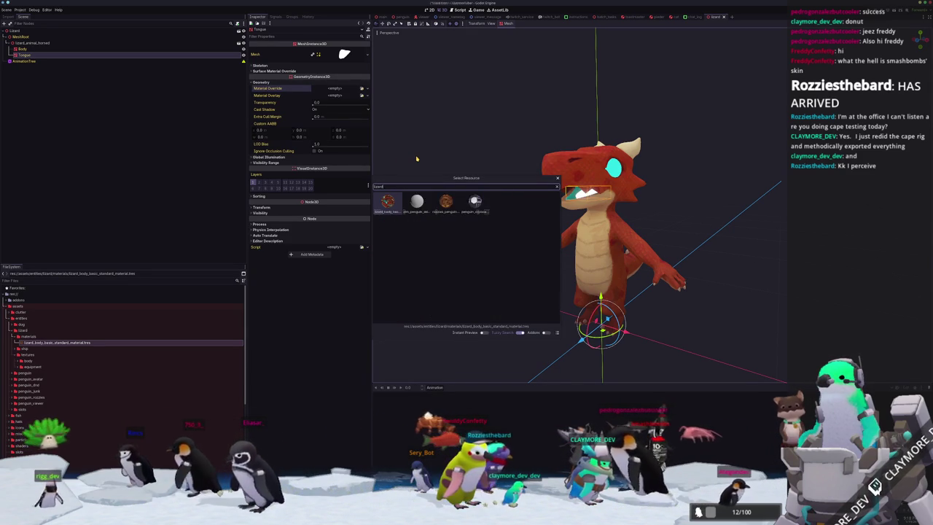
click(417, 158)
click(462, 185)
click(584, 219)
scroll(510, 204, up, 3)
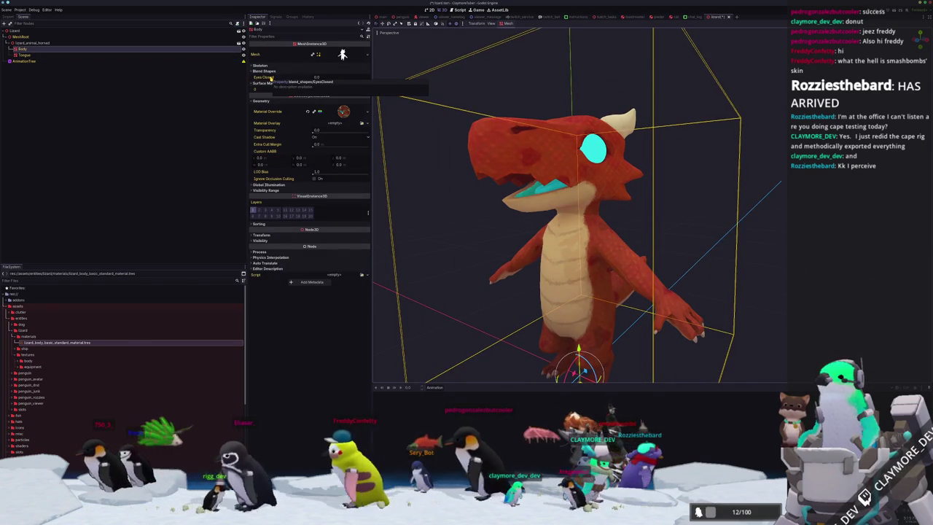
mouse_move(312, 77)
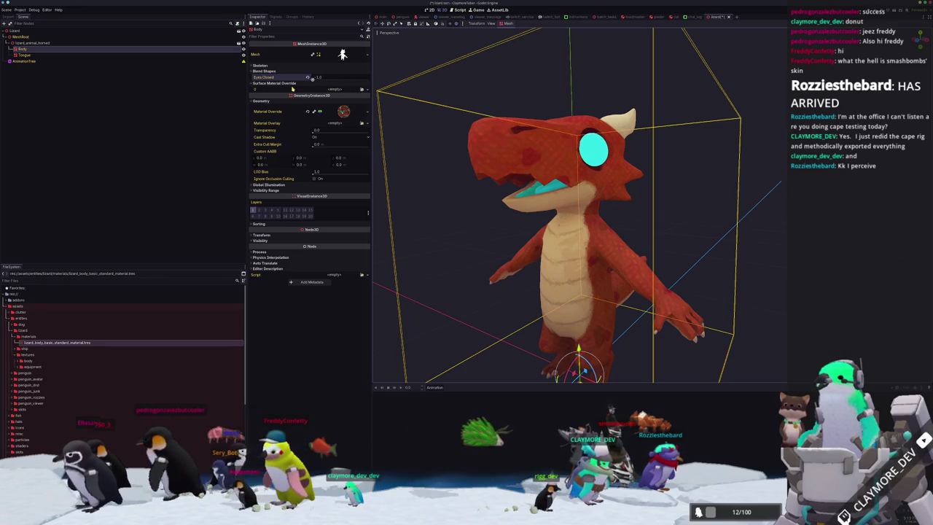
drag(368, 78, 360, 78)
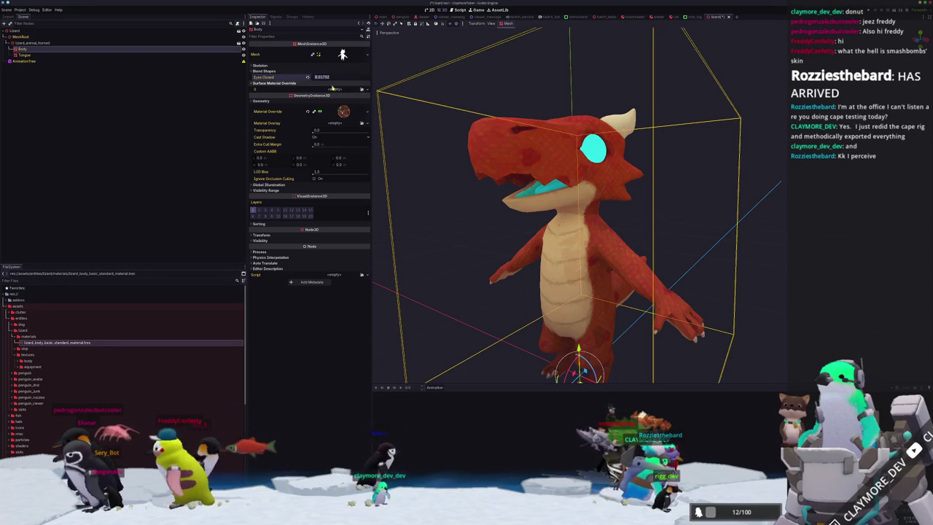
scroll(511, 182, down, 5)
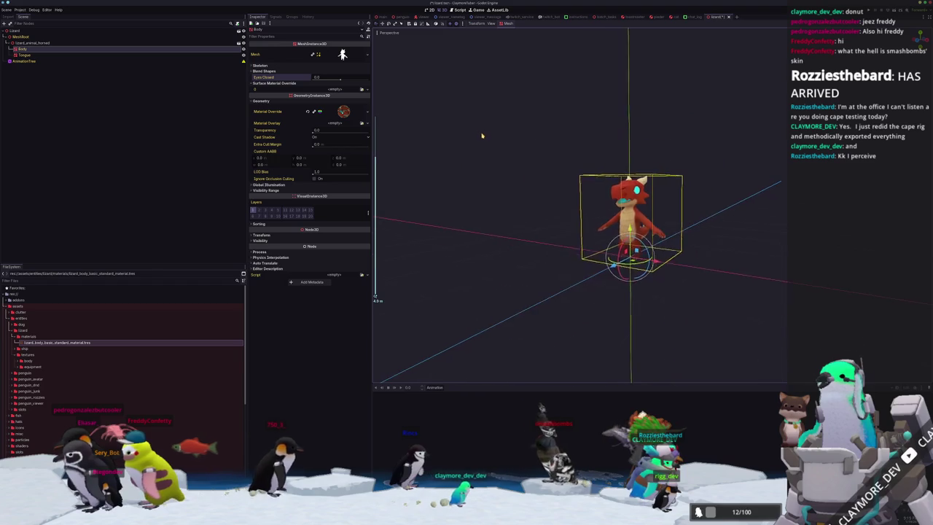
click(484, 158)
mouse_move(484, 158)
middle_down()
mouse_move(470, 222)
mouse_move(486, 183)
middle_up()
scroll(470, 222, up, 5)
scroll(487, 186, up, 3)
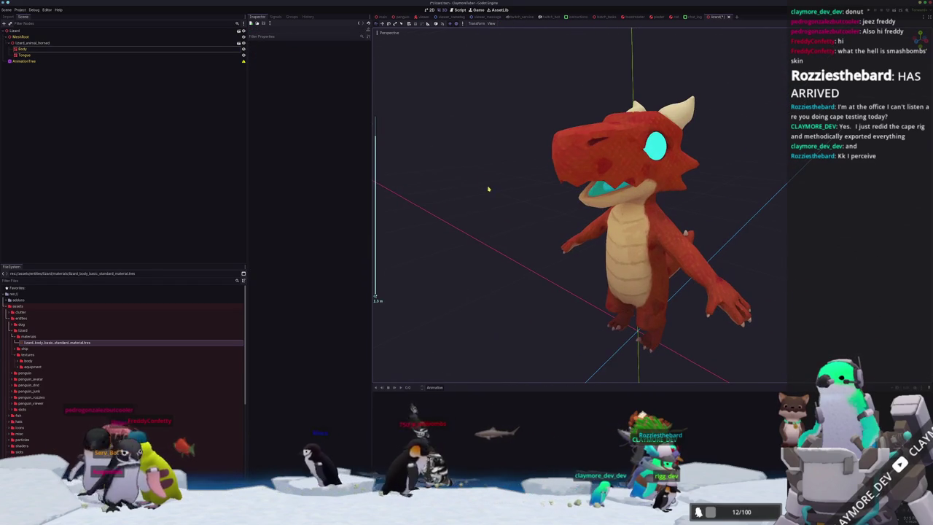
click(98, 49)
click(95, 56)
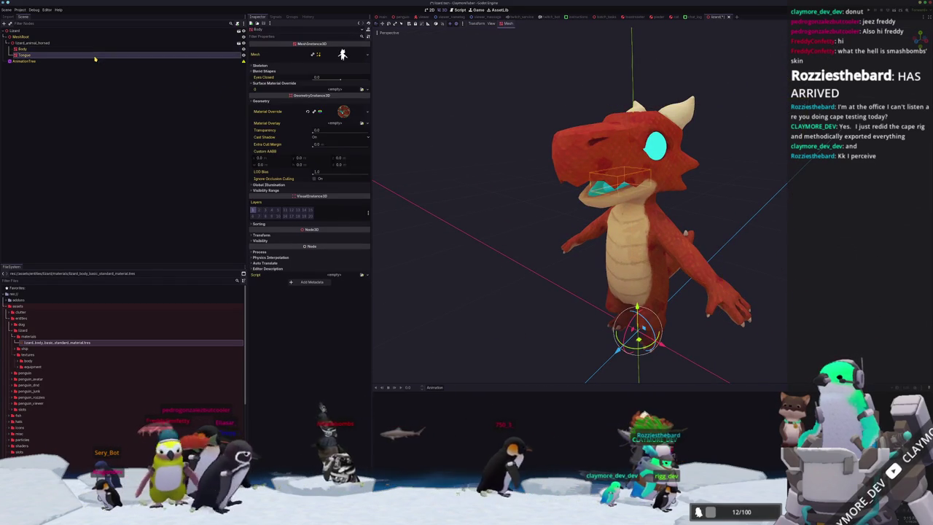
click(300, 72)
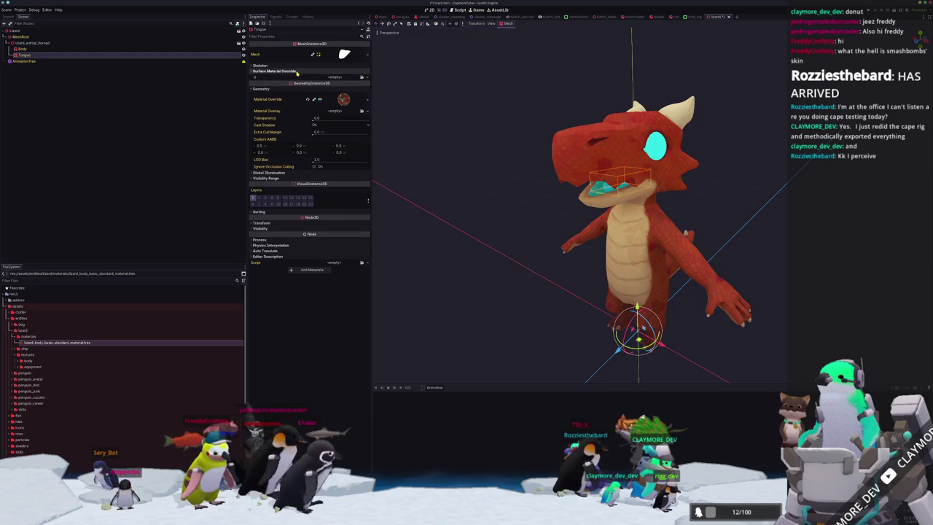
click(300, 72)
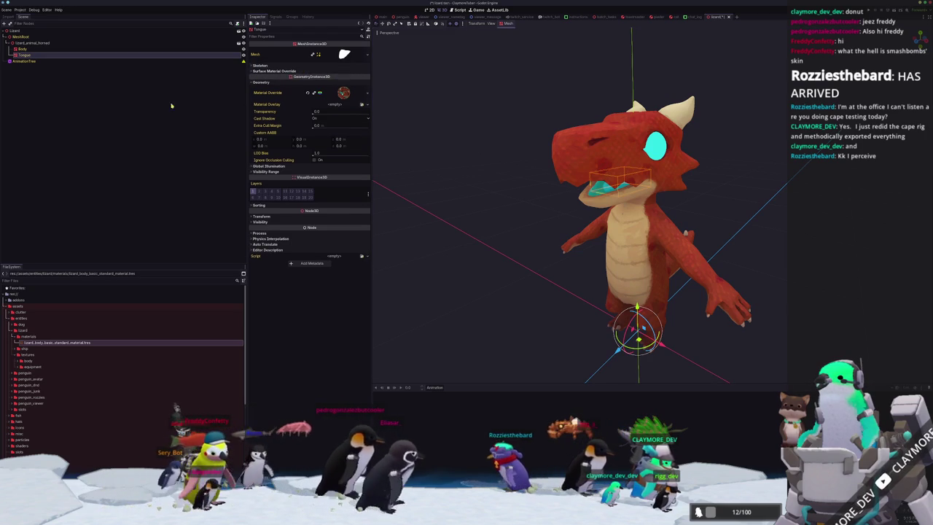
click(40, 49)
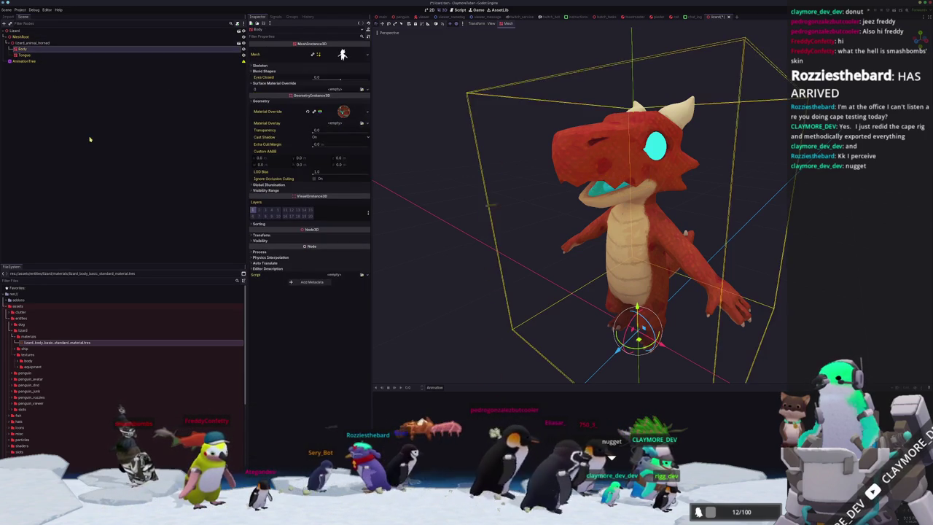
click(531, 209)
scroll(530, 210, down, 2)
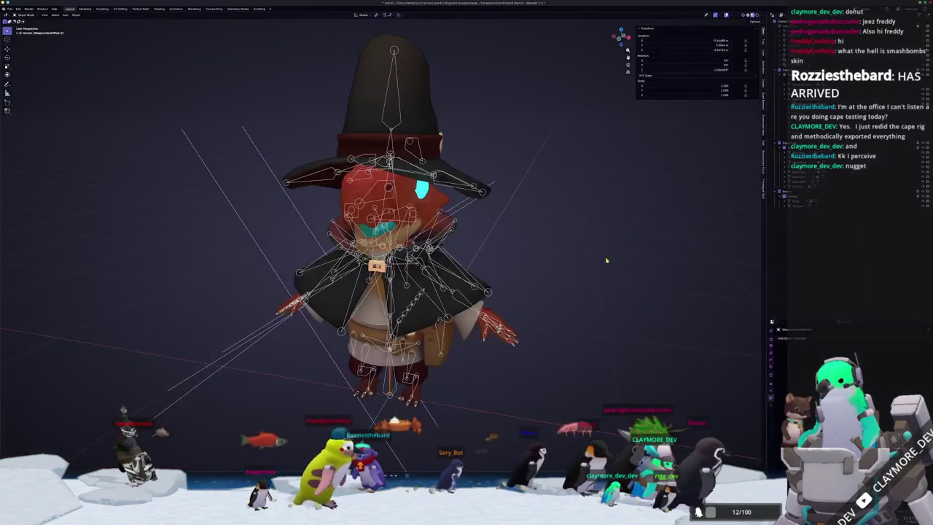
scroll(536, 281, down, 3)
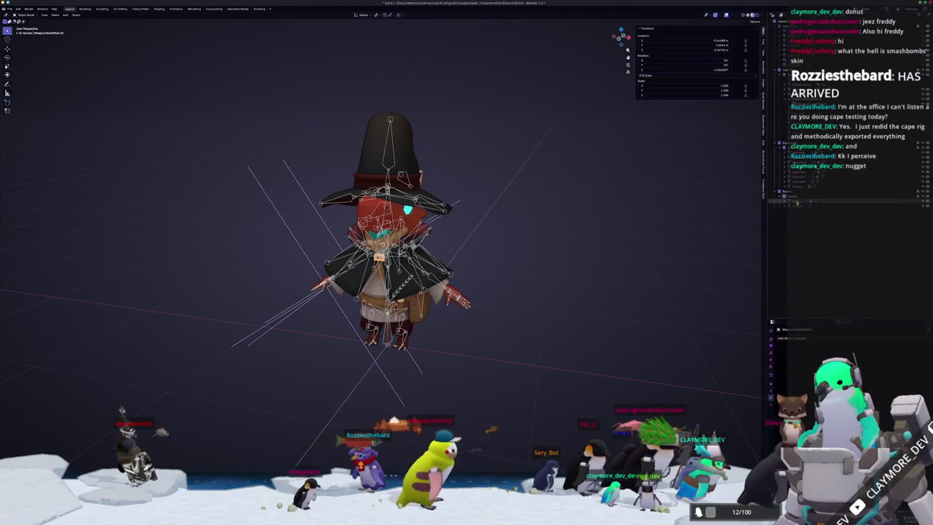
Step: Select the Body mesh, then BodyArmature in the Outliner, zooming in on the character
click(796, 202)
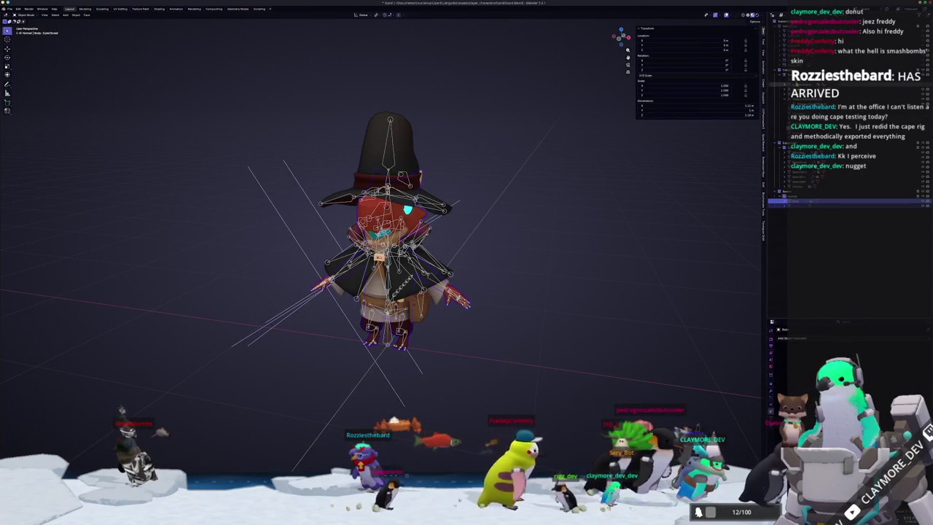
click(778, 73)
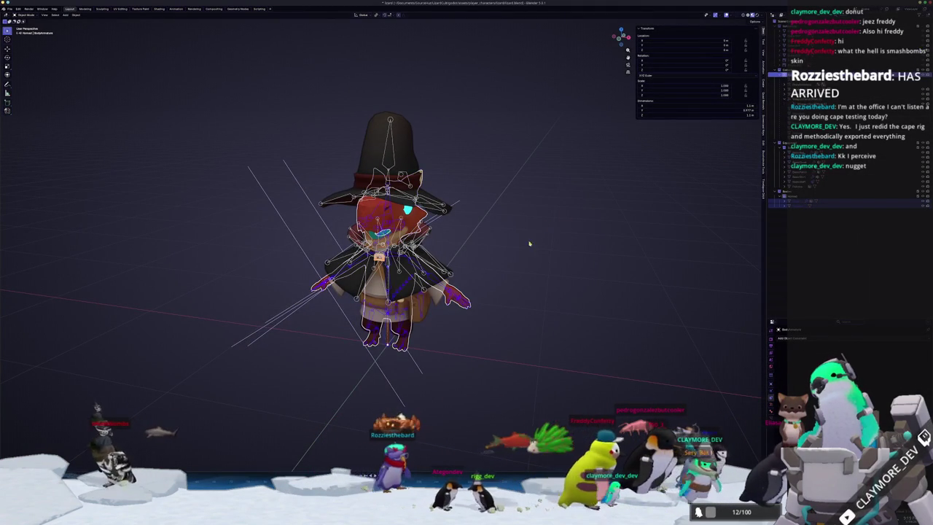
scroll(525, 237, up, 1)
scroll(496, 246, up, 2)
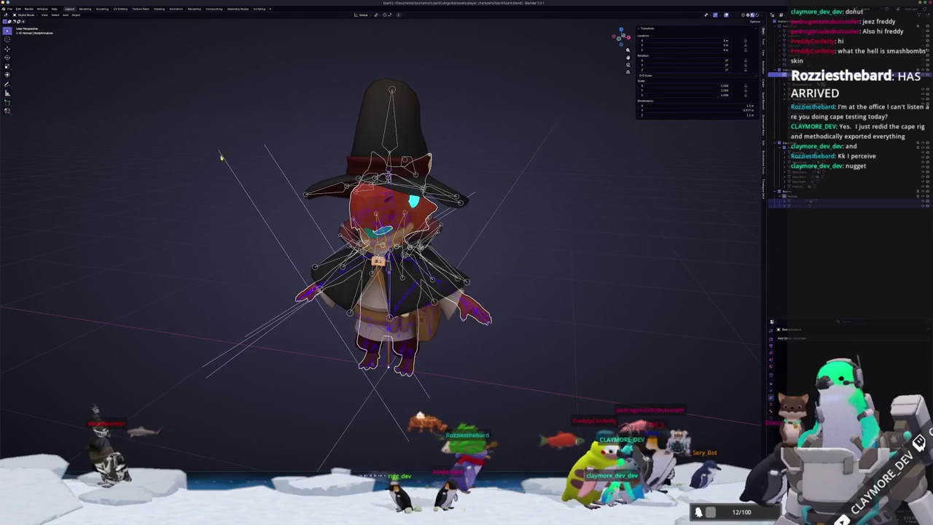
click(9, 9)
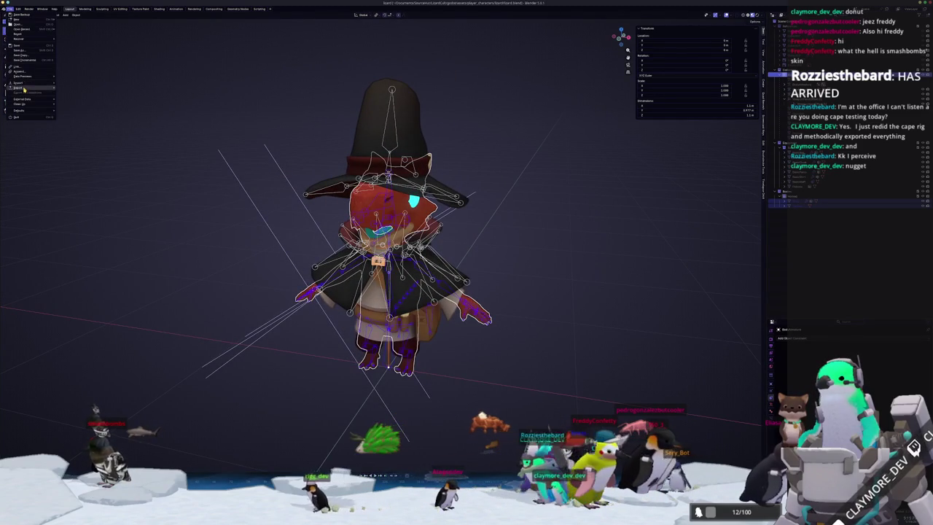
mouse_move(19, 87)
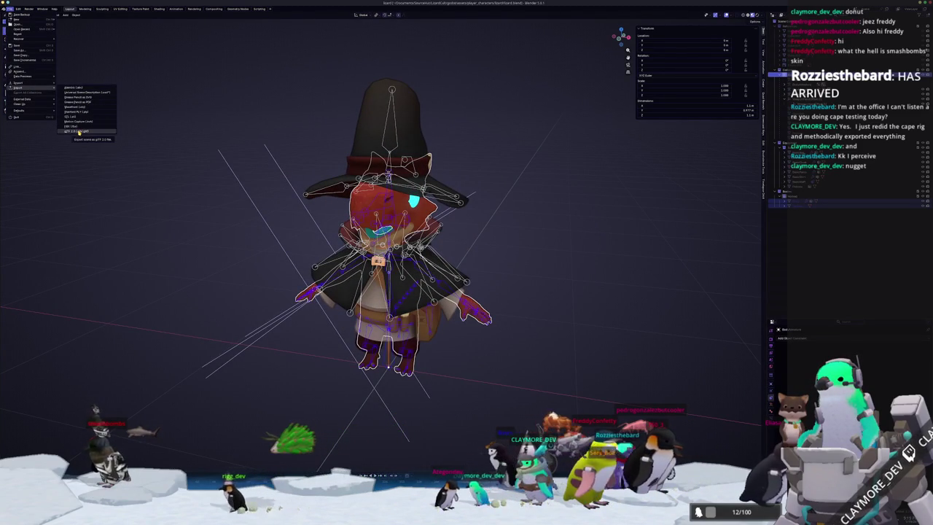
Step: Export as glTF 2.0, overwriting the existing lizard_body_basic file in the export folder
click(78, 132)
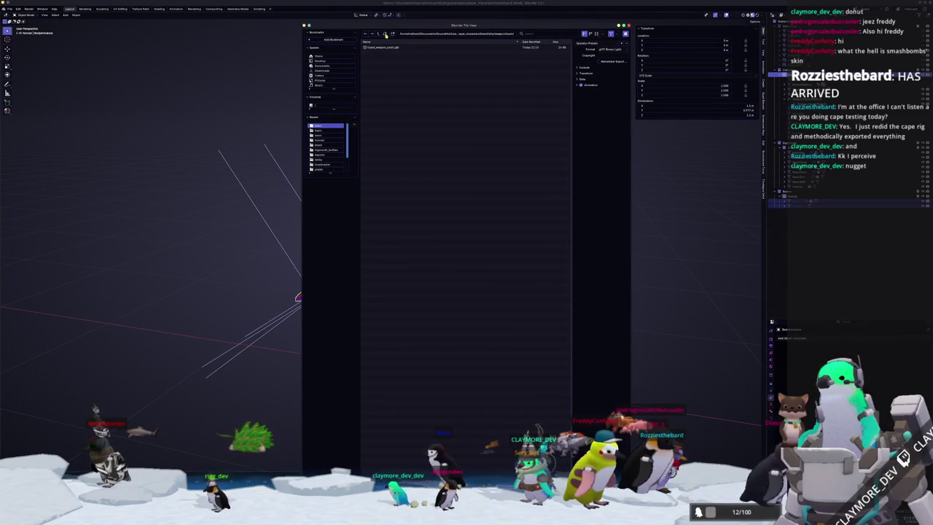
click(379, 34)
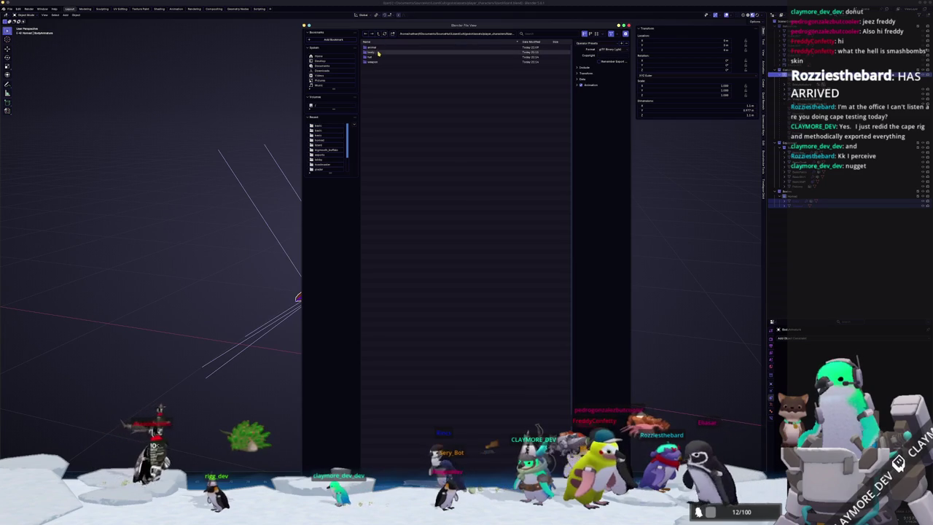
double_click(377, 54)
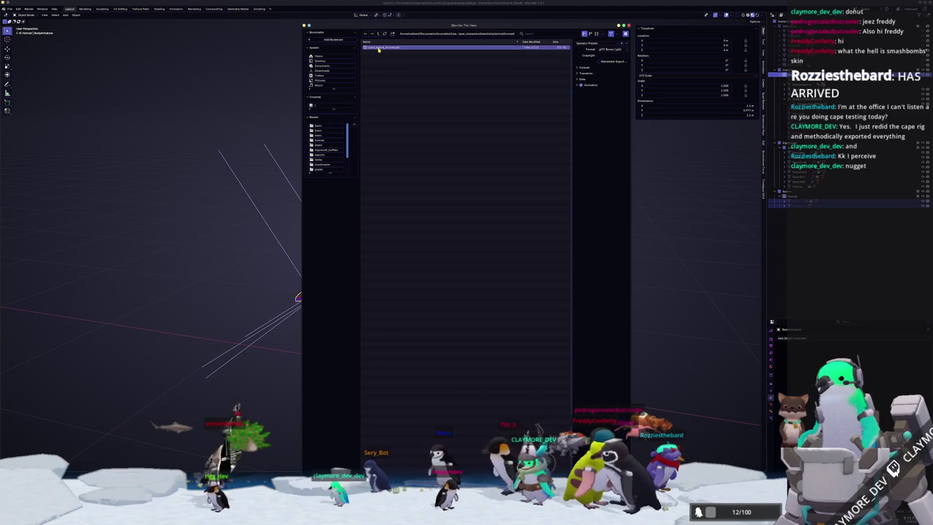
double_click(379, 47)
scroll(441, 413, down, 3)
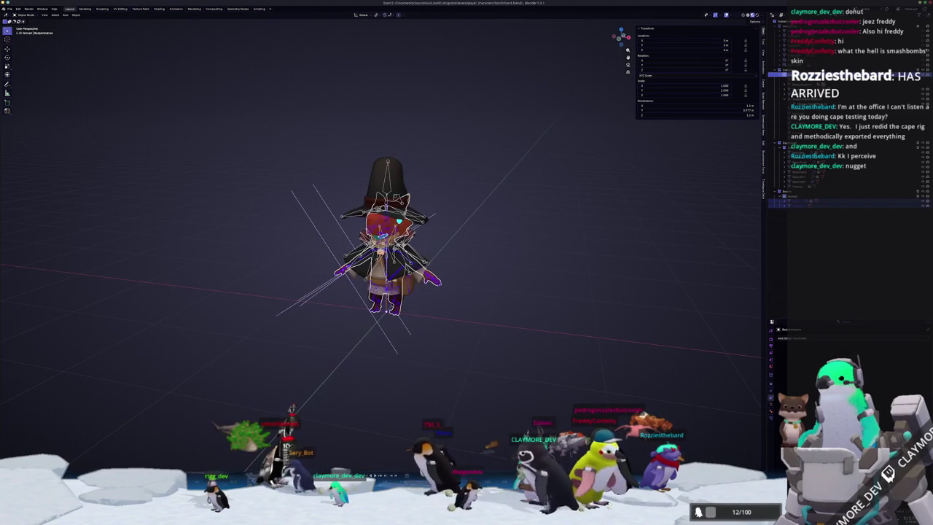
key(super+Tab)
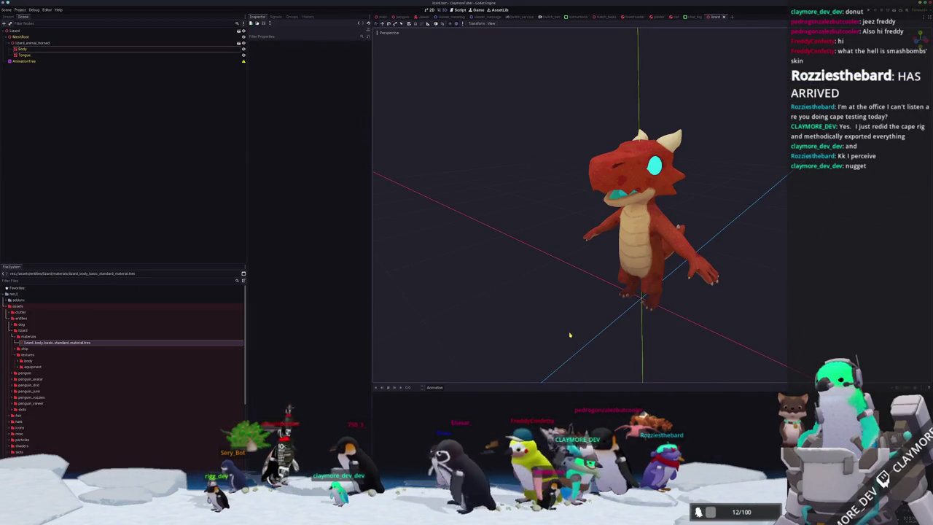
Step: Drag the ship folder into the lizard assets folder, applying to all and overwriting lizard_body_basic.glb
scroll(570, 335, up, 2)
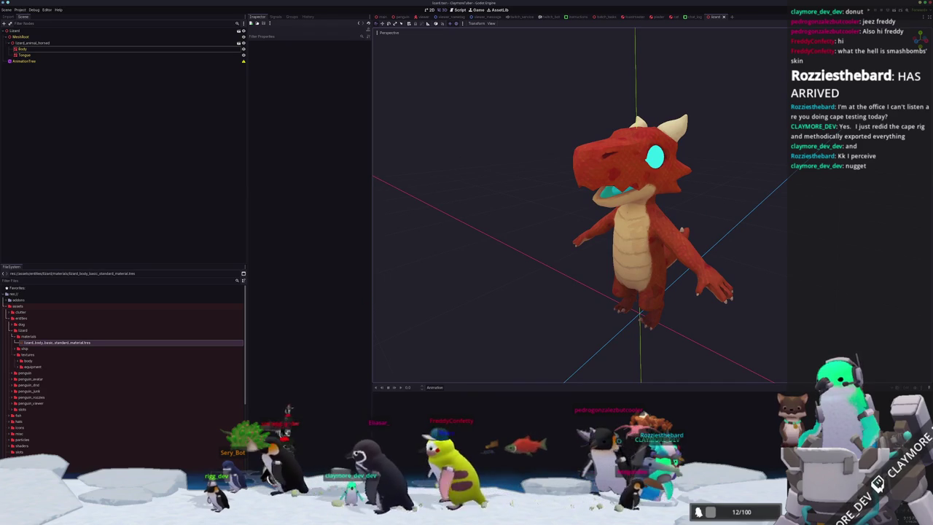
key(super+Tab)
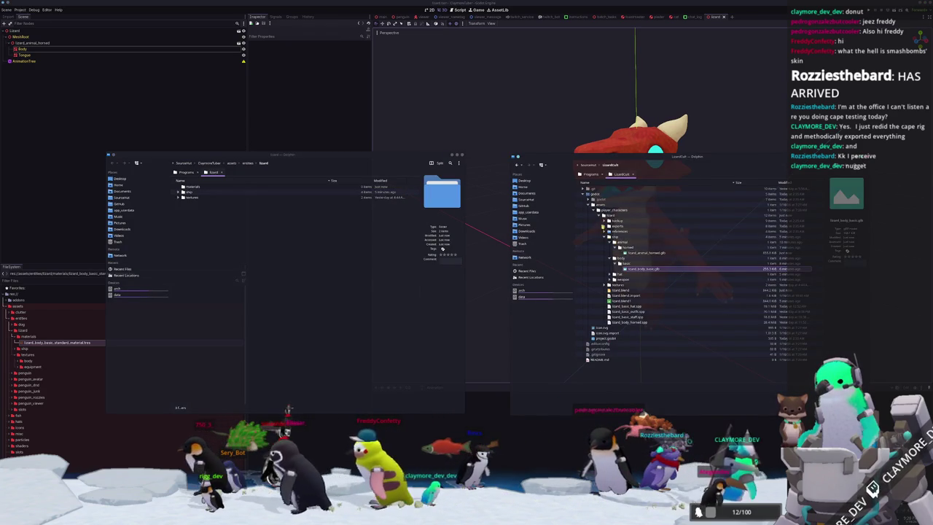
click(604, 236)
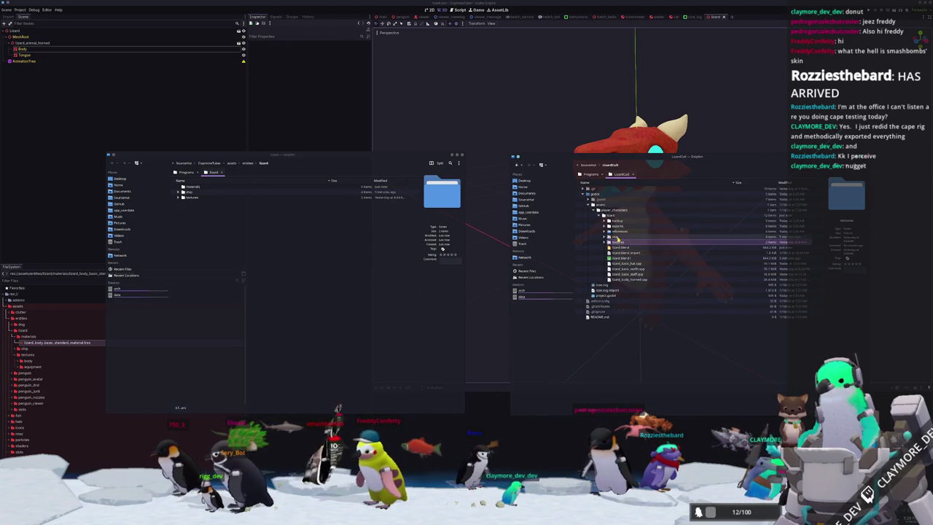
drag(619, 240, 275, 286)
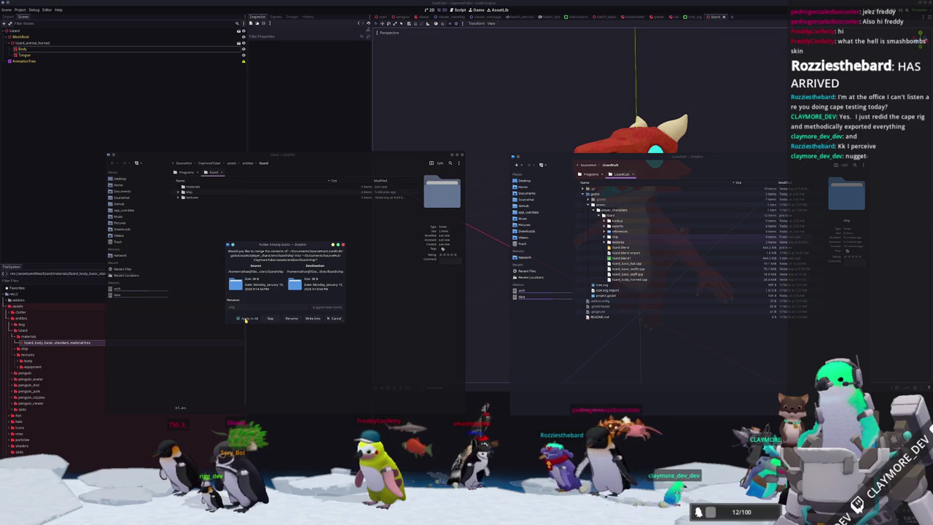
click(311, 319)
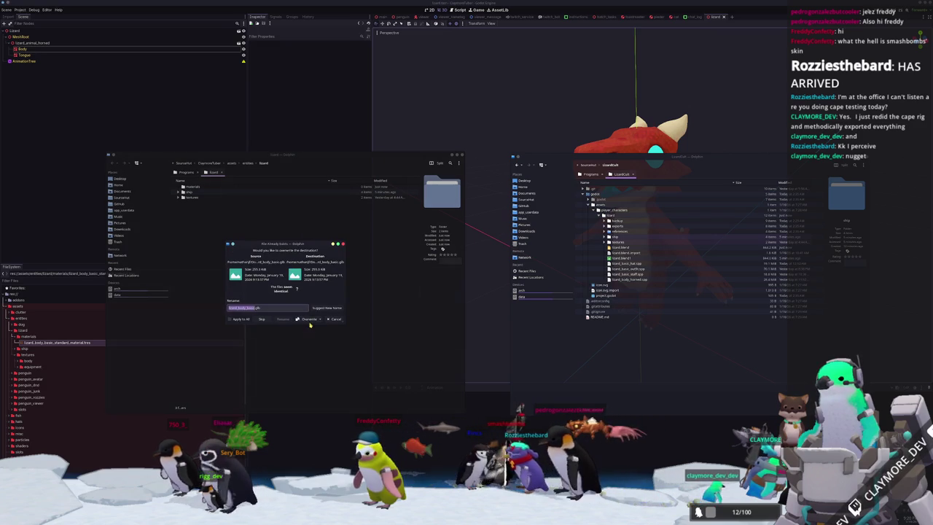
click(308, 320)
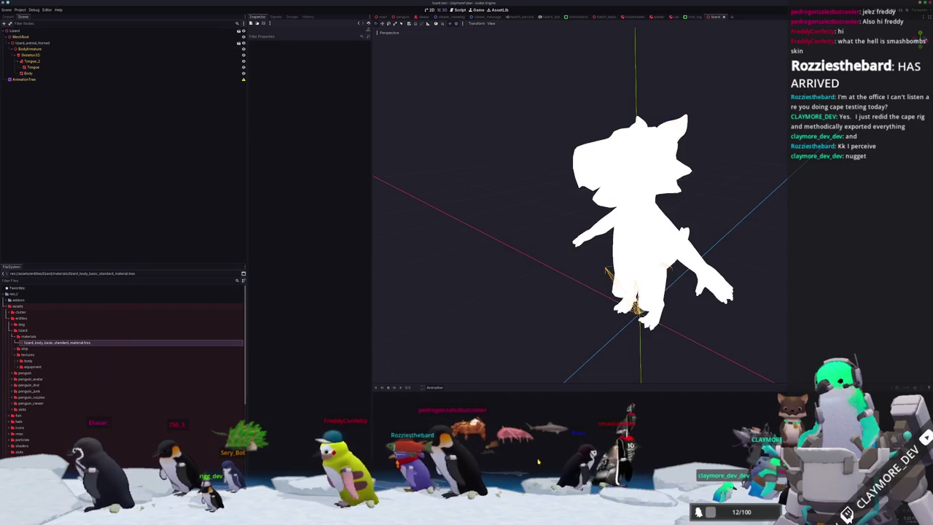
Step: Quick-load the lizard material as Material Override on Tongue and Body, then select the Tongue_2 bone attachment
click(30, 54)
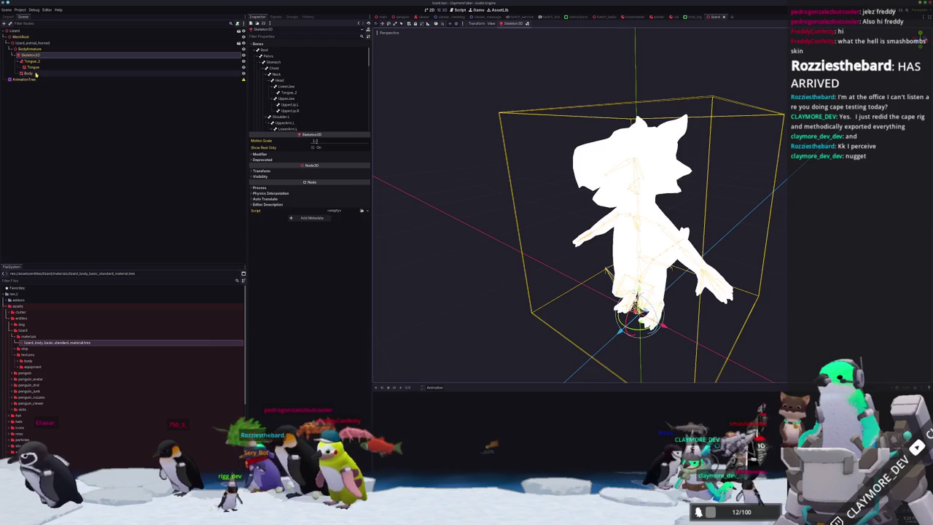
click(28, 73)
shift+click(32, 67)
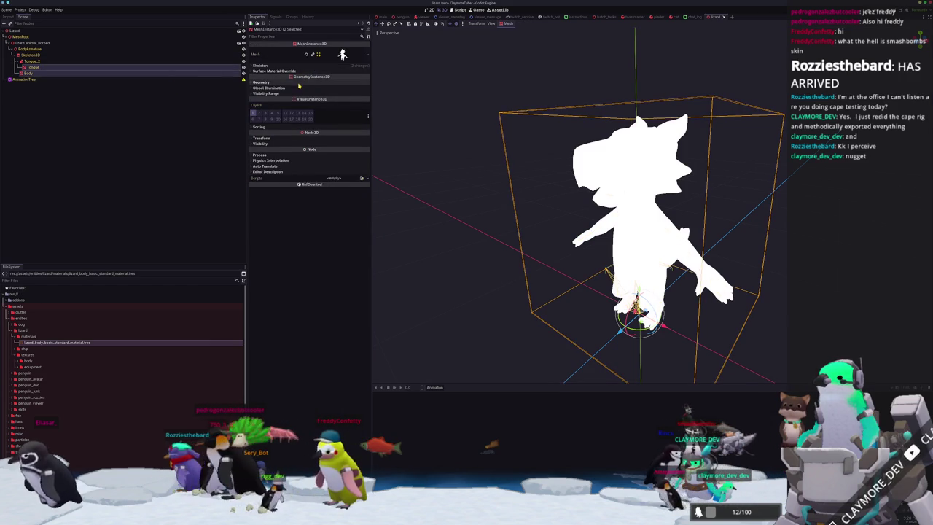
click(300, 82)
click(362, 88)
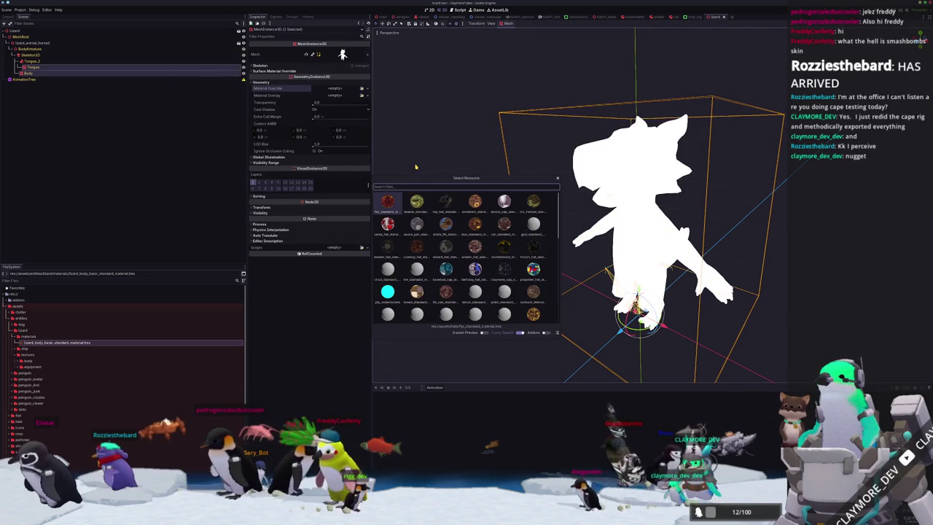
text(lizard)
key(Return)
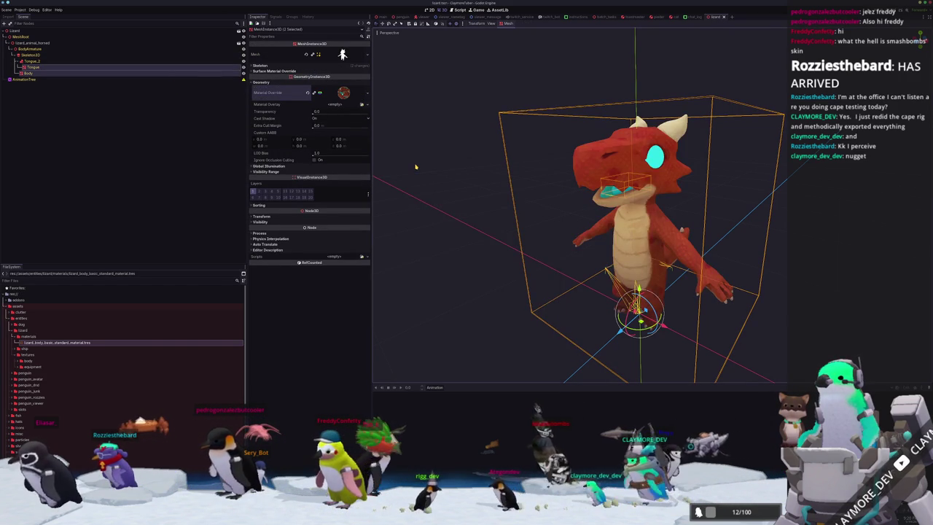
click(47, 77)
click(43, 62)
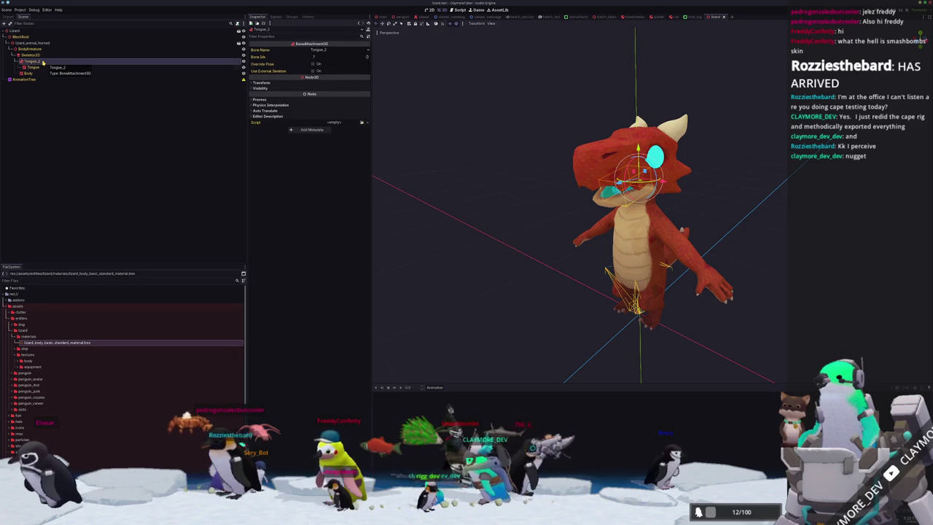
Step: Attach the bone attachment to the Tongue_2 bone, then switch over to the Blender window
scroll(537, 181, up, 5)
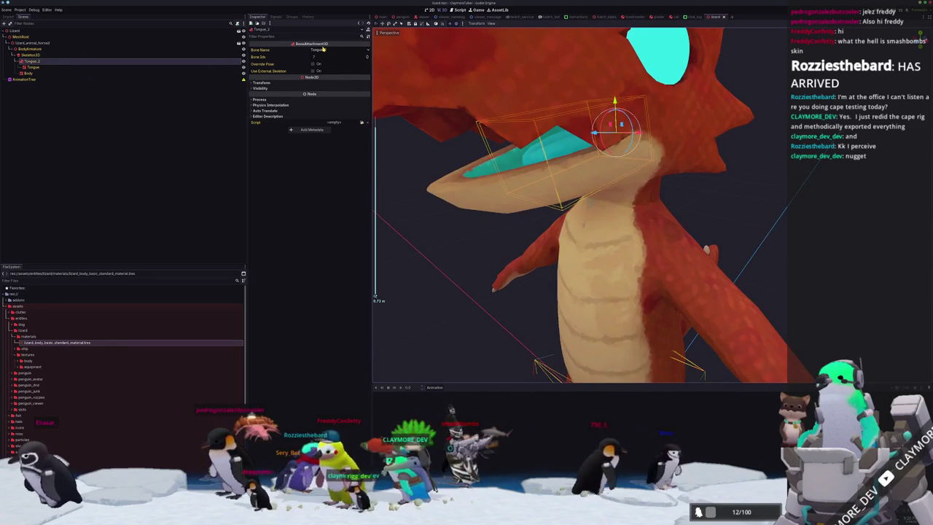
click(323, 49)
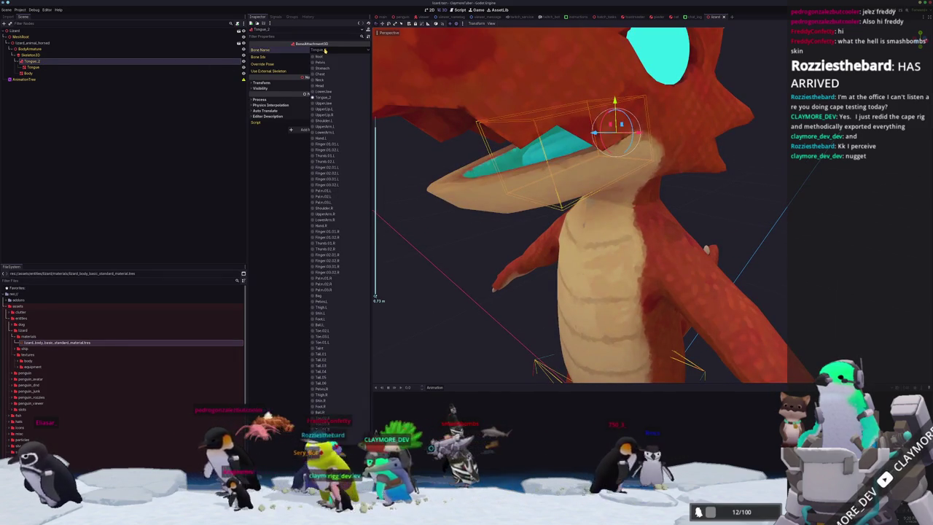
click(322, 97)
scroll(464, 233, down, 5)
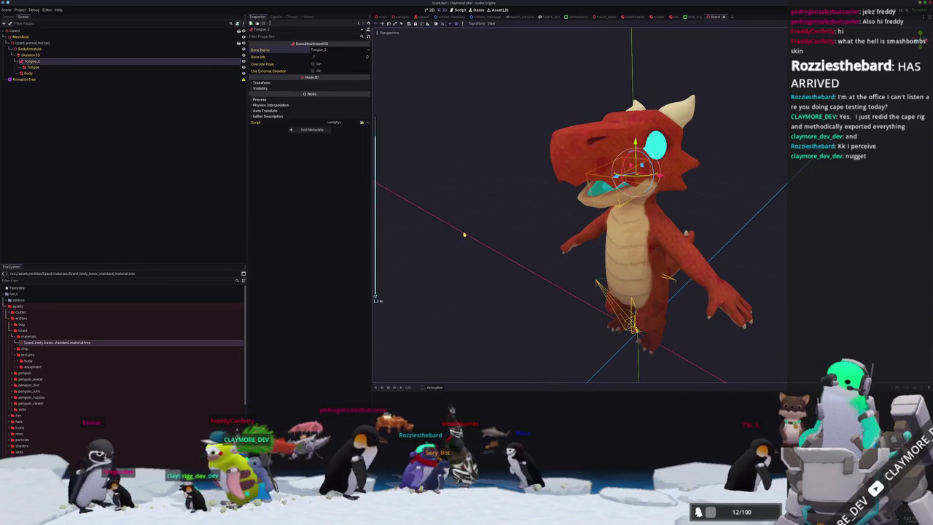
key(alt+Tab)
key(alt+Tab)
scroll(397, 210, up, 2)
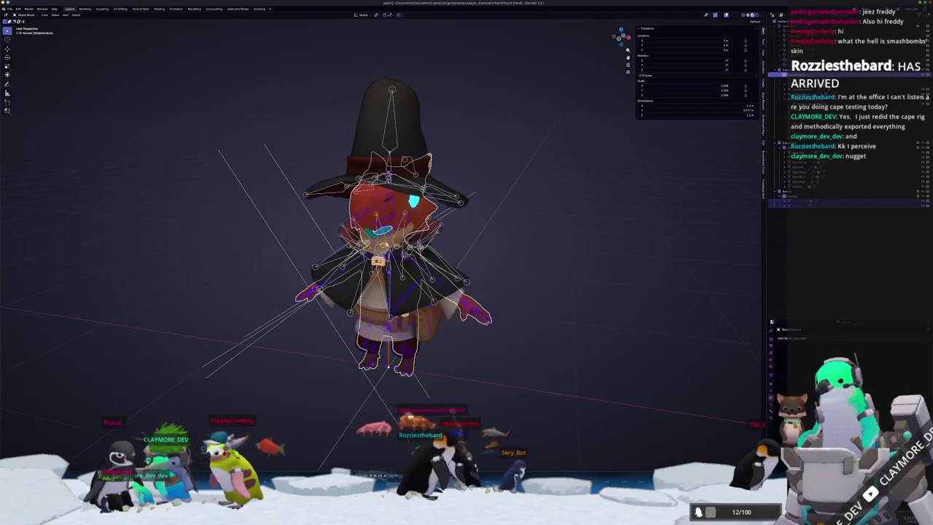
Step: Inspect the neck and cape bones in Pose Mode, return to Object Mode, and switch windows
scroll(398, 210, up, 5)
key(ctrl+Tab)
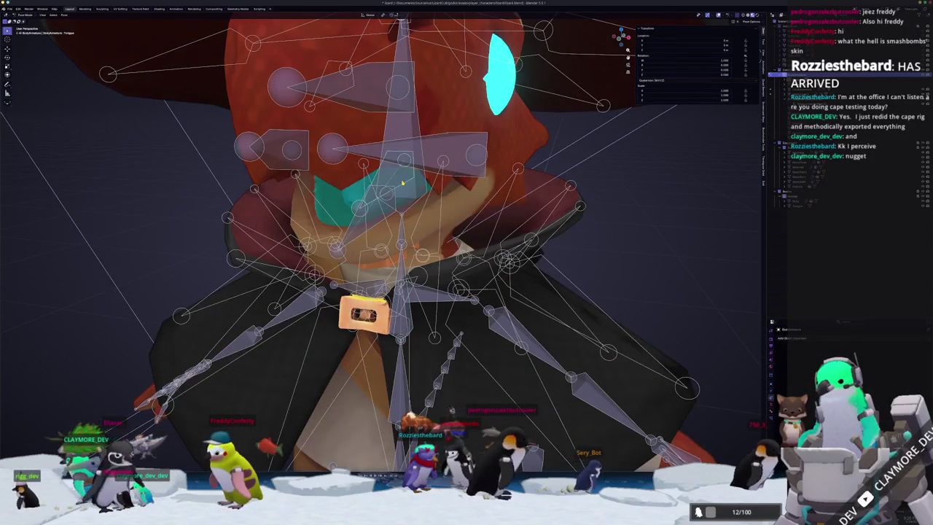
middle_drag(662, 185, 299, 179)
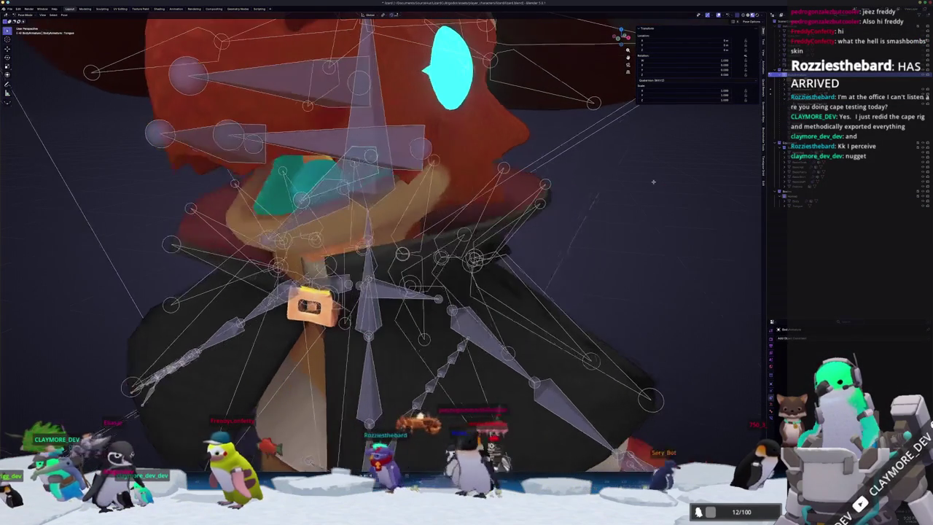
key(ctrl+Tab)
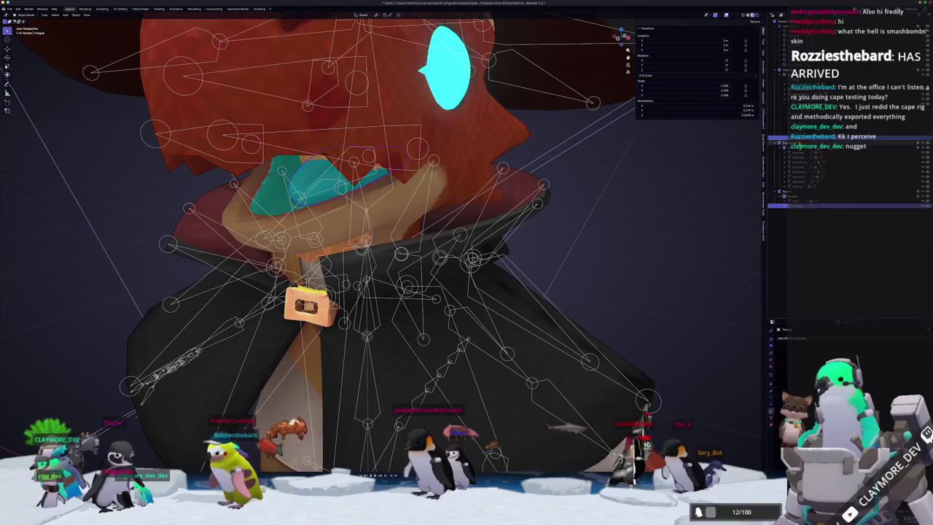
scroll(526, 275, down, 4)
scroll(526, 276, down, 3)
scroll(526, 275, up, 3)
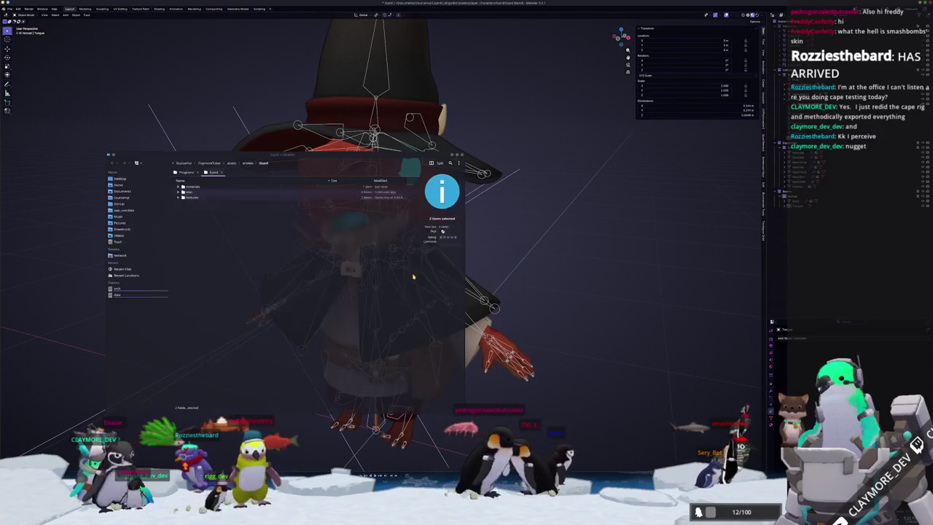
key(alt+Tab)
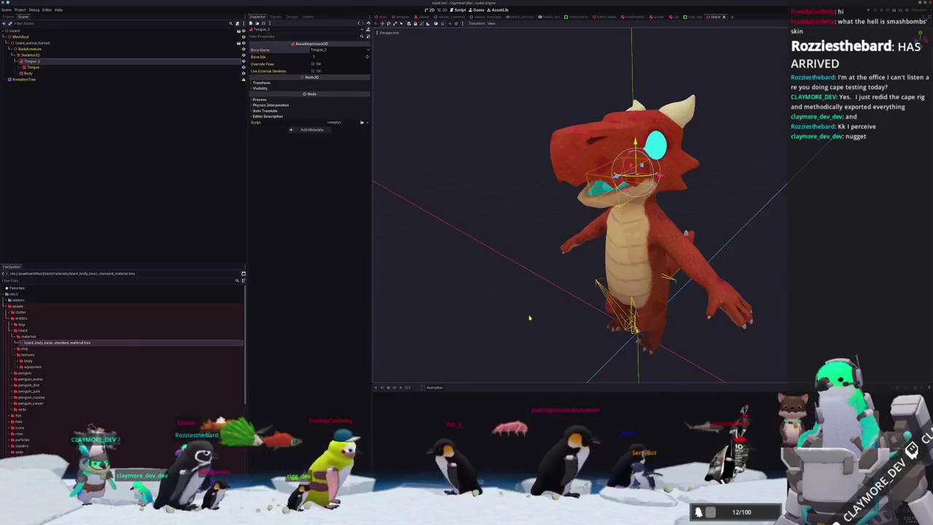
Step: Set the Body mesh's Eyes Closed blend shape to 1.0, then deselect it
scroll(543, 380, up, 4)
click(605, 292)
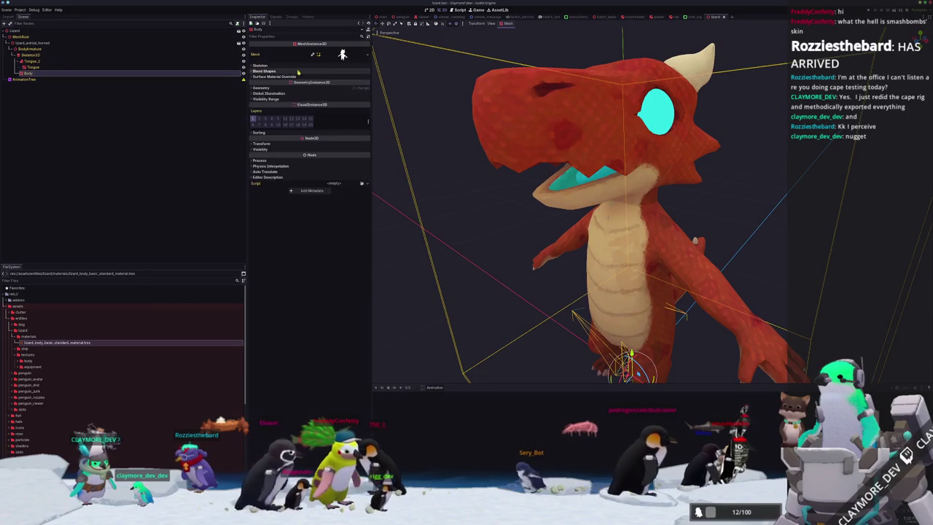
click(298, 71)
mouse_move(340, 80)
mouse_down()
mouse_move(370, 79)
mouse_move(321, 85)
mouse_up()
scroll(459, 215, down, 4)
click(459, 216)
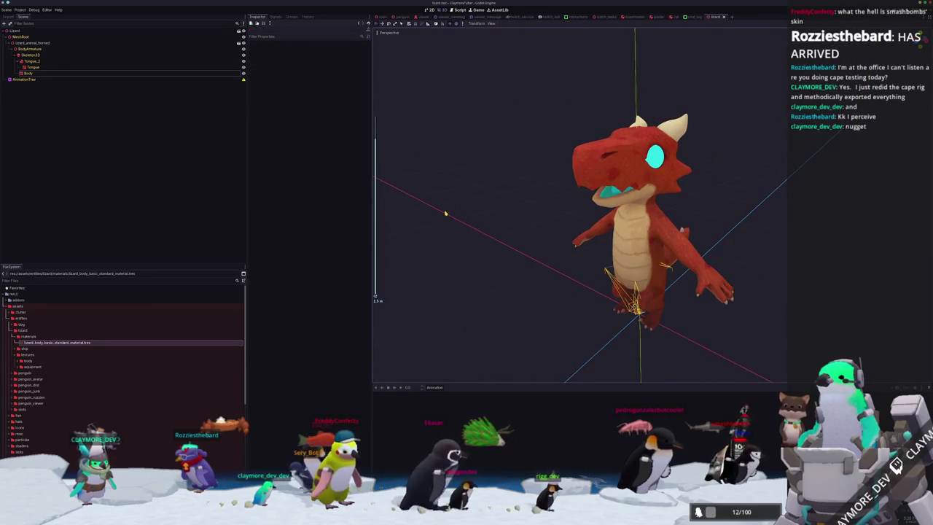
Step: Expand the lizard ship folder in the FileSystem down to the body/basic outfit folder
click(28, 337)
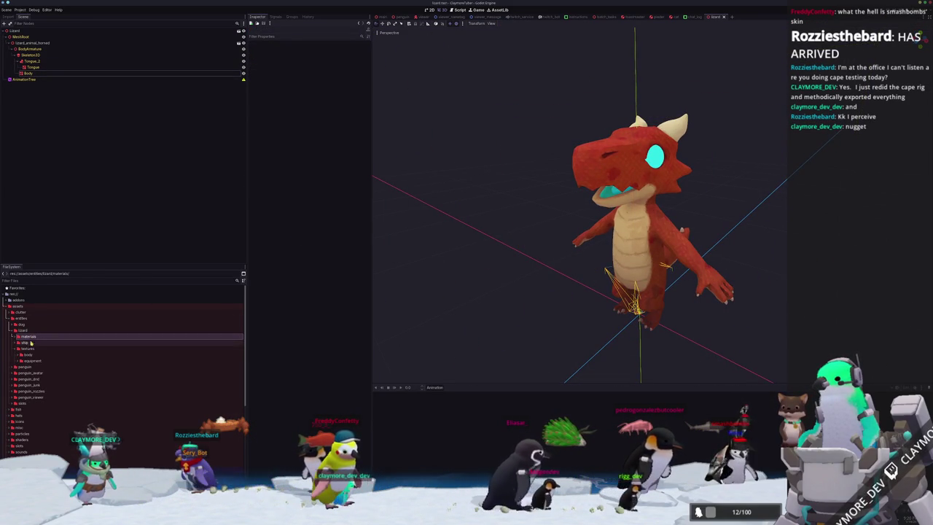
double_click(32, 362)
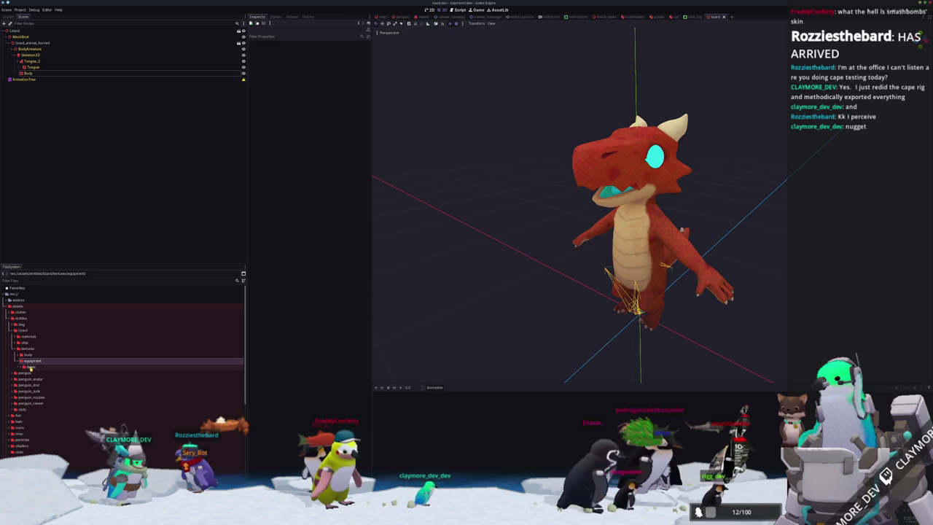
double_click(25, 342)
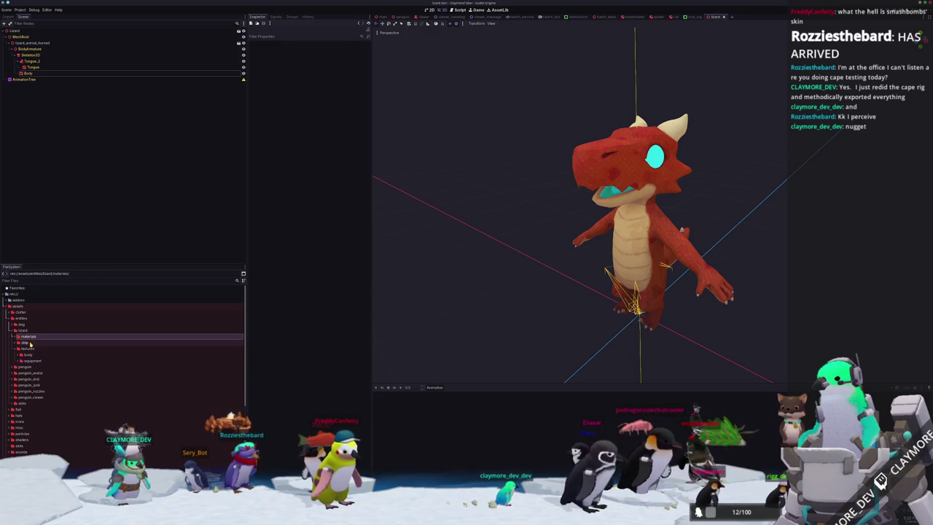
double_click(36, 350)
double_click(33, 355)
click(33, 361)
Step: Add lizard_body_basic.glb to the Lizard scene, move it right, and make its children editable
mouse_move(36, 367)
mouse_down()
mouse_move(16, 32)
mouse_move(25, 38)
mouse_up()
mouse_move(439, 225)
middle_down()
mouse_move(527, 236)
mouse_move(554, 219)
middle_up()
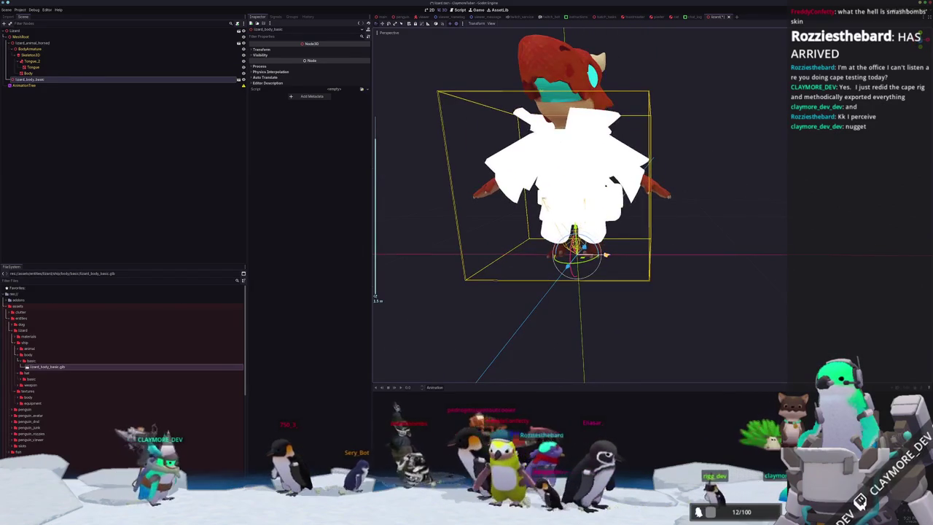
drag(642, 250, 773, 252)
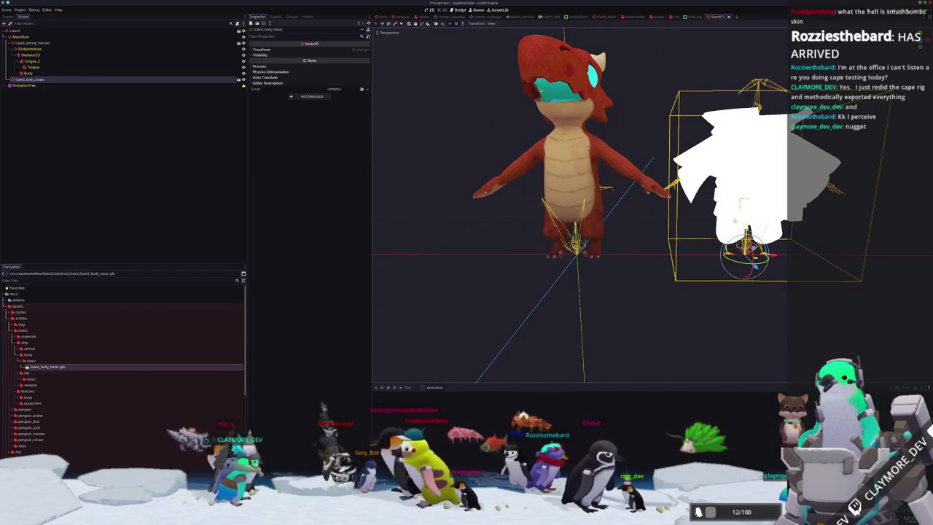
right_click(26, 79)
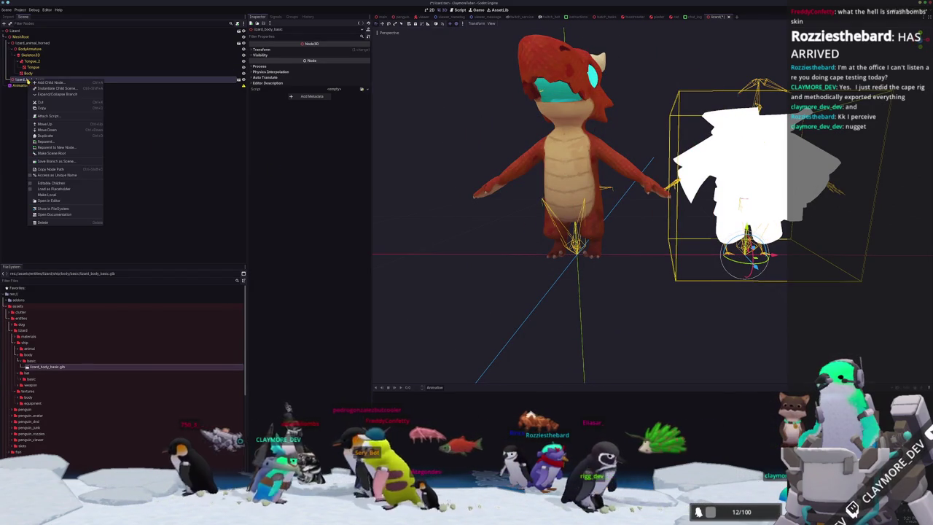
click(48, 184)
click(32, 134)
shift+click(33, 97)
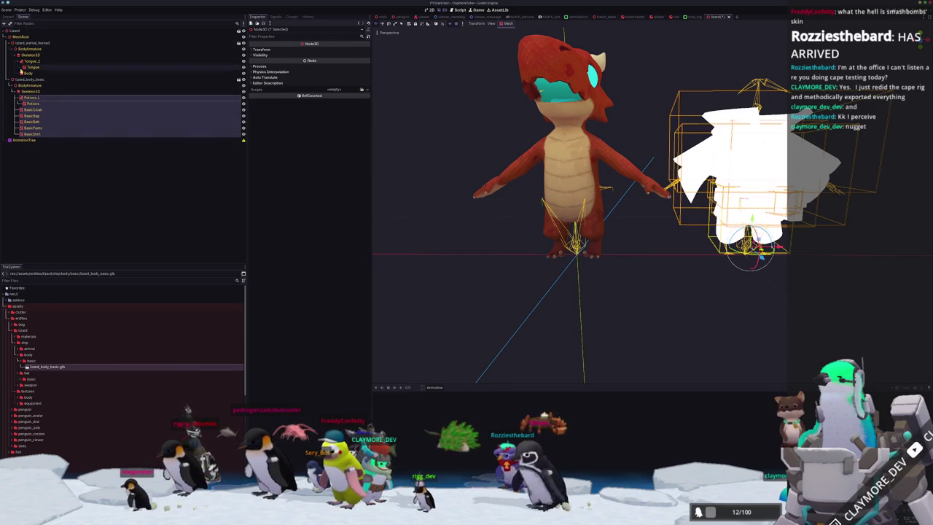
Step: Inspect the cape from a low angle, then slide the outfit further right, off the lizard
scroll(515, 212, down, 2)
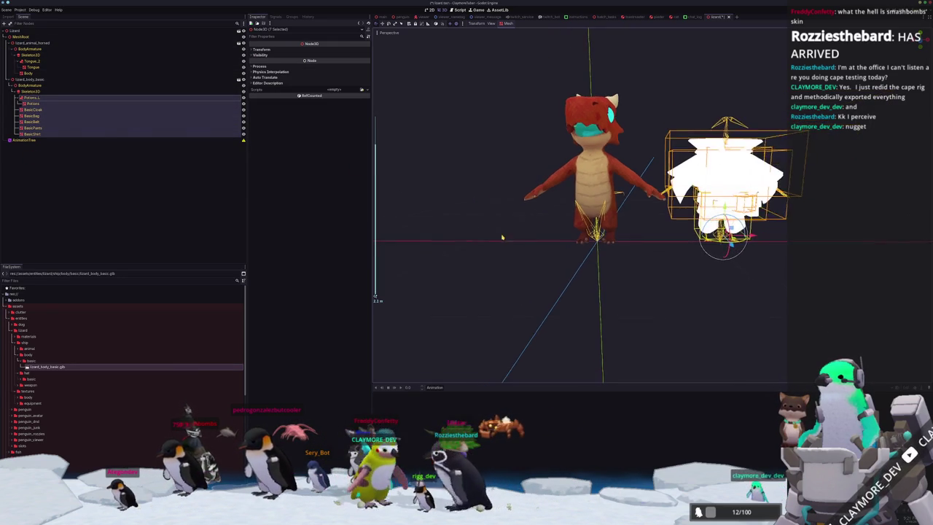
scroll(498, 244, up, 3)
mouse_move(508, 250)
middle_down()
mouse_move(478, 252)
mouse_move(509, 267)
mouse_move(399, 272)
middle_up()
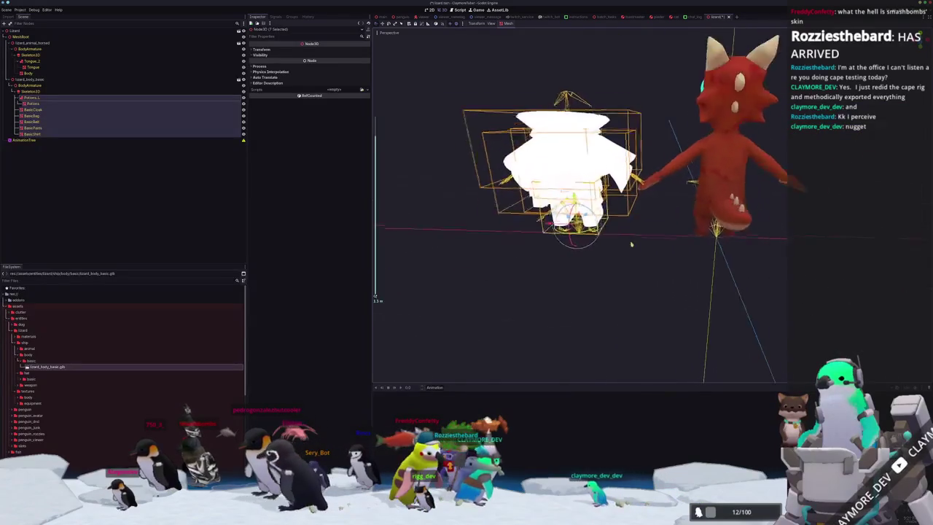
scroll(625, 240, up, 4)
mouse_move(668, 229)
middle_down()
mouse_move(569, 239)
mouse_move(779, 197)
mouse_move(628, 203)
middle_up()
scroll(570, 240, down, 3)
scroll(569, 240, down, 2)
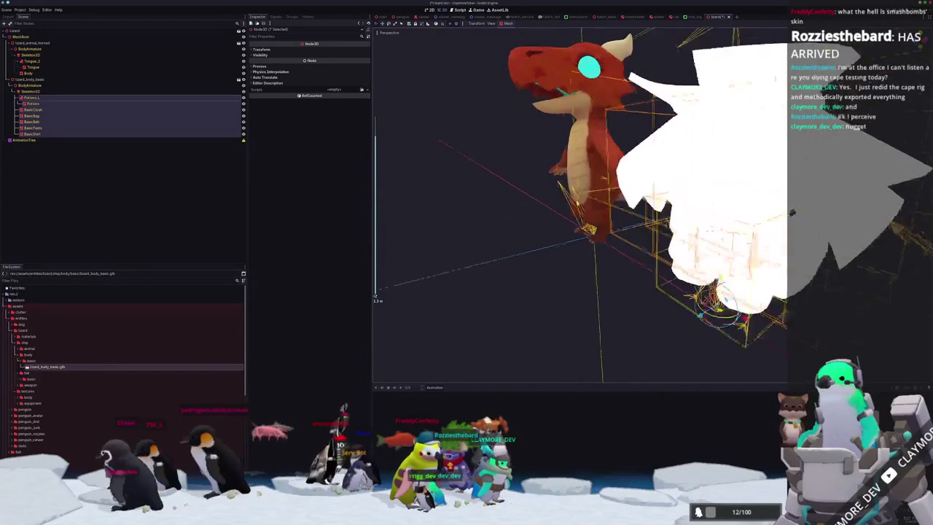
scroll(629, 203, down, 2)
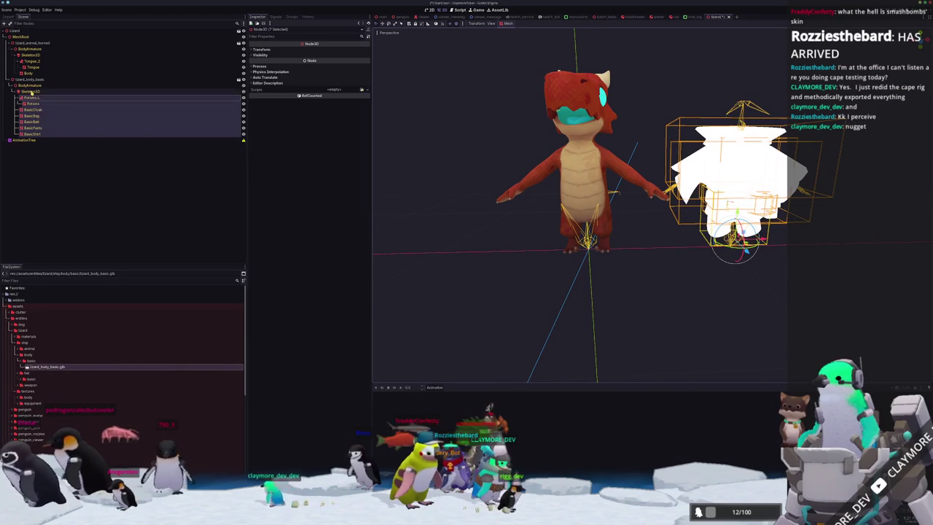
scroll(670, 204, up, 3)
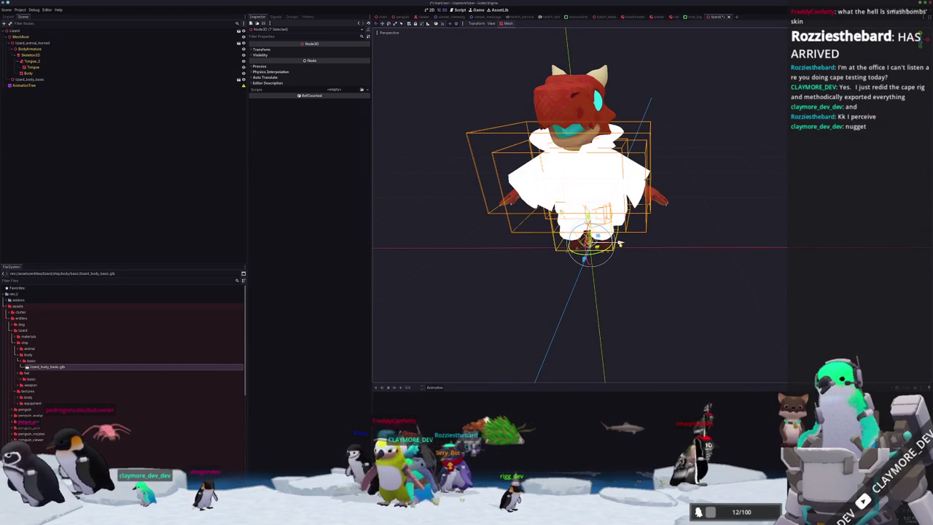
drag(620, 244, 771, 243)
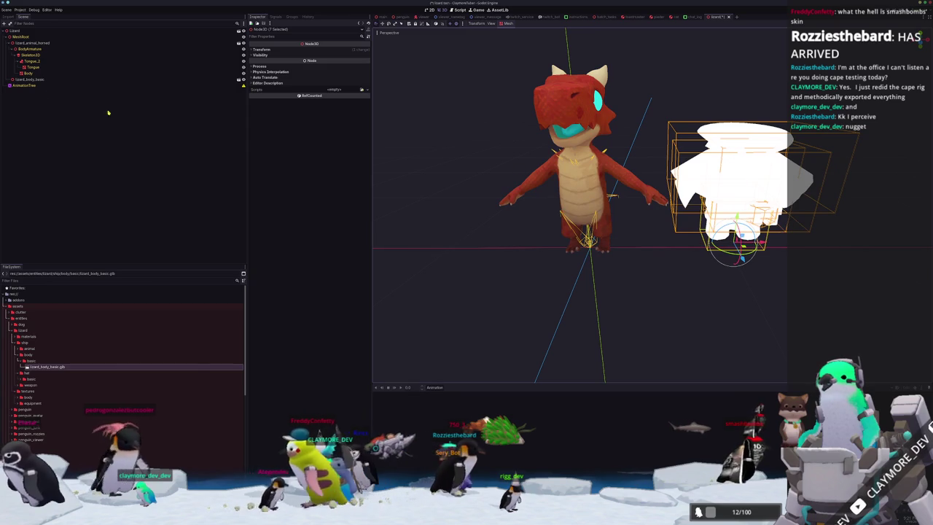
Step: Re-enable editable children on lizard_body_basic and select its Skeleton3D
right_click(28, 79)
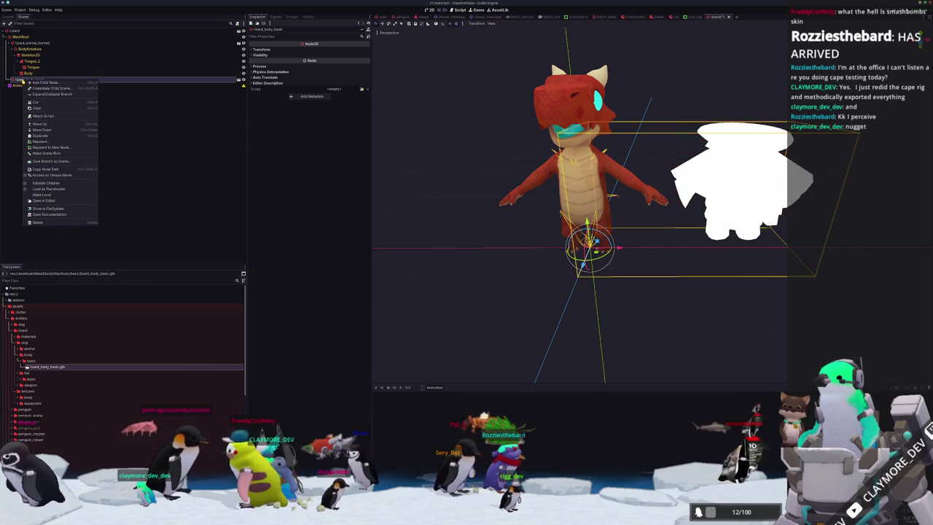
click(43, 184)
click(40, 92)
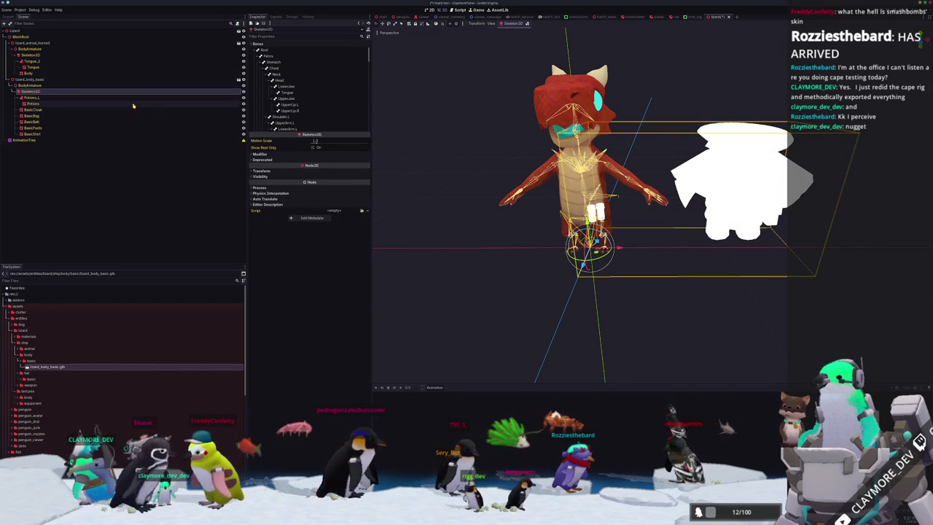
Step: Move the cape 1.2 units right of the lizard and make lizard_body_basic's children editable again
mouse_move(467, 159)
middle_down()
mouse_move(442, 165)
mouse_move(467, 168)
middle_up()
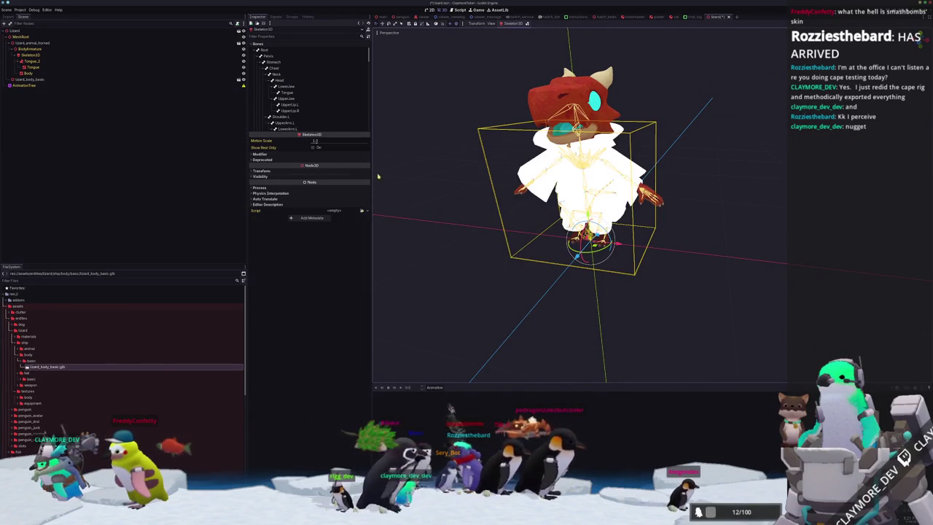
drag(617, 244, 785, 263)
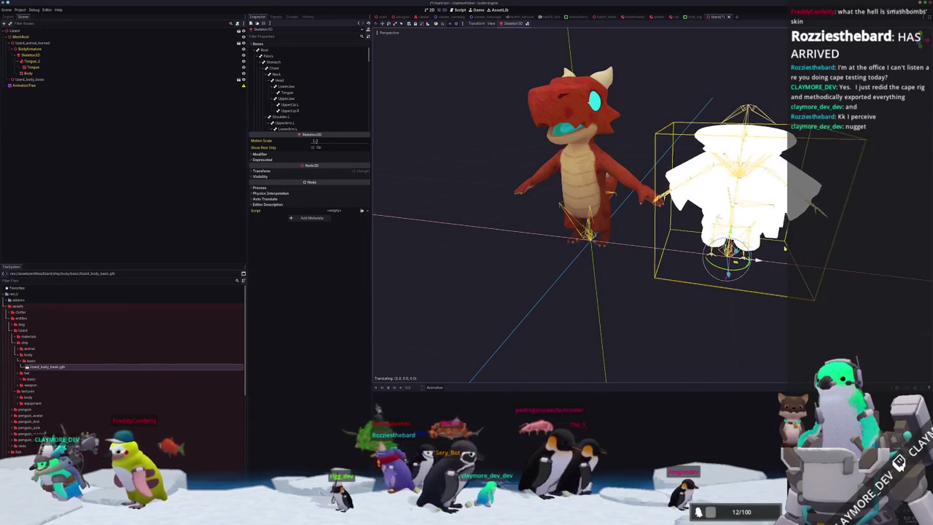
right_click(36, 79)
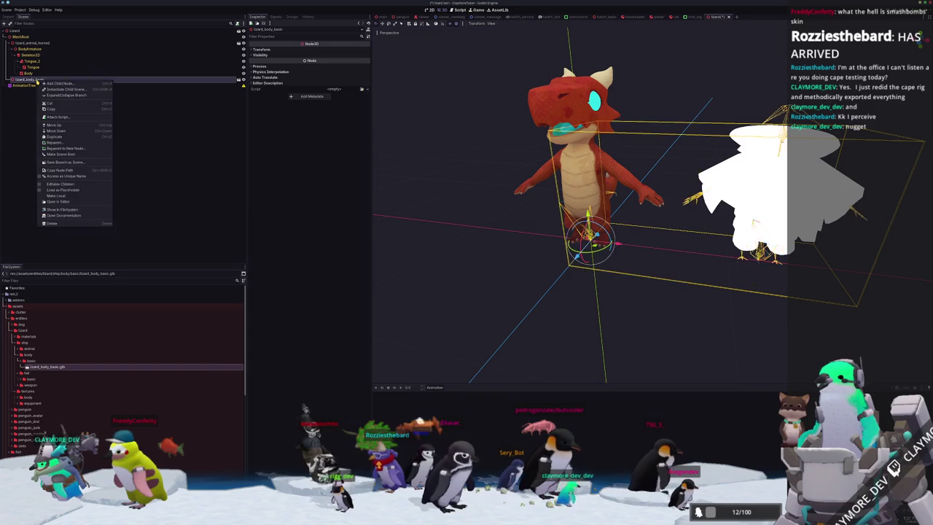
click(57, 196)
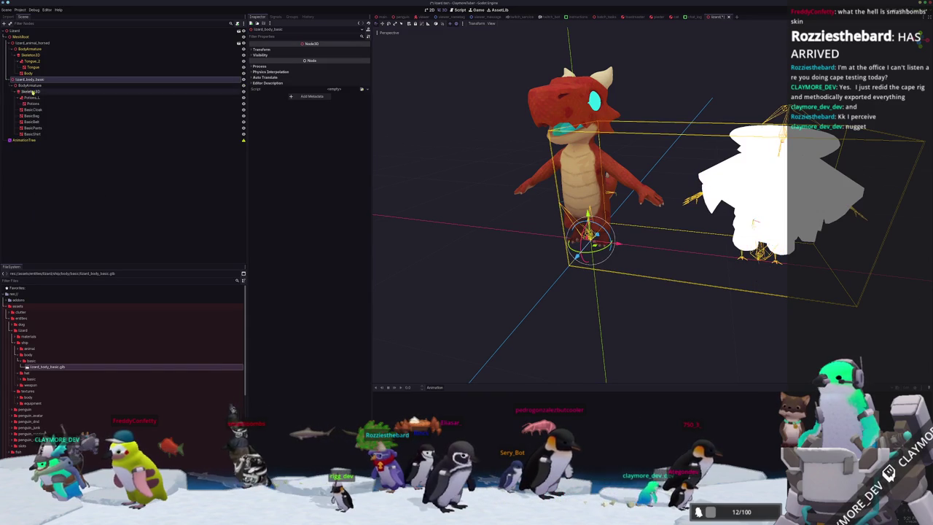
Step: Move the Potions_L–BasicShirt meshes under the lizard's Skeleton3D and reset their Position to 0
click(31, 98)
shift+click(32, 134)
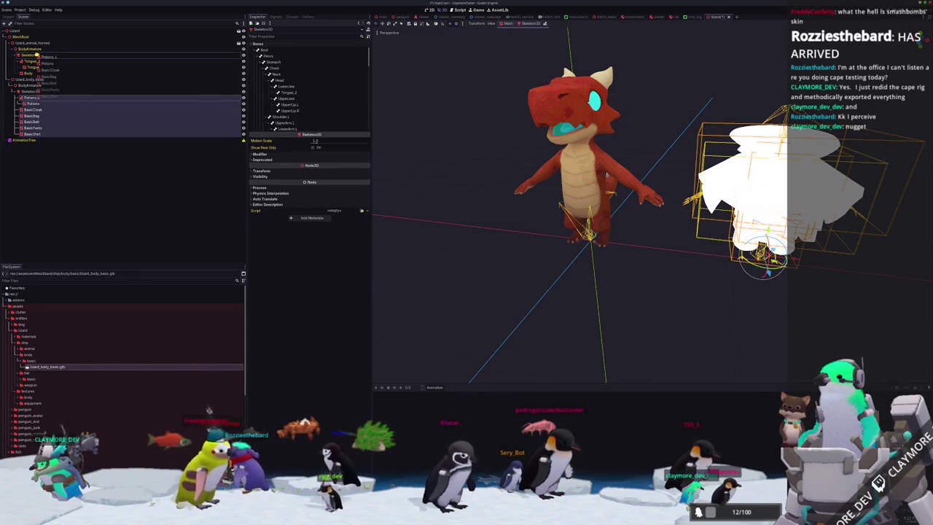
drag(37, 56, 38, 56)
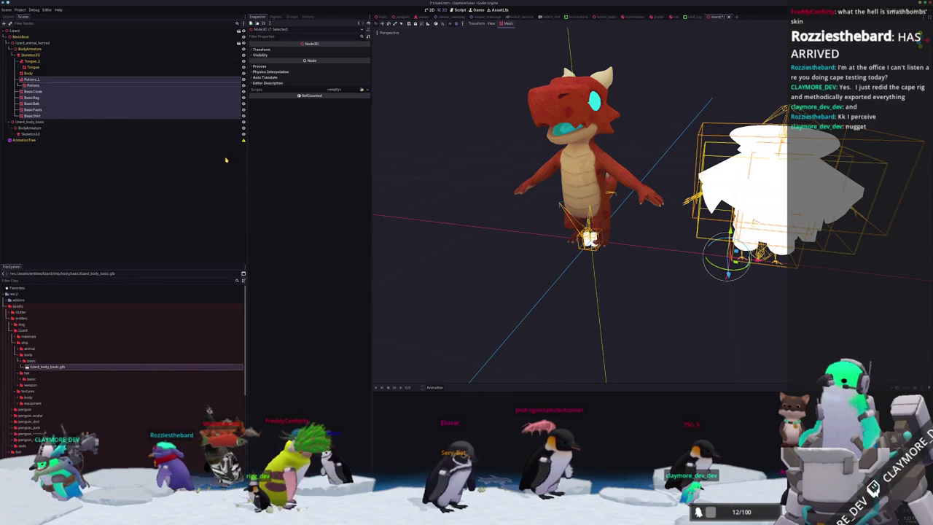
click(260, 49)
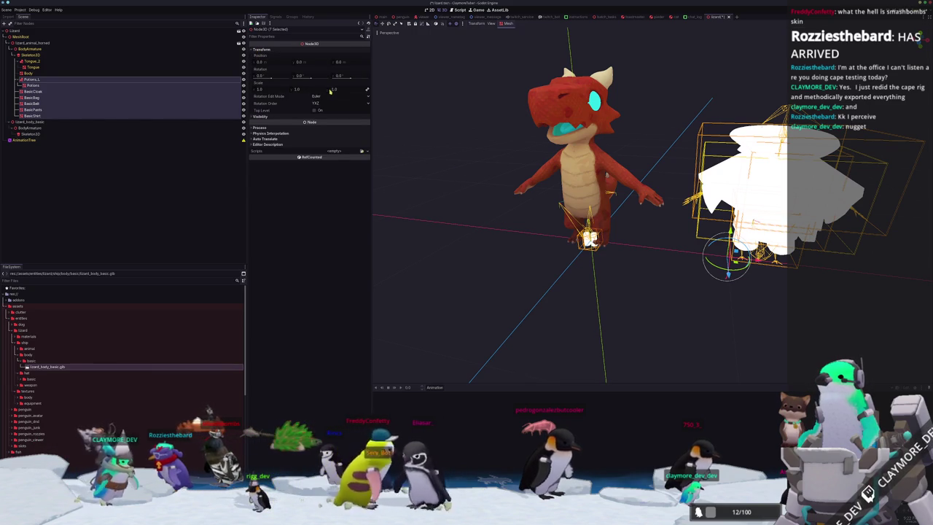
click(40, 116)
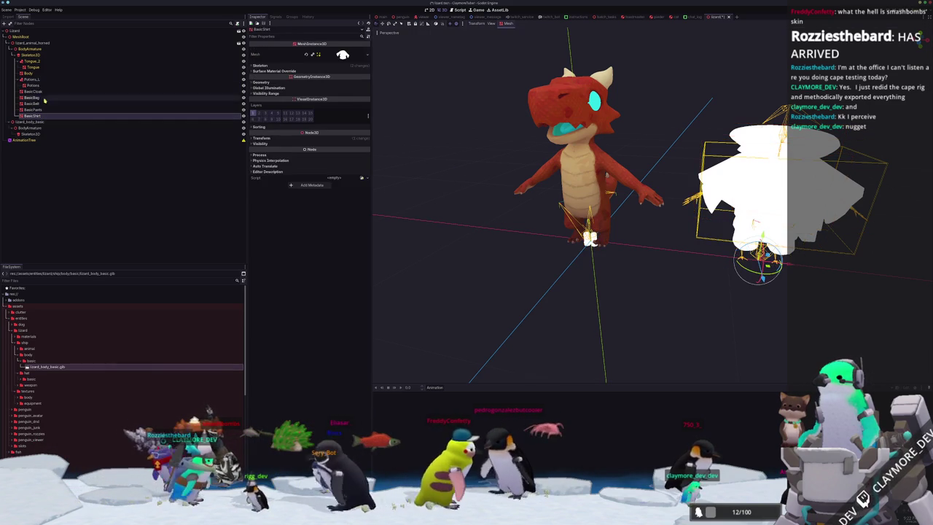
shift+click(32, 79)
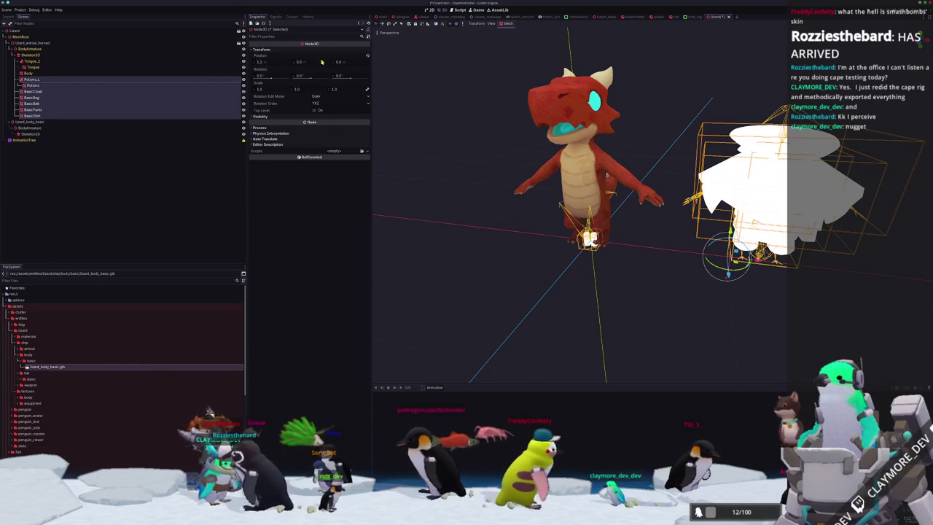
click(368, 57)
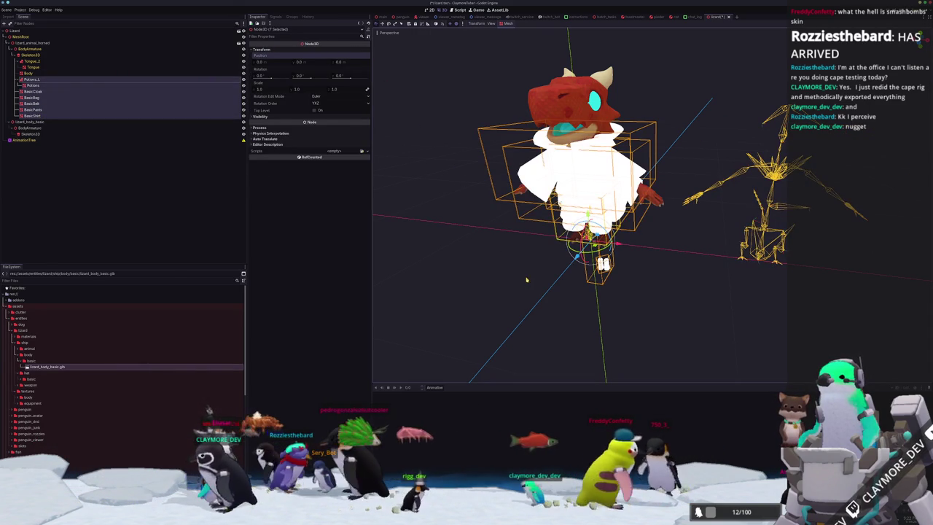
Step: Reset the Potions mesh's Rotation to zero and check the clothes on the dragon
middle_drag(527, 277, 516, 267)
click(602, 268)
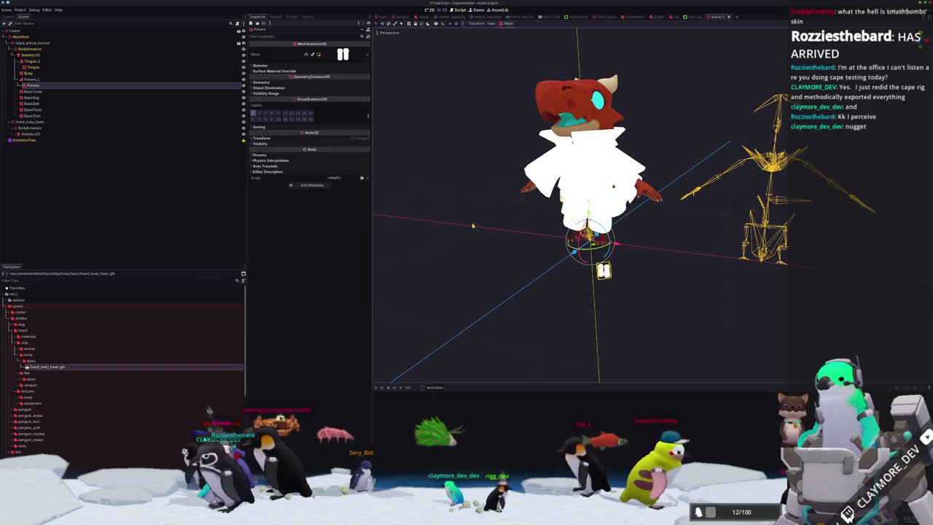
click(329, 138)
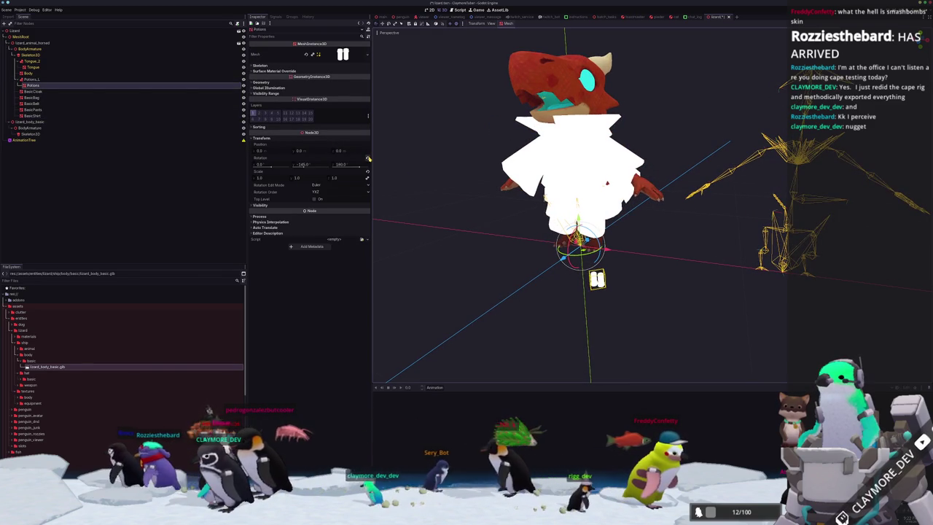
click(368, 158)
click(491, 246)
middle_drag(491, 246, 515, 264)
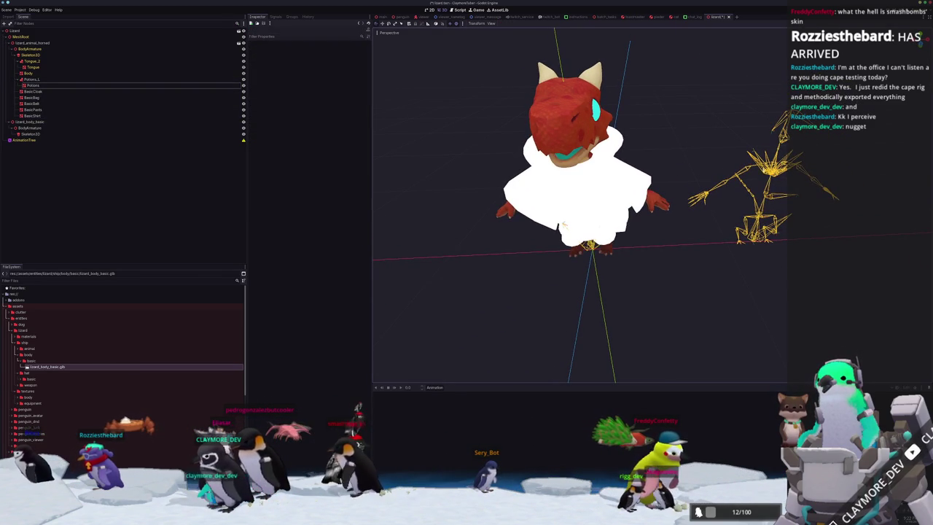
Step: Delete the lizard_body_basic instance along with its armature and skeleton
click(31, 123)
shift+click(33, 135)
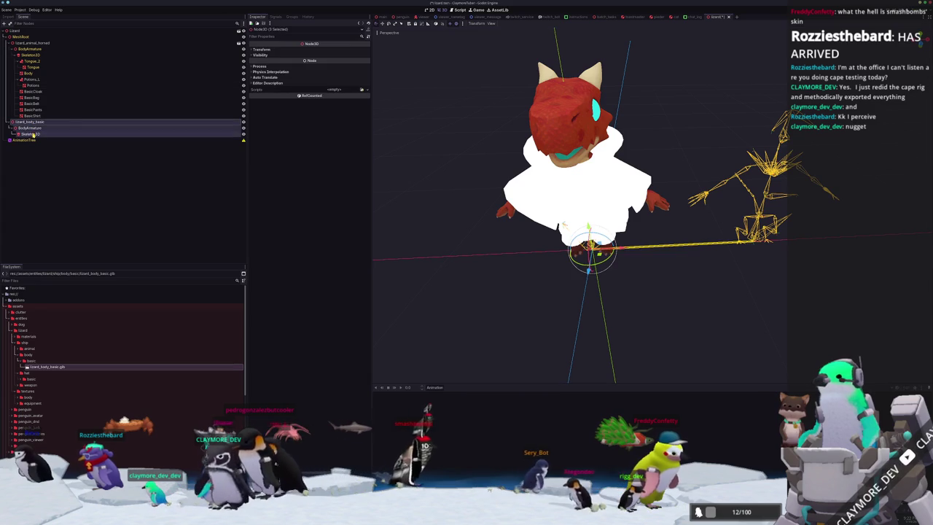
key(Return)
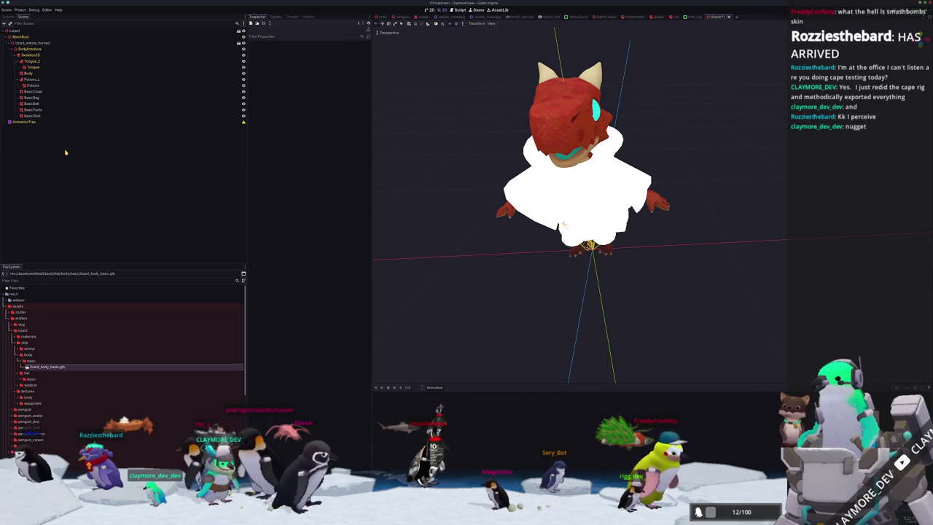
middle_drag(431, 217, 538, 219)
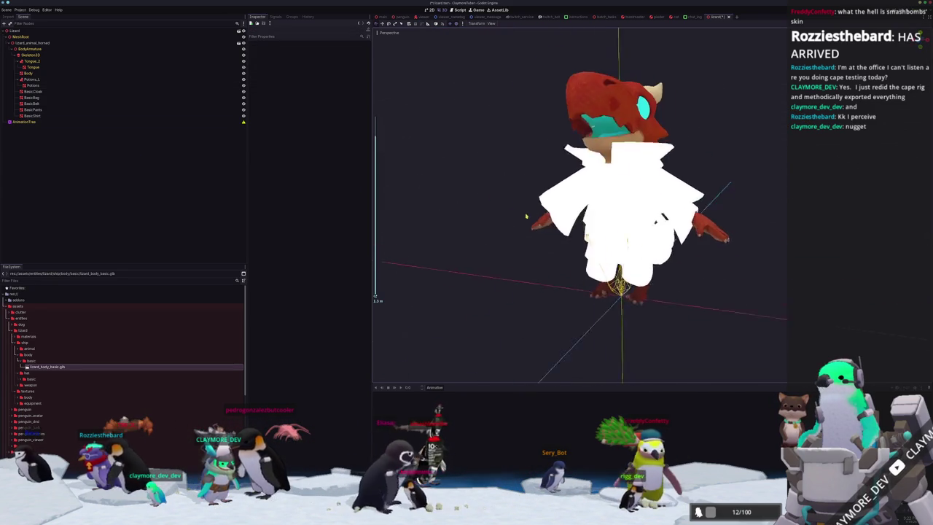
Step: Select the clothing meshes BasicCloak to BasicShirt and inspect the skeleton node's actions
click(33, 116)
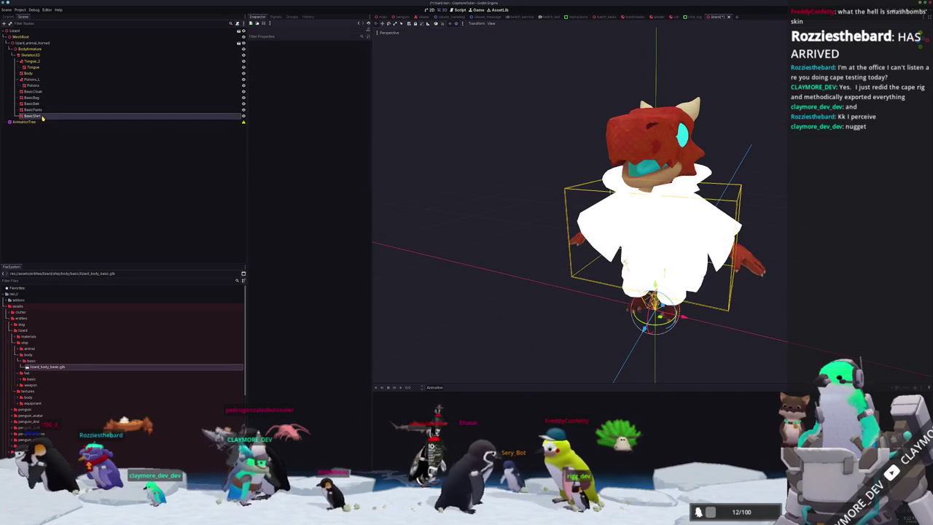
shift+click(32, 91)
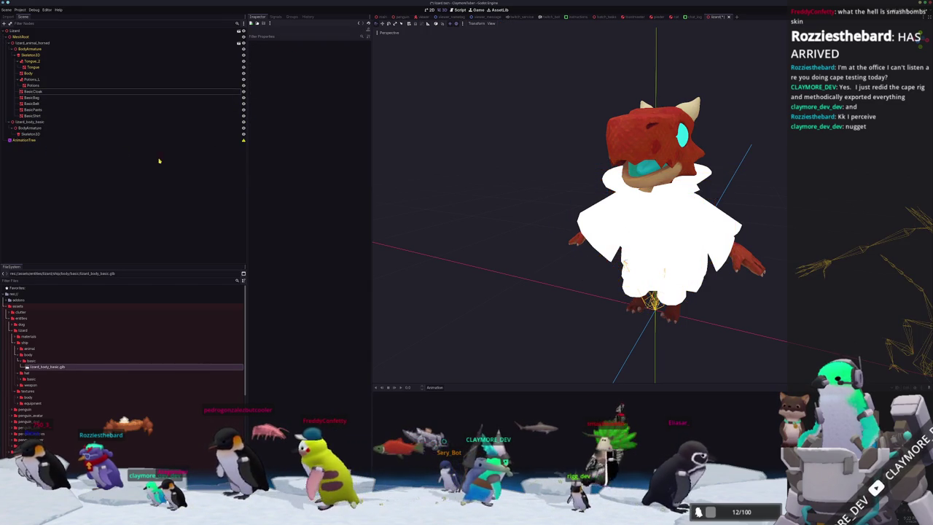
scroll(414, 162, down, 2)
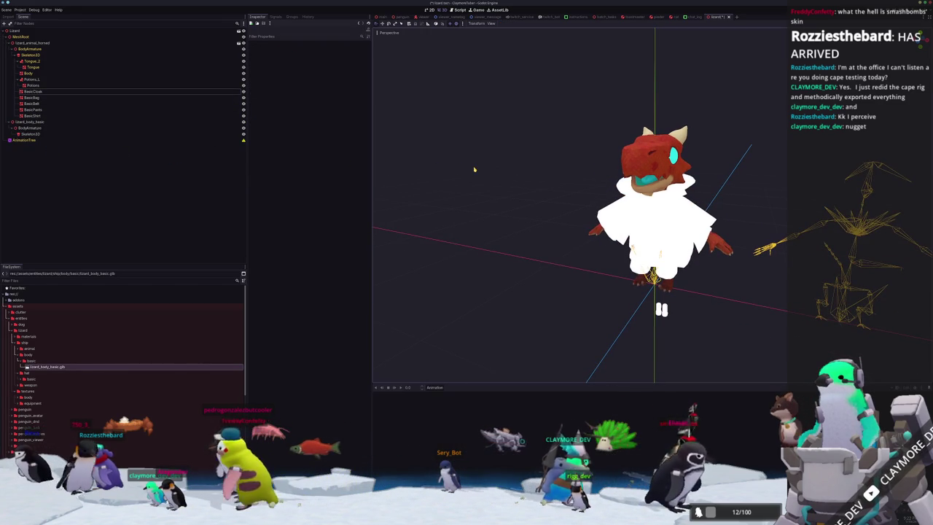
middle_drag(474, 170, 515, 177)
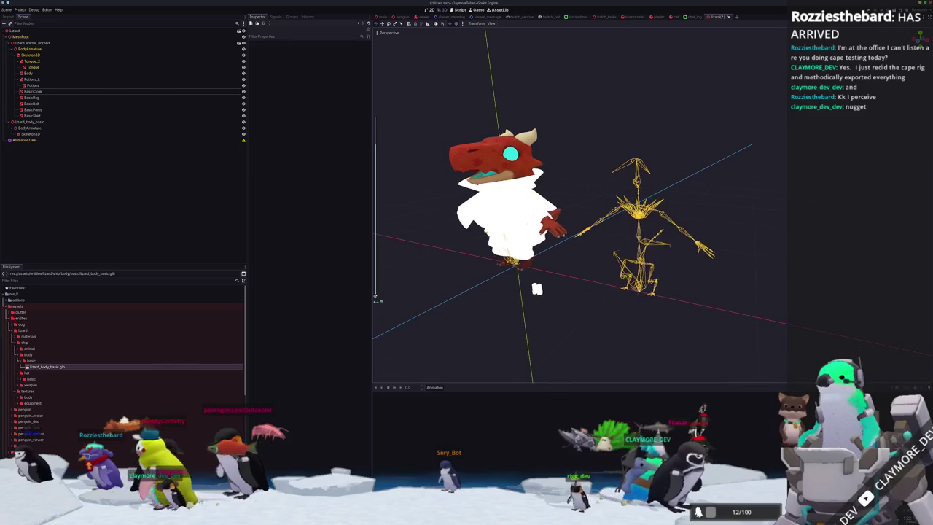
scroll(576, 219, up, 3)
click(33, 134)
right_click(42, 136)
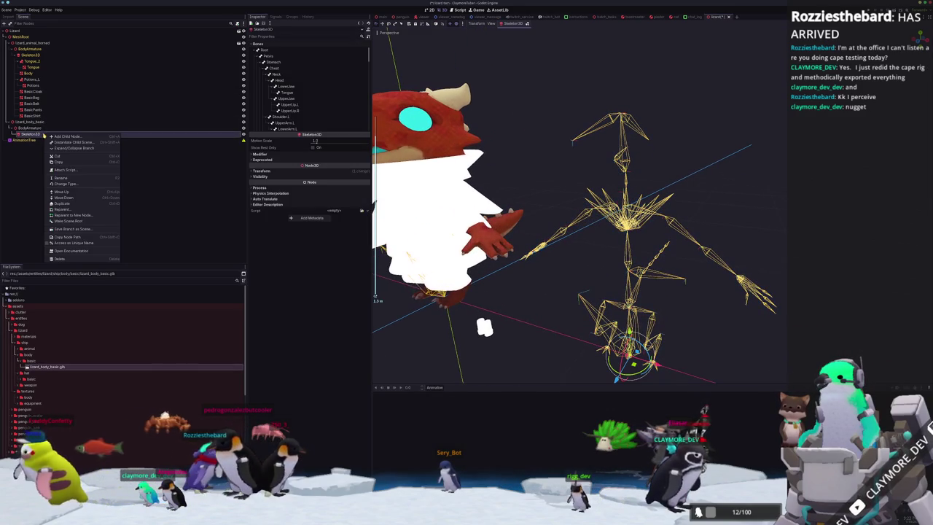
click(17, 224)
Step: Undo to return the outfit pieces to lizard_body_basic's skeleton, then open lizard_body_basic.glb's import settings
scroll(556, 273, down, 2)
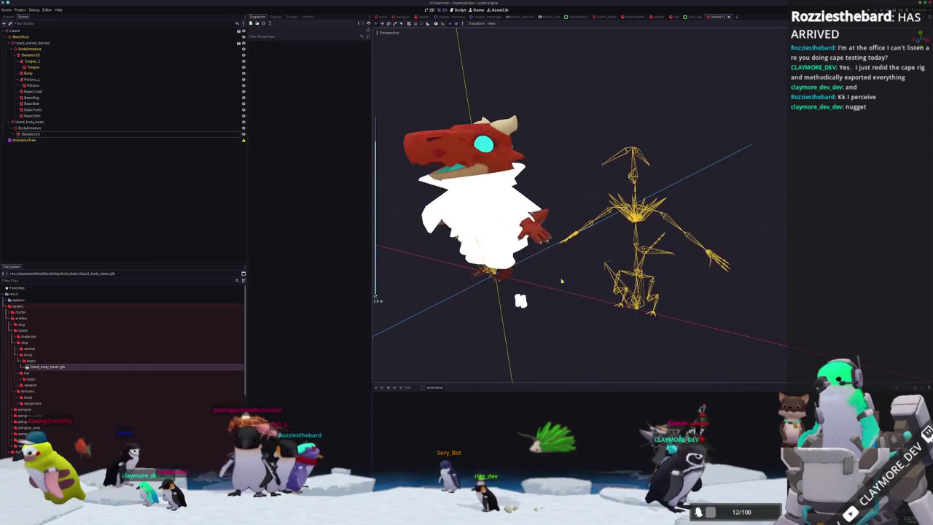
click(521, 300)
key(ctrl+z)
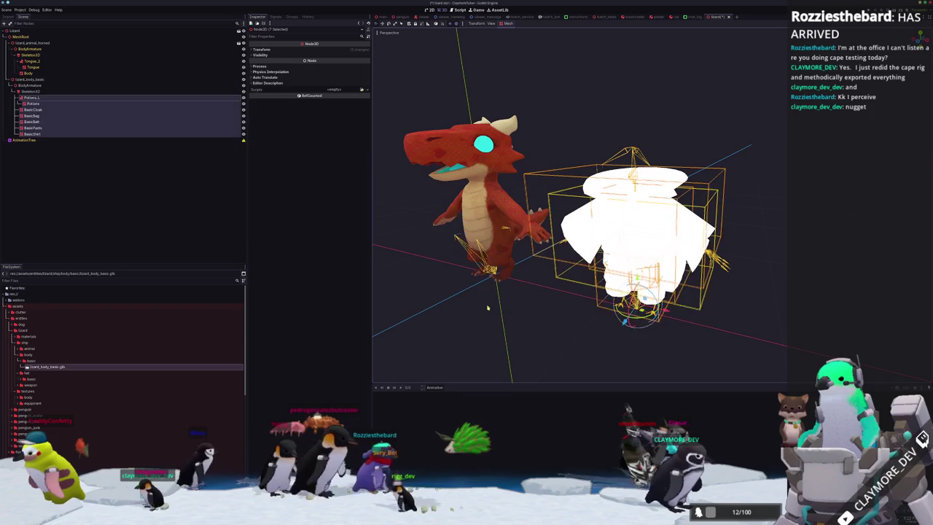
click(509, 309)
scroll(538, 299, down, 2)
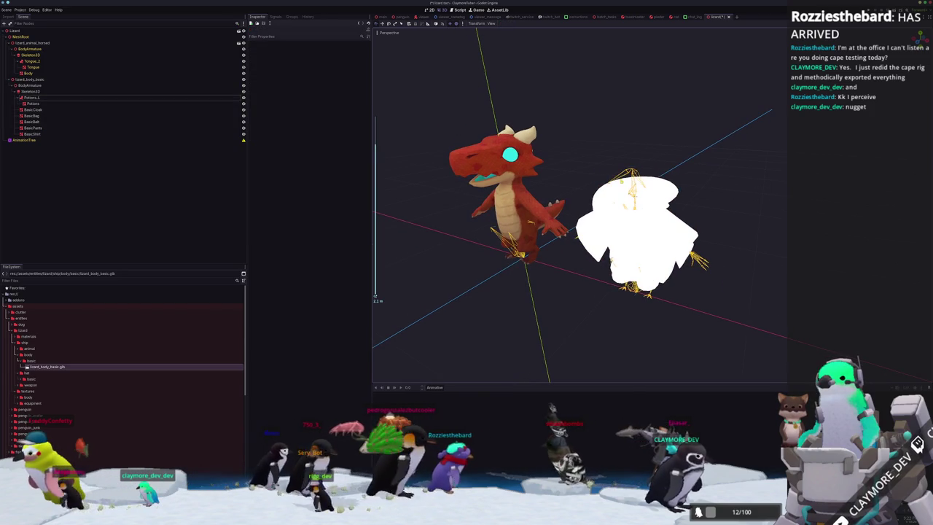
double_click(44, 366)
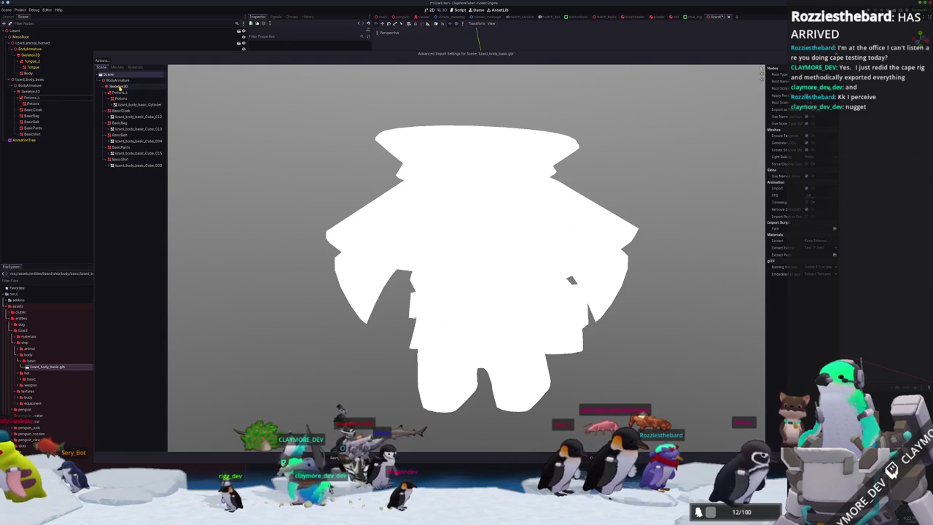
Step: Inspect the Skeleton3D and BodyArmature root import options, then close the dialog and switch to Blender
click(119, 86)
mouse_move(667, 187)
mouse_down()
mouse_move(670, 194)
mouse_move(736, 135)
mouse_up()
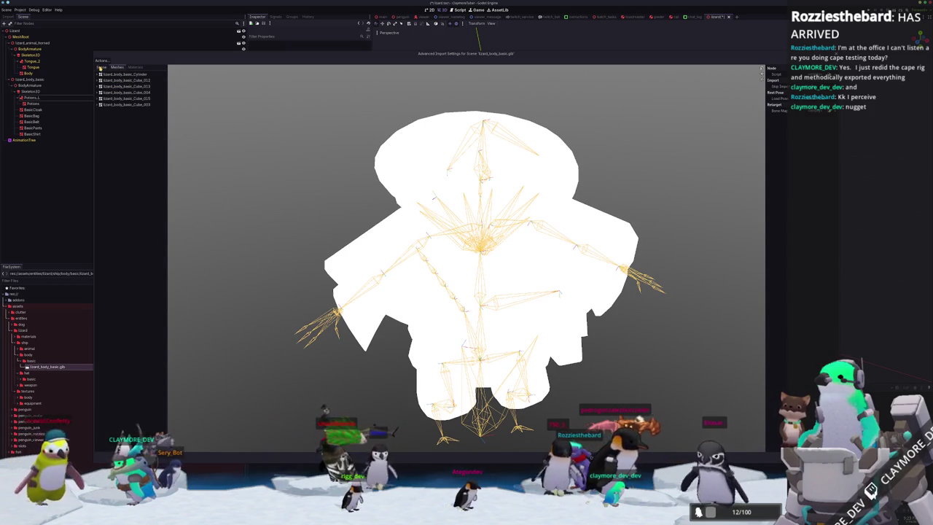
click(115, 81)
click(108, 74)
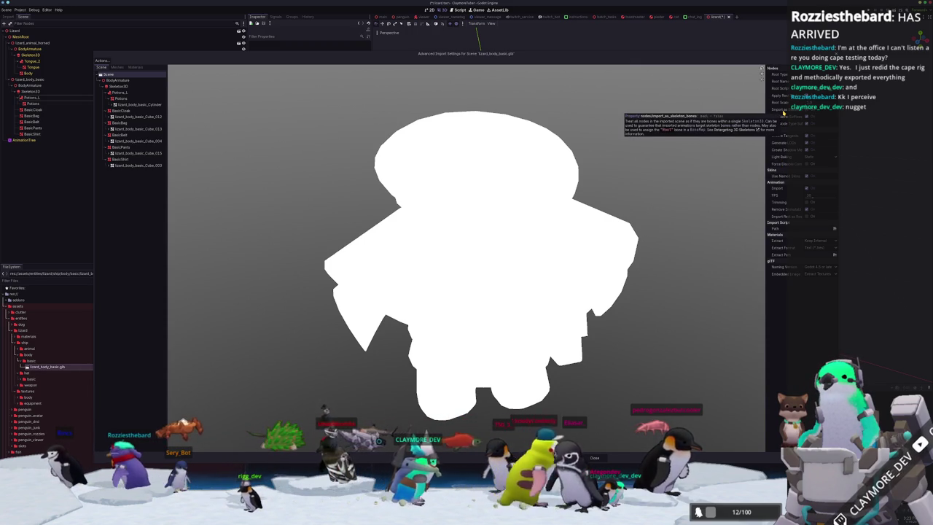
drag(703, 211, 692, 218)
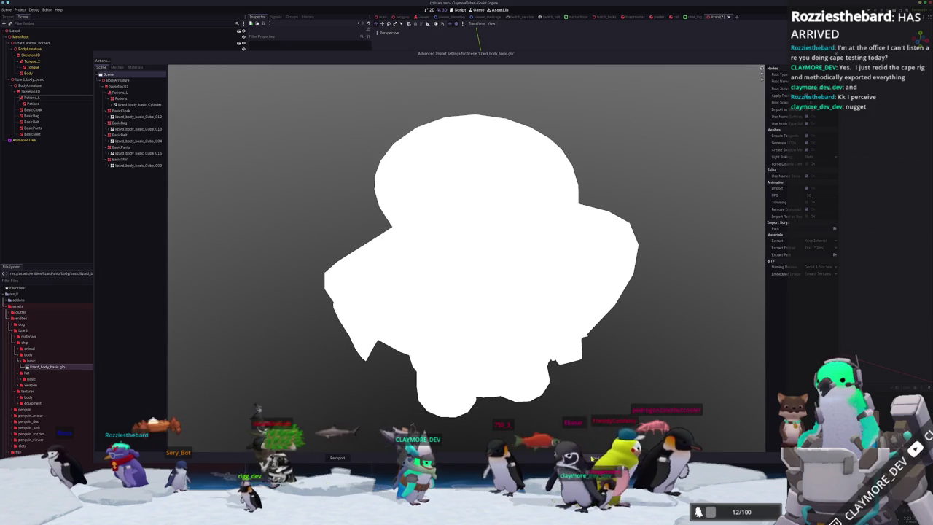
key(Escape)
key(alt+Tab)
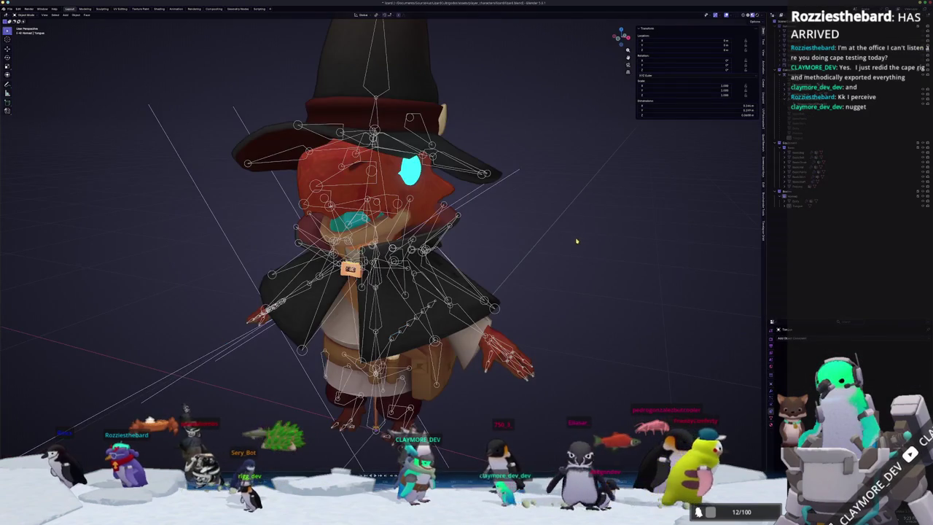
Step: Toggle the armature into Edit Mode and back, then add and name a plain axes empty
scroll(422, 278, up, 3)
scroll(422, 278, up, 2)
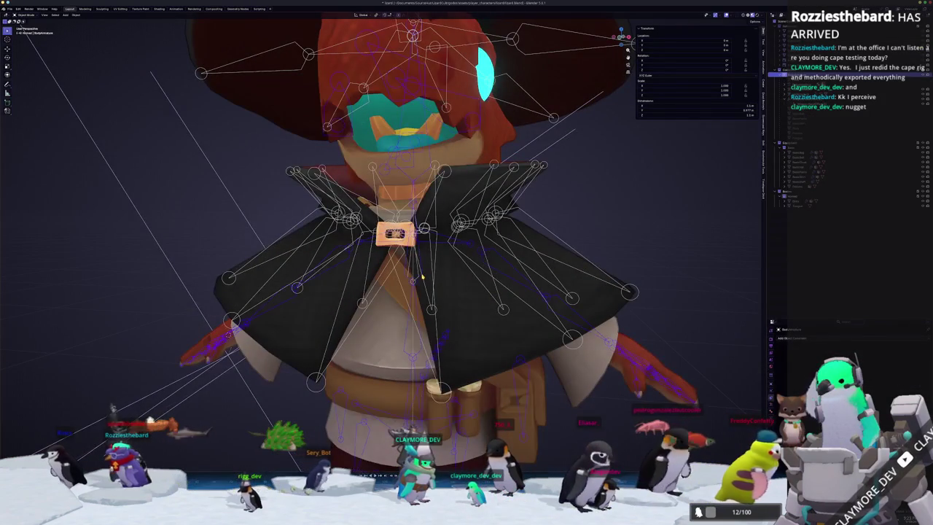
key(Tab)
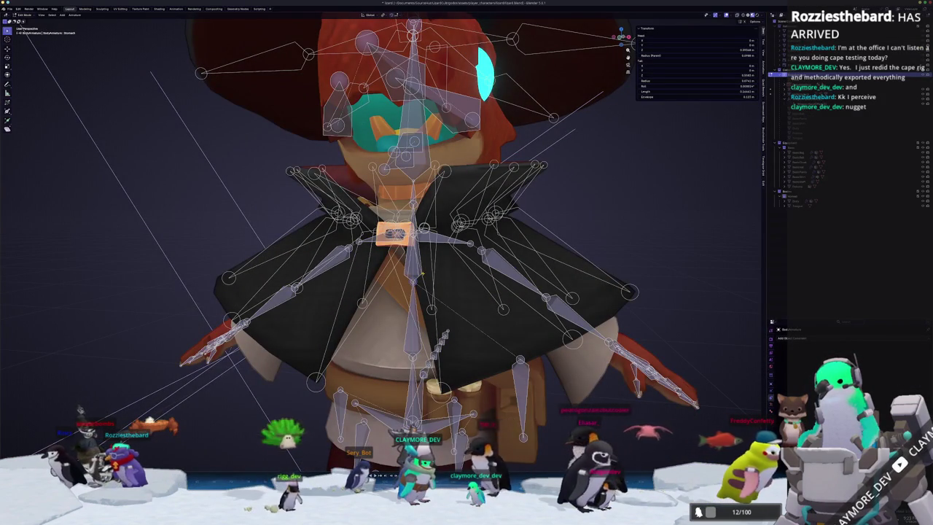
scroll(502, 286, down, 4)
key(Tab)
key(shift+a)
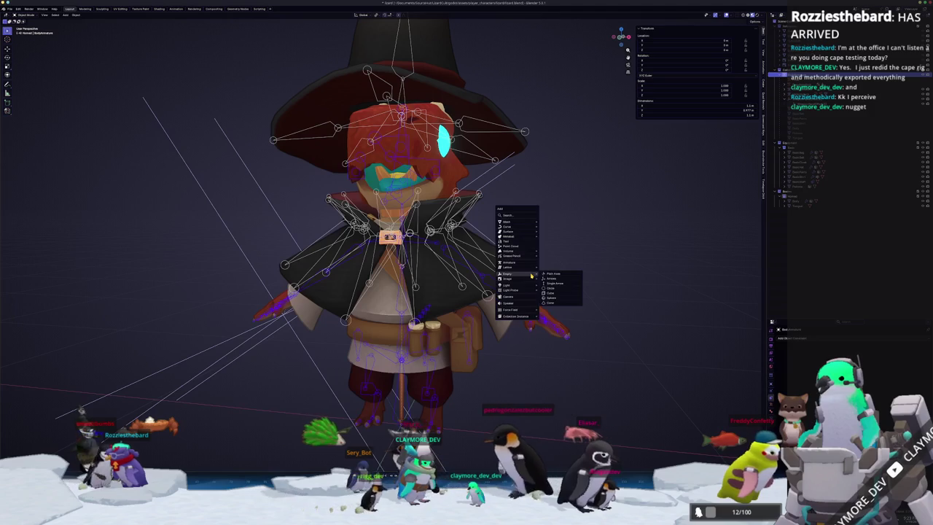
click(558, 275)
scroll(592, 270, up, 3)
text(CapeWind)
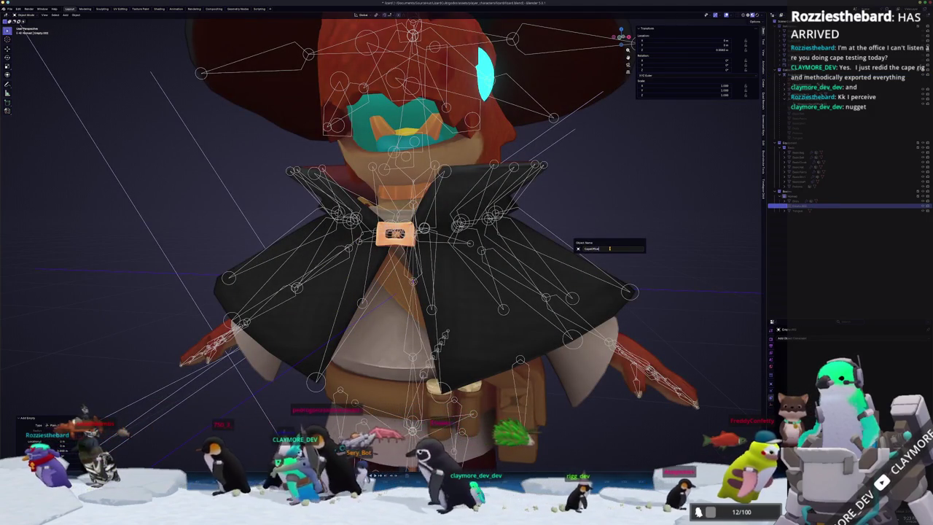
key(Return)
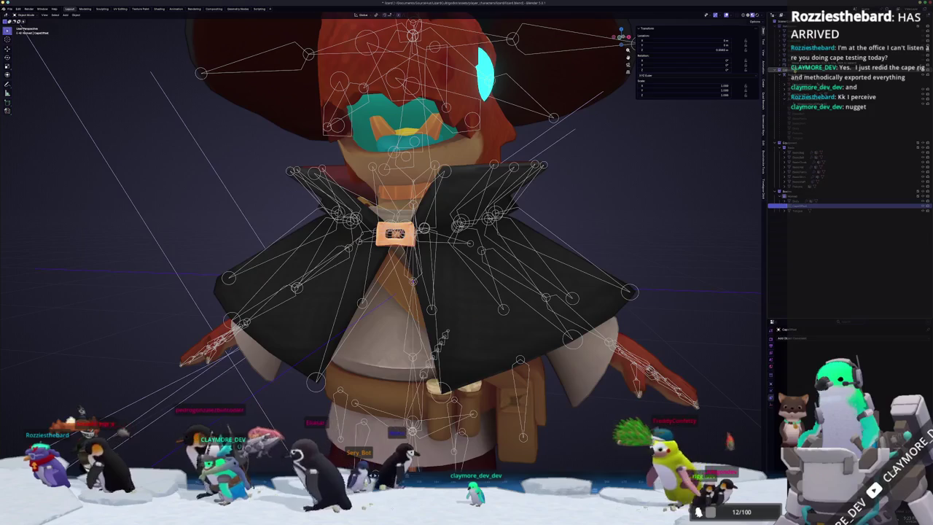
Step: Switch the armature into Pose Mode and back to check its bones
click(802, 142)
scroll(423, 295, up, 2)
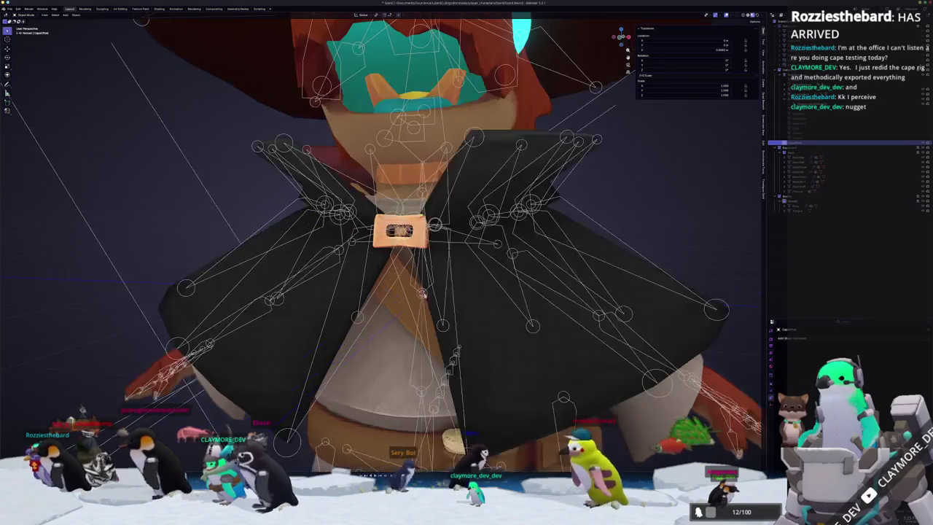
scroll(423, 295, up, 2)
scroll(431, 284, up, 2)
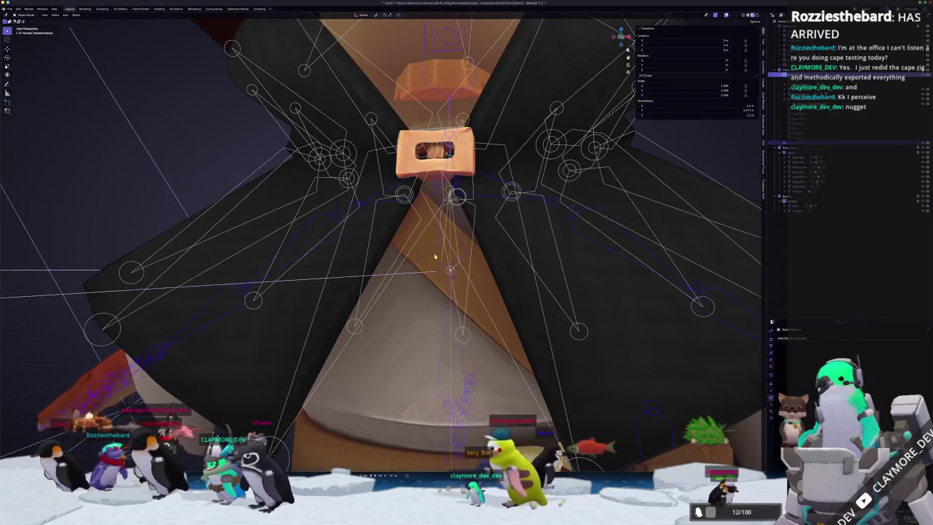
key(ctrl+Tab)
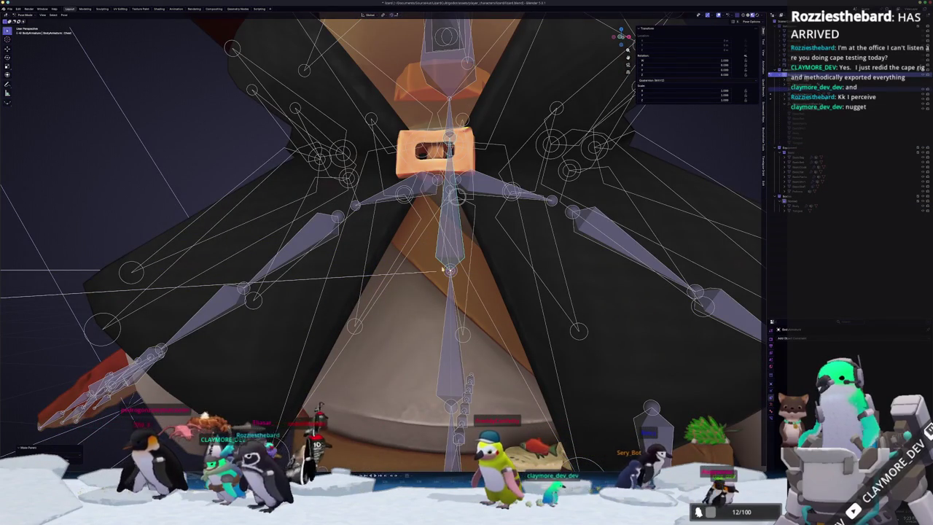
key(ctrl+Tab)
scroll(460, 238, down, 5)
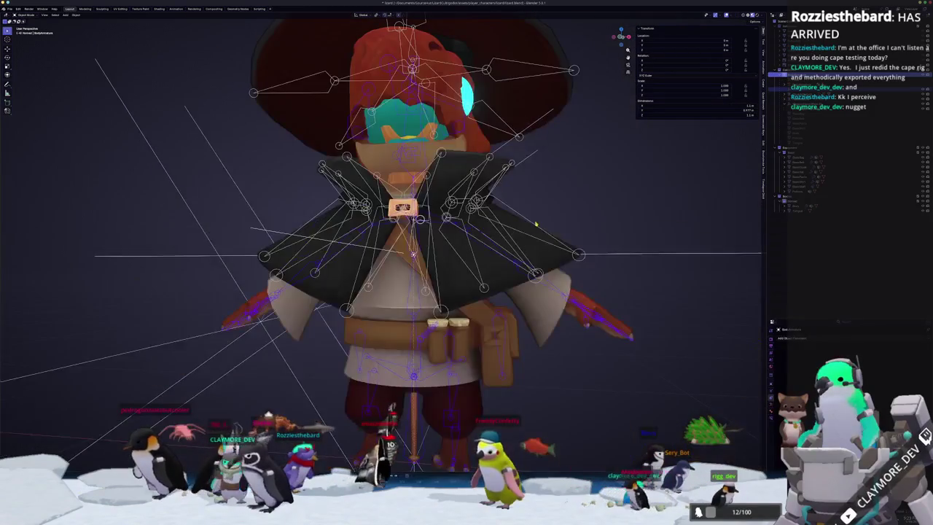
scroll(364, 262, up, 3)
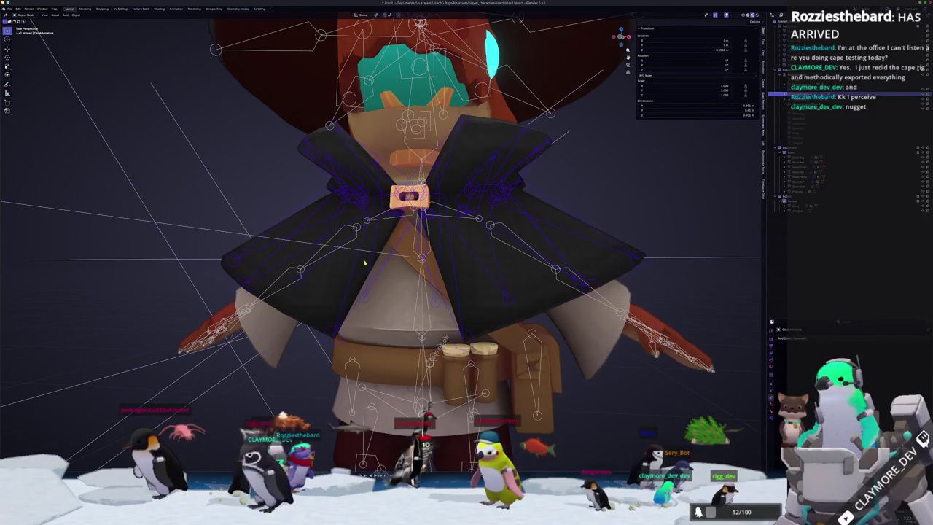
Step: Alternate between the cape mesh and cape armature to compare how the bones drive the cape
click(246, 236)
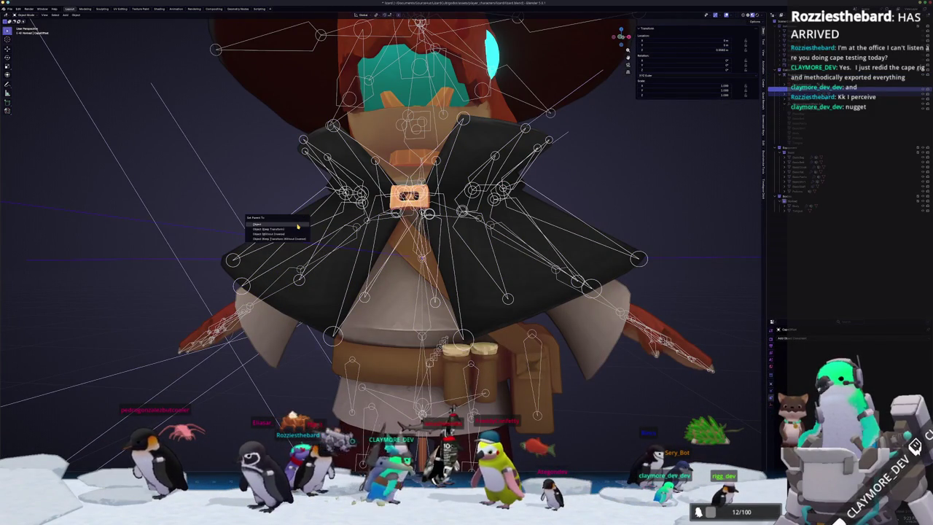
scroll(583, 190, down, 2)
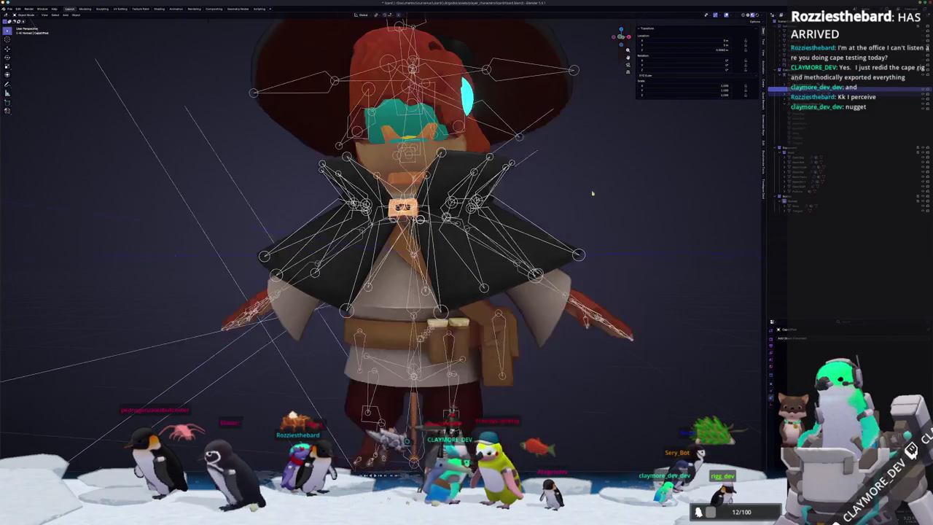
click(530, 222)
click(621, 256)
middle_drag(621, 257, 562, 256)
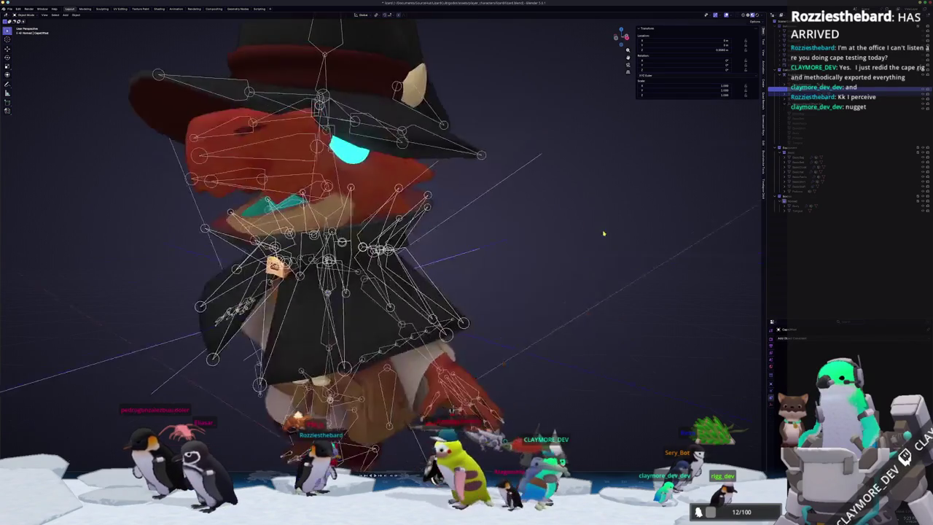
click(459, 268)
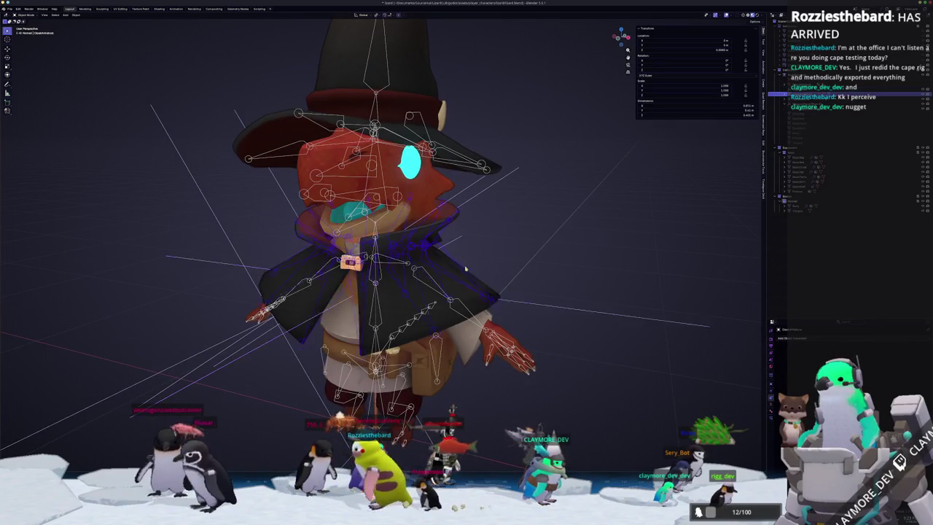
click(540, 303)
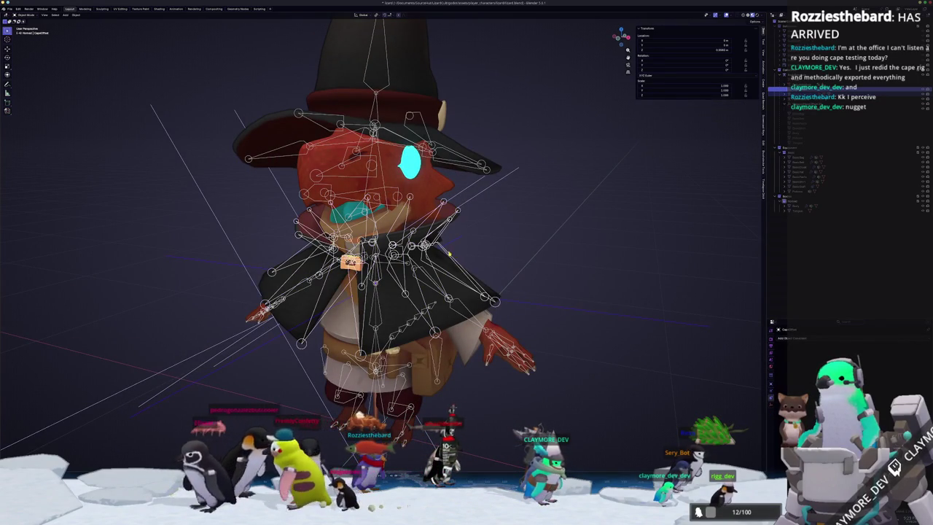
click(449, 254)
click(559, 306)
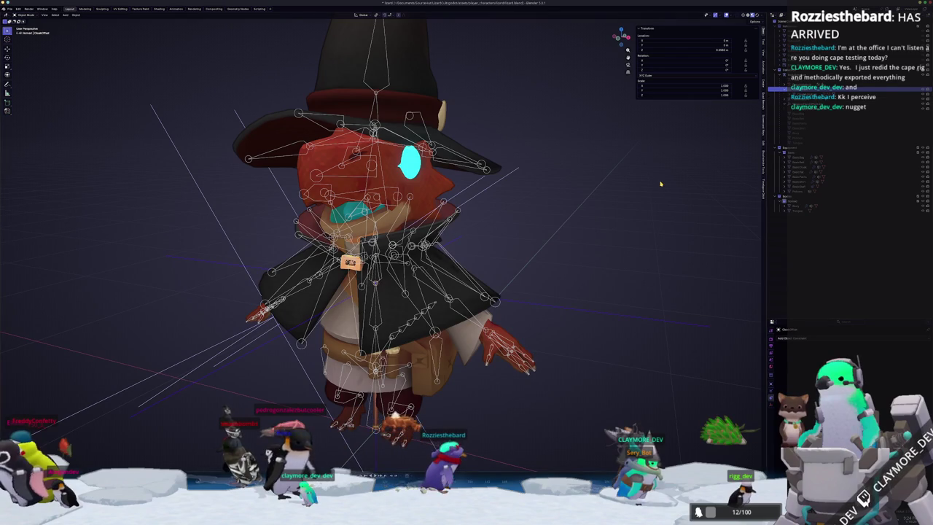
middle_drag(544, 232, 561, 227)
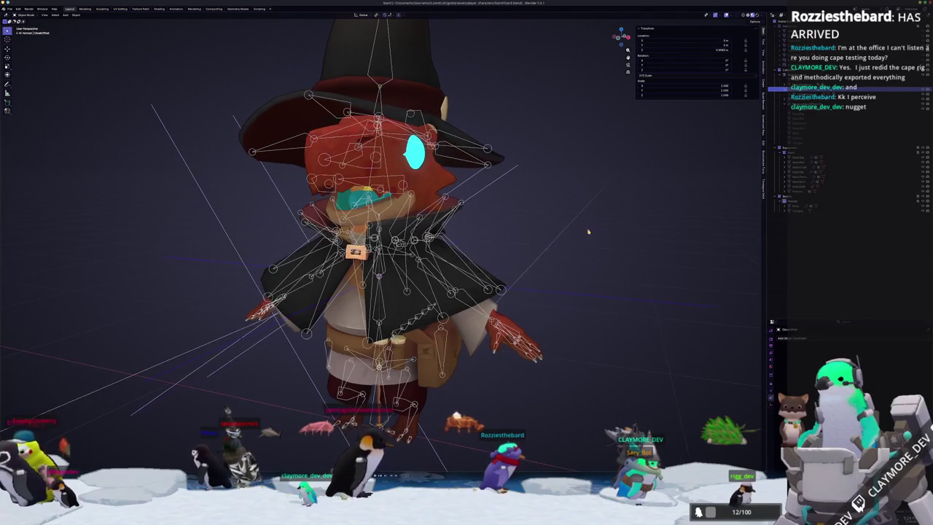
Step: Click through the body outfit, hat and cloak objects in the Outliner
click(803, 191)
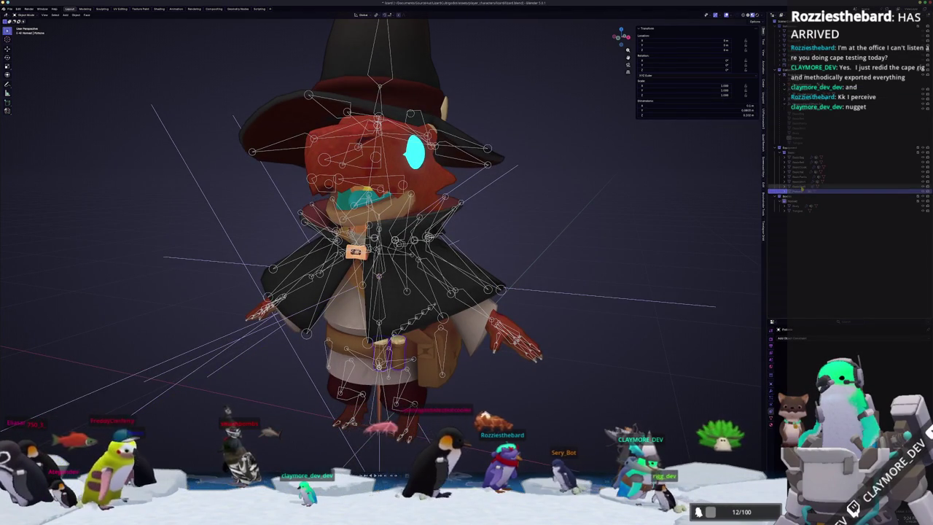
click(800, 180)
click(800, 176)
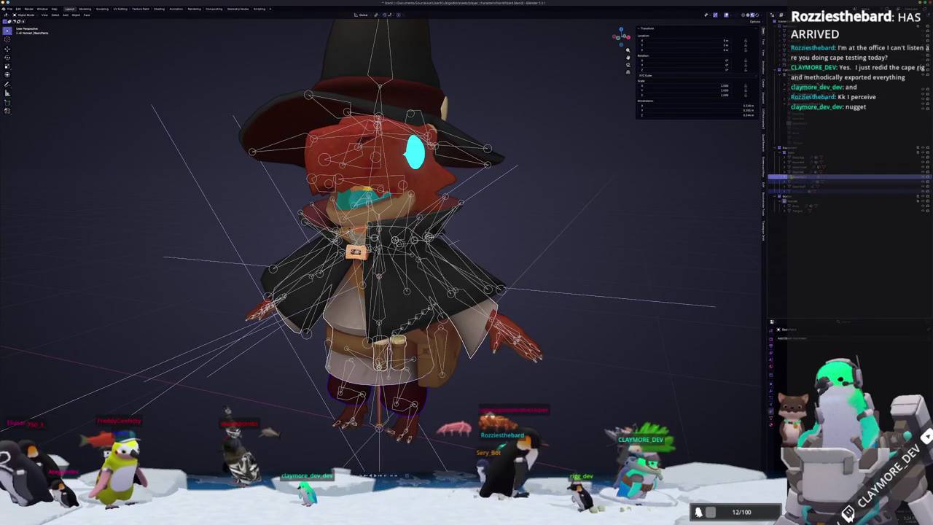
click(798, 170)
click(800, 167)
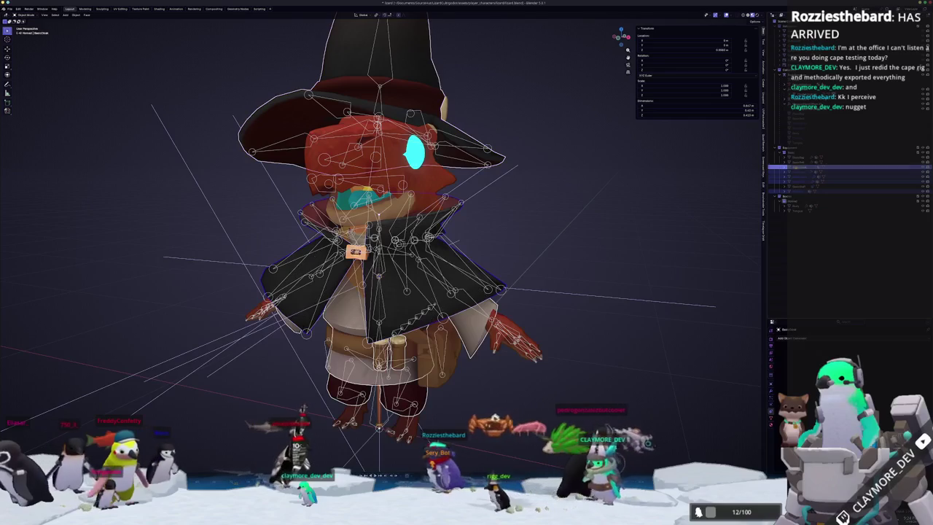
click(800, 157)
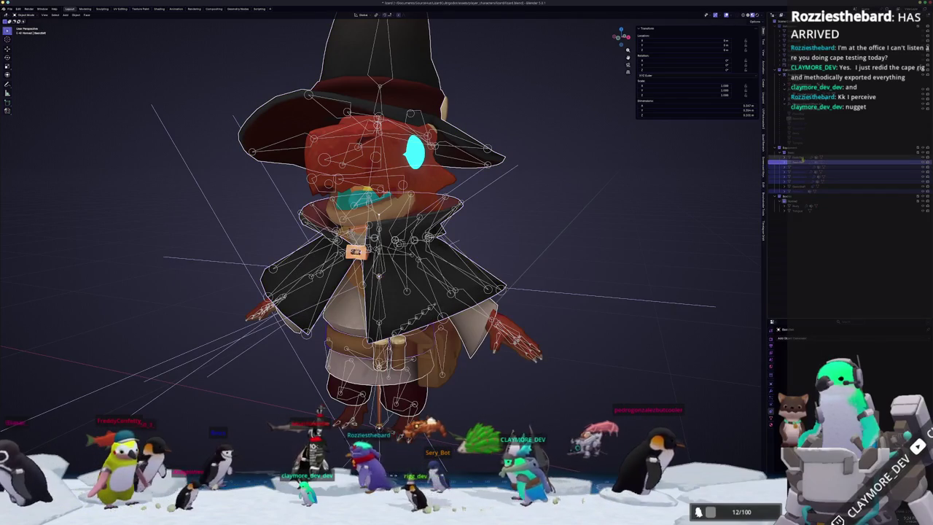
click(800, 170)
ctrl+click(800, 173)
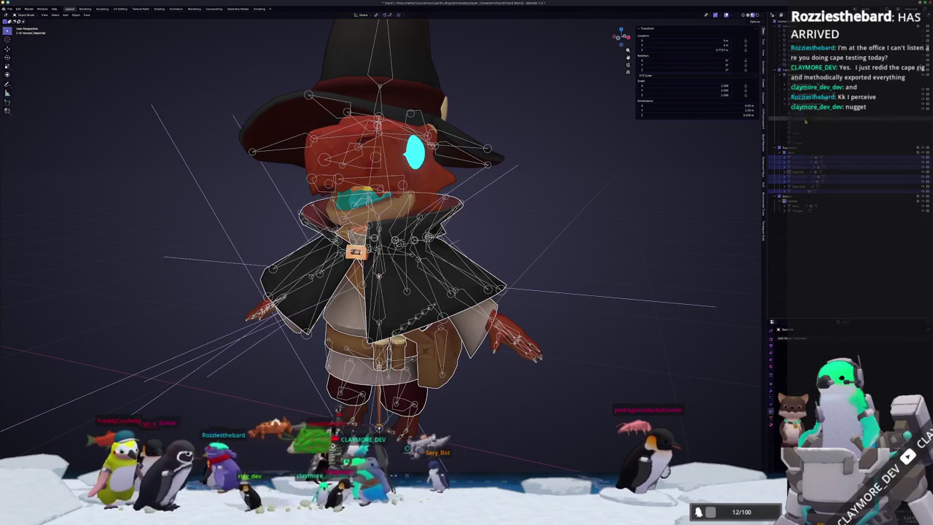
Step: Select the cloak mesh together with the BodyArmature for export
click(811, 95)
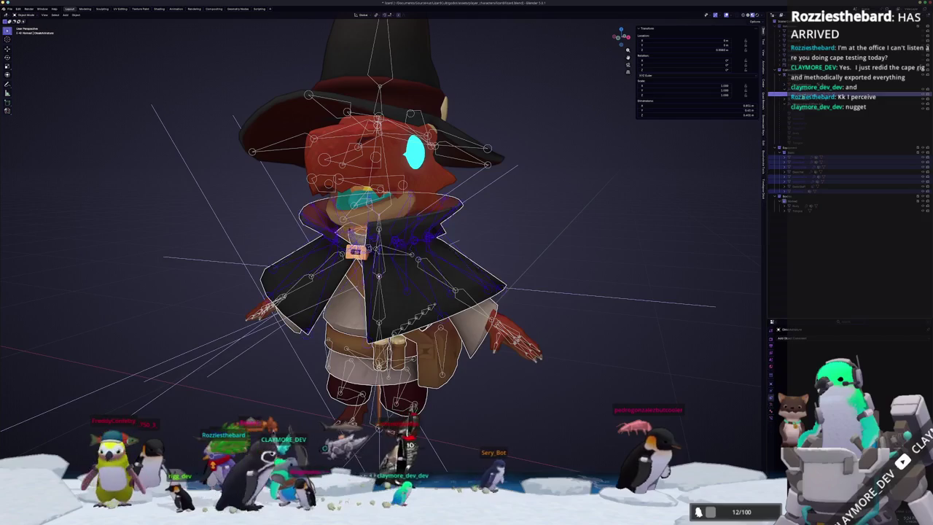
click(812, 75)
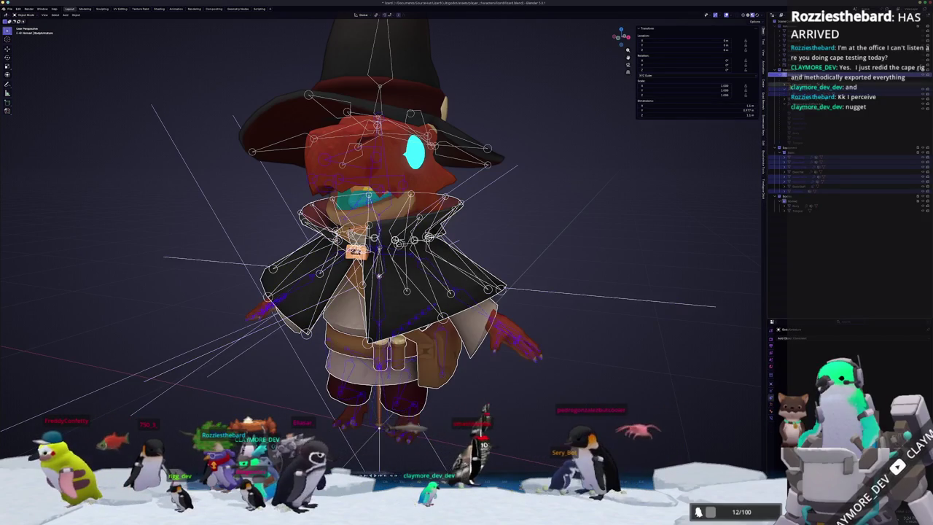
scroll(597, 187, down, 4)
scroll(371, 156, up, 2)
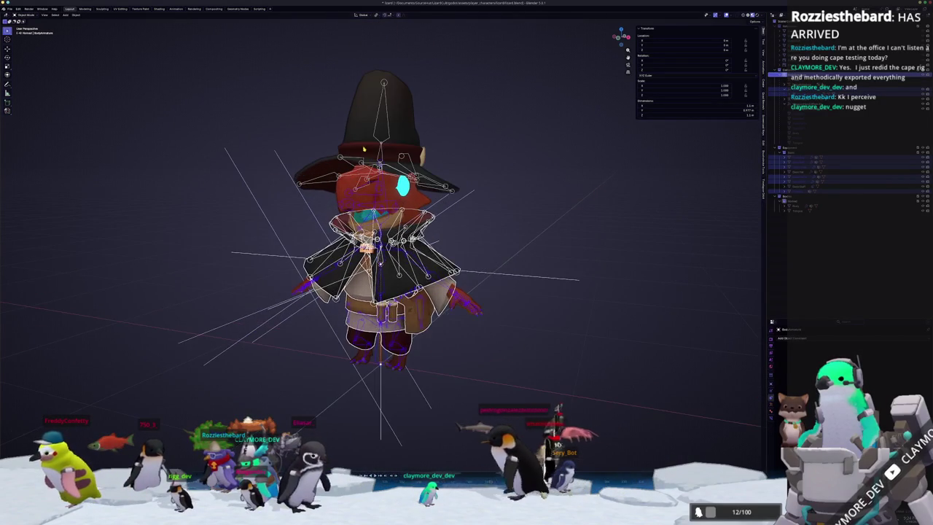
click(10, 8)
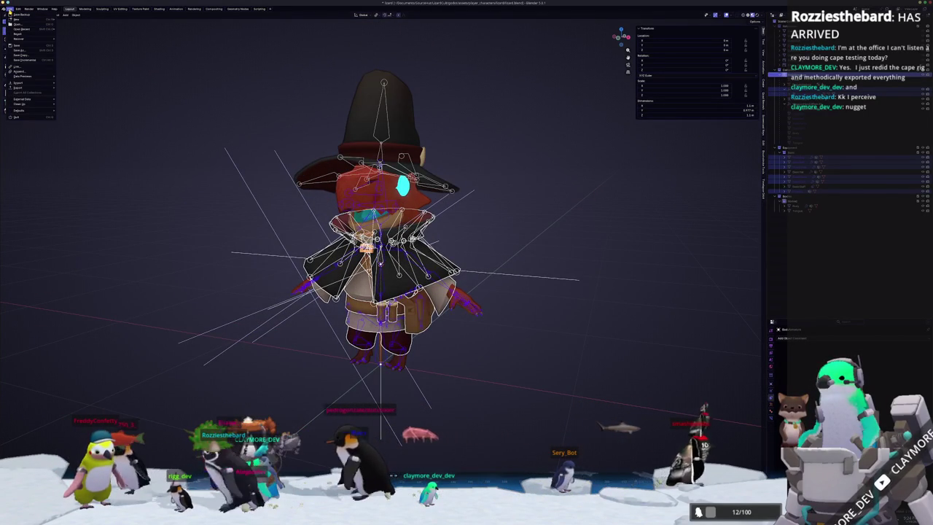
mouse_move(19, 87)
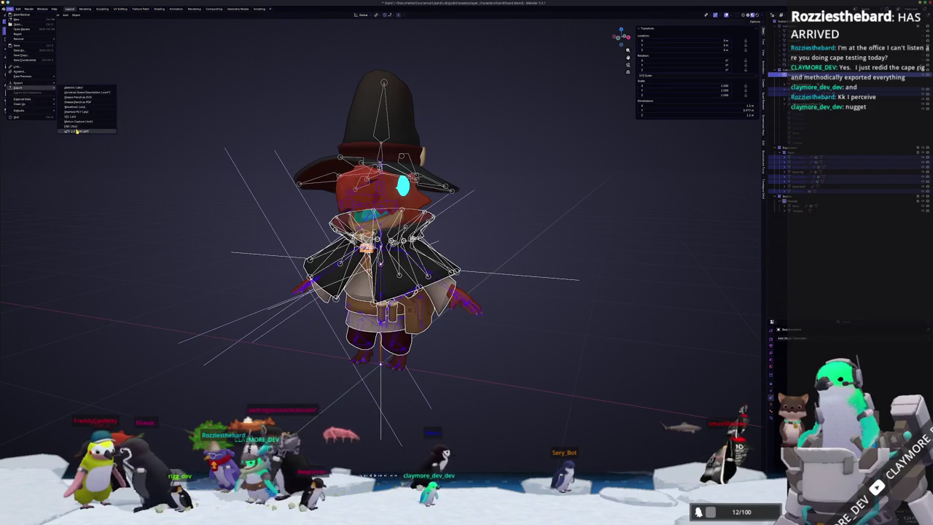
Step: Export as glTF 2.0, overwriting the existing .glb in the export folder
click(77, 132)
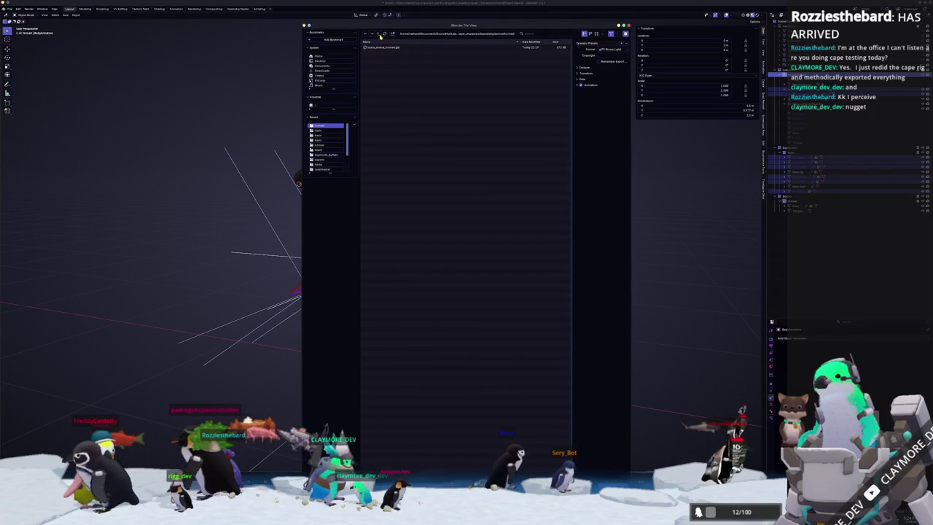
click(377, 33)
double_click(373, 54)
click(375, 48)
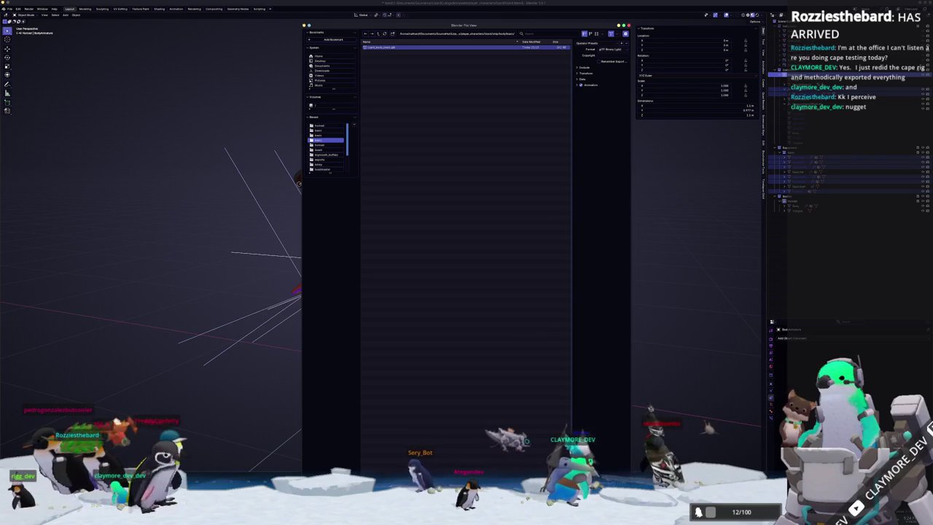
key(Return)
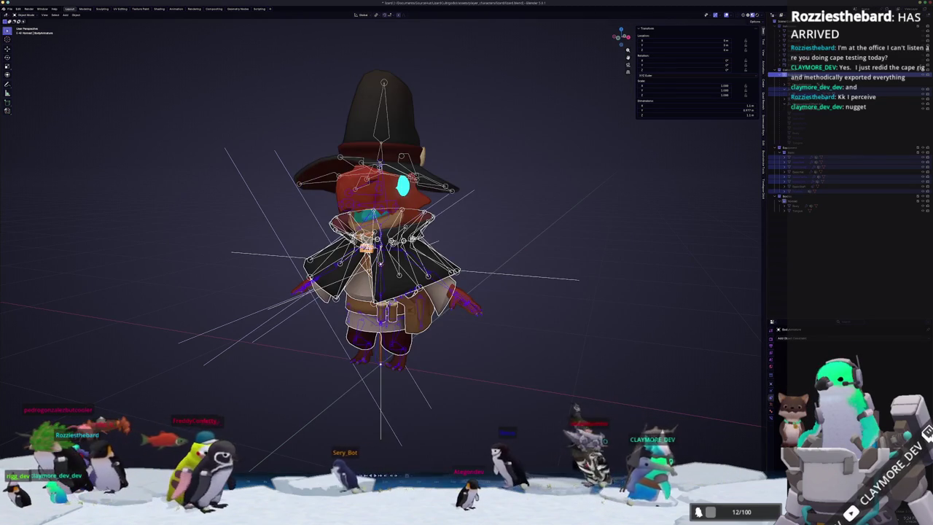
Step: Copy the exported ship folder into the project's lizard assets, writing into the existing folder, then return to Godot
key(alt+Tab)
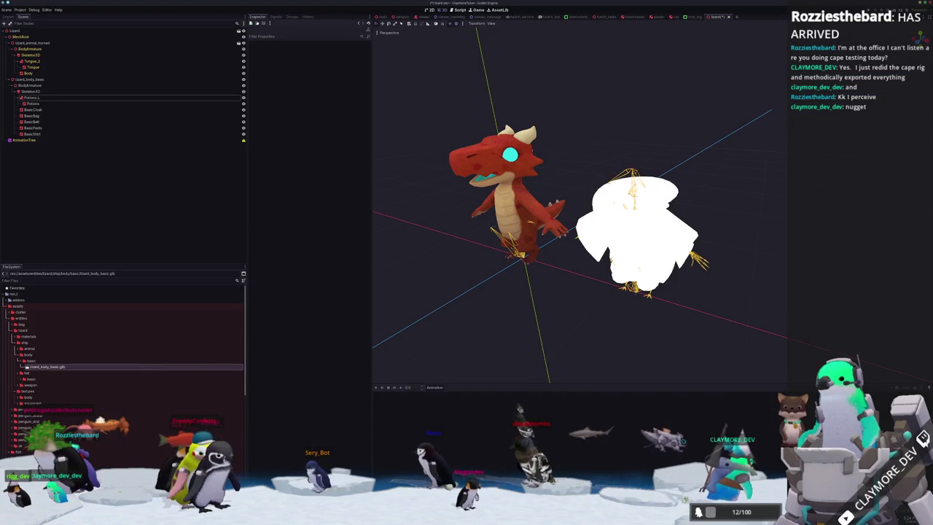
key(alt+Tab)
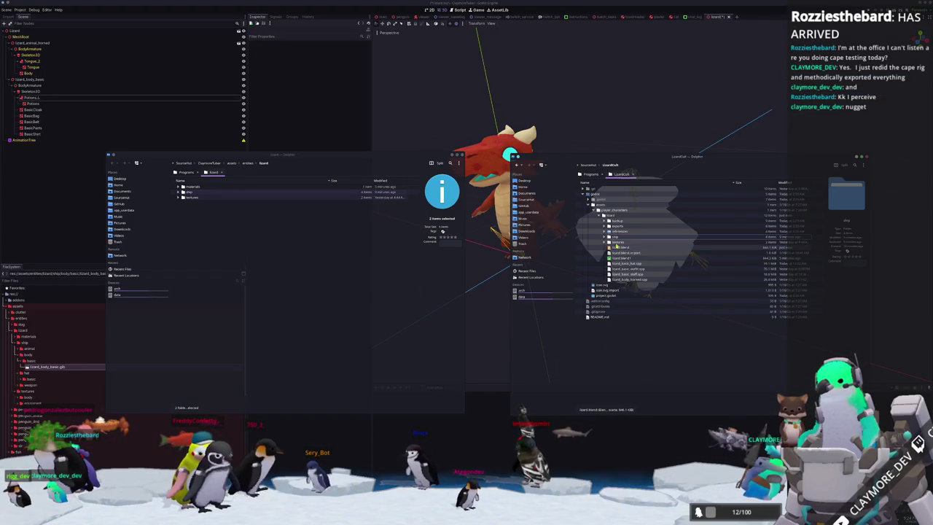
mouse_move(615, 236)
mouse_down()
mouse_move(577, 249)
mouse_move(247, 270)
mouse_up()
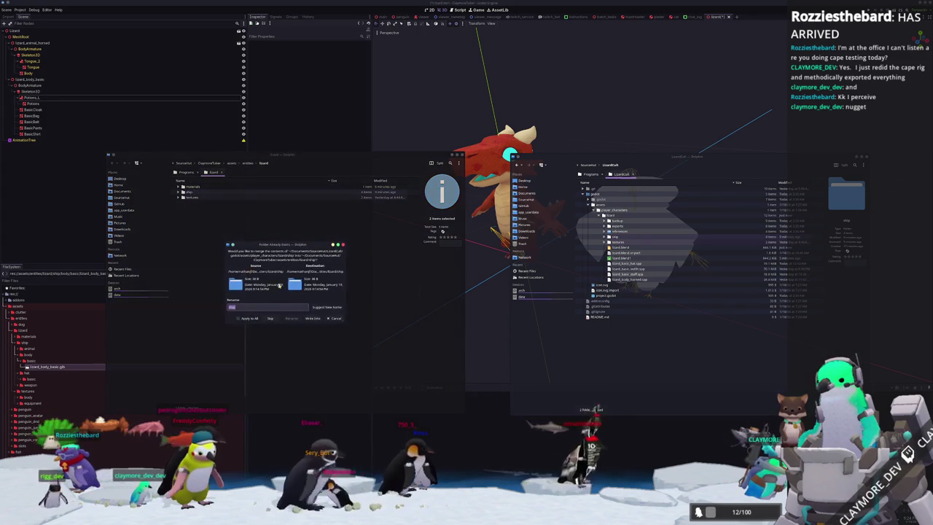
click(313, 319)
click(310, 321)
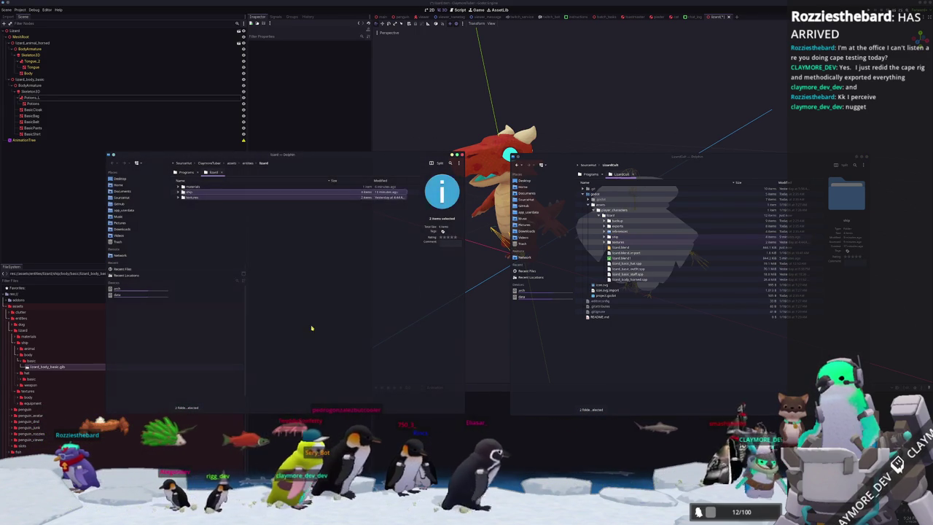
click(492, 378)
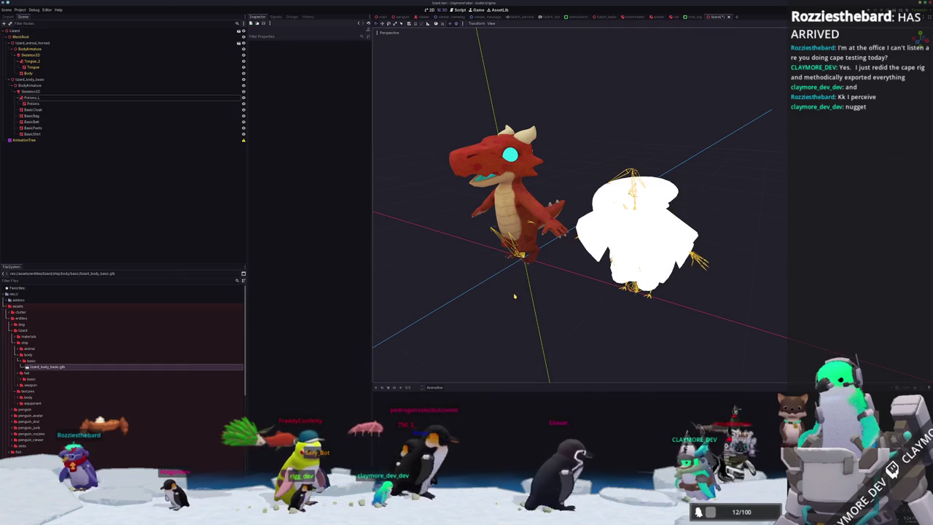
Step: Delete the old lizard_body_basic outfit instance from the lizard scene
middle_drag(513, 298, 532, 267)
scroll(554, 248, up, 3)
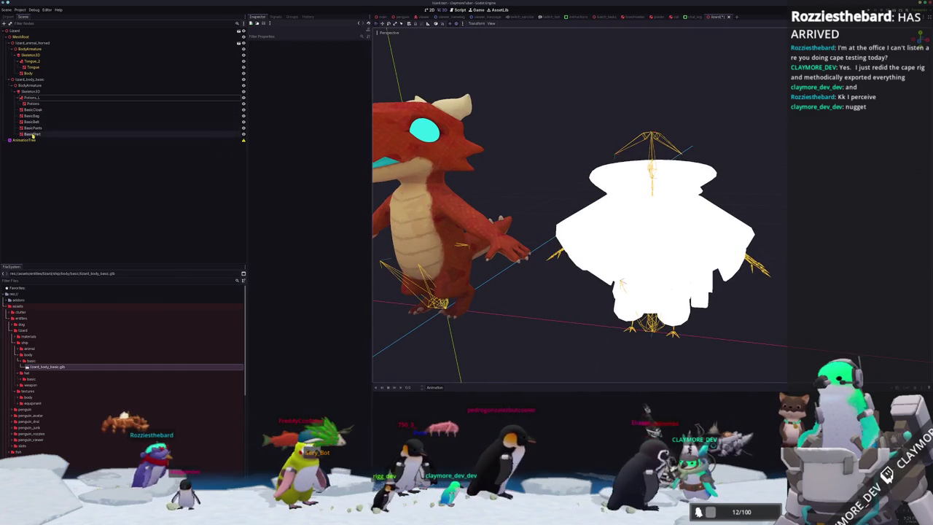
click(33, 109)
click(33, 78)
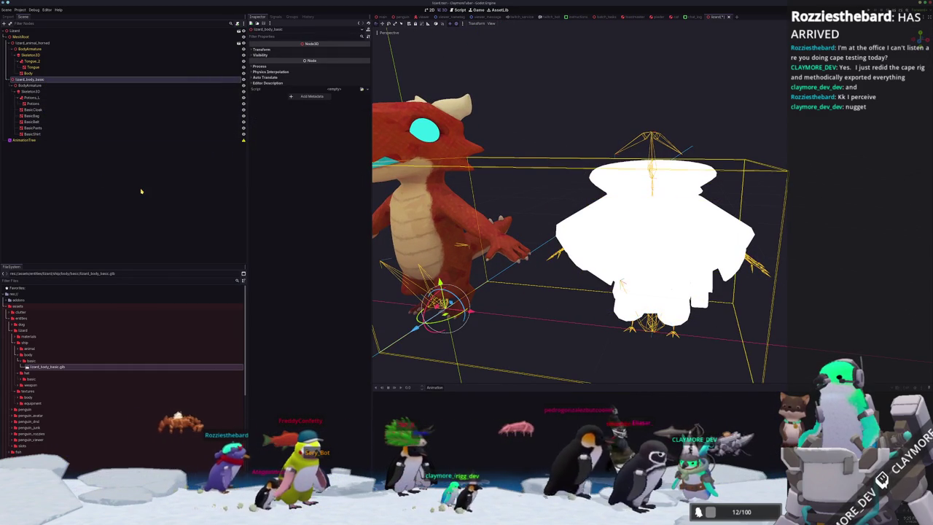
key(Delete)
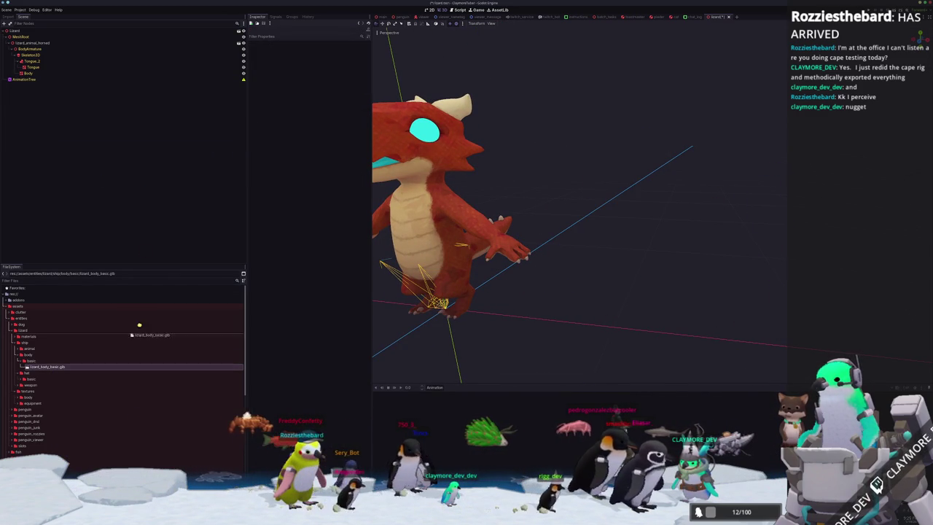
Step: Add the re-exported lizard_body_basic.glb under MeshRoot and enable Editable Children on it
drag(28, 36, 30, 38)
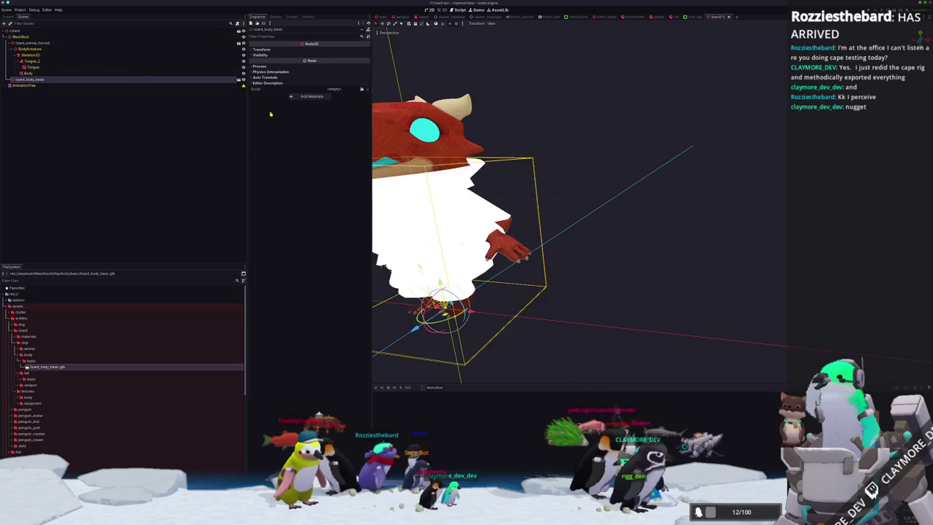
drag(530, 283, 702, 286)
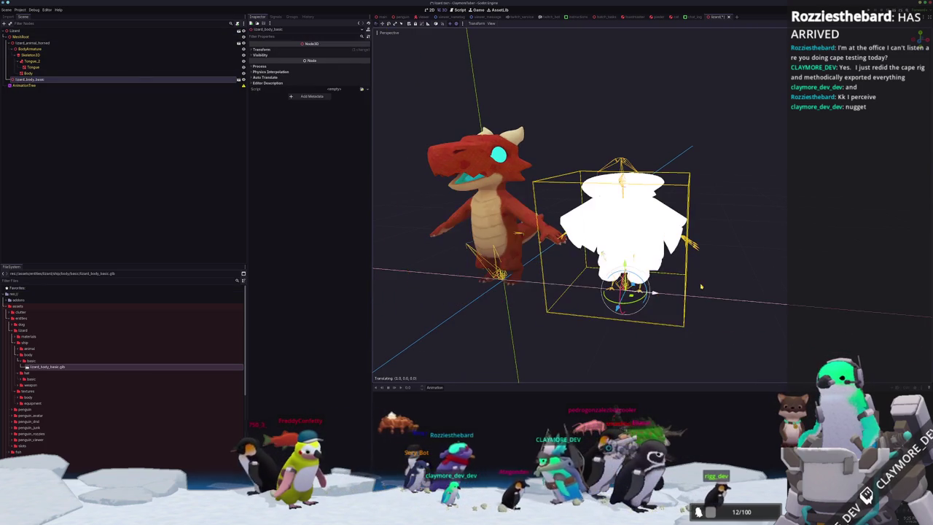
right_click(46, 78)
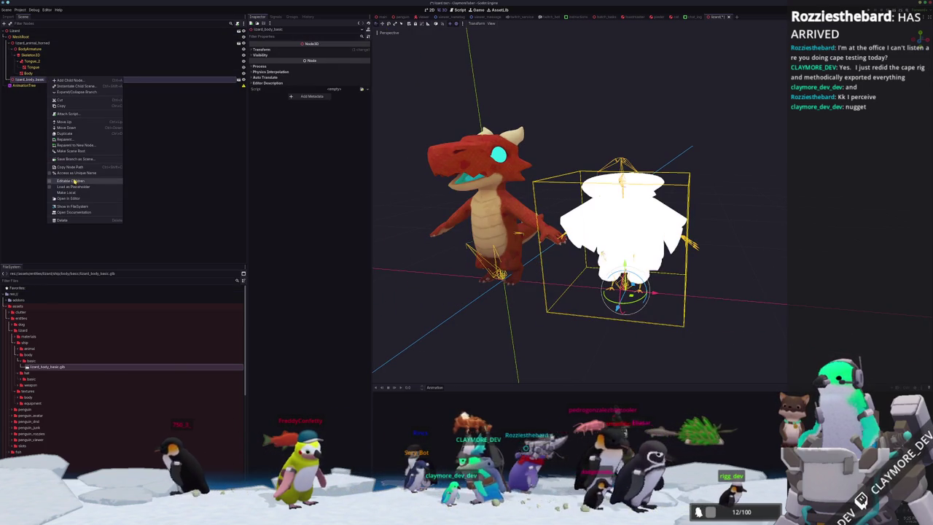
click(74, 181)
Step: Expand the outfit and inspect its Potions, BasicCloak and BasicShirt meshes around the cape
click(30, 97)
click(37, 103)
click(37, 110)
middle_drag(583, 218, 539, 212)
scroll(623, 233, up, 2)
scroll(623, 233, up, 2)
scroll(624, 233, up, 2)
middle_drag(554, 153, 572, 218)
click(572, 217)
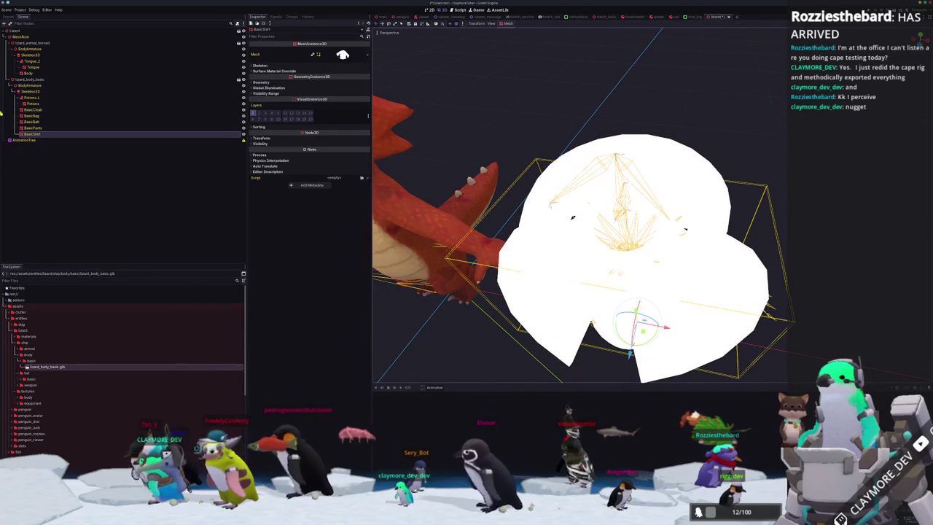
Step: Browse the outfit Skeleton3D's bone list and select one of the Cloak bones
click(42, 97)
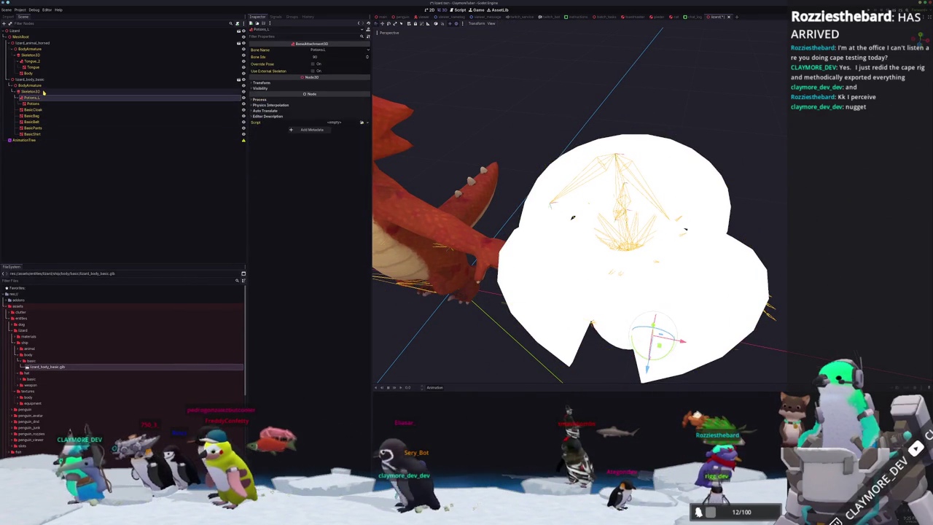
click(43, 91)
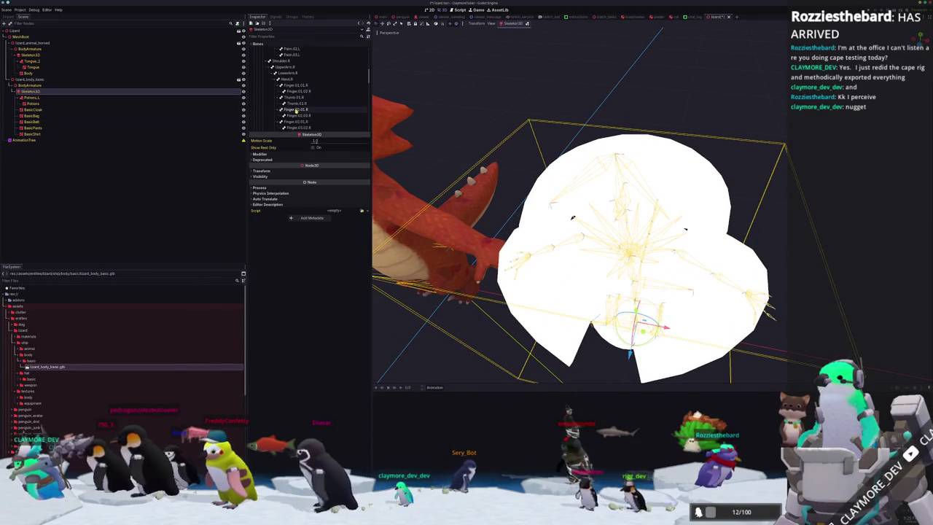
scroll(295, 110, down, 5)
click(286, 88)
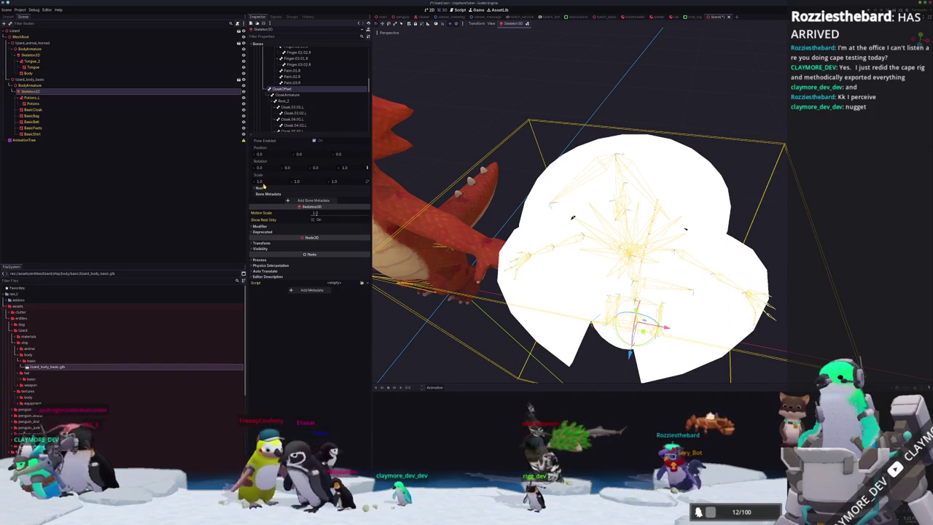
scroll(313, 102, down, 3)
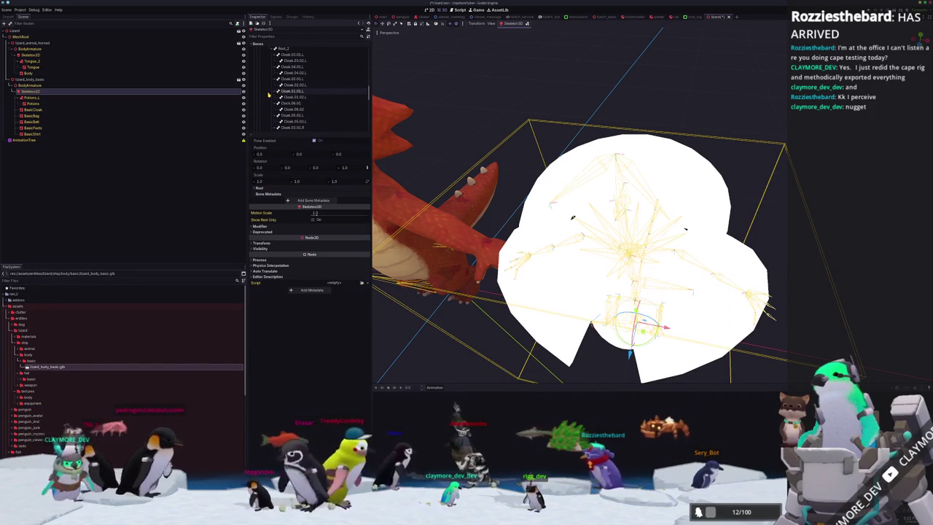
middle_drag(422, 117, 379, 405)
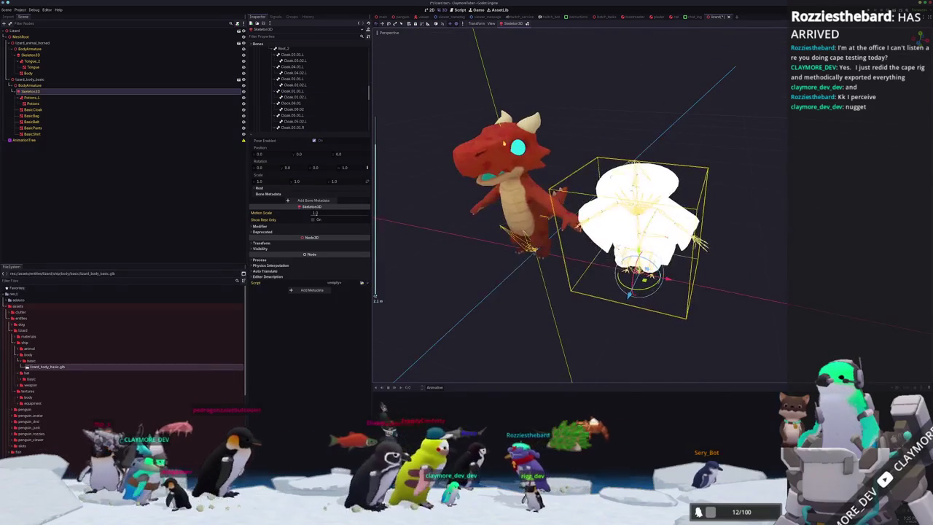
Step: Check the Tongue_2 bone attachment's target bone, leaving it on Tongue_2
key(alt+Tab)
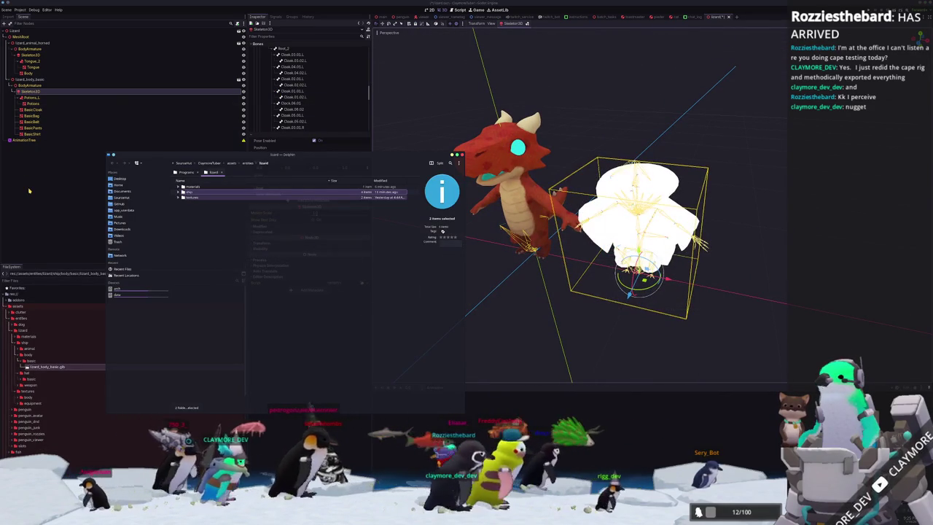
key(alt+Tab)
click(39, 94)
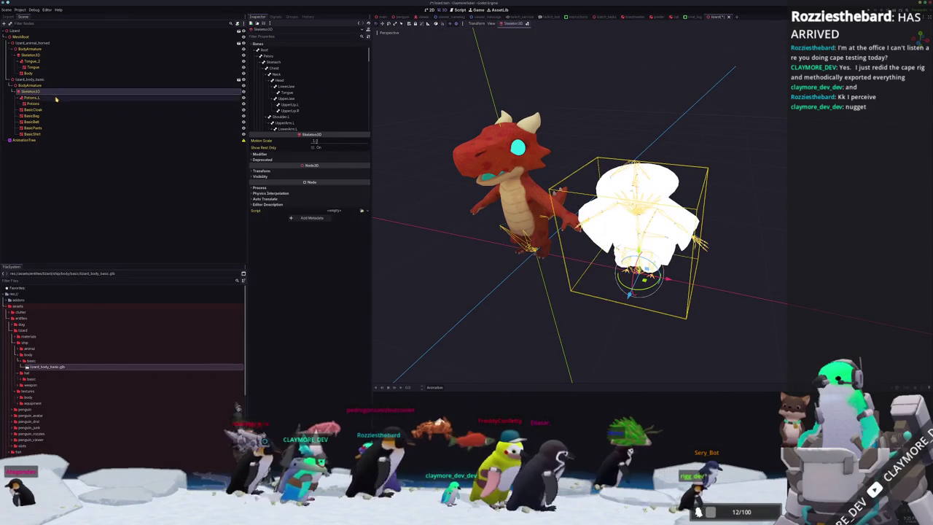
click(38, 63)
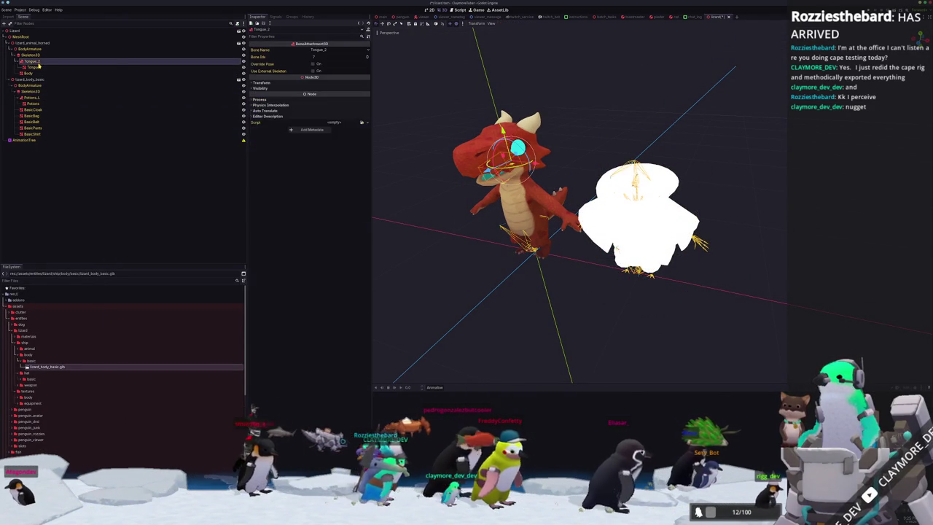
click(325, 50)
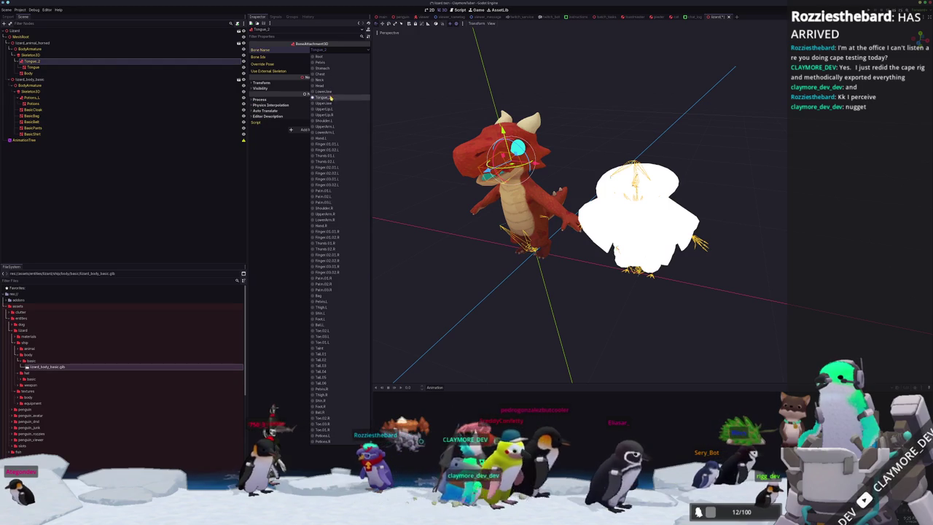
click(275, 264)
key(alt+Tab)
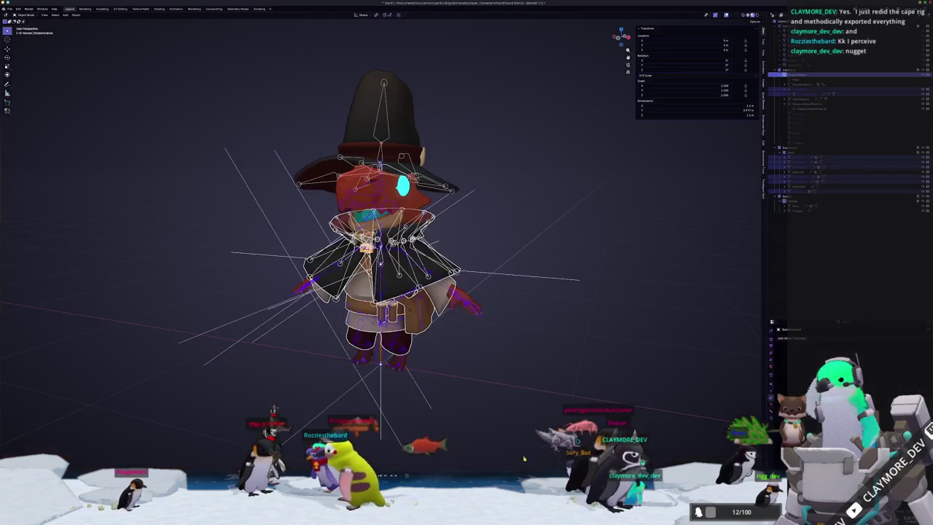
Step: Add a mesh cube next to the lizard and scale it to 0.1
scroll(403, 277, up, 2)
scroll(403, 277, up, 2)
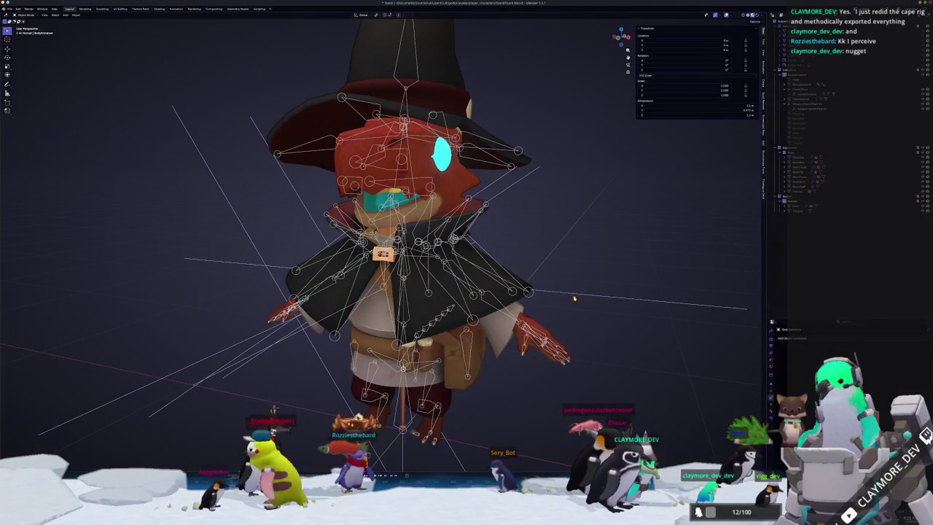
key(shift+a)
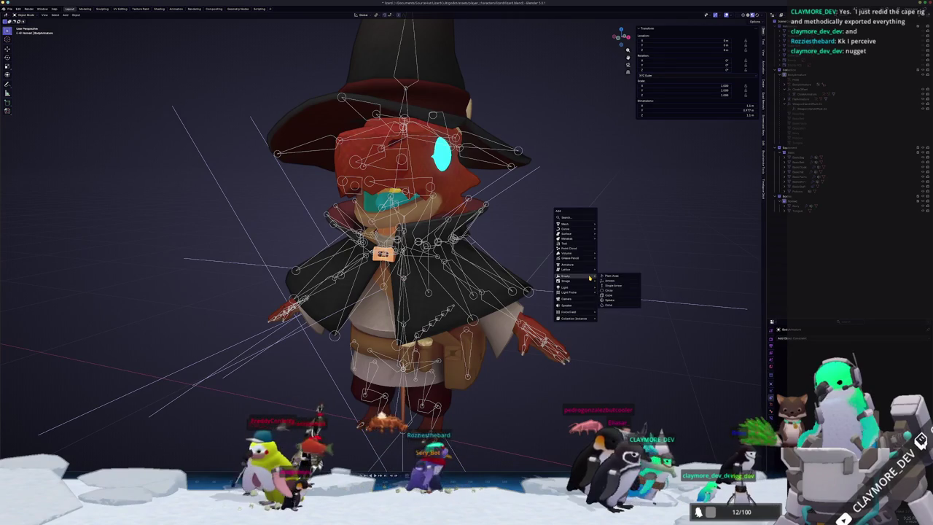
mouse_move(568, 224)
click(609, 230)
scroll(467, 248, down, 3)
key(s)
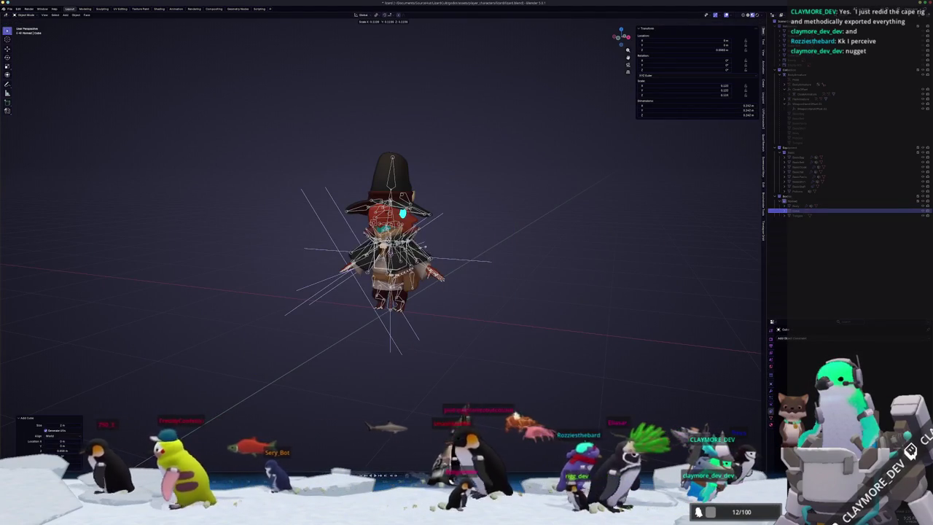
key(Escape)
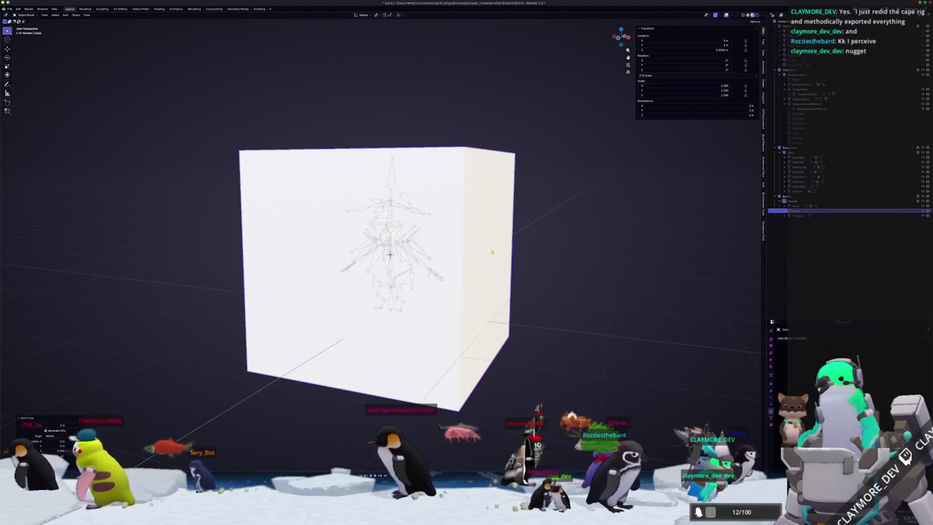
right_click(491, 252)
text(s.1)
key(Return)
Step: Rename the small cube, entering 'CloakMesh' for the cloak offset object
scroll(496, 269, up, 2)
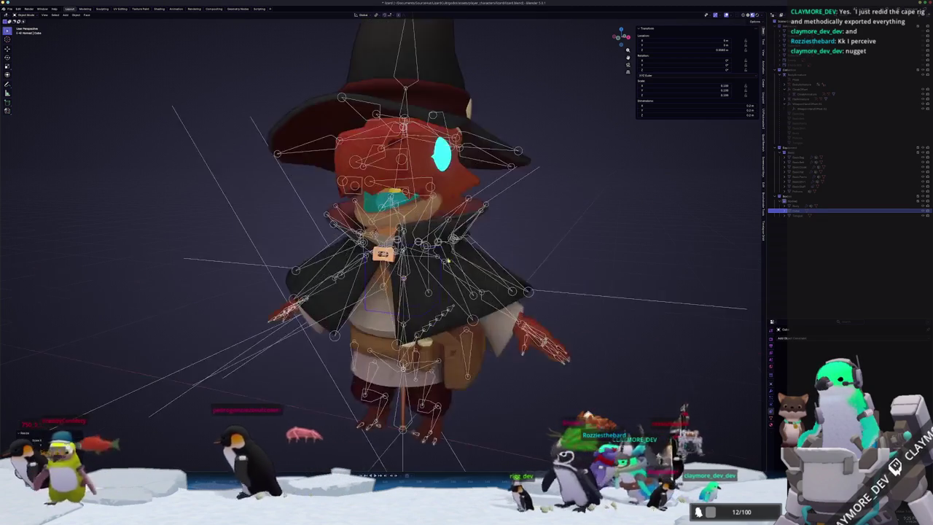
scroll(496, 269, up, 2)
scroll(496, 269, up, 2)
scroll(496, 270, up, 2)
scroll(496, 269, down, 4)
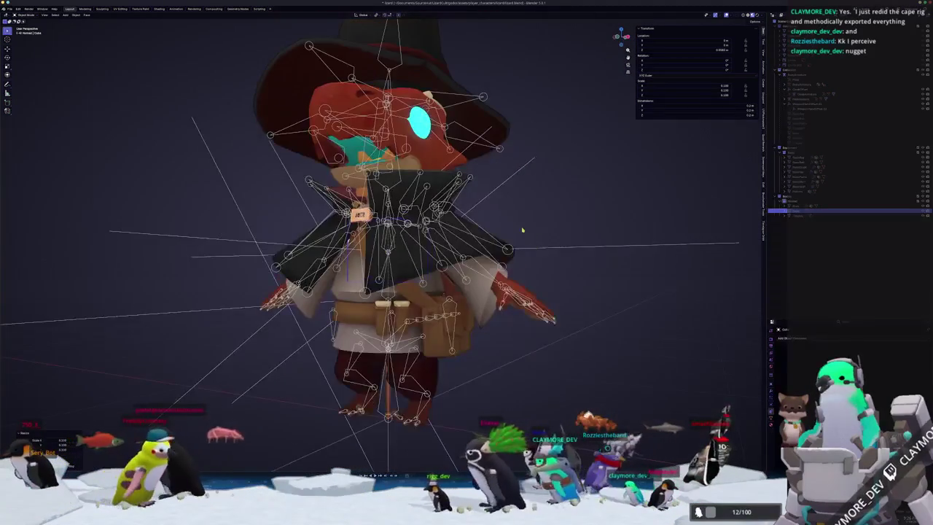
key(F2)
text(CloakMesh)
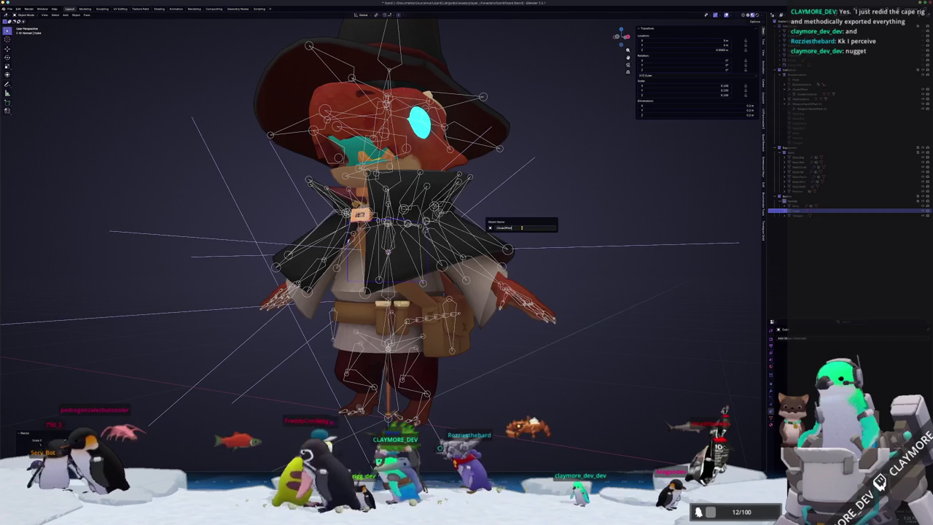
key(Return)
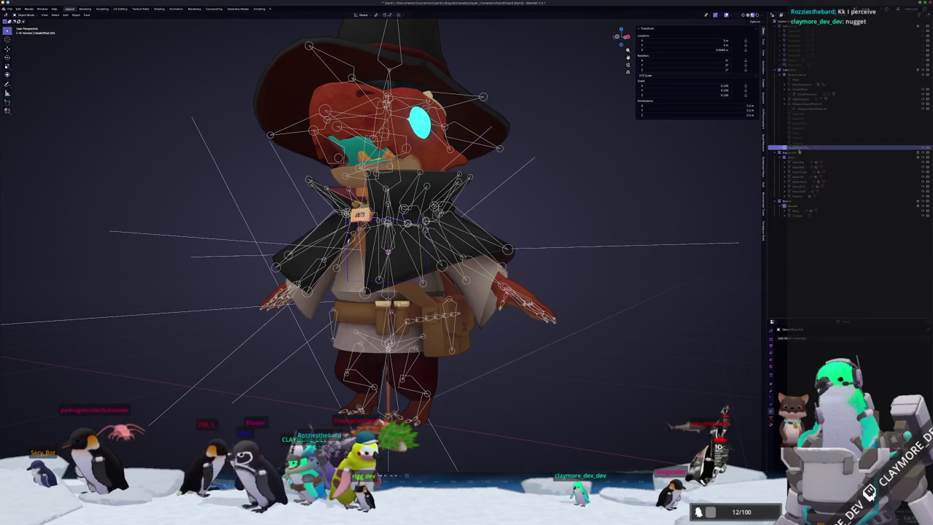
Step: Select the cloak mesh, its armature and CloakOffset.001, framing the selection in view
click(798, 95)
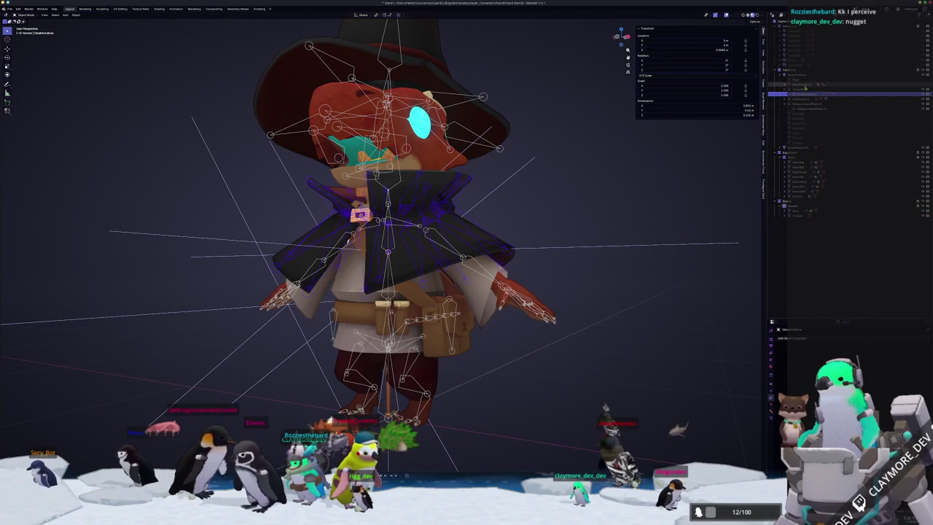
click(797, 138)
click(796, 143)
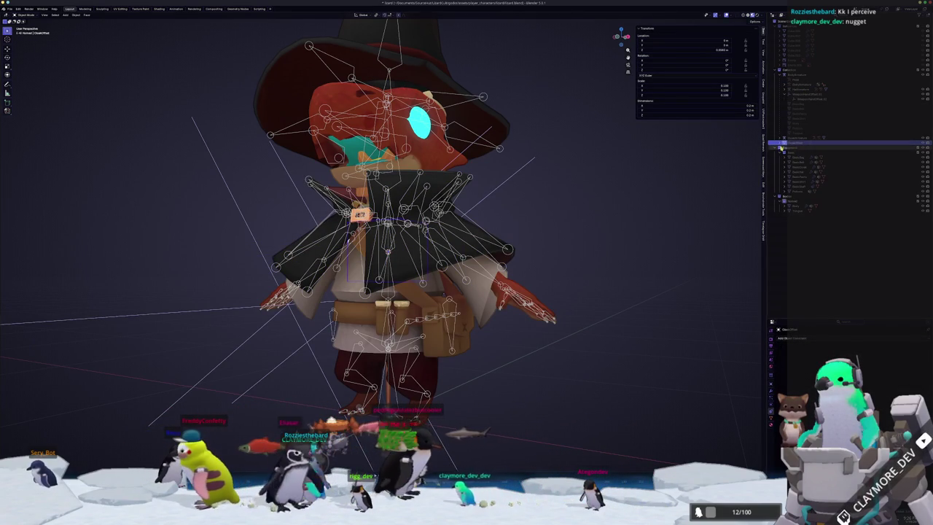
key(KP_Decimal)
scroll(399, 340, down, 3)
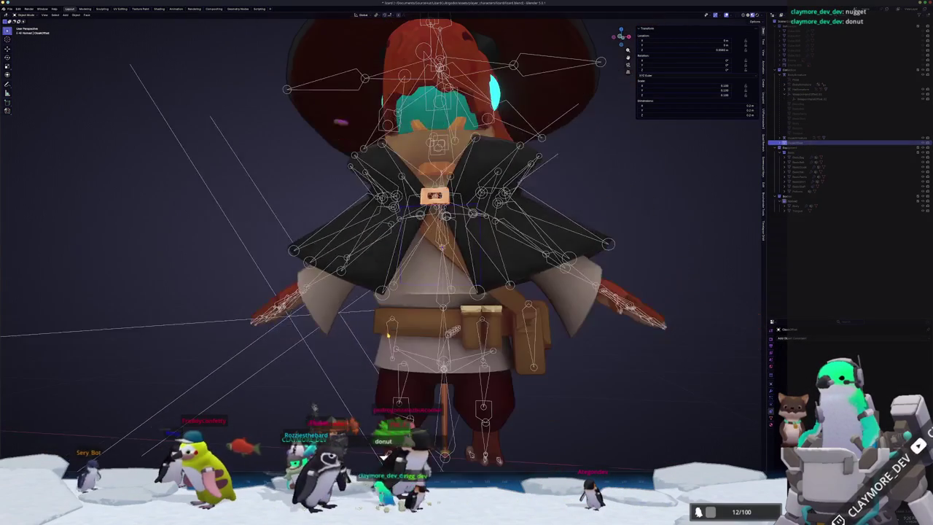
Step: Bind the cloak mesh to its bones with automatic weights, then return to Object Mode
key(ctrl+Tab)
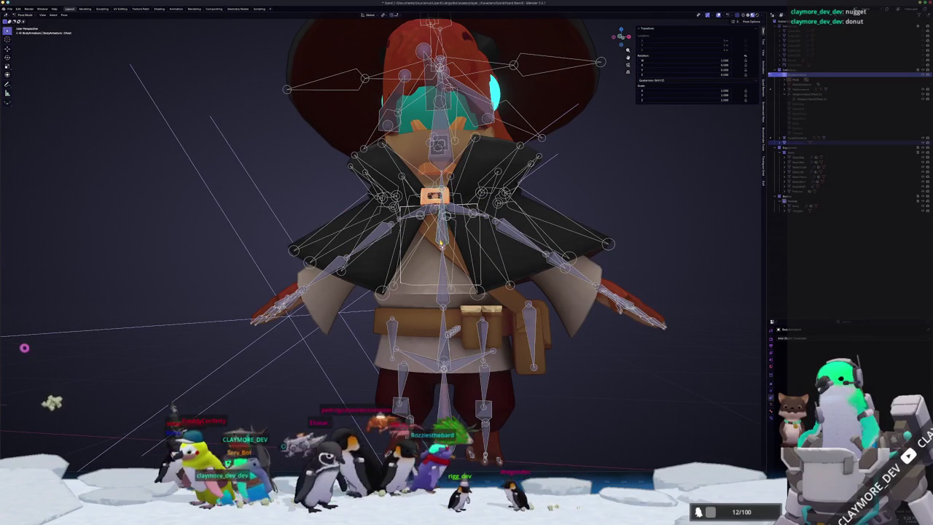
key(ctrl+p)
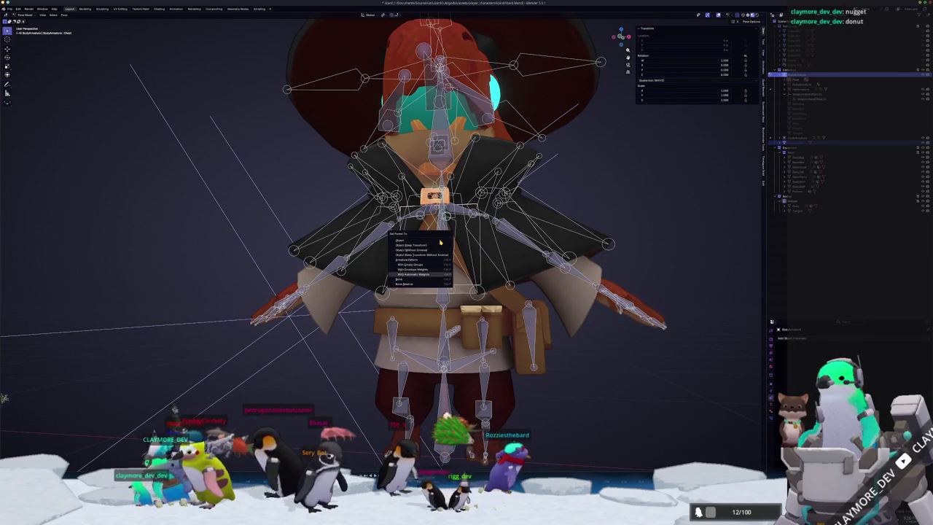
key(Return)
key(ctrl+Tab)
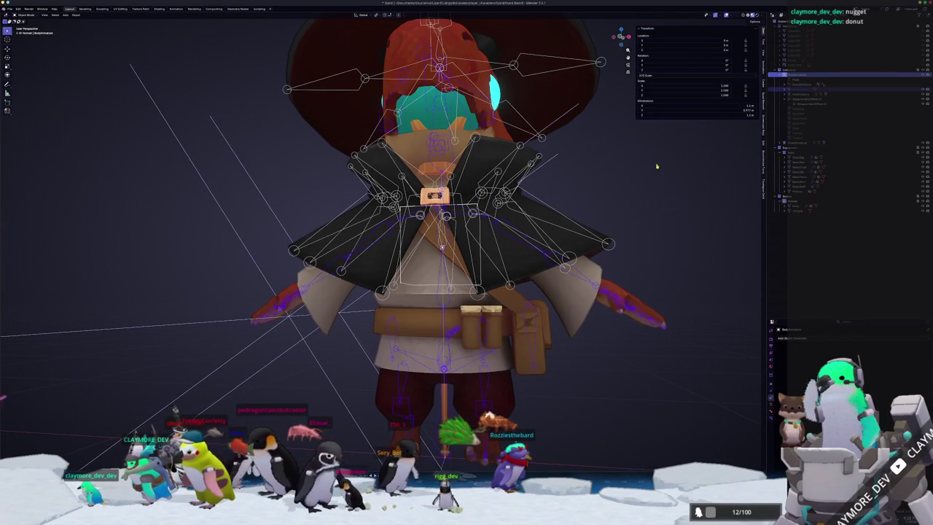
Step: Select the cloak mesh and cloak rig and parent them to the character's armature
scroll(561, 241, up, 2)
click(630, 220)
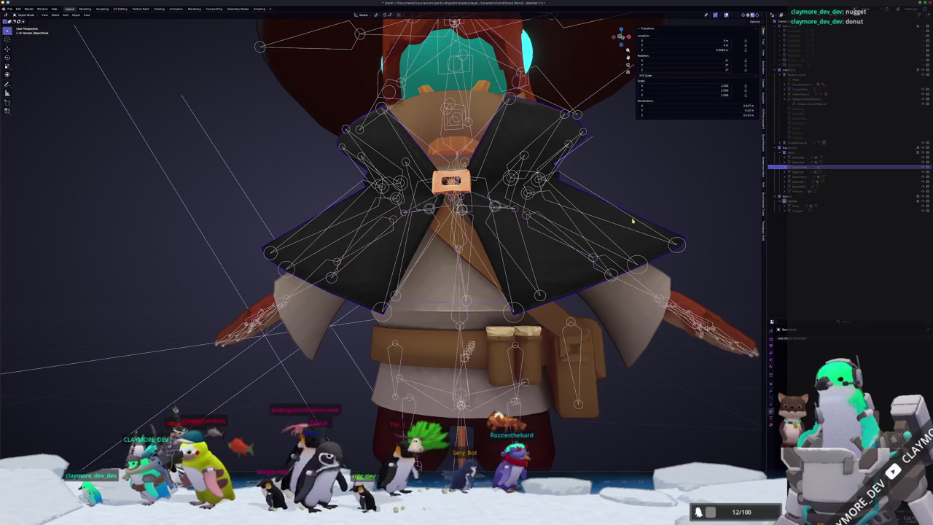
click(618, 209)
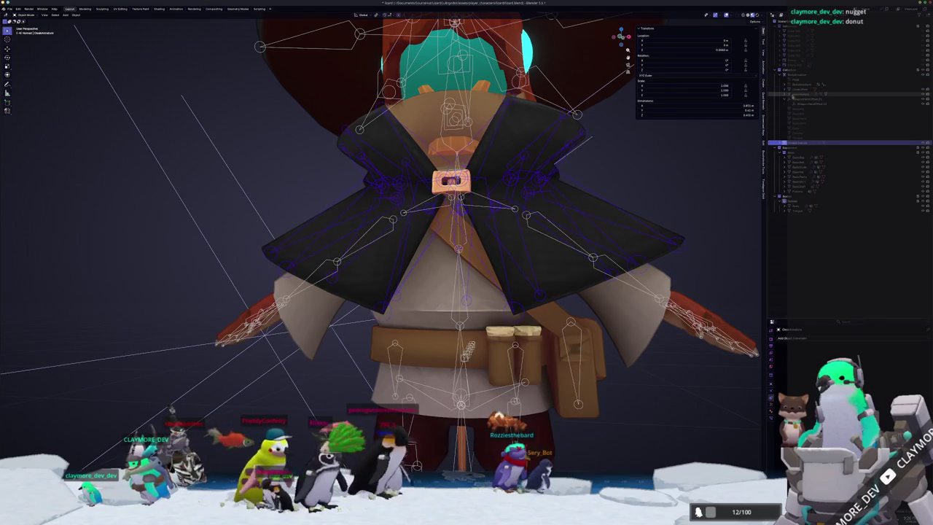
click(800, 89)
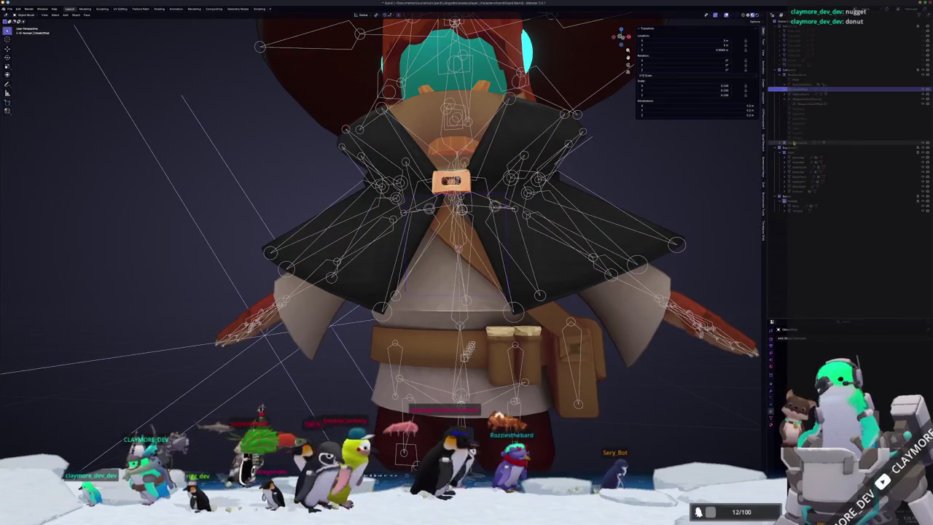
click(794, 143)
click(799, 89)
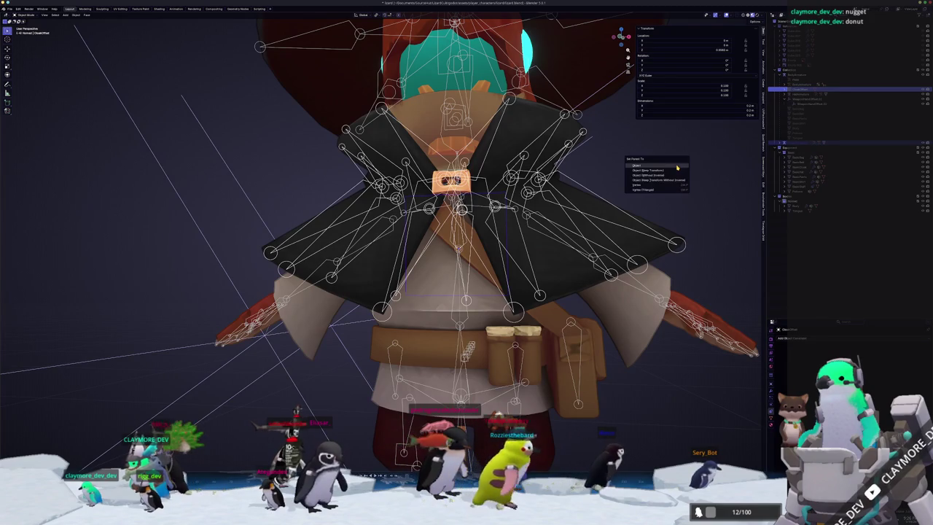
click(677, 167)
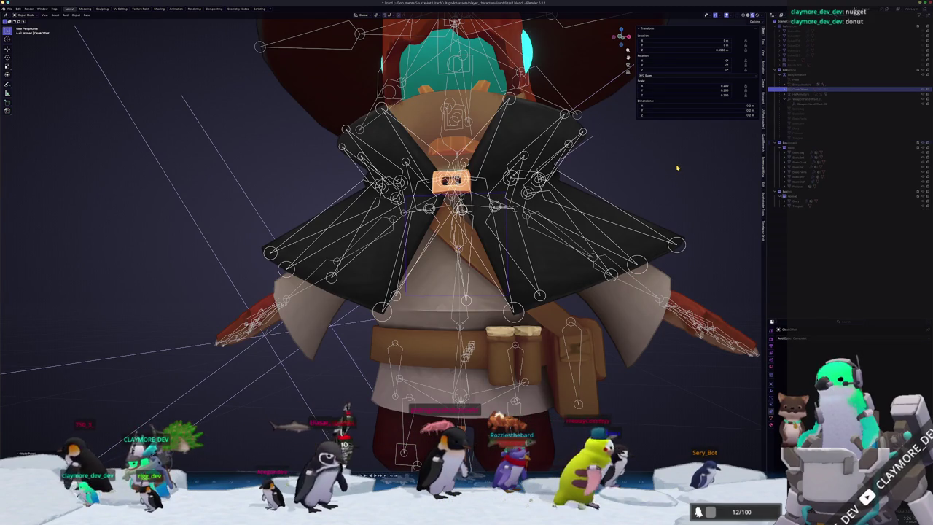
scroll(677, 168, down, 6)
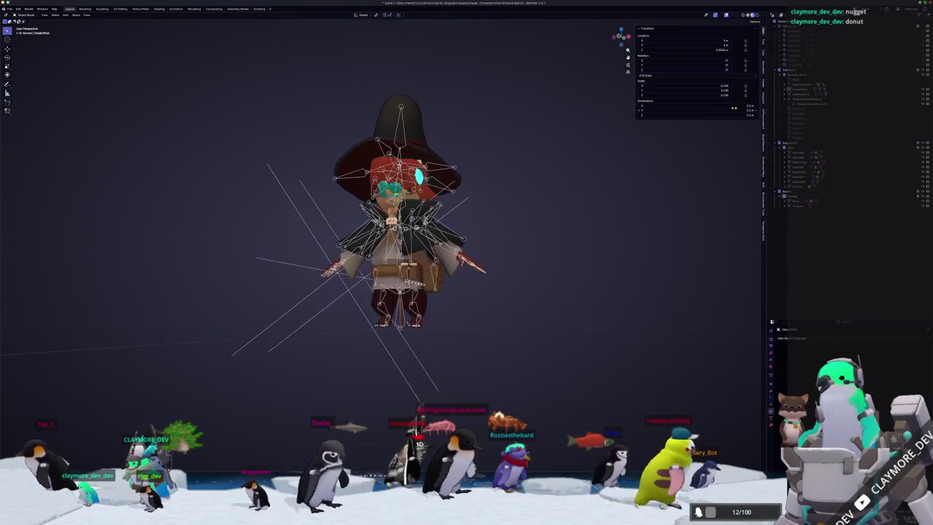
Step: Test the cloak rig's parenting with a cancelled move
click(798, 89)
scroll(592, 207, up, 1)
key(g)
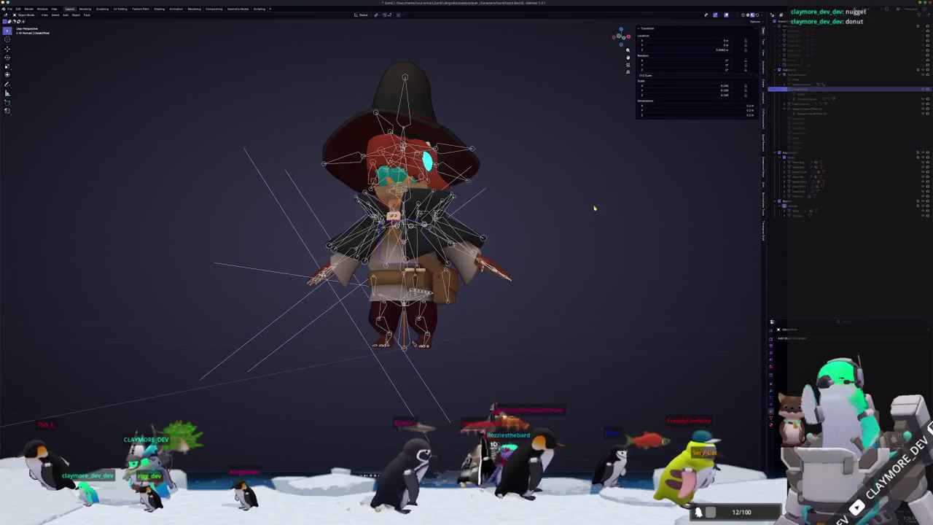
key(Escape)
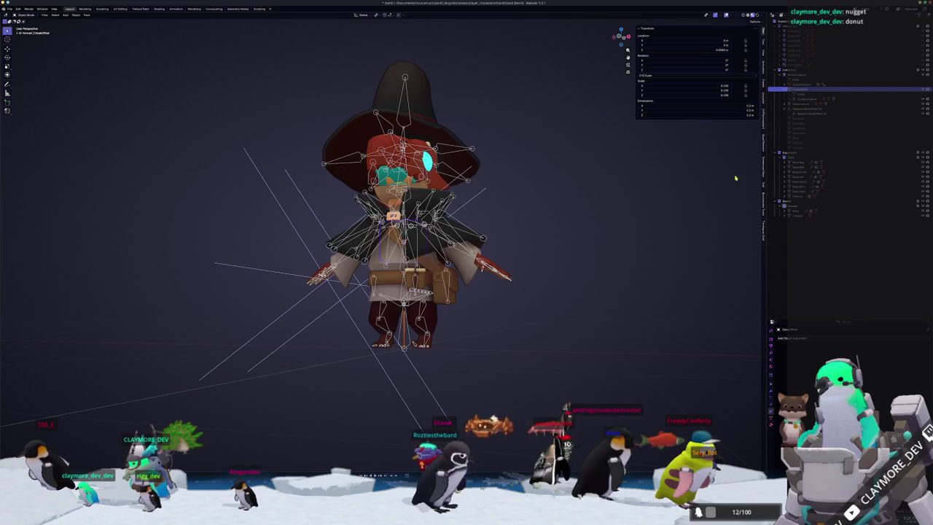
scroll(408, 218, up, 1)
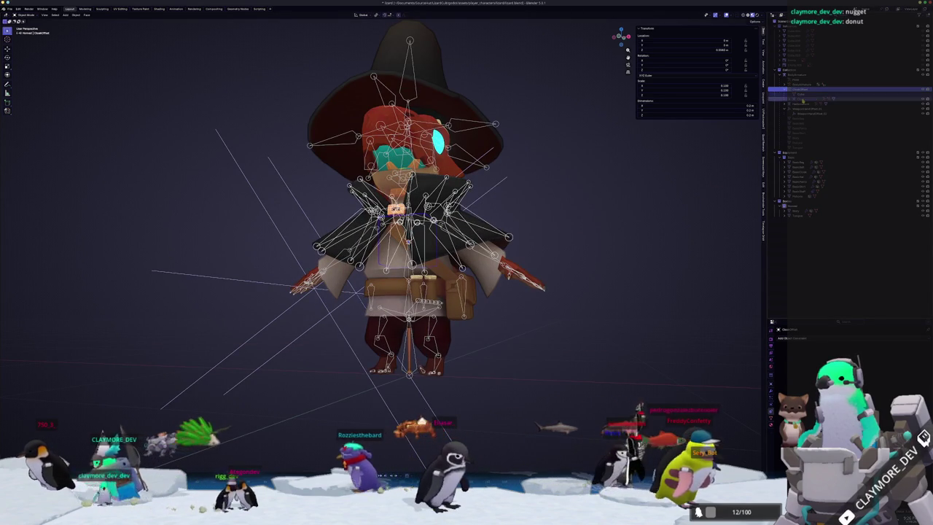
Step: Select the outfit collection with its bag, cape and remaining outfit pieces for export
click(795, 77)
click(798, 167)
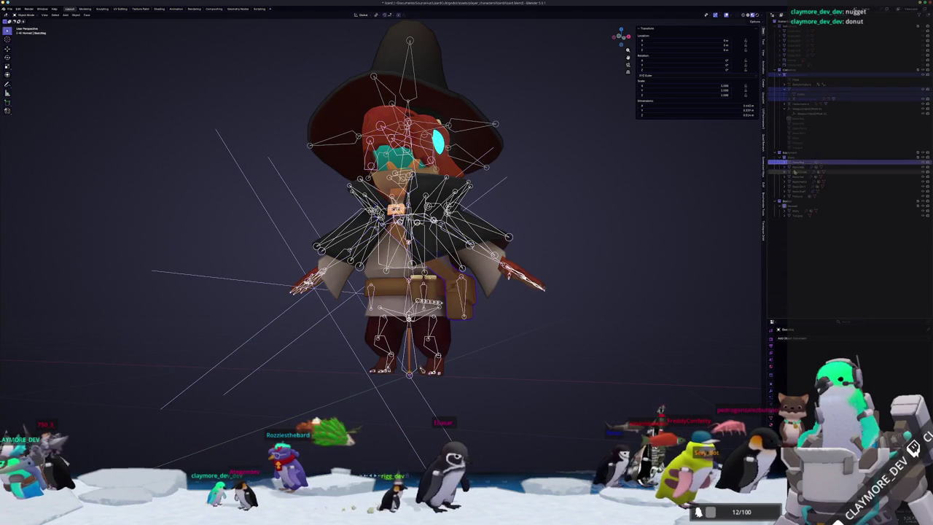
click(796, 172)
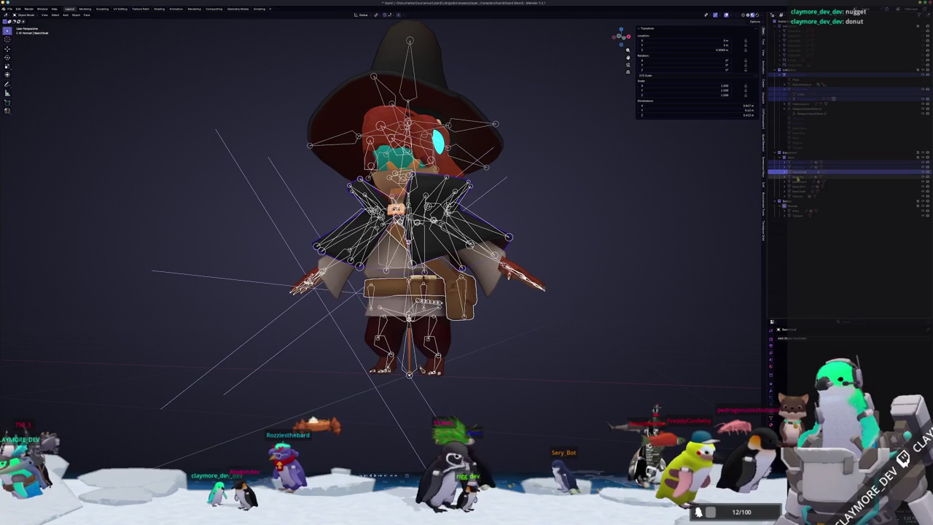
click(798, 186)
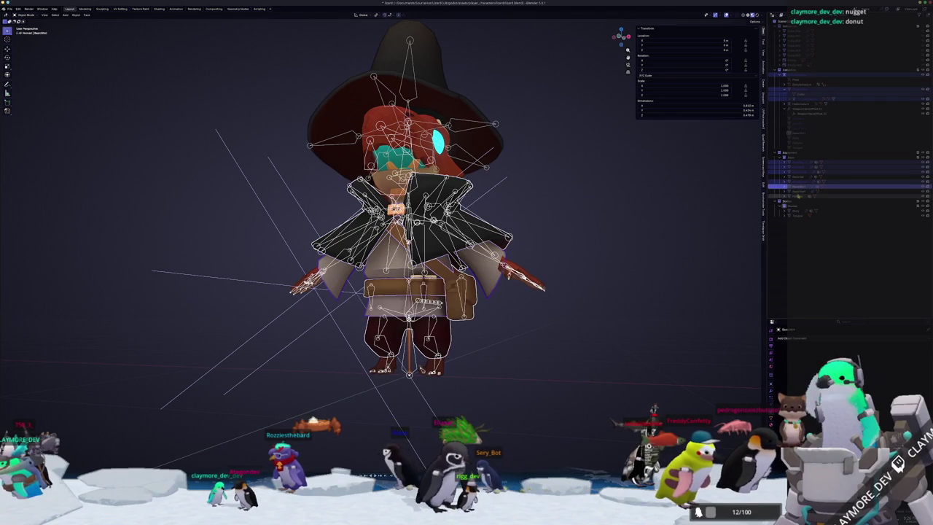
click(798, 196)
scroll(558, 211, down, 3)
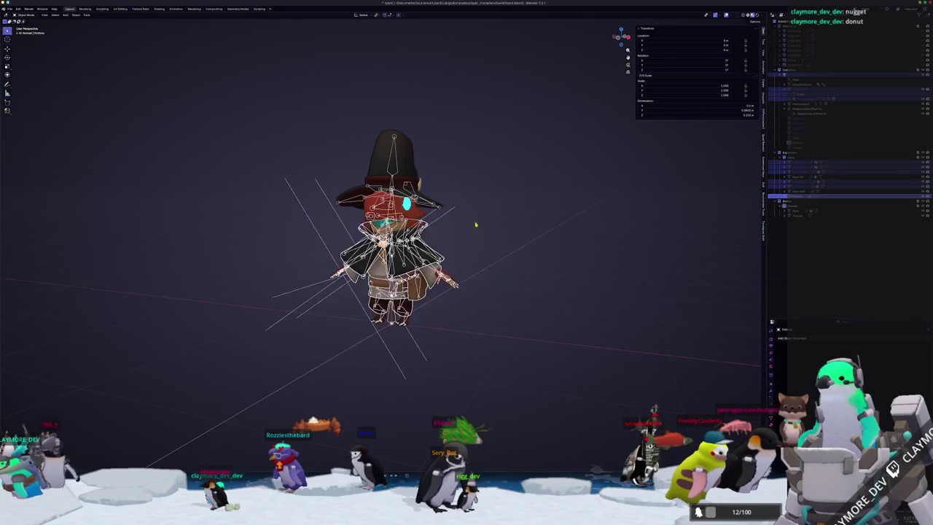
click(9, 8)
mouse_move(18, 87)
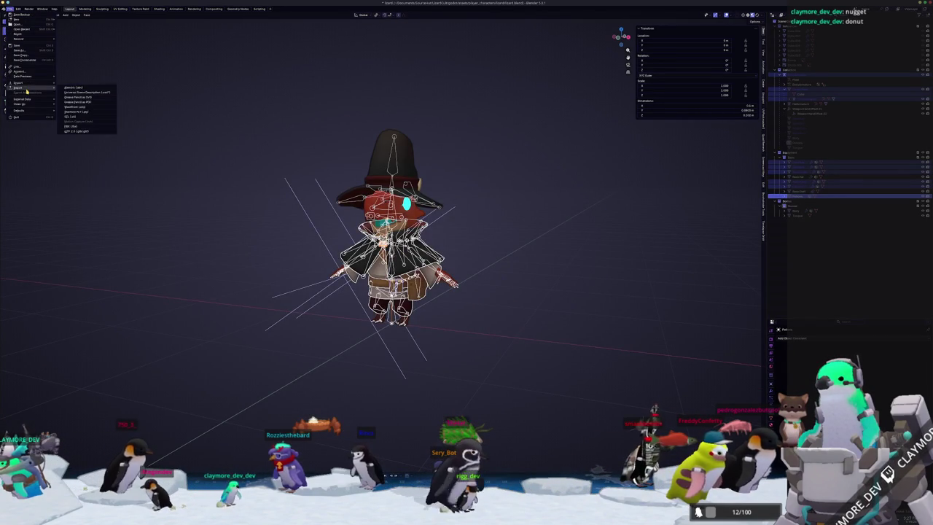
Step: Export the selected outfit as glTF 2.0 with default settings, then return to Godot
click(74, 131)
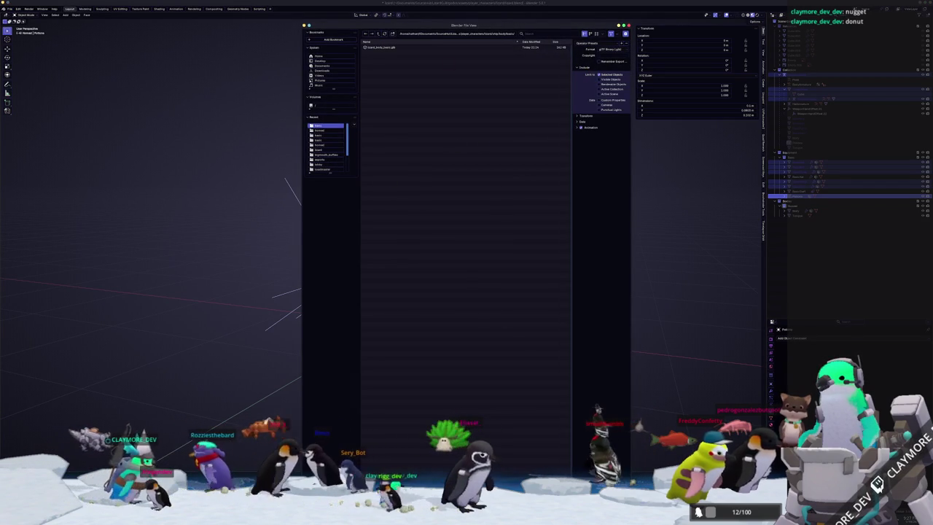
key(Return)
key(alt+Tab)
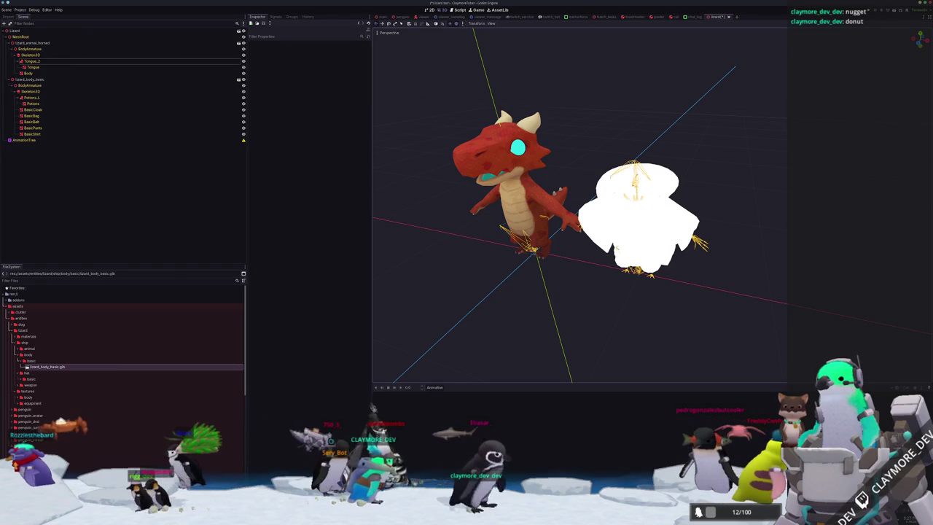
Step: Copy both exported folders into the lizard assets folder, merging for all and overwriting lizard_body_basic.glb
key(alt+Tab)
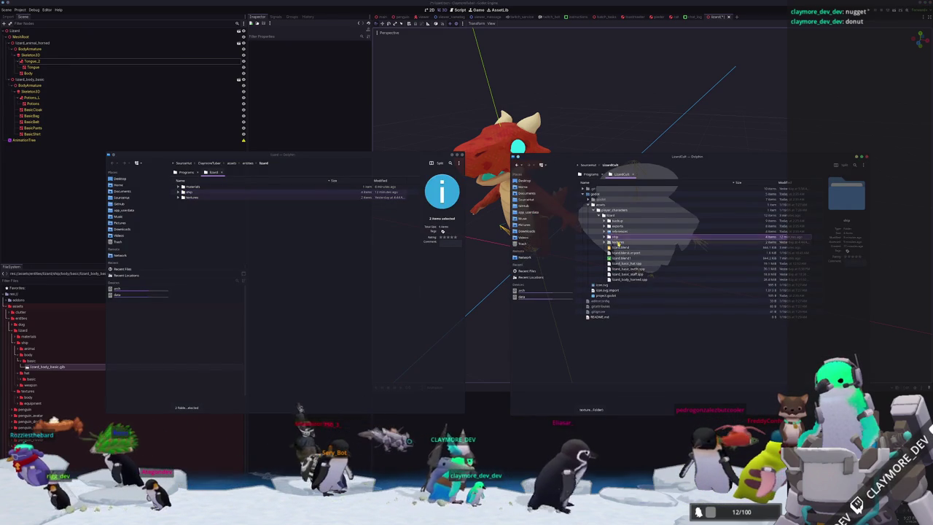
drag(574, 256, 291, 269)
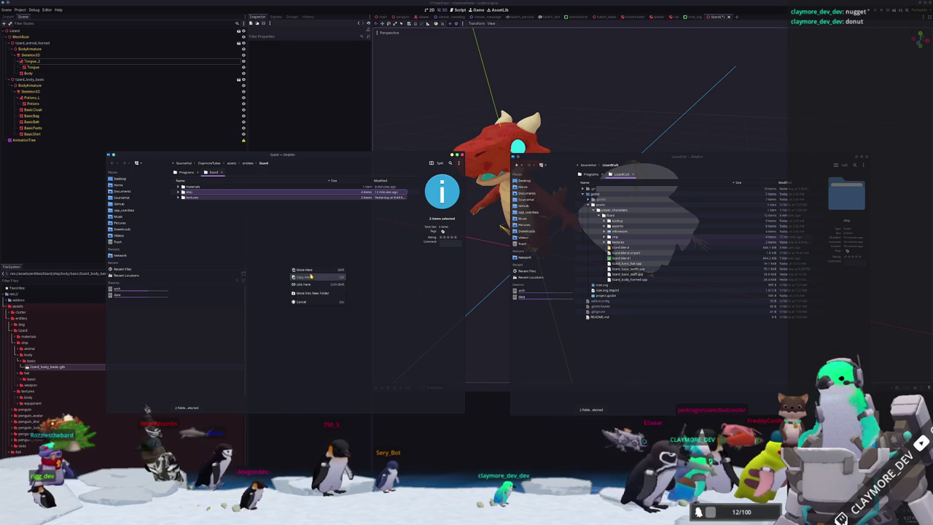
click(304, 270)
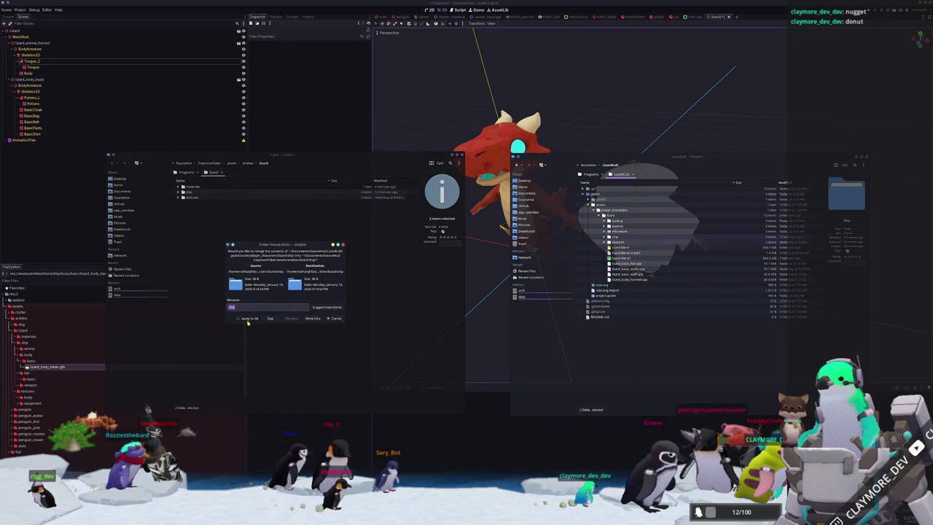
click(312, 318)
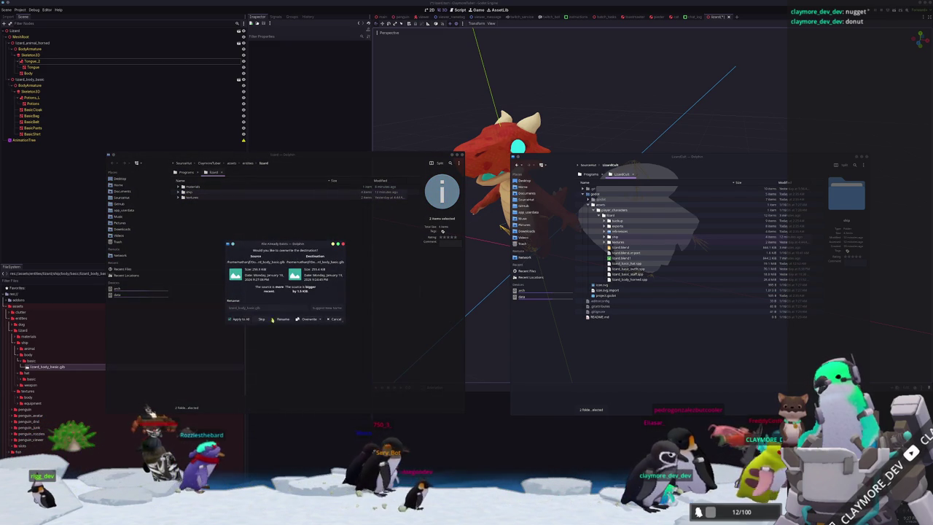
click(311, 318)
click(474, 306)
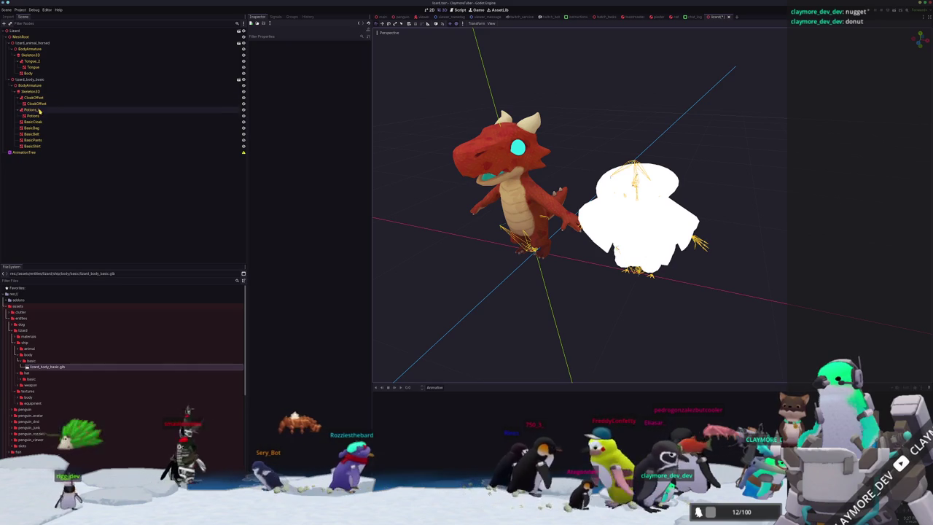
Step: Inspect the CloakOffset attachment, its cloak mesh, and the Skeleton3D bones listing CloakOffset above Root_2
click(35, 97)
click(36, 104)
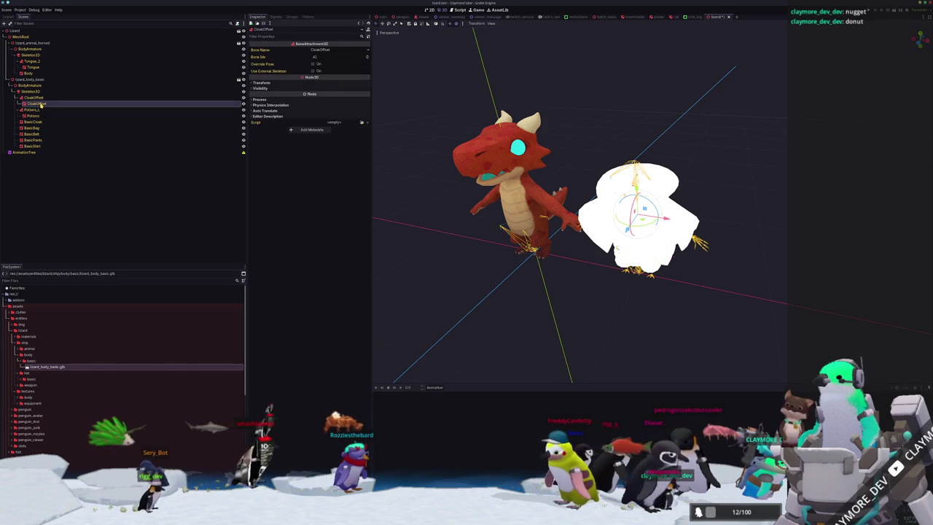
click(30, 92)
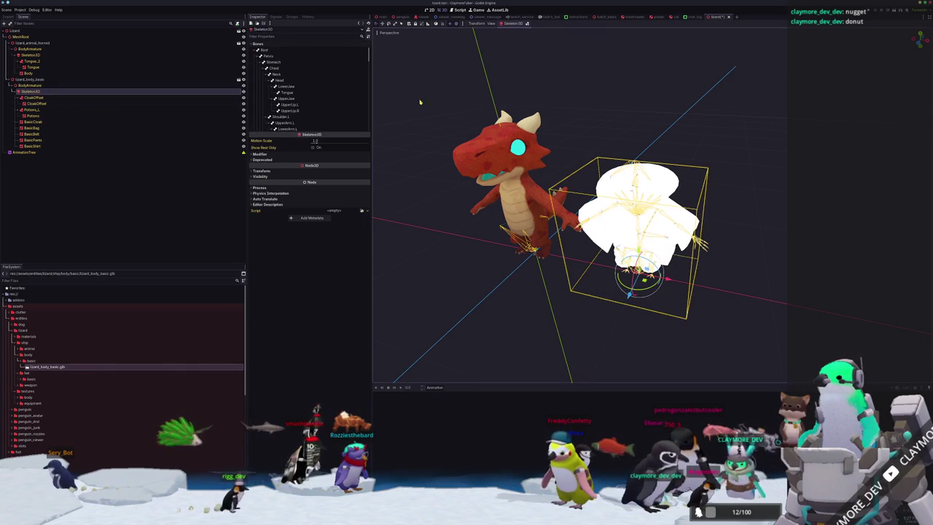
scroll(284, 110, down, 3)
scroll(288, 108, down, 5)
scroll(290, 107, down, 5)
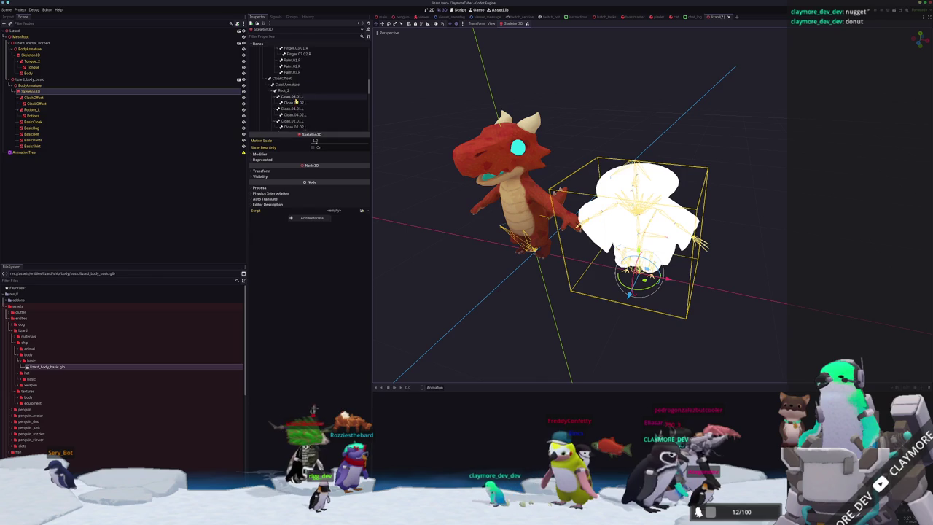
scroll(300, 99, up, 3)
scroll(295, 95, up, 3)
scroll(292, 89, up, 3)
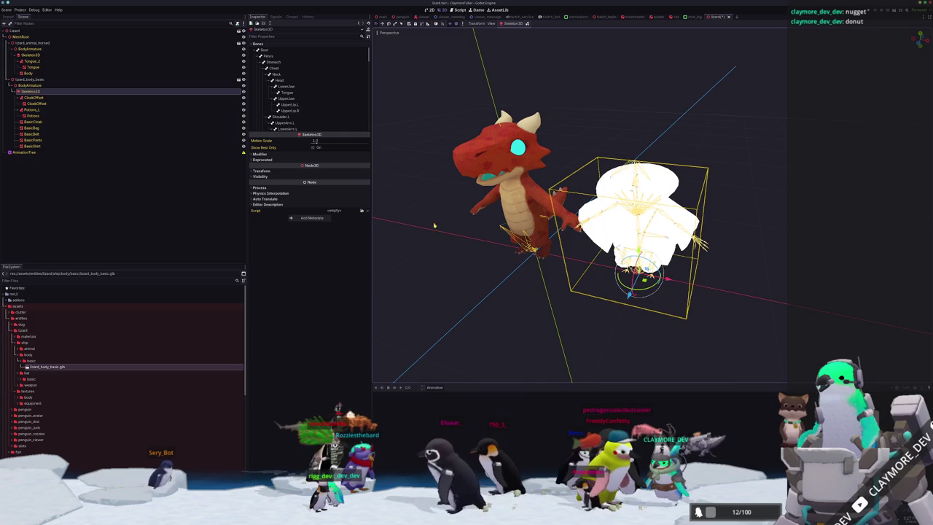
scroll(435, 229, up, 2)
click(54, 86)
click(50, 91)
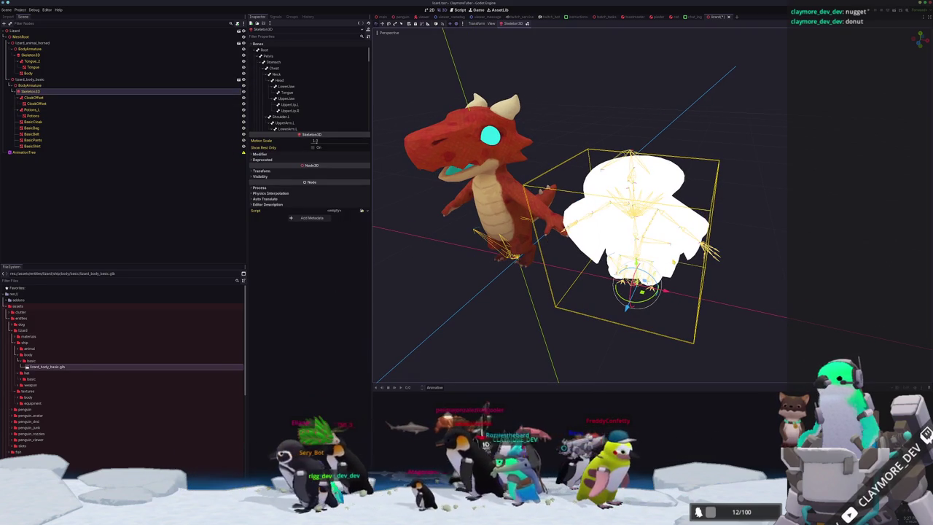
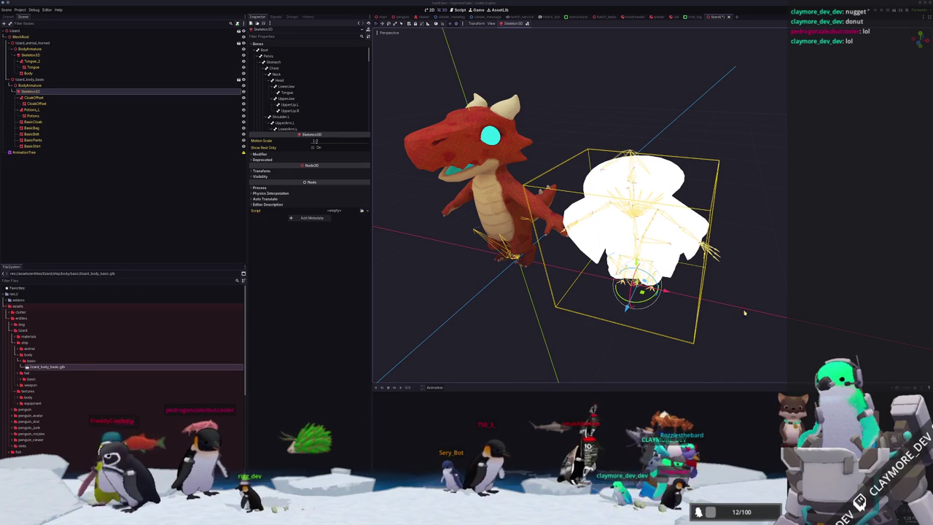
Step: Orbit the Godot viewport around the imported lizard skeleton before switching to Blender
middle_drag(726, 296, 743, 295)
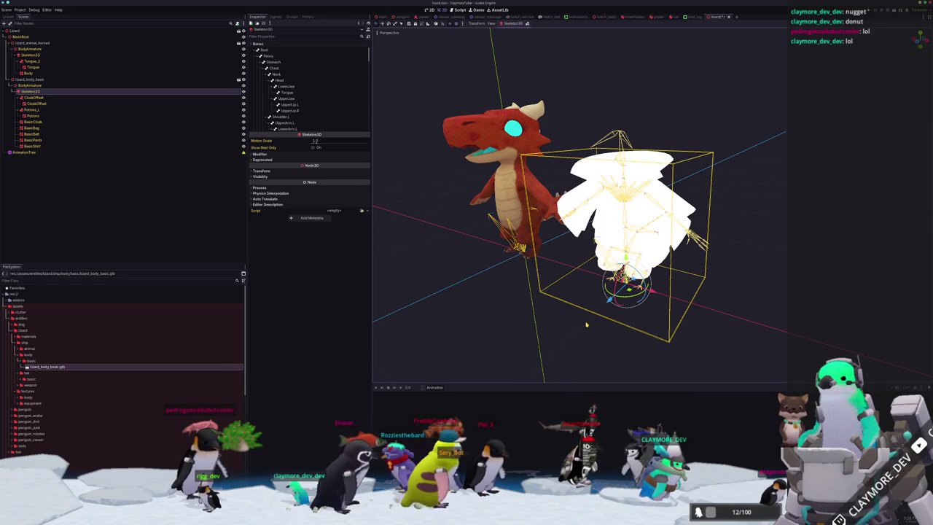
middle_drag(534, 339, 515, 400)
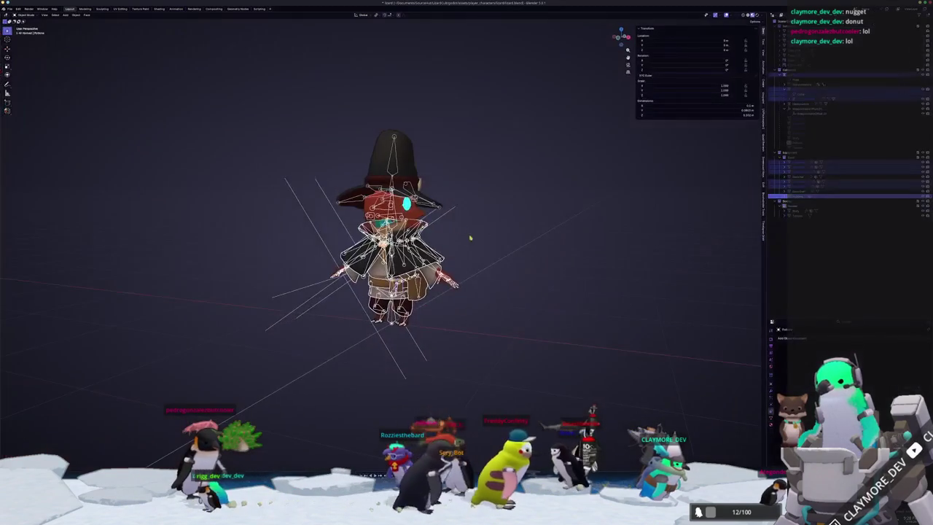
Step: Start a glTF 2.0 export and review its Animation options, including armature, sampling and shape keys
click(10, 8)
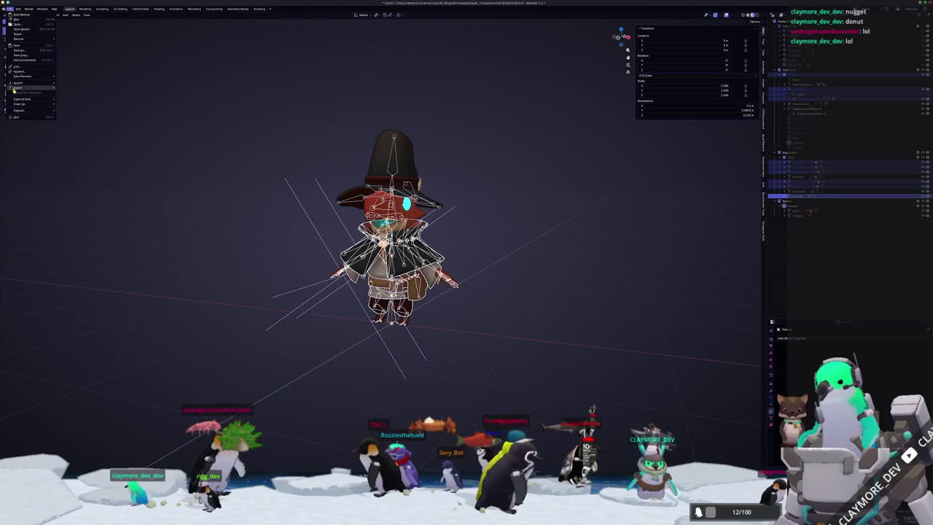
click(77, 130)
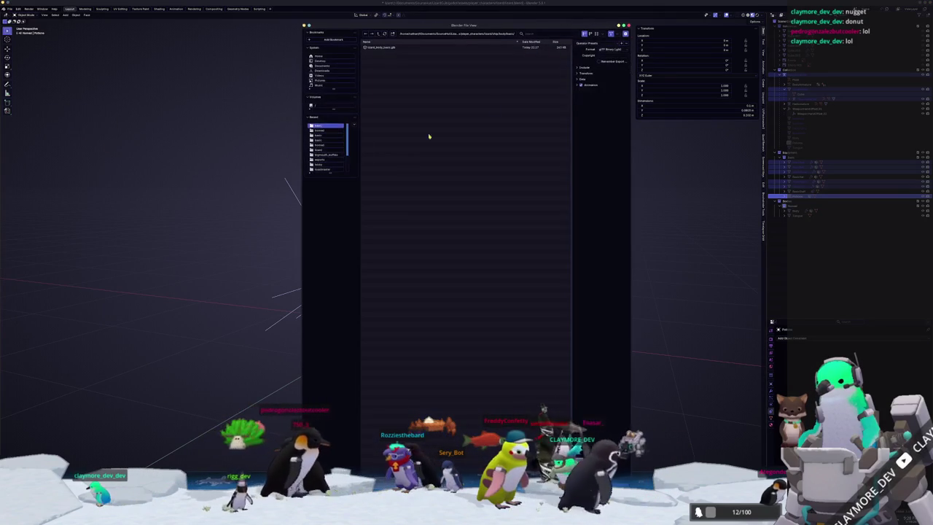
click(587, 85)
click(587, 125)
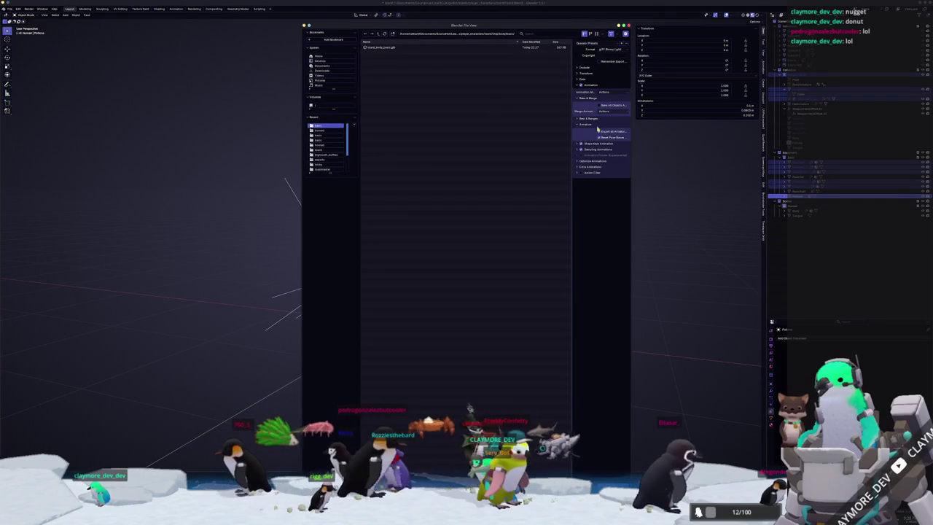
drag(572, 131, 488, 136)
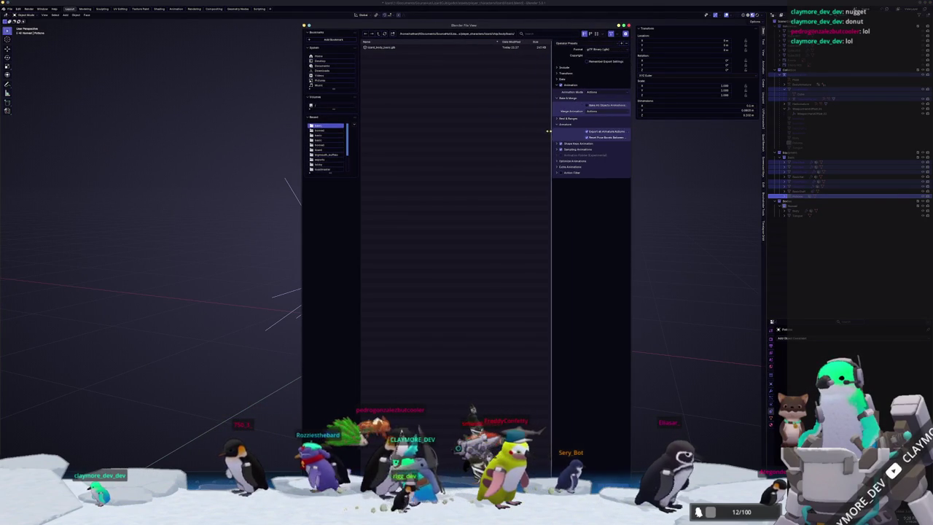
click(503, 120)
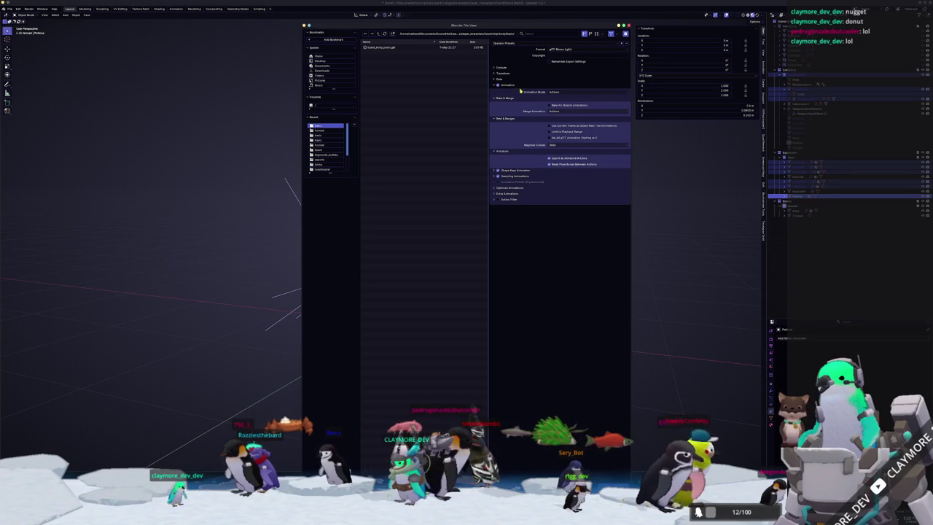
click(518, 195)
click(513, 187)
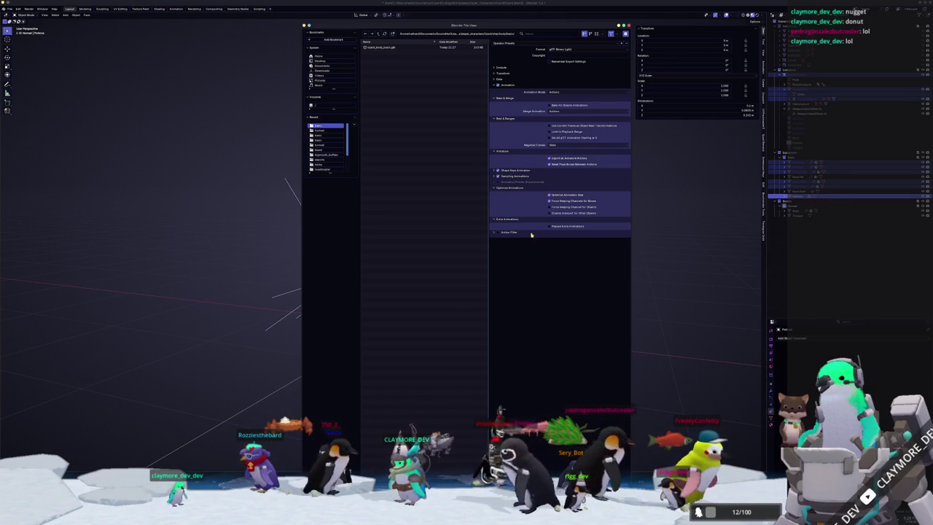
click(526, 177)
click(530, 171)
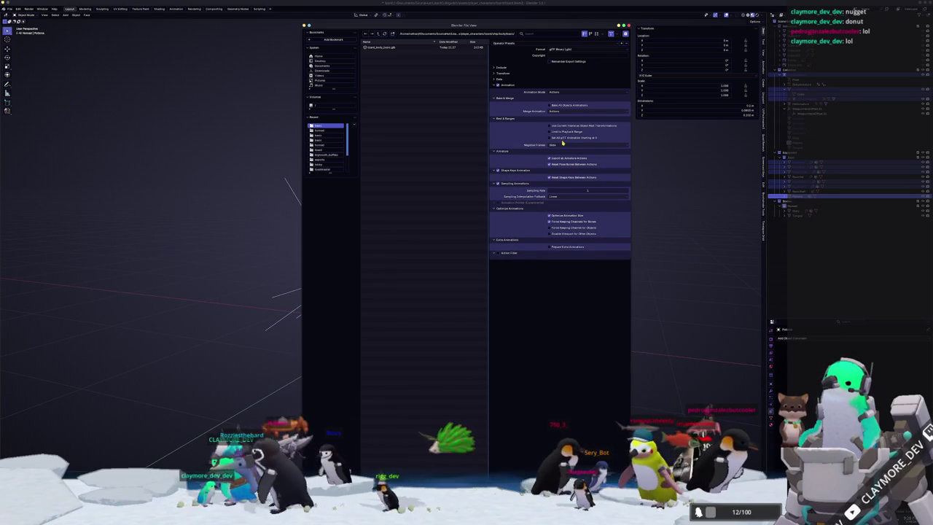
Step: Review the Data export options: armature, skinning, lighting, mesh, scene graph, transform and include
click(508, 84)
click(507, 84)
click(503, 78)
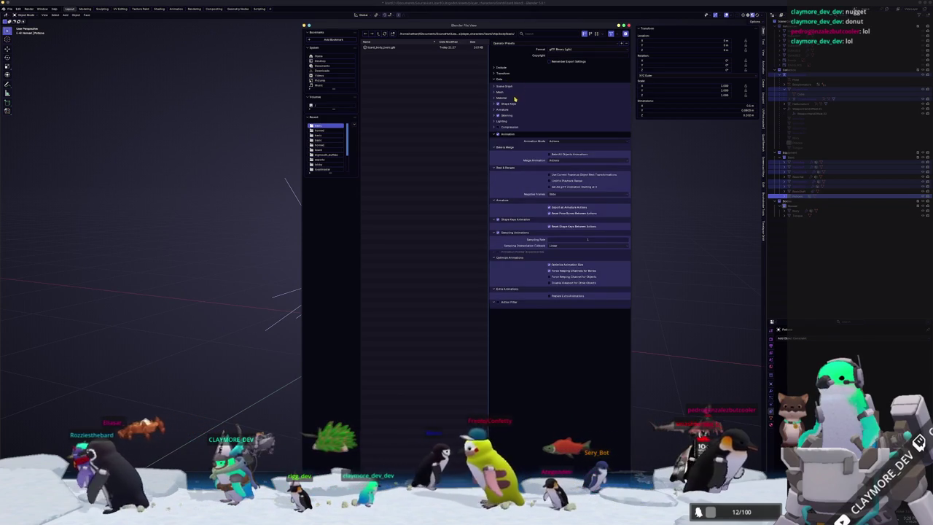
click(510, 110)
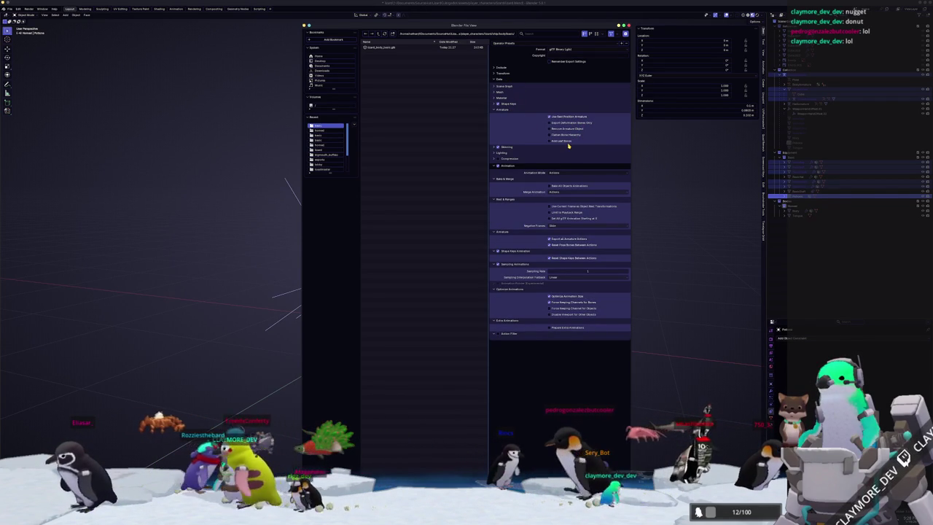
click(515, 148)
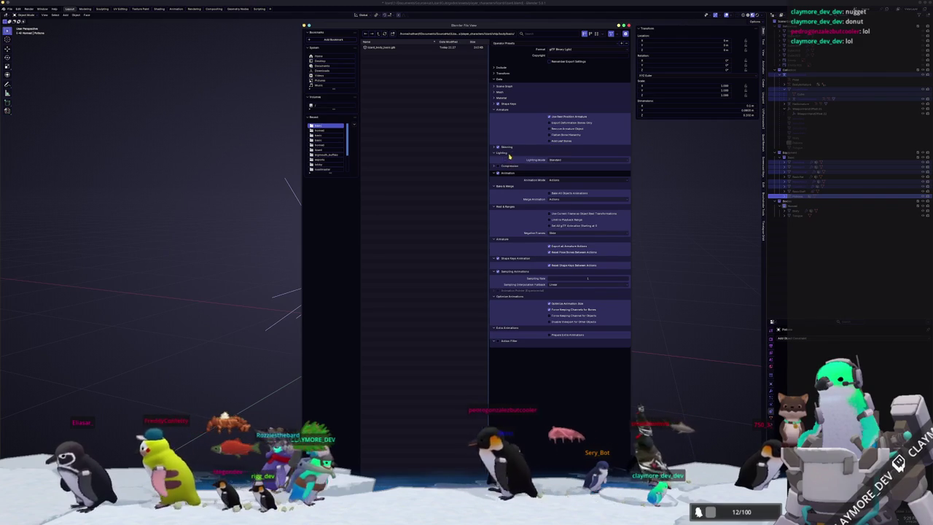
click(516, 152)
click(504, 92)
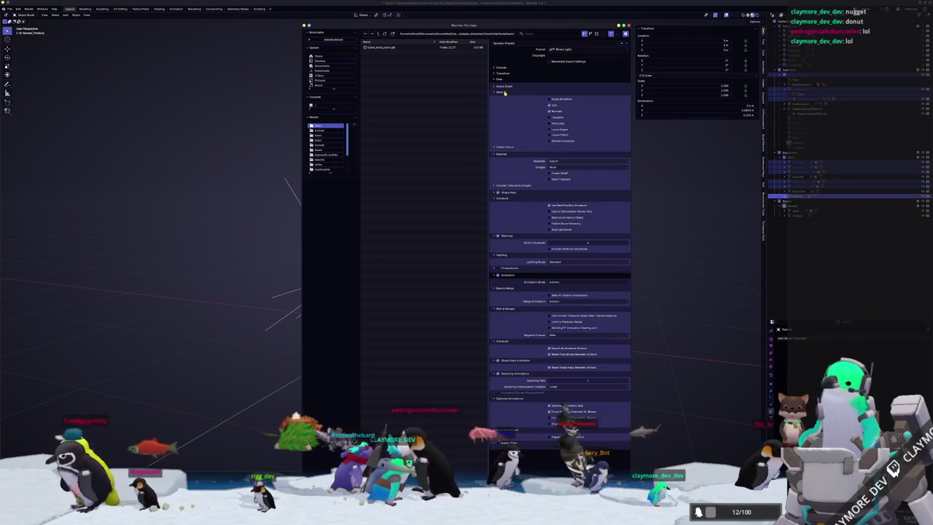
click(505, 87)
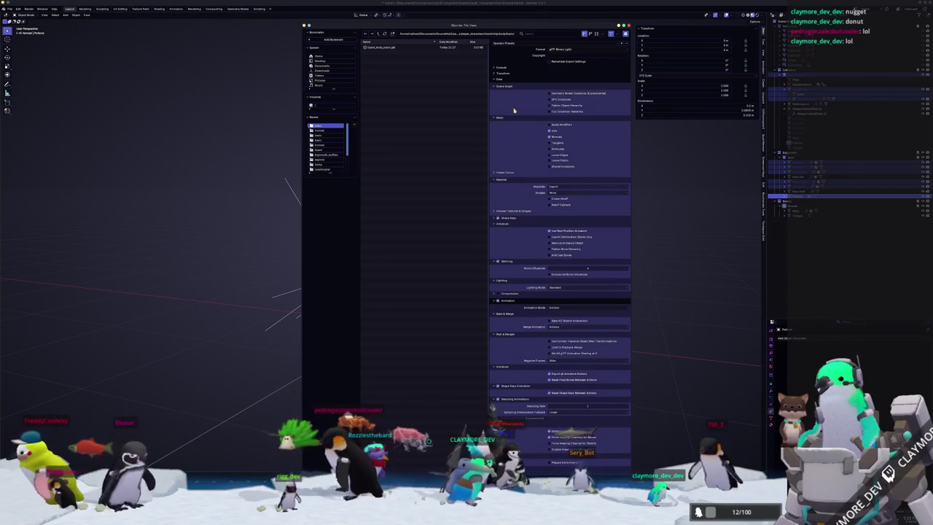
click(504, 74)
click(505, 74)
click(508, 68)
click(509, 68)
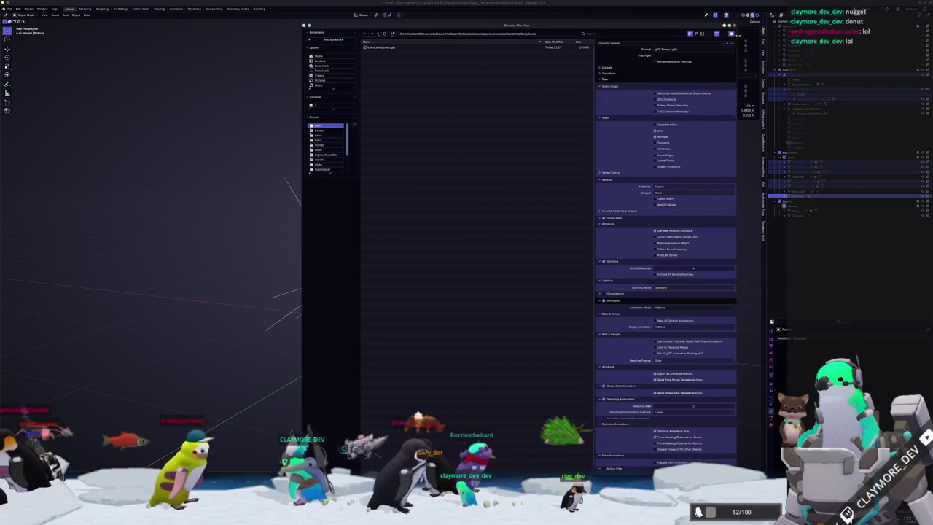
Step: Reposition the export window and export over the existing lizard_body_basic.glb
mouse_move(510, 25)
mouse_down()
mouse_move(583, 94)
mouse_move(624, 95)
mouse_up()
drag(766, 93, 717, 15)
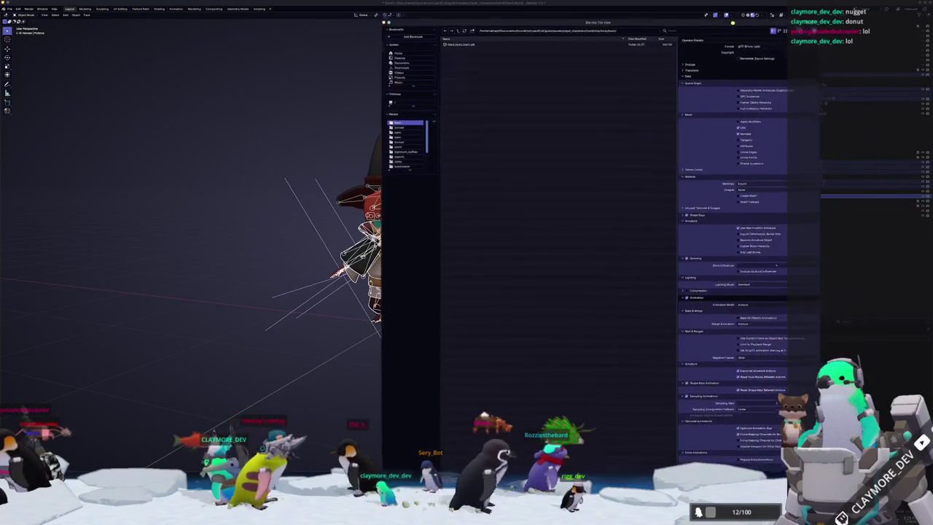
click(461, 41)
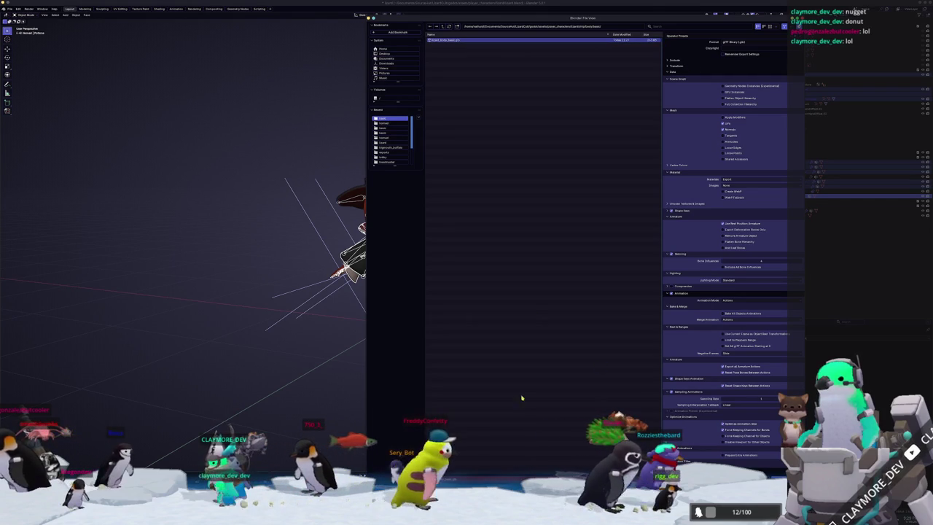
key(Escape)
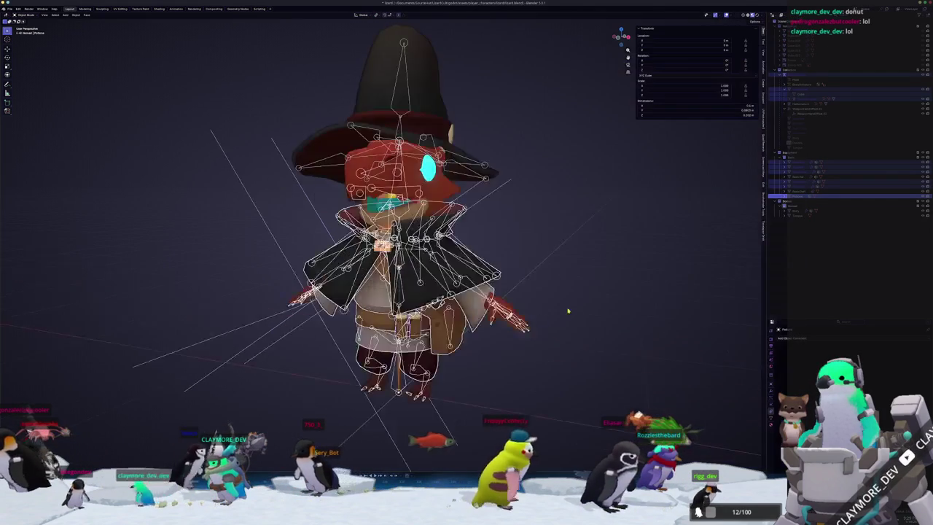
Step: Select the cloak armature, offset and mesh, trying a move and cancelling it
click(798, 97)
click(806, 98)
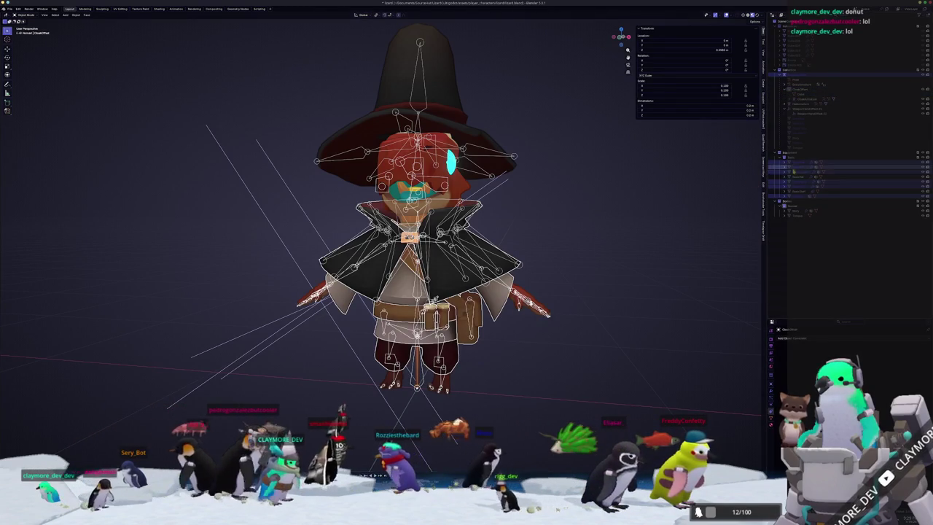
click(796, 172)
scroll(588, 226, down, 3)
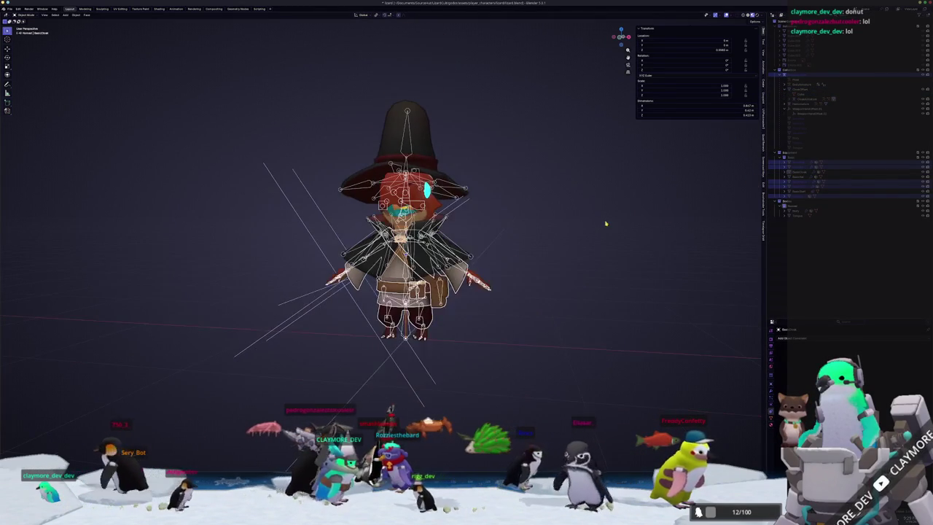
key(g)
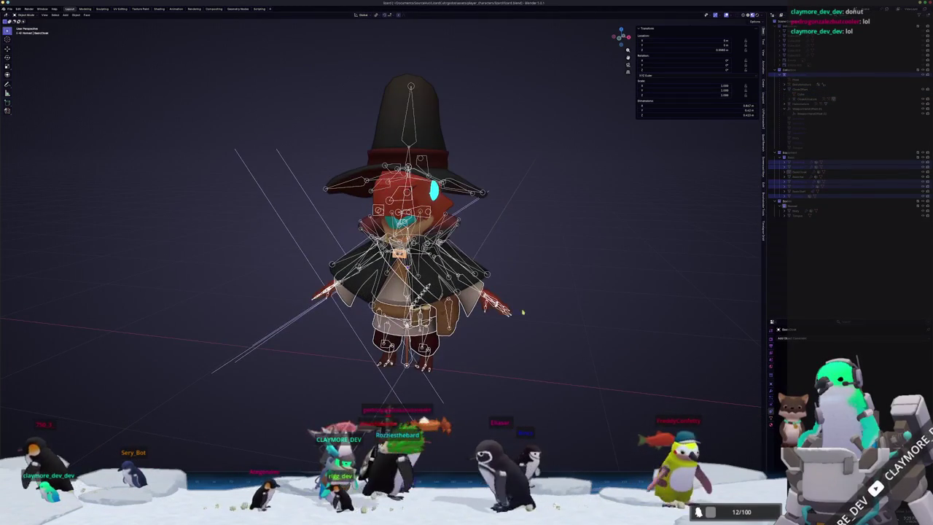
key(Escape)
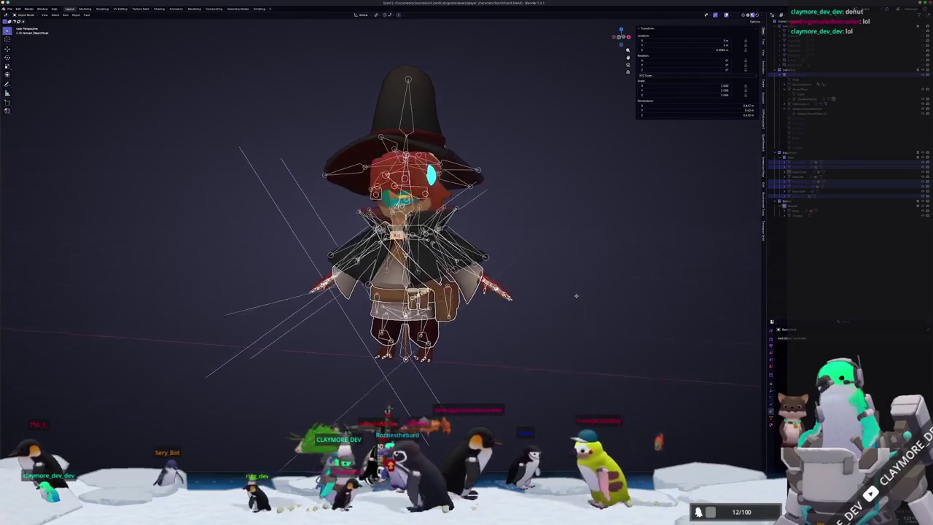
scroll(746, 257, up, 2)
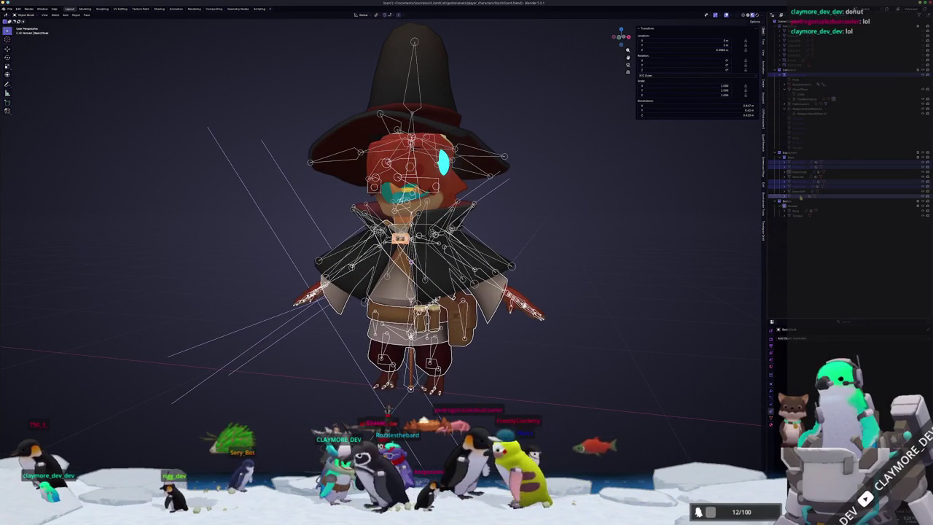
Step: Open another glTF export, check the data, material and animation options, and close it
click(10, 9)
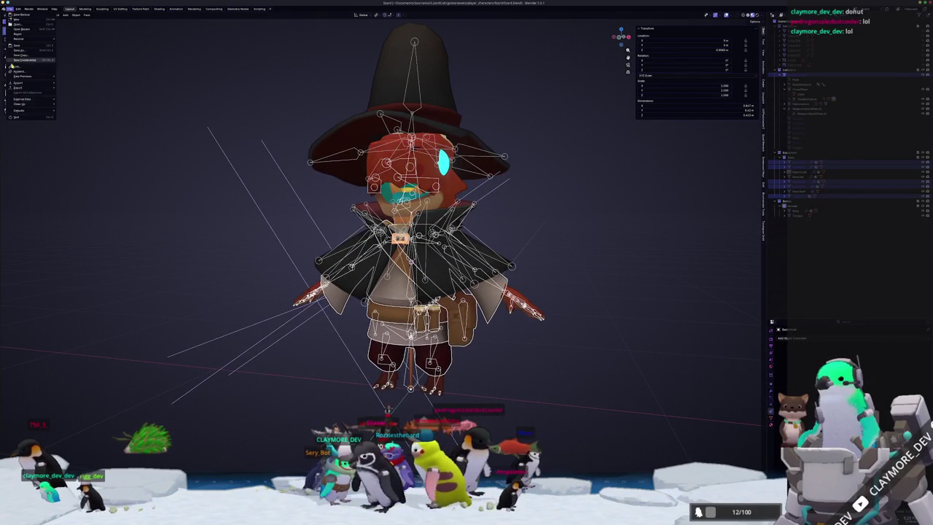
click(80, 131)
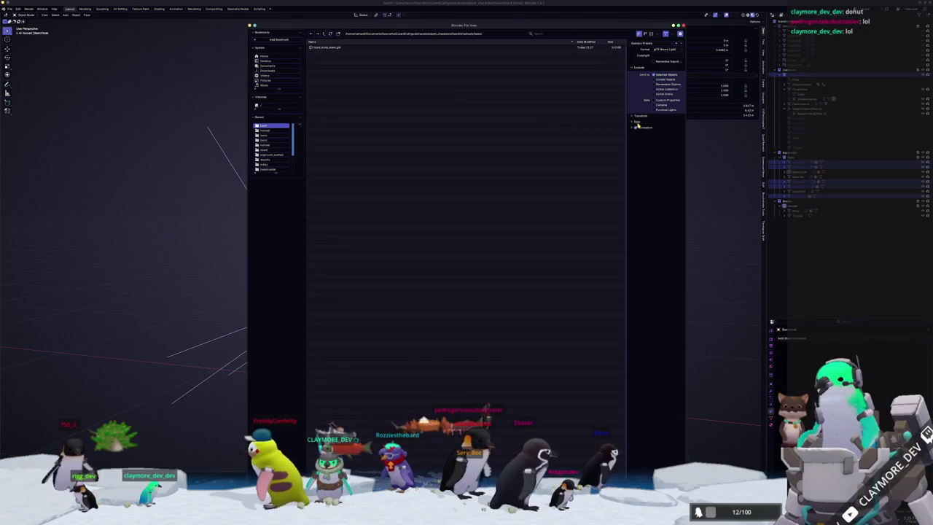
click(636, 121)
click(640, 140)
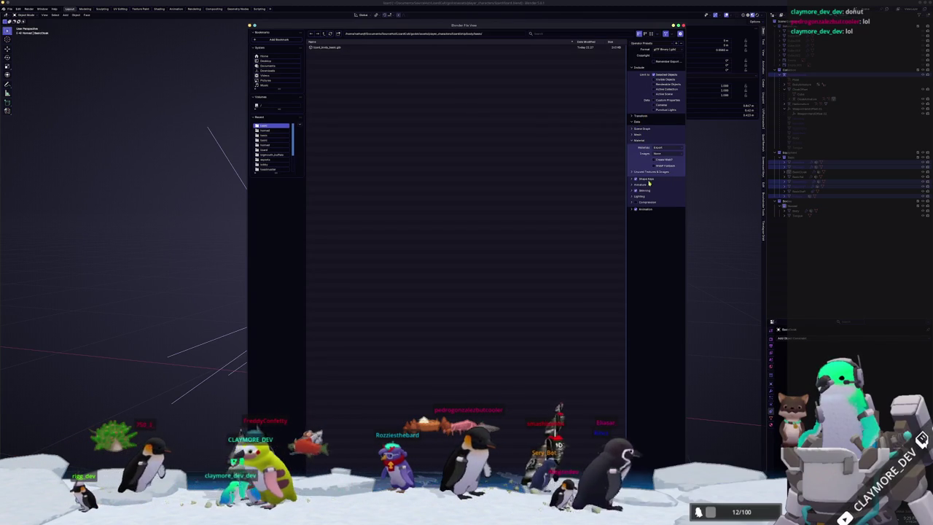
click(644, 209)
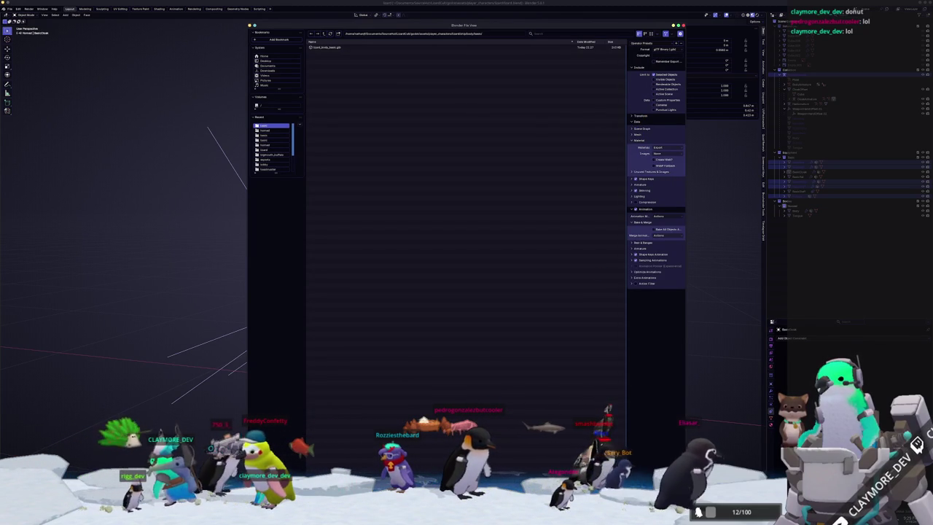
key(Return)
Step: Cycle through the cloak objects, remove the stray cube, and switch to the Godot desktop
click(802, 171)
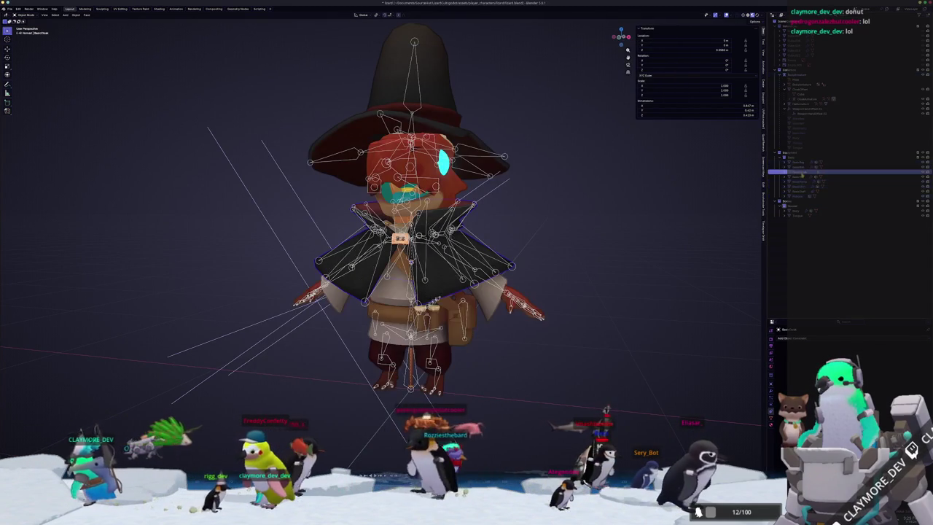
click(800, 98)
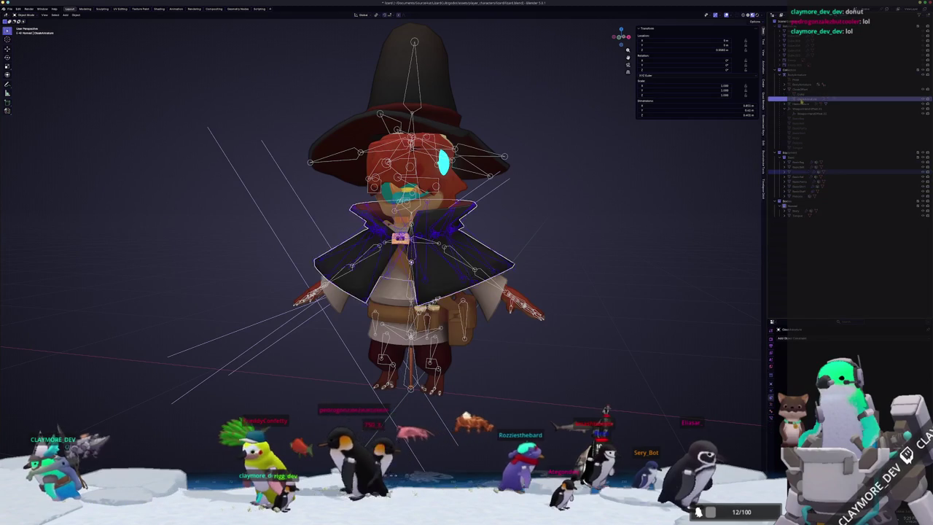
scroll(563, 215, down, 1)
middle_drag(260, 238, 258, 234)
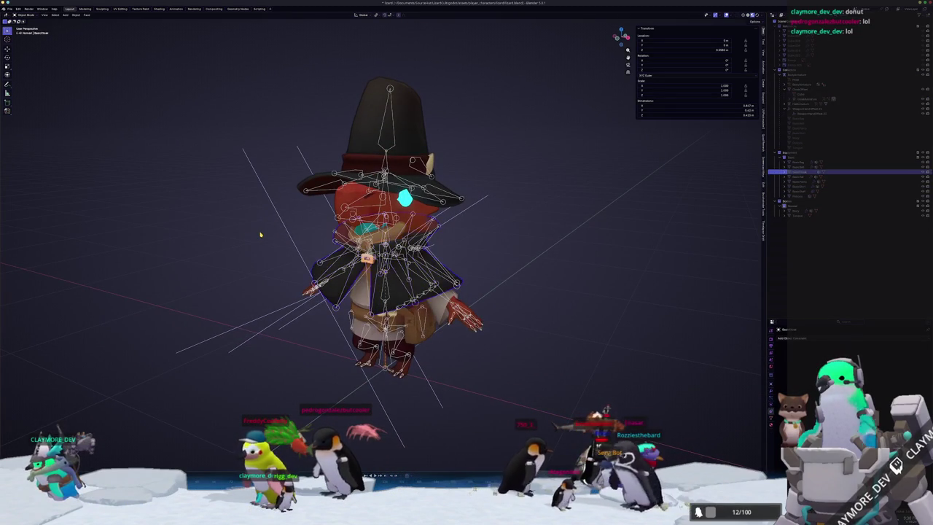
key(ctrl+Tab)
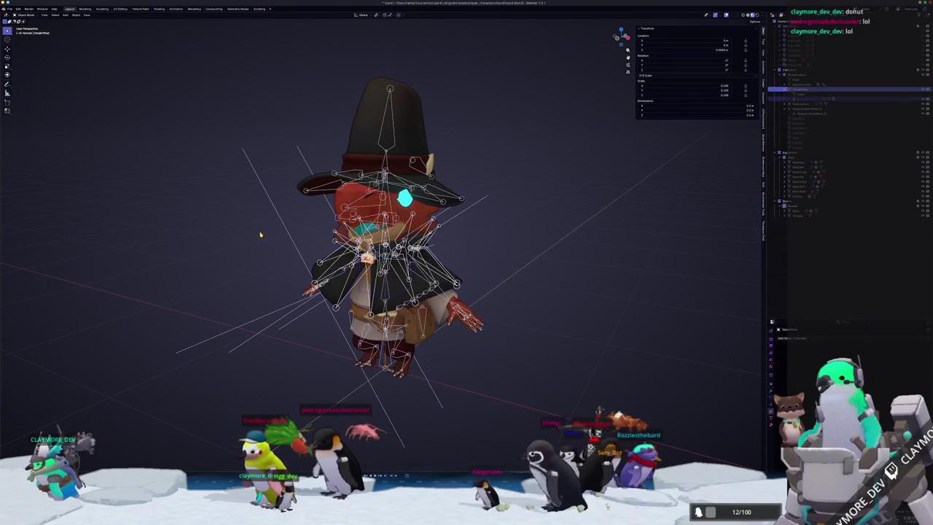
key(ctrl+Tab)
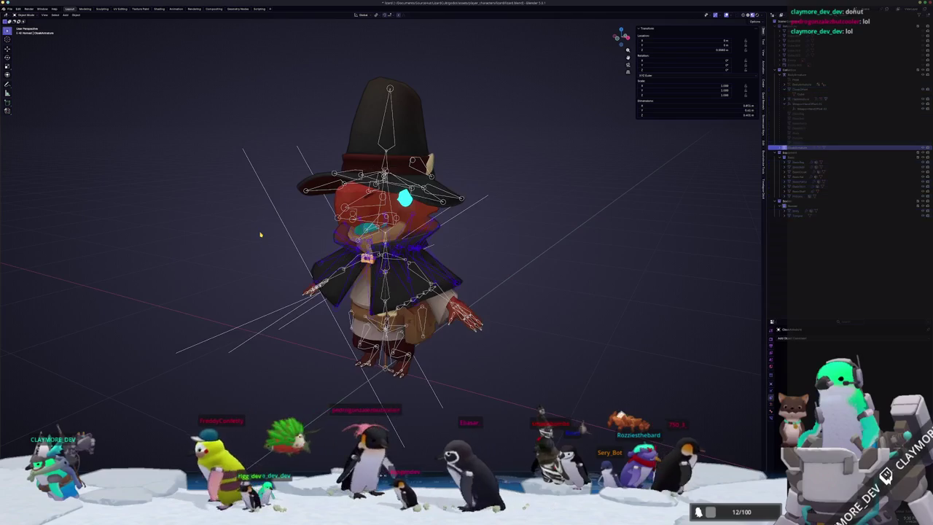
key(ctrl+Tab)
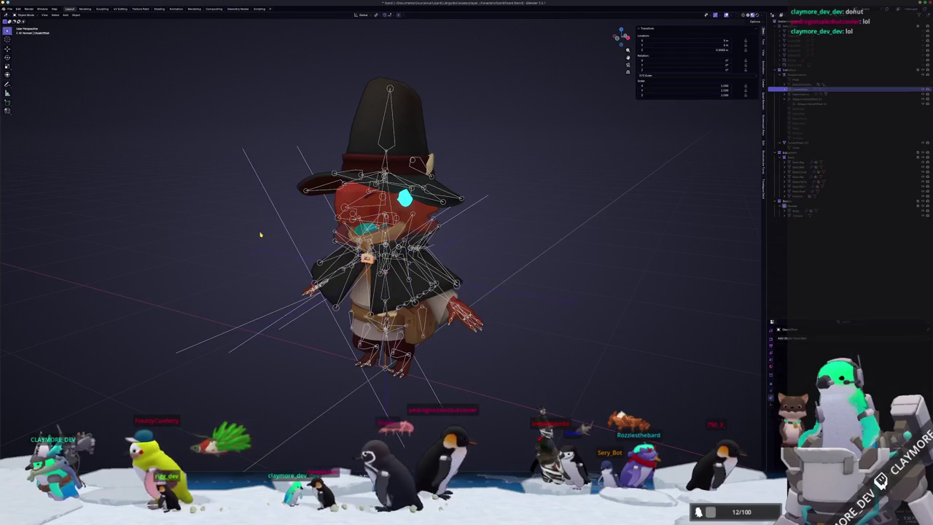
key(ctrl+Tab)
key(ctrl+Tab)
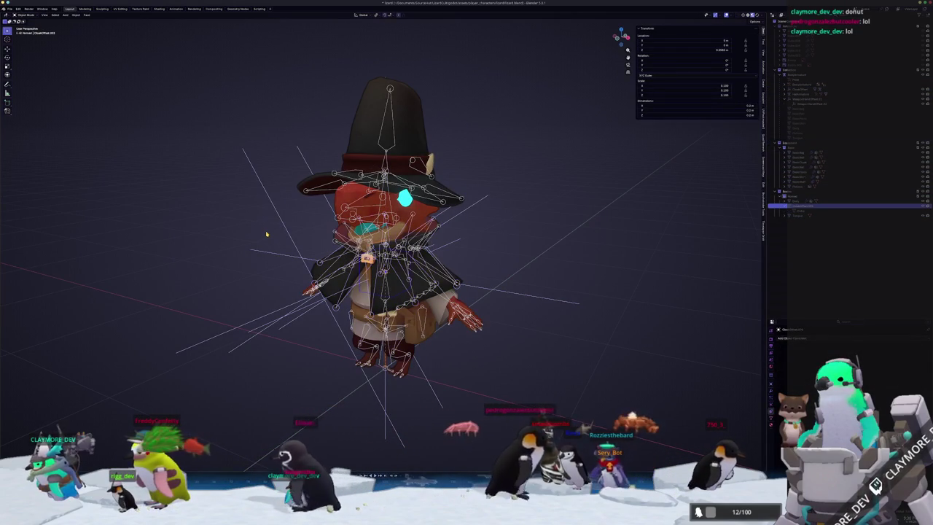
key(ctrl+Tab)
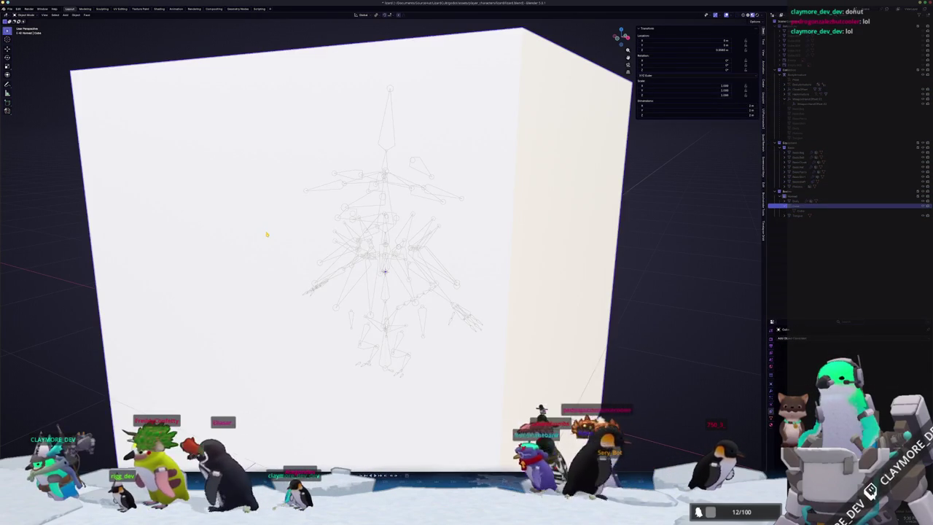
key(ctrl+z)
key(ctrl+F2)
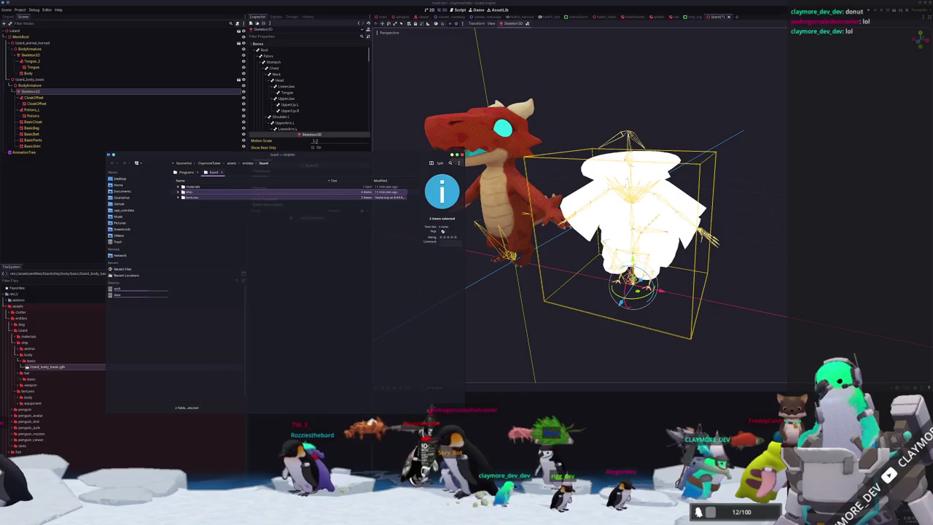
Step: Copy the ship and textures folders into the game's lizard folder, merging and overwriting lizard_body_basic.glb
click(623, 241)
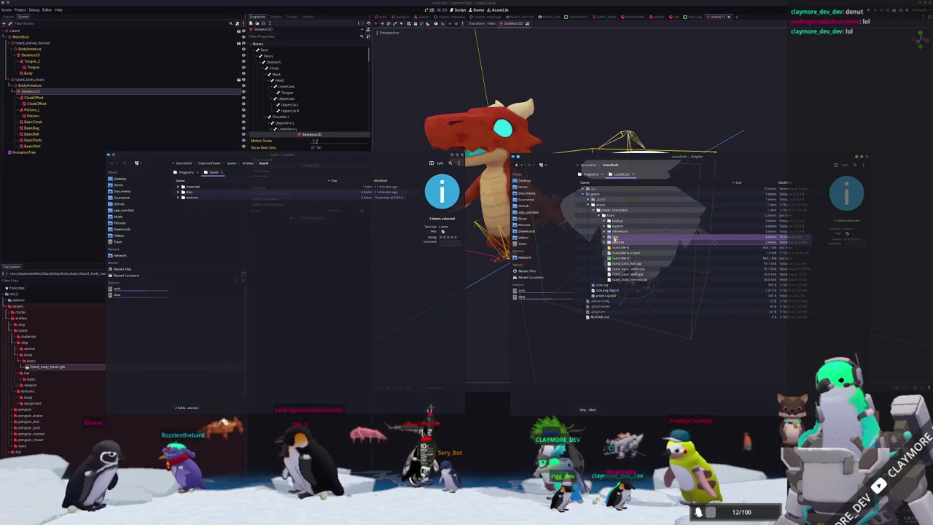
drag(623, 240, 232, 264)
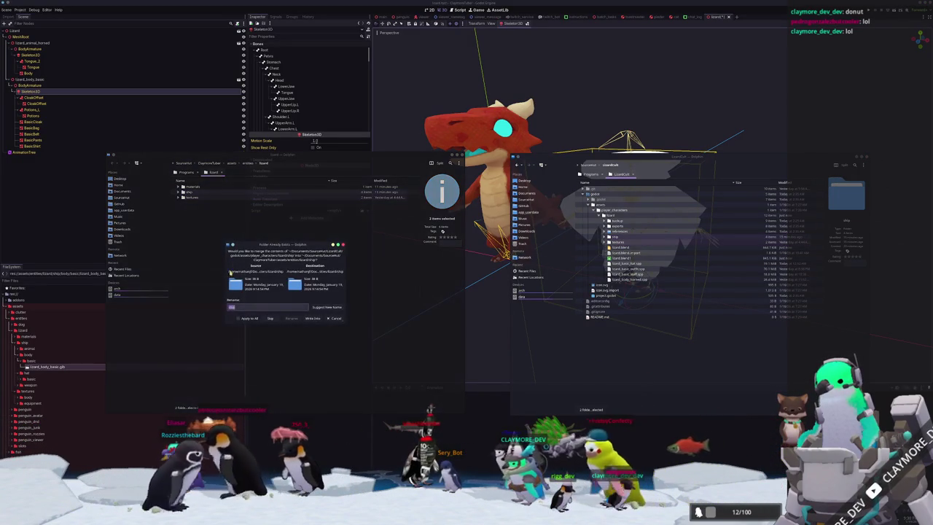
click(312, 318)
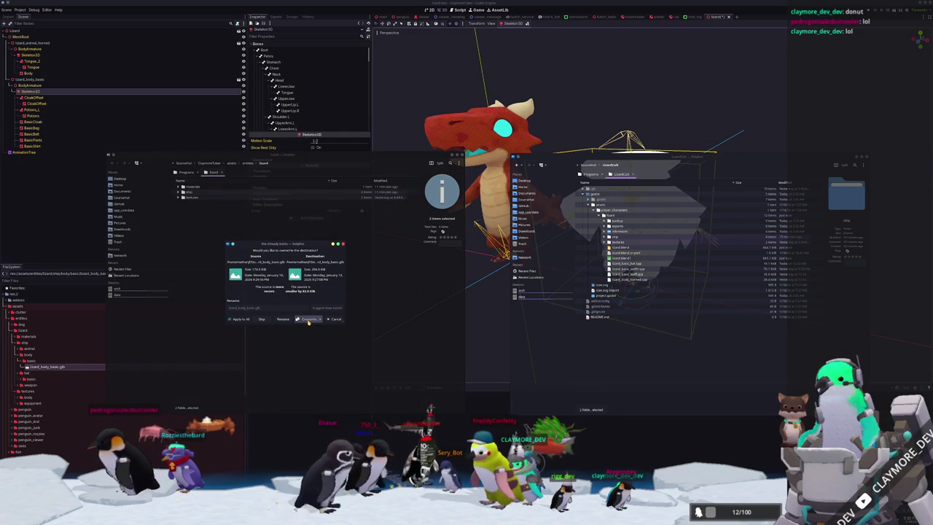
click(309, 320)
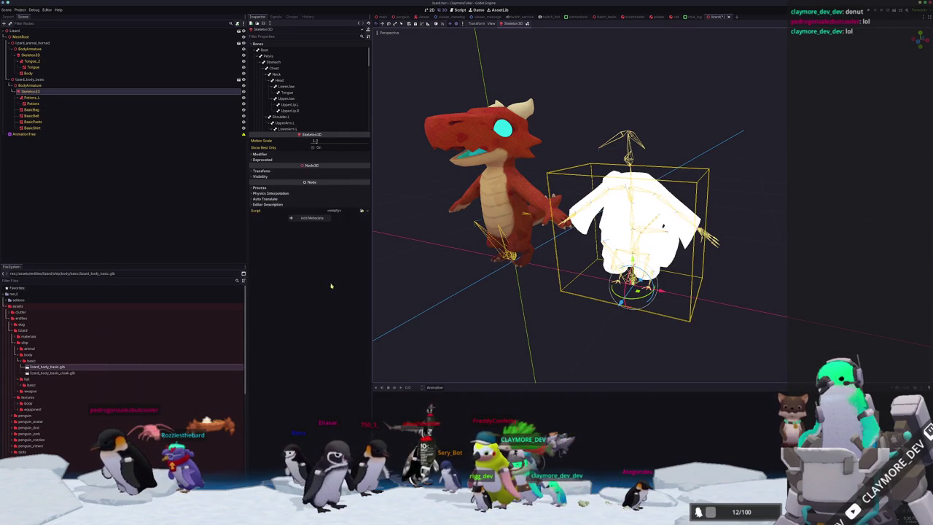
Step: Instance lizard_body_basic_cloak.glb in the Lizard scene, undoing a trial move along X
click(57, 374)
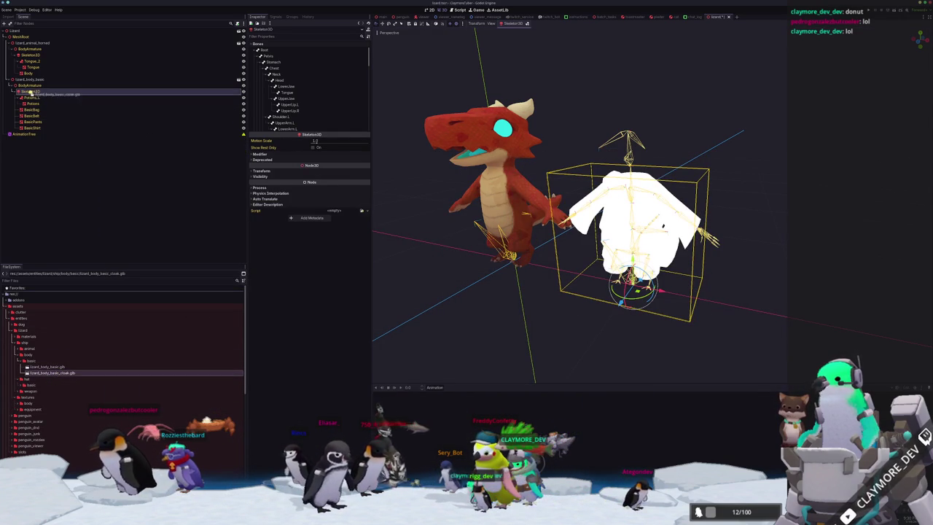
drag(32, 88, 34, 91)
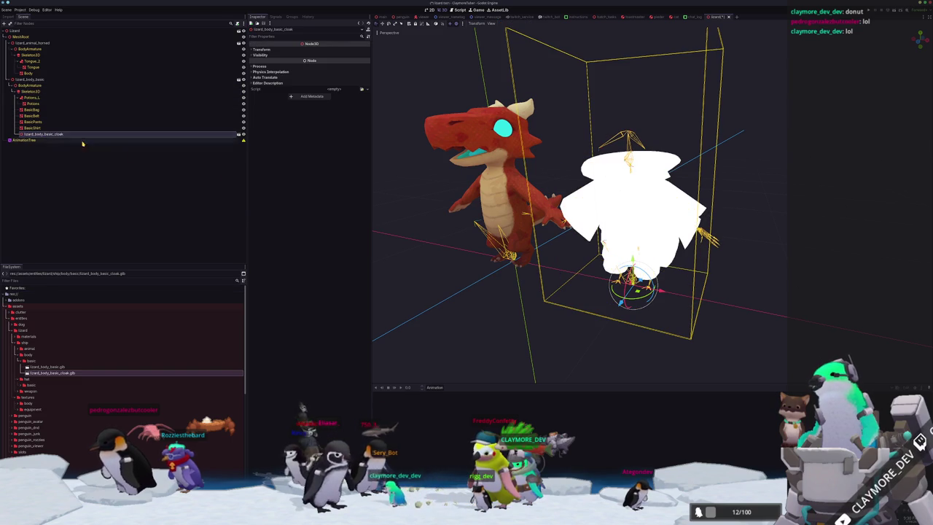
middle_drag(660, 291, 656, 266)
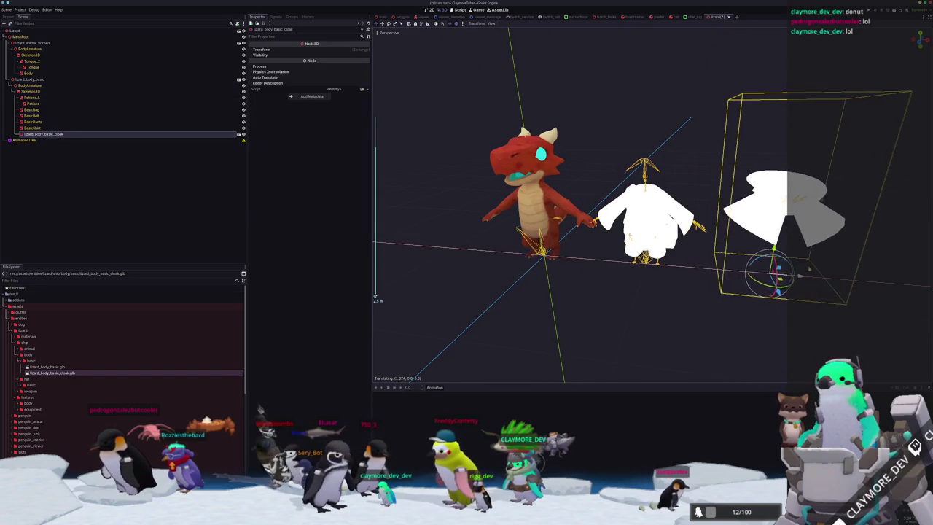
drag(660, 266, 802, 268)
mouse_move(802, 268)
middle_down()
mouse_move(788, 248)
mouse_move(766, 292)
middle_up()
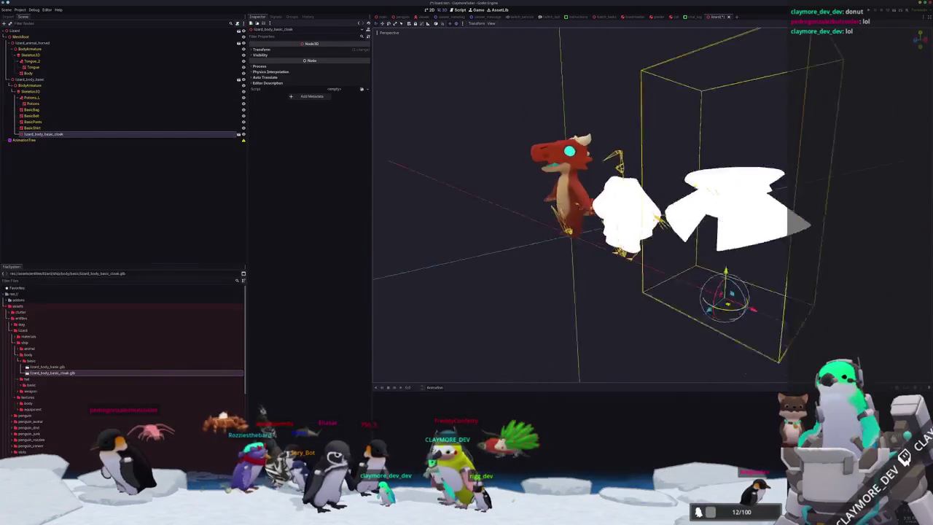
key(ctrl+z)
scroll(580, 204, up, 3)
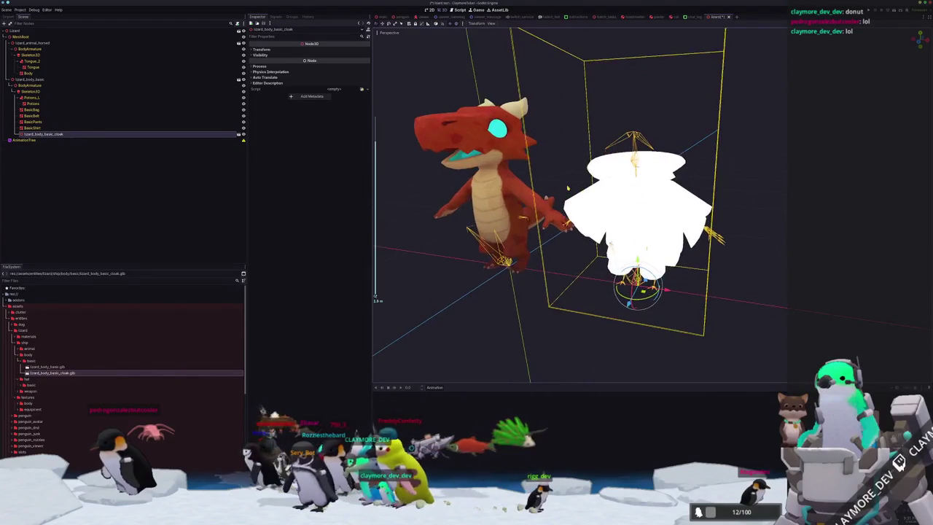
scroll(580, 204, up, 3)
Step: Enable Editable Children on the cloak node and select its CloakOffset node
right_click(70, 135)
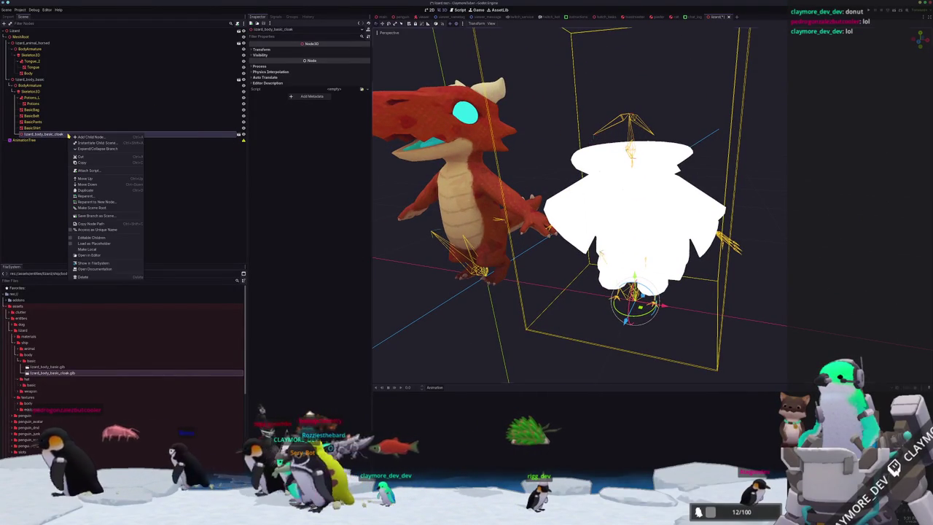
click(86, 237)
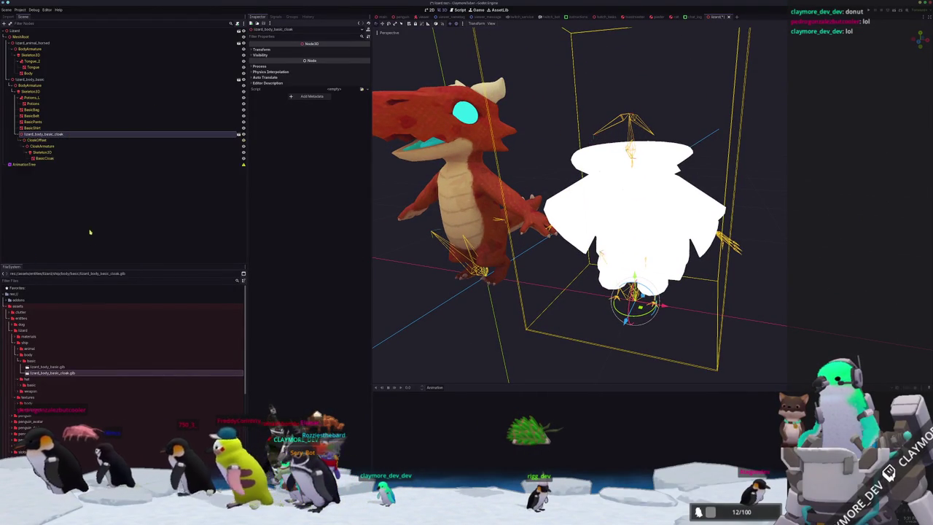
click(42, 152)
click(38, 140)
click(42, 135)
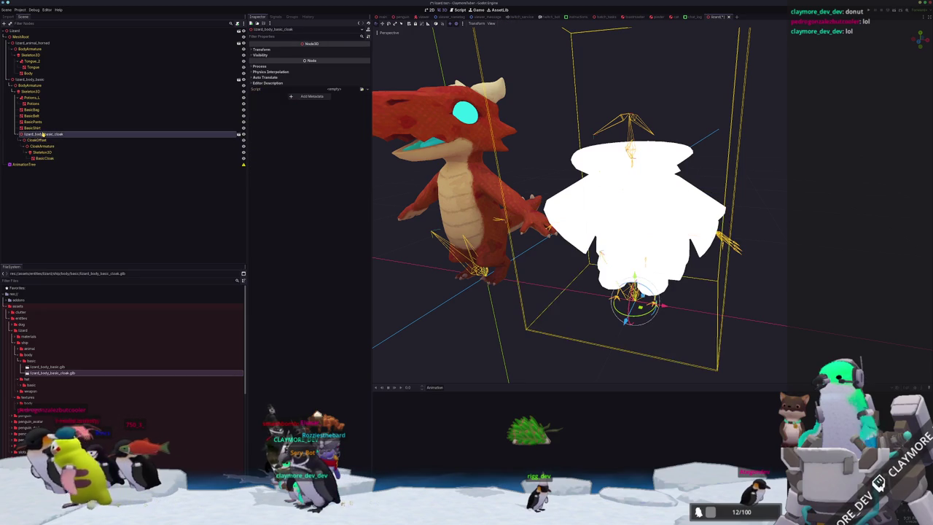
click(48, 140)
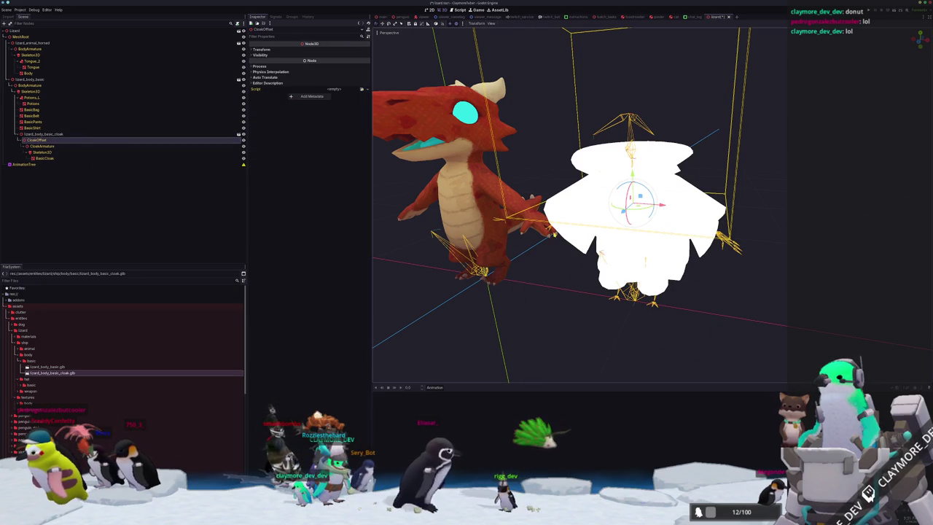
Step: Orbit around the lizard and cloak, then return to Blender
scroll(517, 213, down, 3)
mouse_move(466, 218)
middle_down()
mouse_move(517, 212)
mouse_move(547, 228)
mouse_move(540, 219)
middle_up()
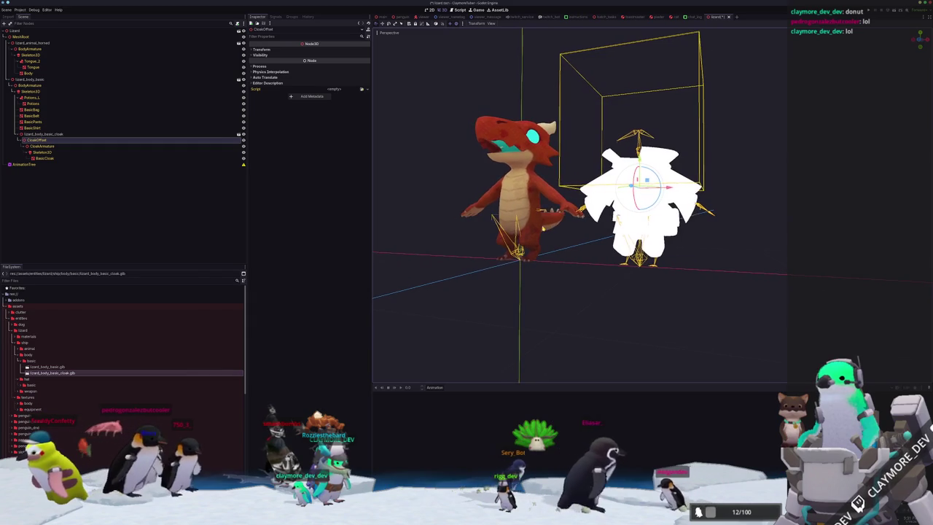
scroll(539, 219, up, 1)
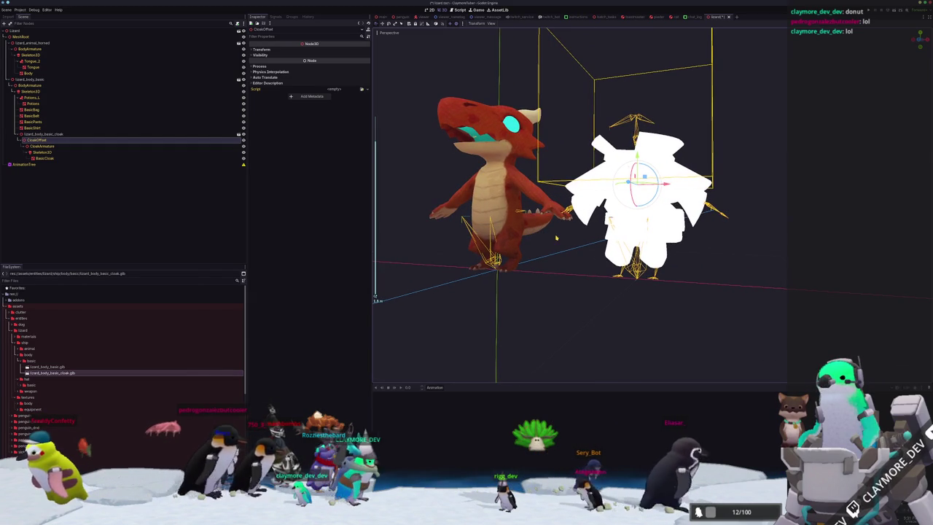
middle_drag(540, 219, 554, 222)
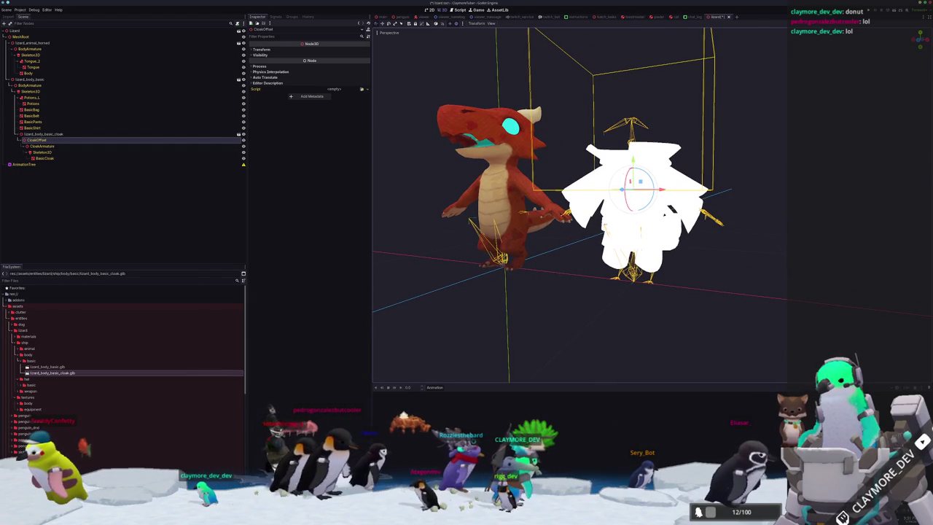
key(alt+Tab)
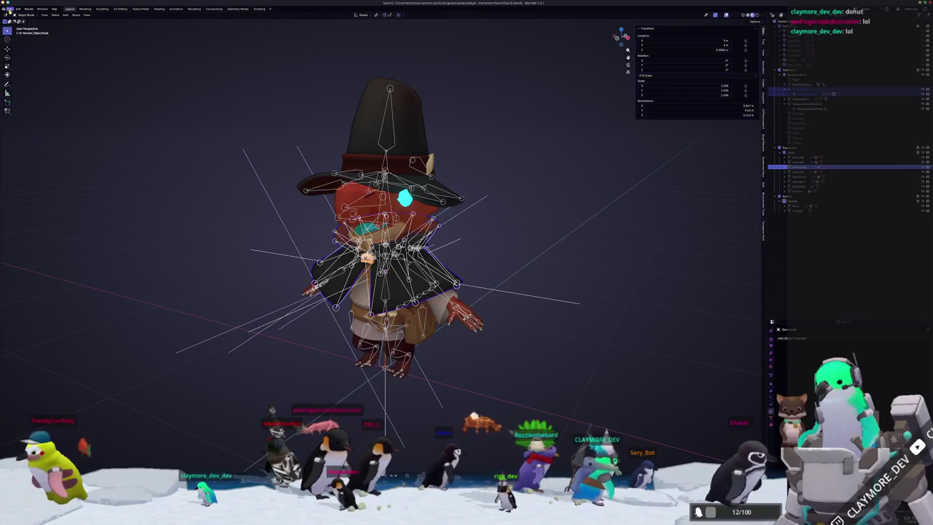
Step: Start a glTF export and expand the Include, Data, Mesh, Material and Vertex Colors settings
click(10, 9)
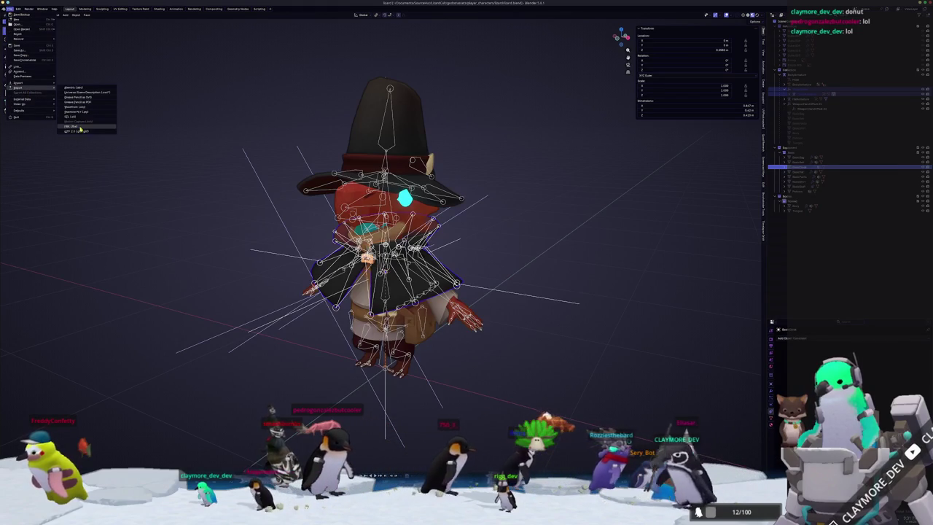
click(79, 131)
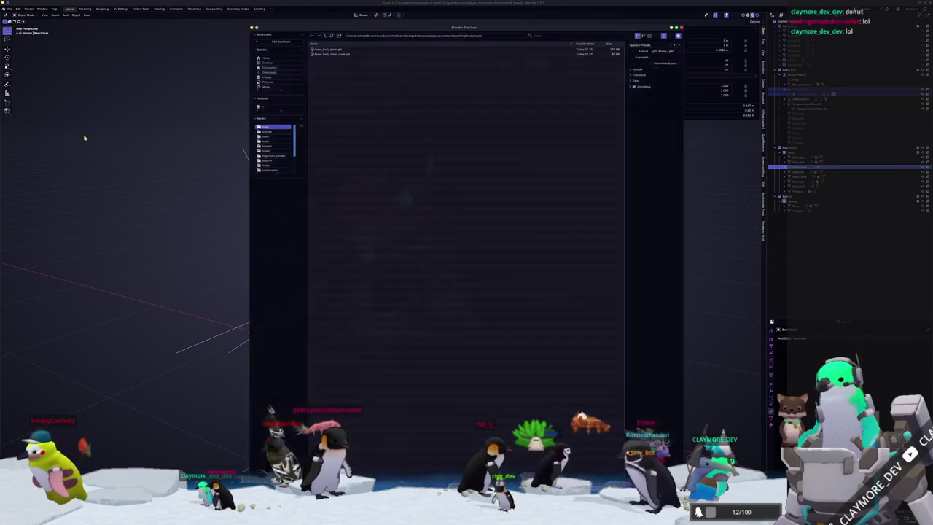
click(640, 68)
click(637, 121)
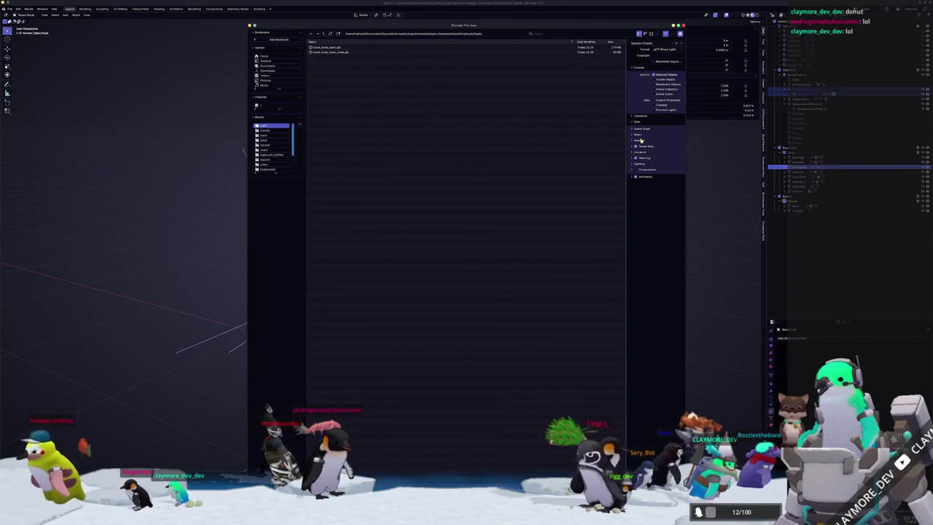
click(642, 129)
click(642, 129)
click(640, 134)
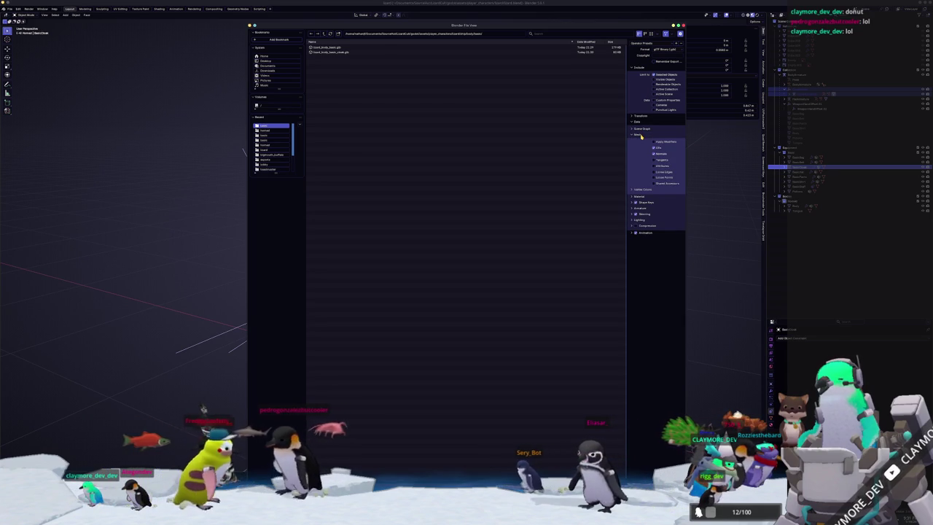
click(639, 197)
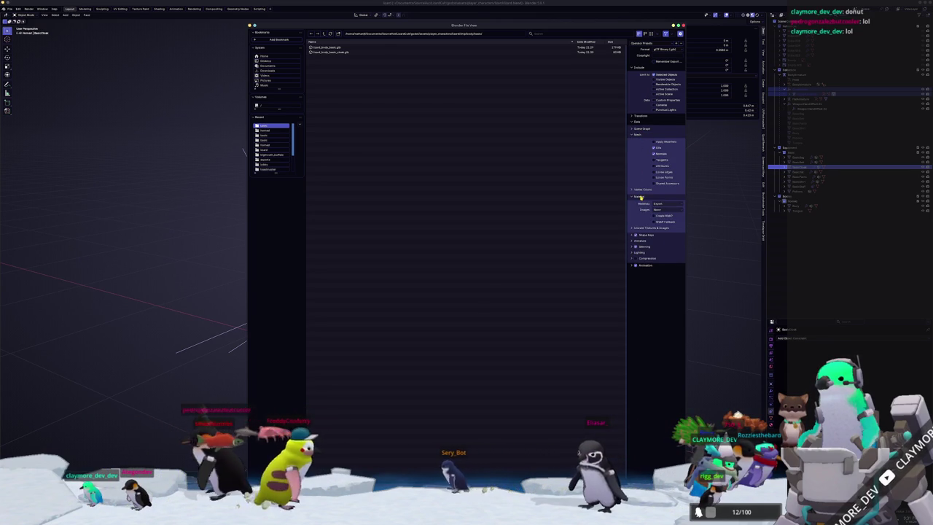
click(641, 190)
Step: Expand Transform, Skinning, Lighting, Compression, Animation, Shape Keys and Unused Textures, then cancel and select the cloak
click(637, 116)
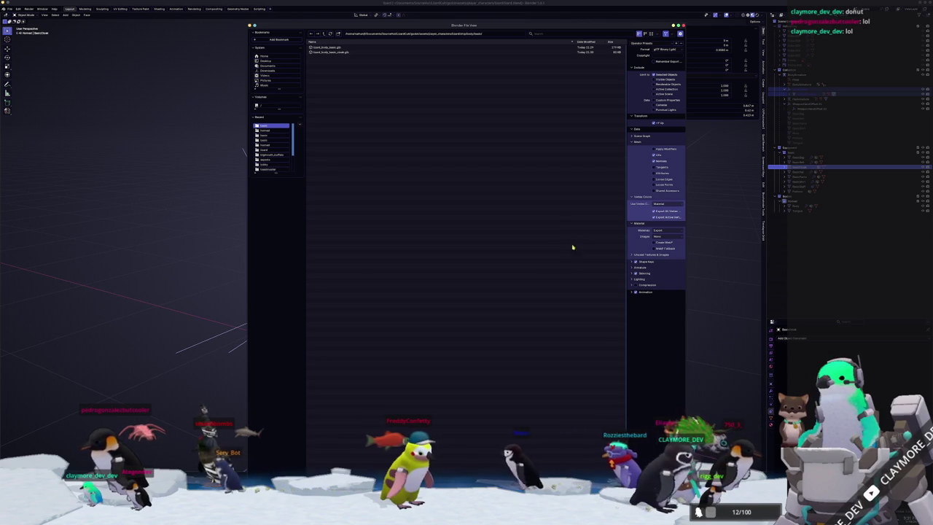
click(646, 292)
click(645, 285)
click(646, 279)
click(646, 273)
click(652, 268)
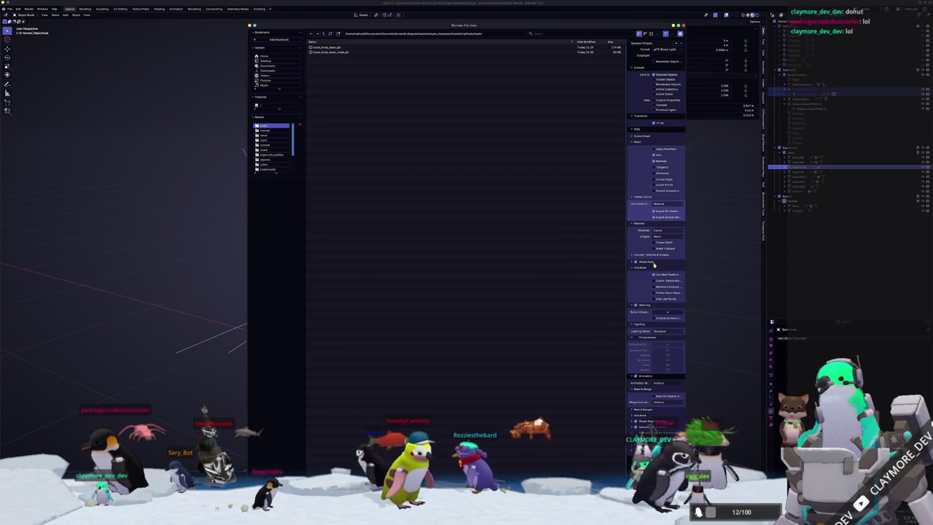
click(652, 262)
click(653, 255)
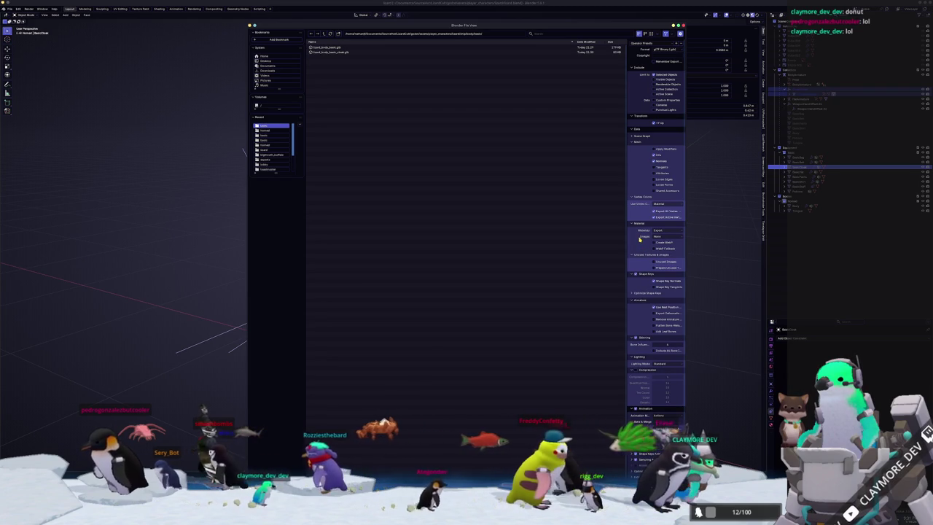
key(Return)
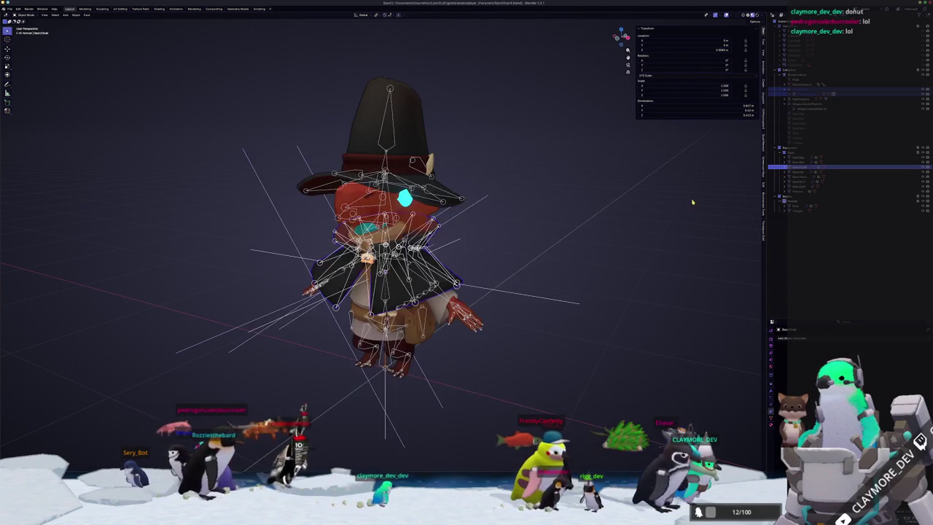
click(802, 94)
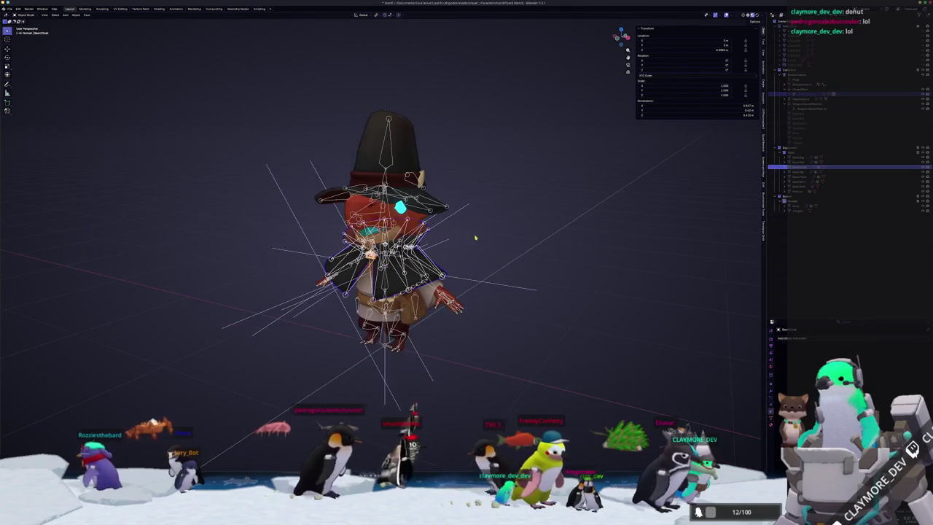
Step: From a front view, select the cloak armature and bring up the File menu for export
middle_drag(469, 240, 525, 294)
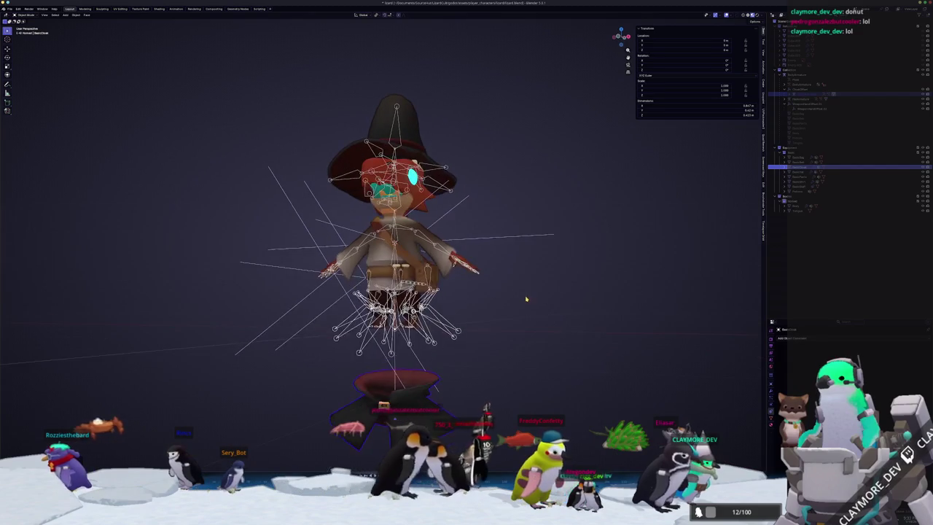
click(798, 94)
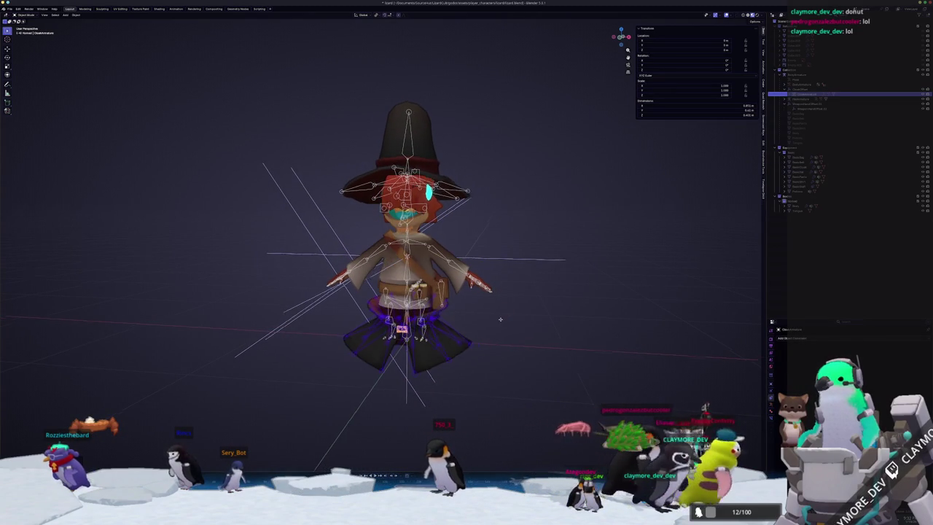
scroll(505, 322, up, 2)
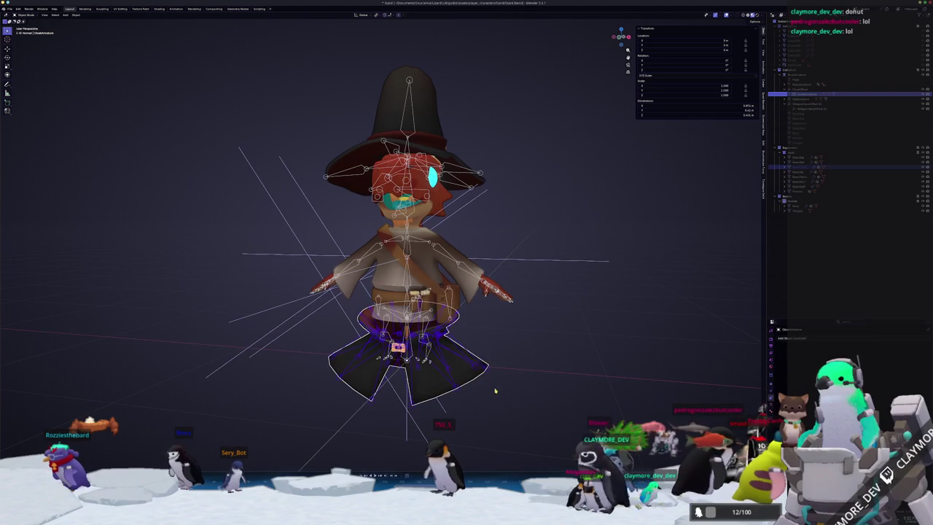
scroll(465, 353, down, 1)
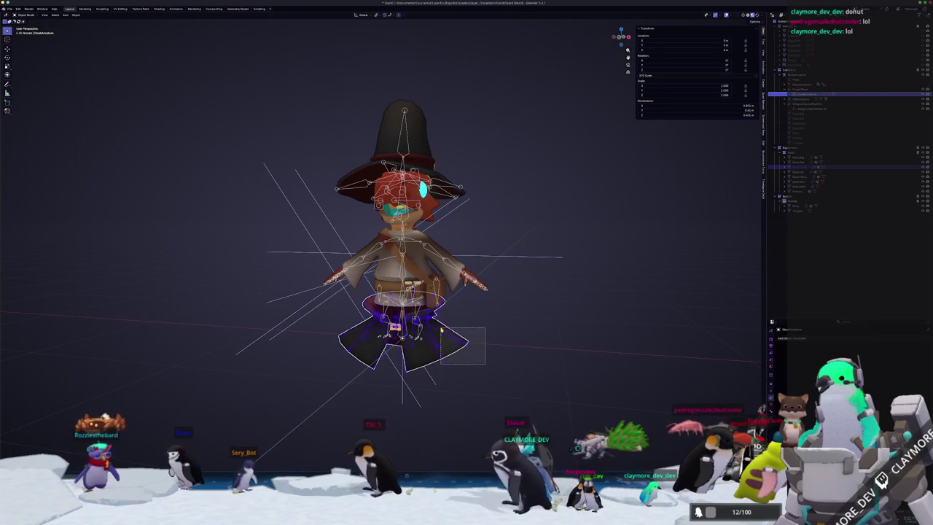
click(9, 8)
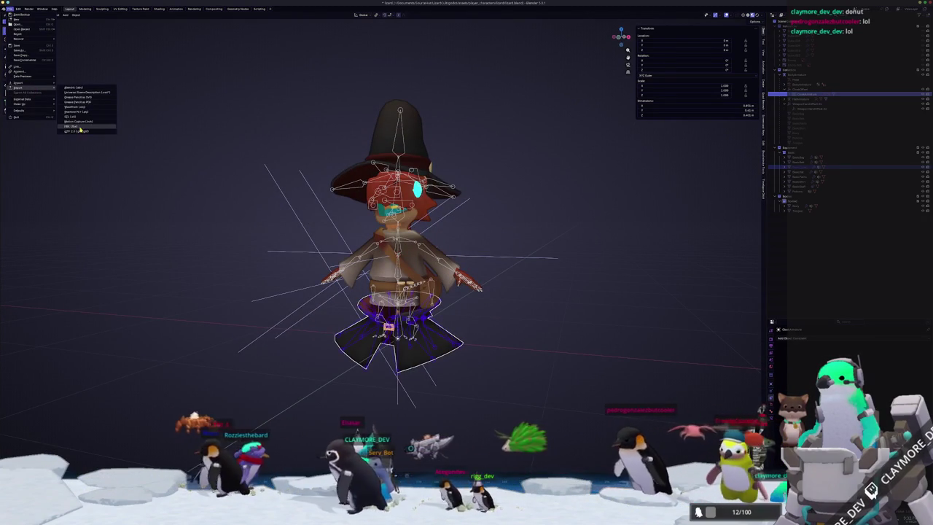
Step: Export glTF over the existing .glb, then undo to return the cloak to the shoulders
click(78, 130)
double_click(328, 52)
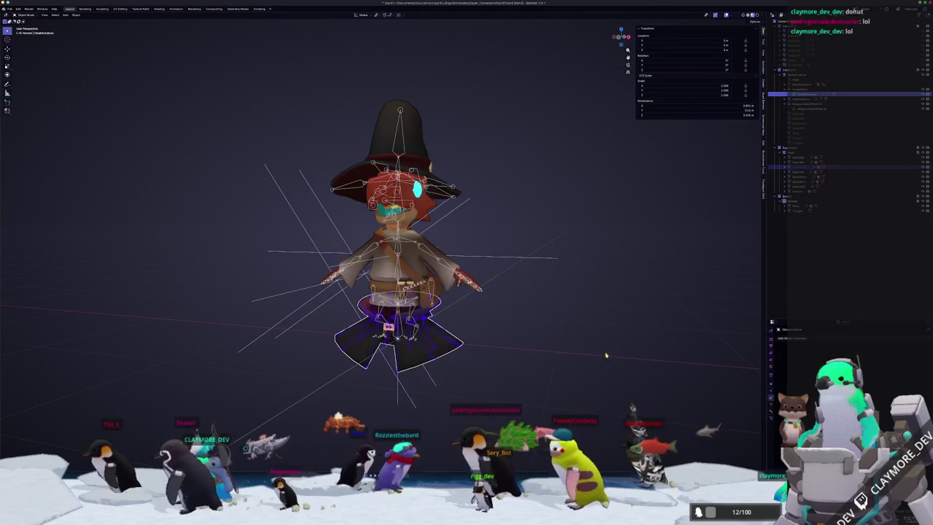
key(ctrl+z)
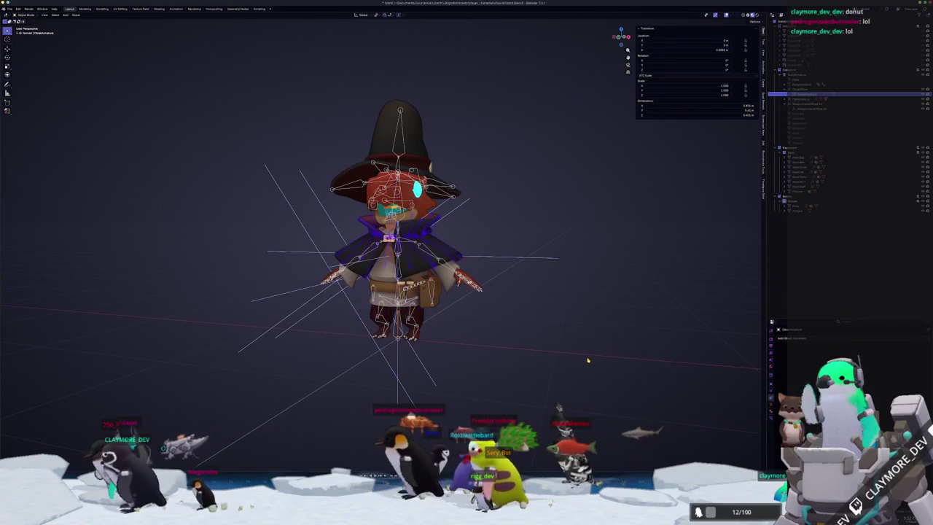
scroll(576, 357, up, 1)
scroll(551, 353, up, 1)
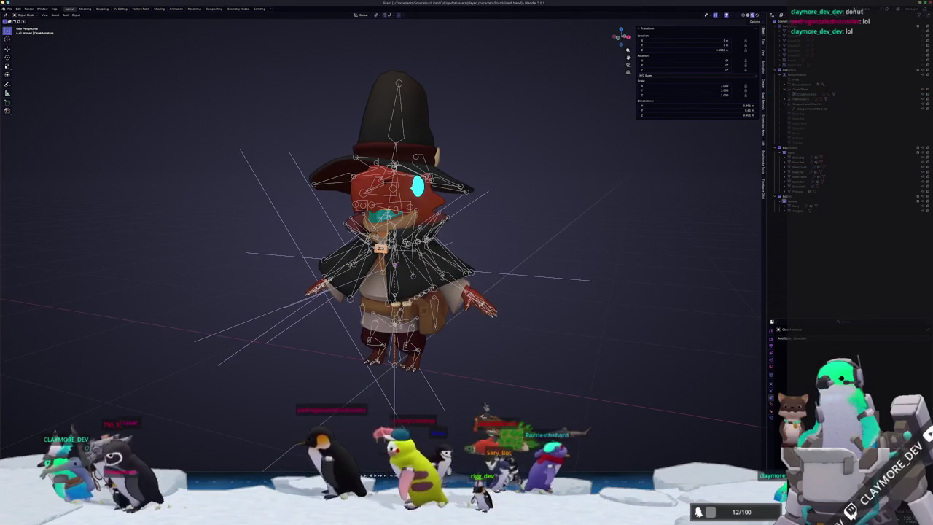
middle_drag(467, 411, 430, 410)
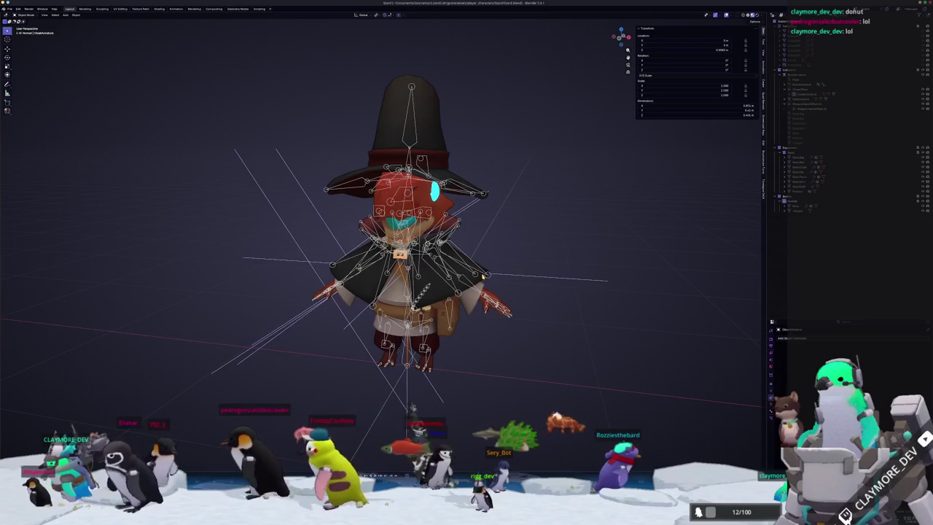
Step: Reselect the cloak armature and move it between the legs and shoulders, checking the hat from below
click(482, 277)
click(482, 272)
key(g)
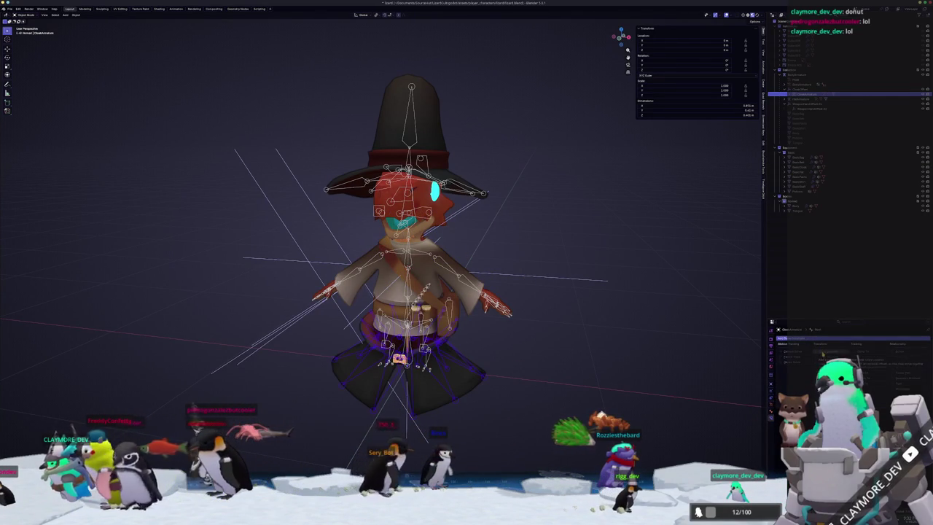
click(627, 267)
scroll(515, 269, up, 2)
click(514, 269)
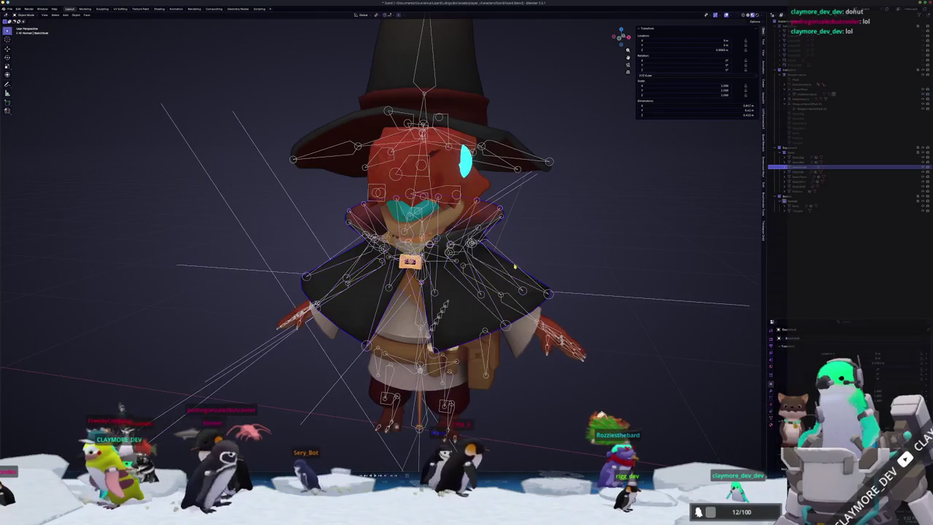
click(517, 266)
key(ctrl+z)
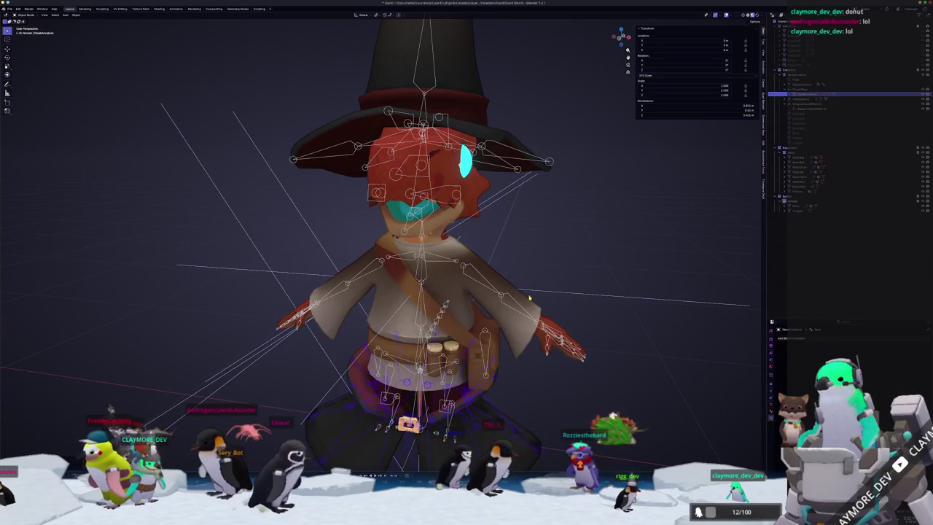
middle_drag(517, 266, 510, 306)
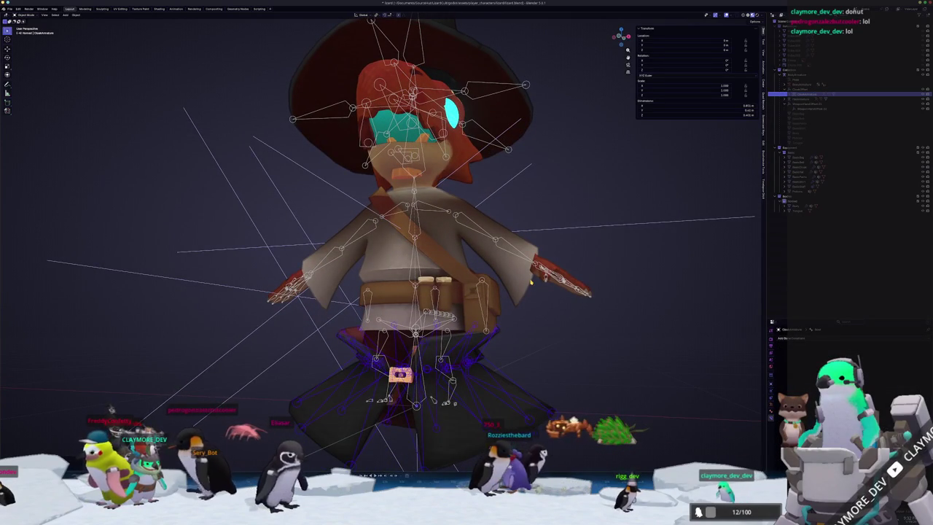
Step: Browse the Add Bone Constraint list for the cloak, then bring up the file manager windows
click(810, 339)
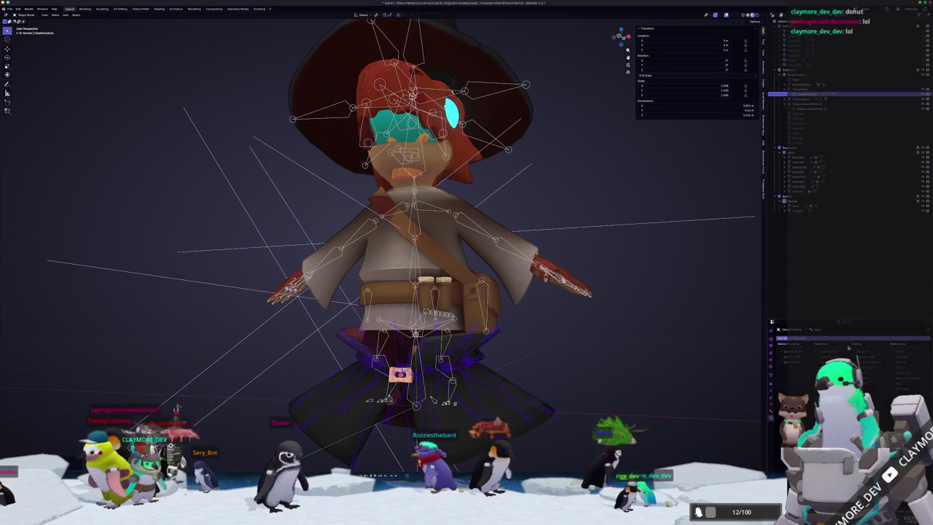
middle_drag(751, 364, 766, 396)
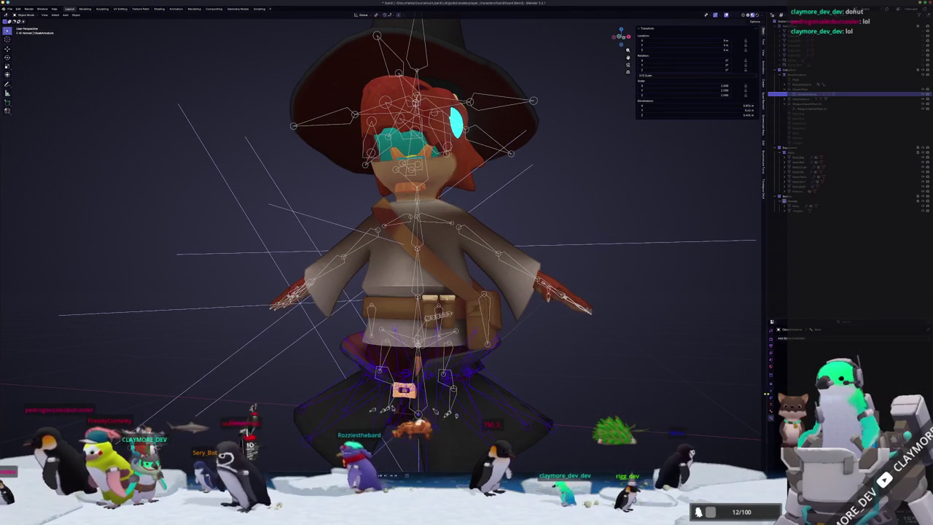
click(811, 339)
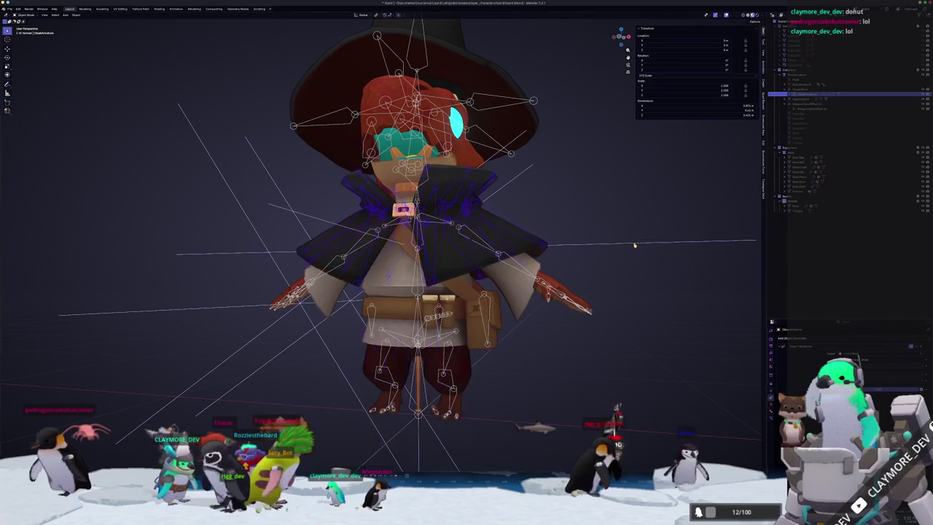
scroll(550, 288, down, 3)
scroll(551, 287, down, 2)
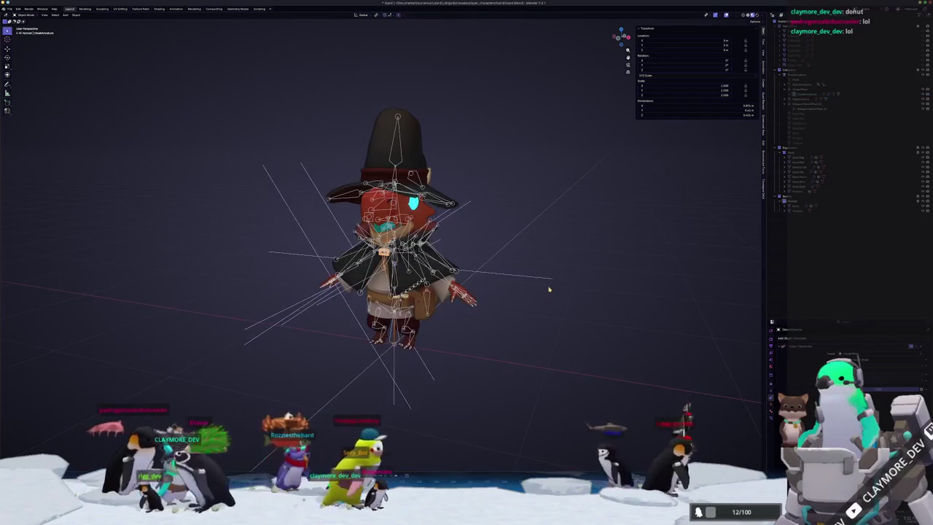
scroll(550, 288, up, 1)
middle_drag(559, 332, 558, 340)
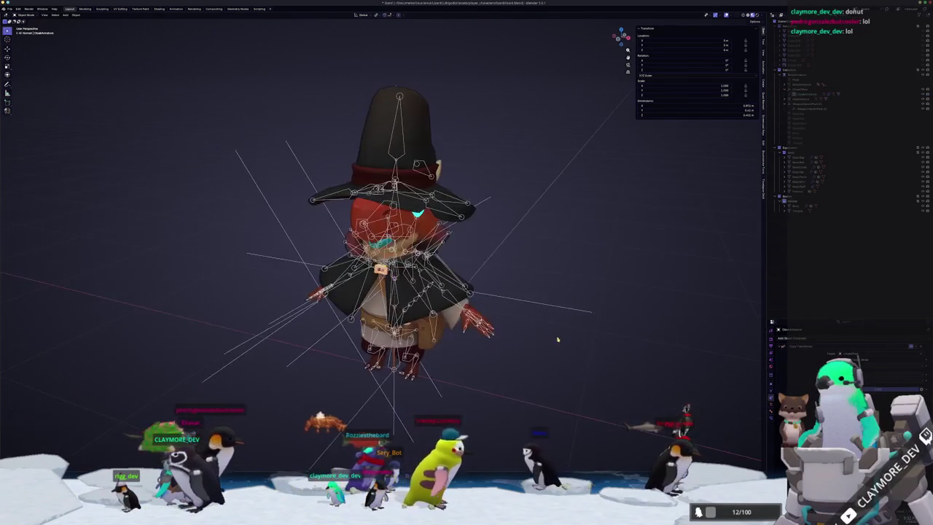
scroll(563, 350, down, 2)
scroll(541, 381, down, 1)
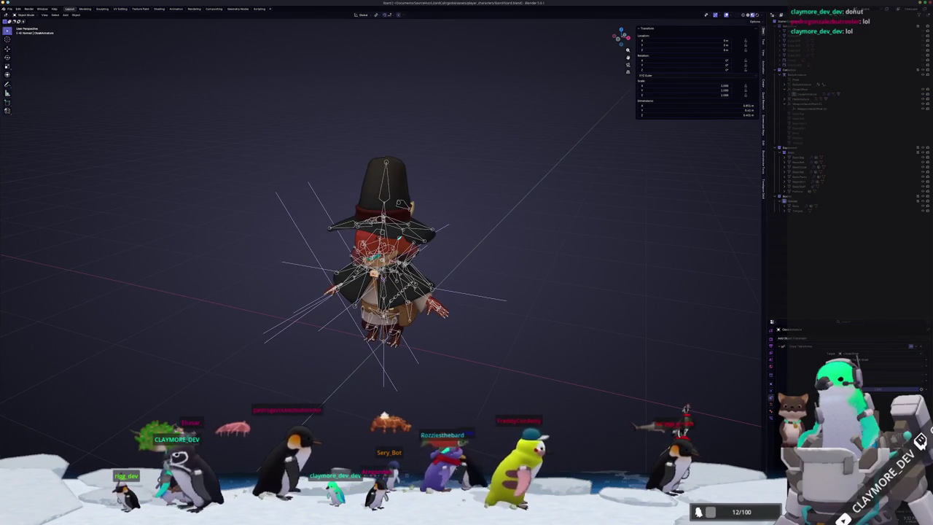
scroll(502, 393, up, 1)
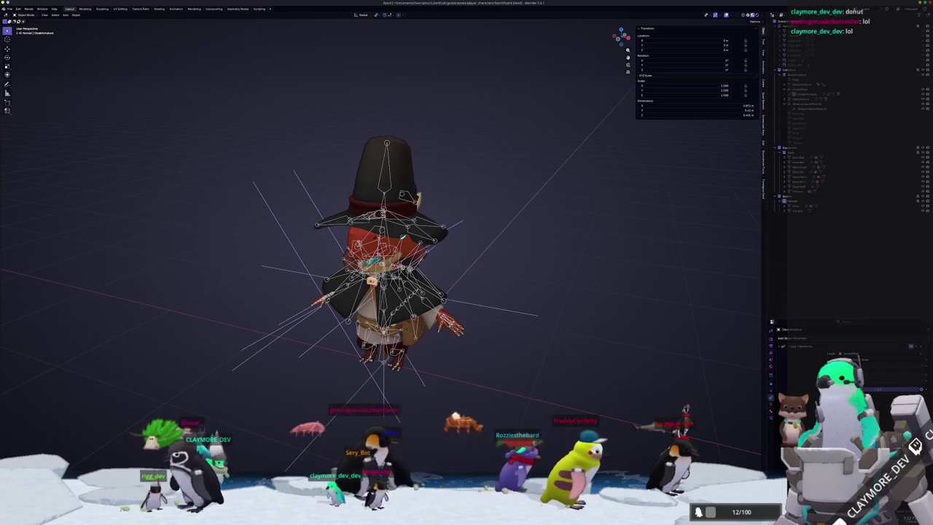
key(super+e)
key(super+e)
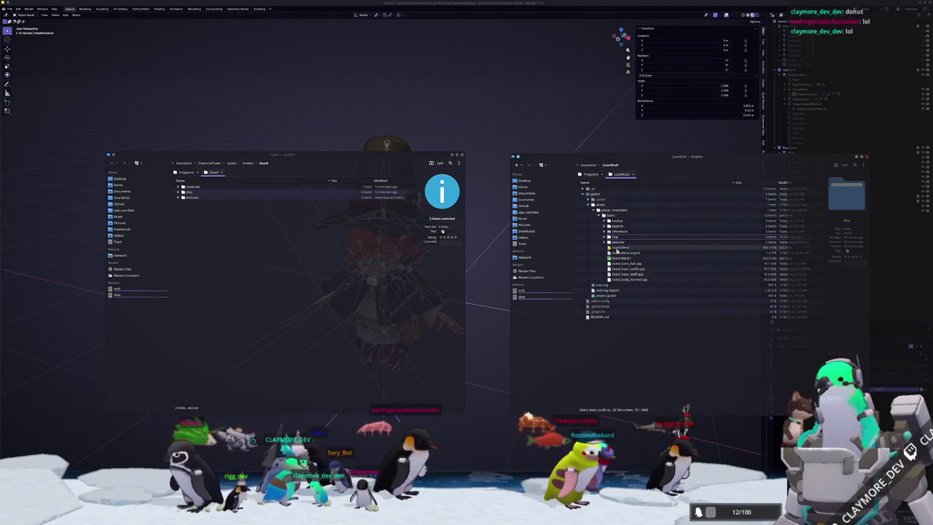
Step: Drag the two lizard folders into the other project's lizard folder, merging and overwriting, then hide Dolphin
drag(619, 277, 417, 245)
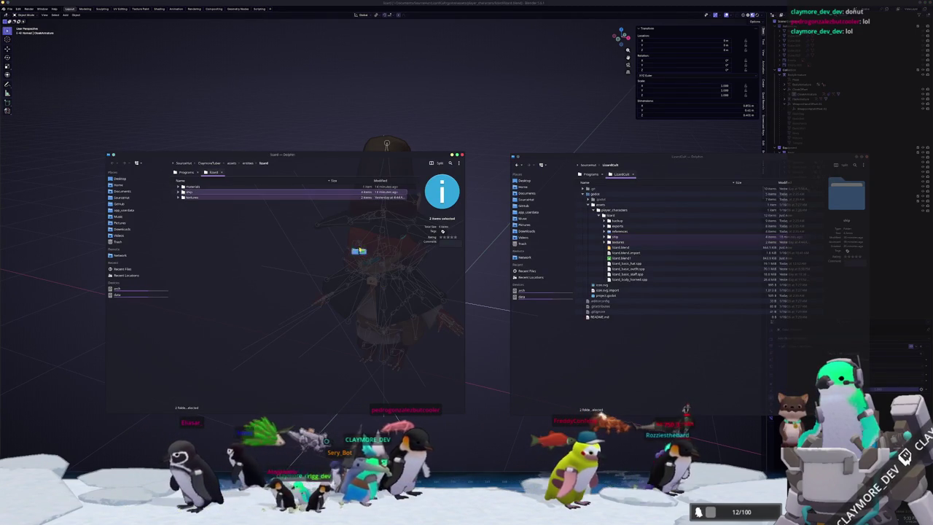
drag(265, 269, 273, 269)
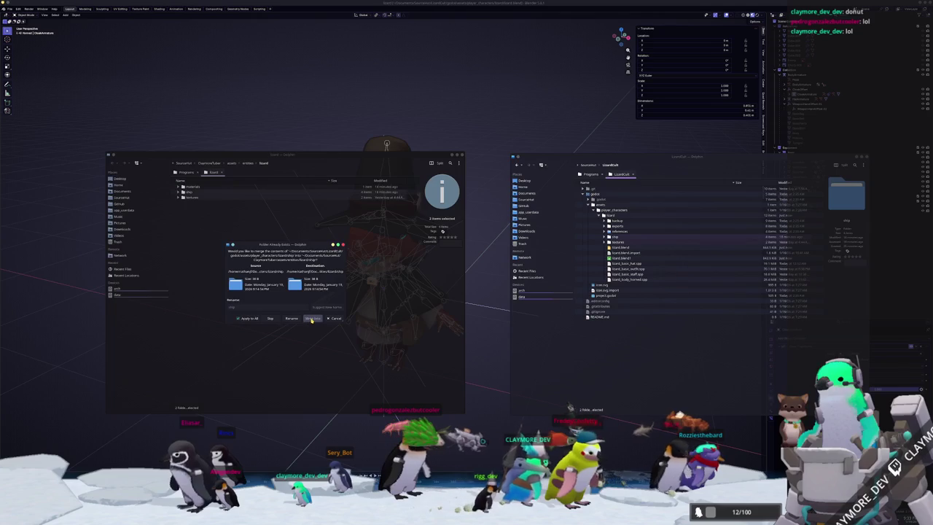
click(312, 319)
click(310, 319)
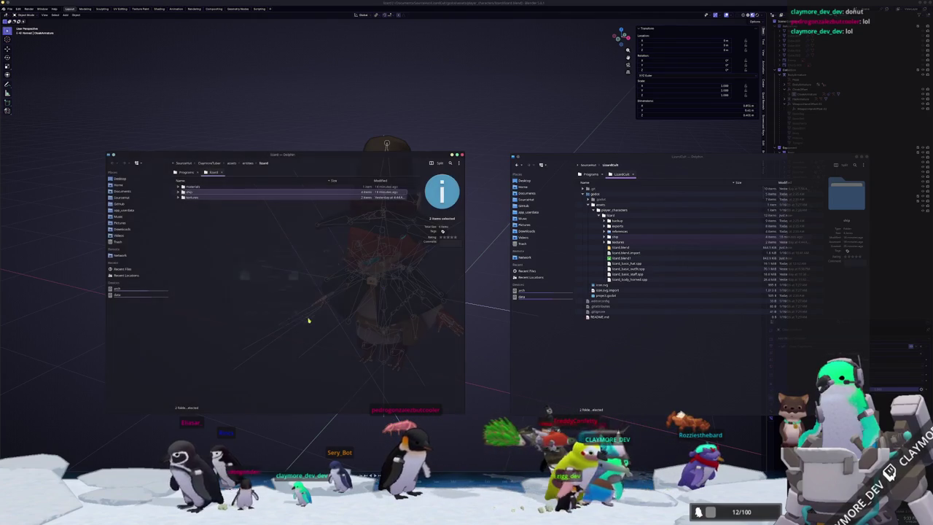
key(alt+Tab)
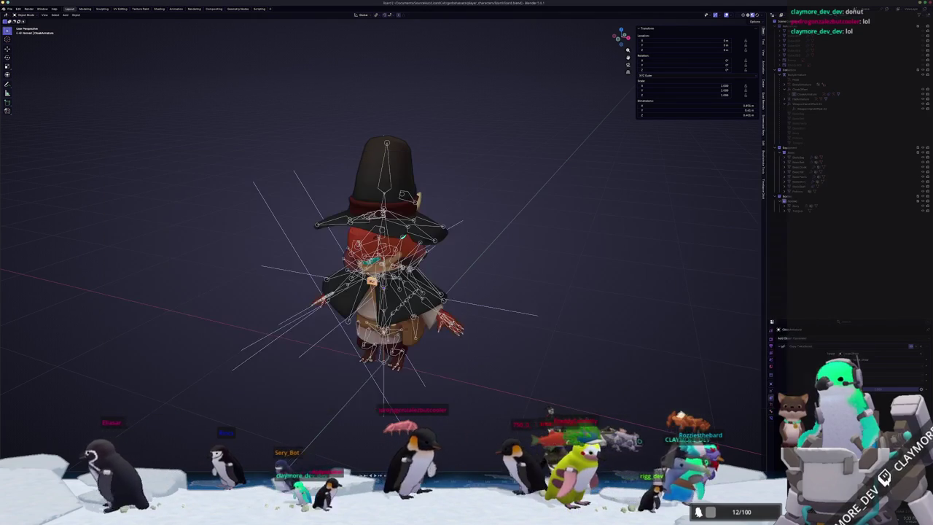
Step: Add a BoneAttachment3D child node under the body's Skeleton3D
key(alt+Tab)
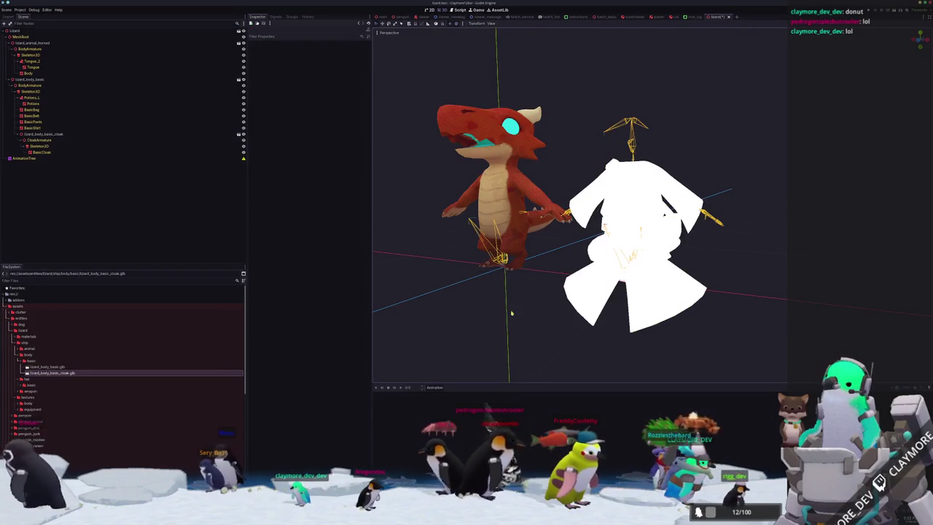
click(46, 135)
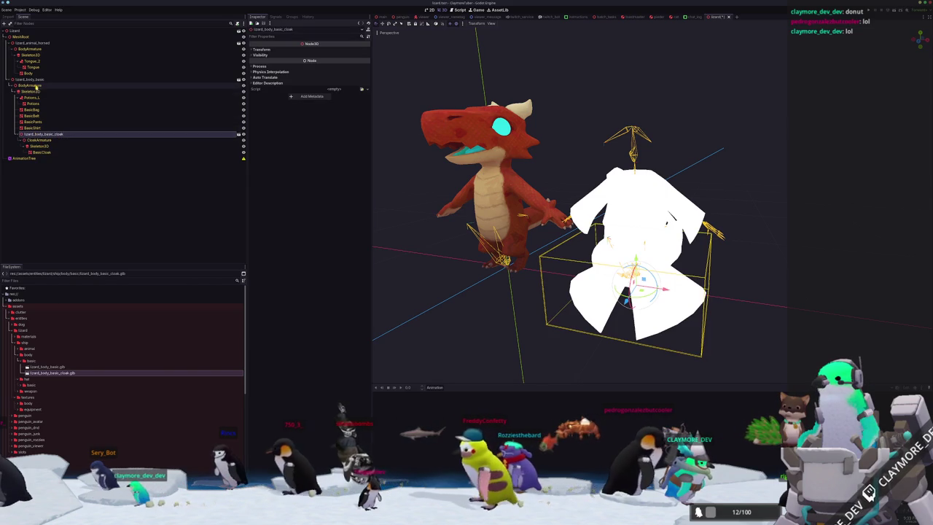
click(33, 91)
right_click(33, 92)
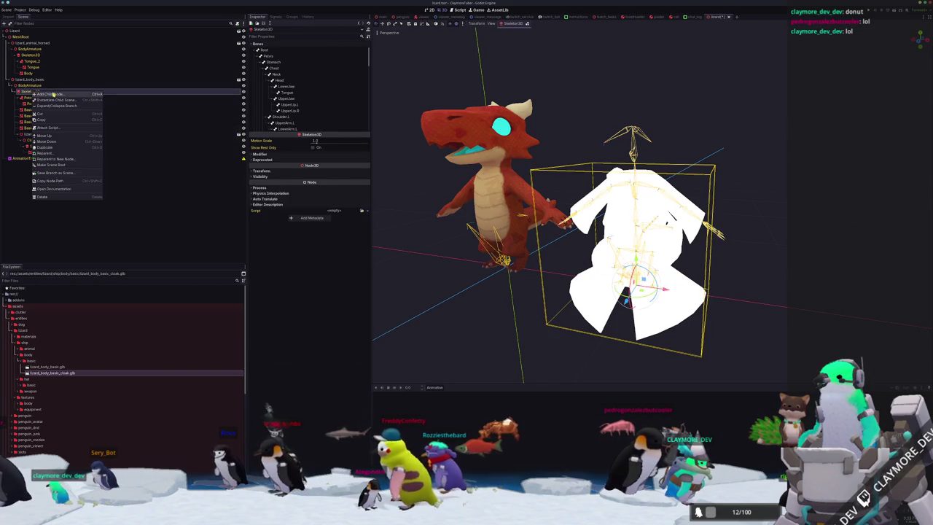
click(52, 96)
text(boneatt)
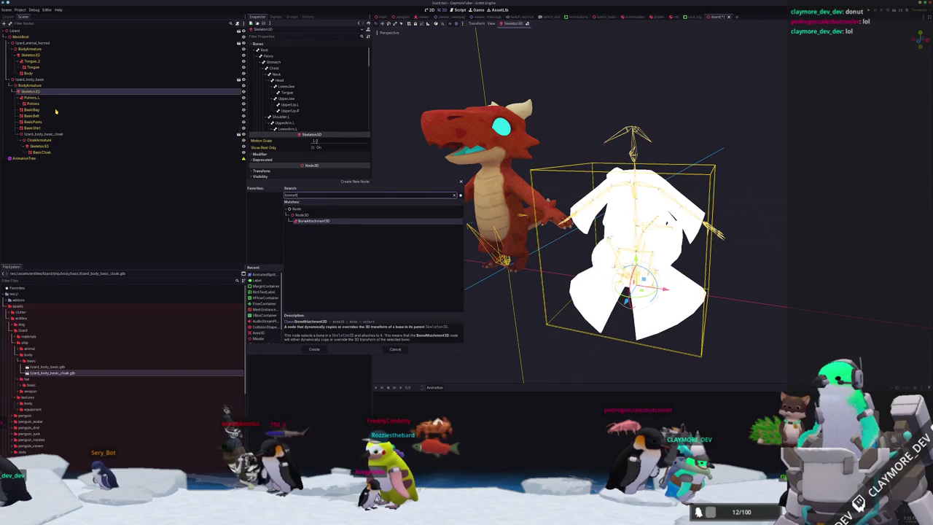
key(Return)
Step: Set the BoneAttachment3D's bone to Chest
click(342, 49)
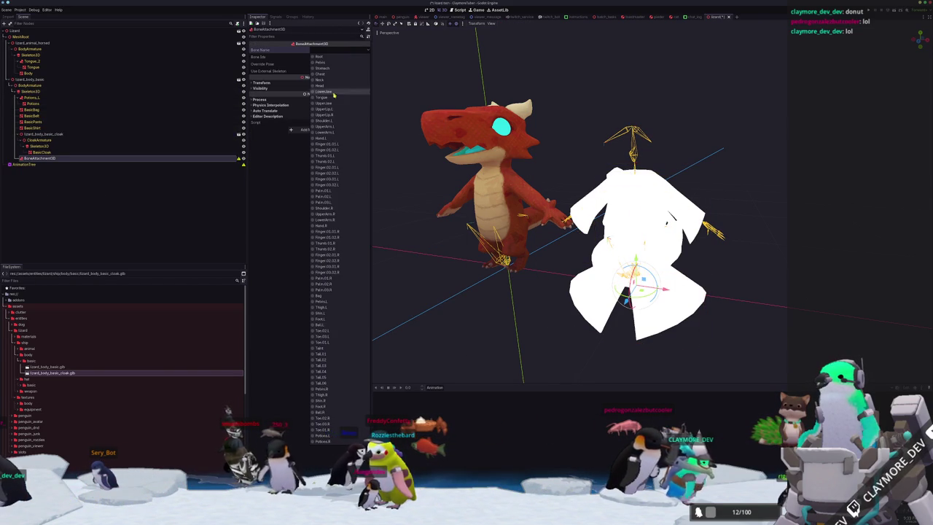
key(c)
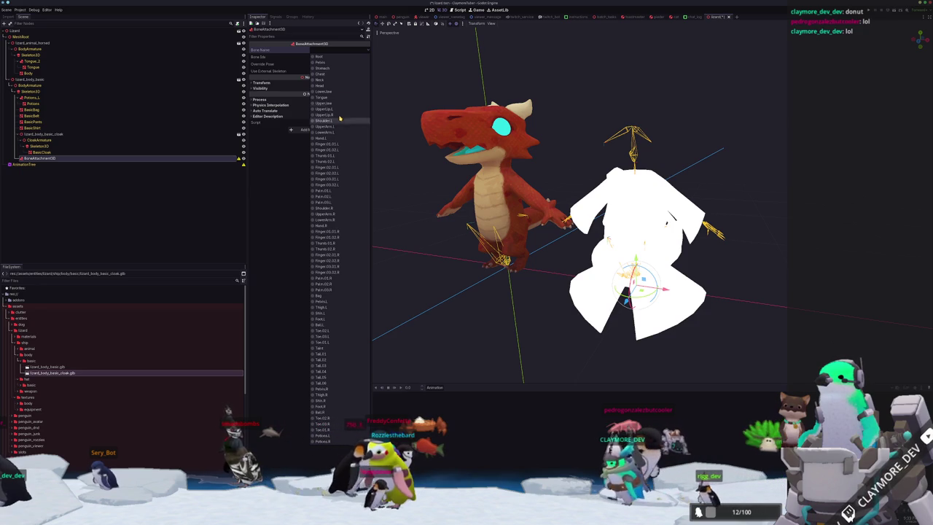
click(326, 75)
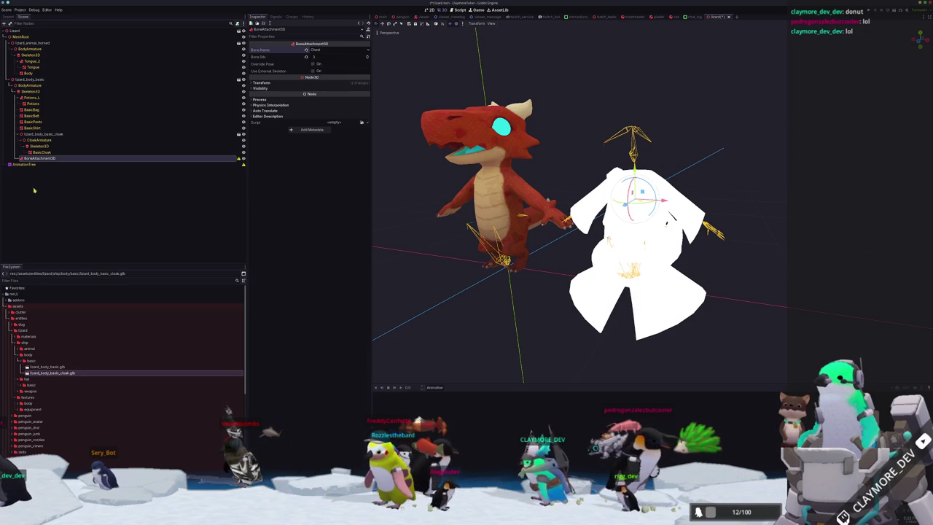
click(33, 134)
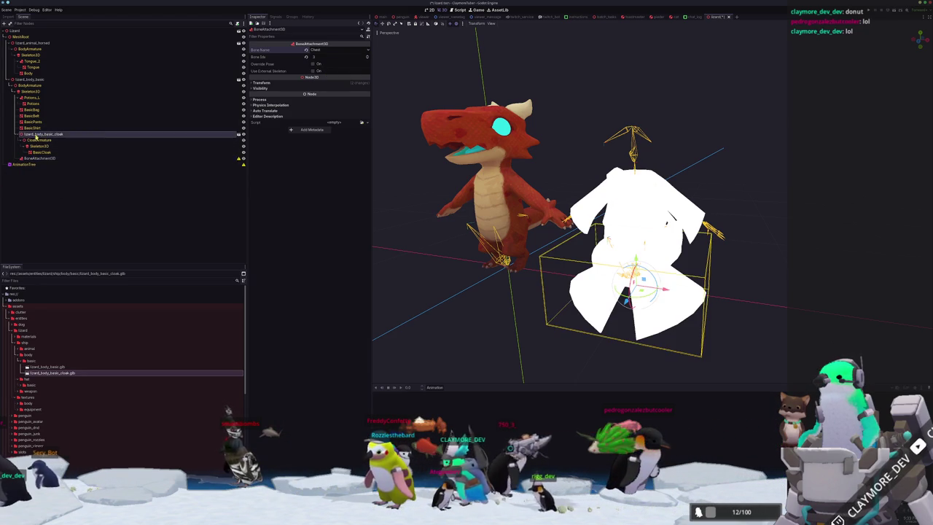
Step: Move lizard_body_basic_cloak under BoneAttachment3D and reset its position to zero
drag(53, 159, 53, 160)
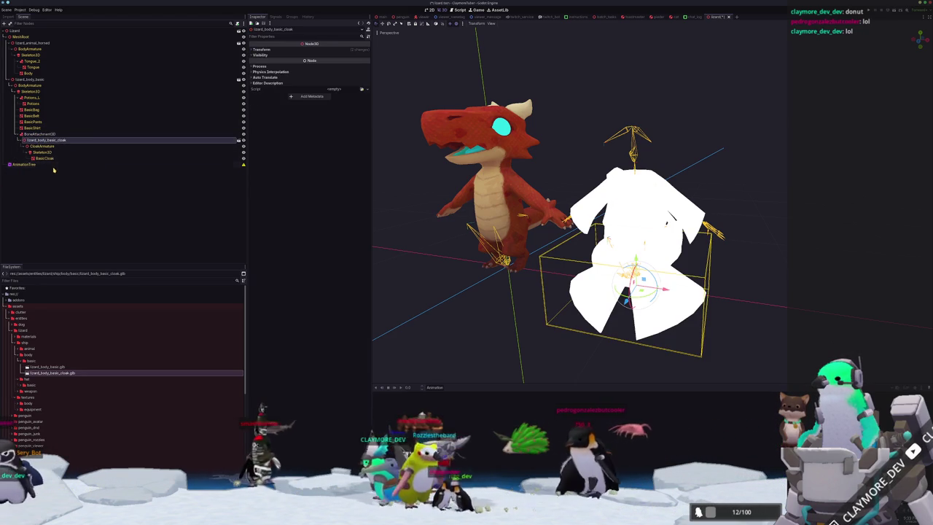
click(343, 49)
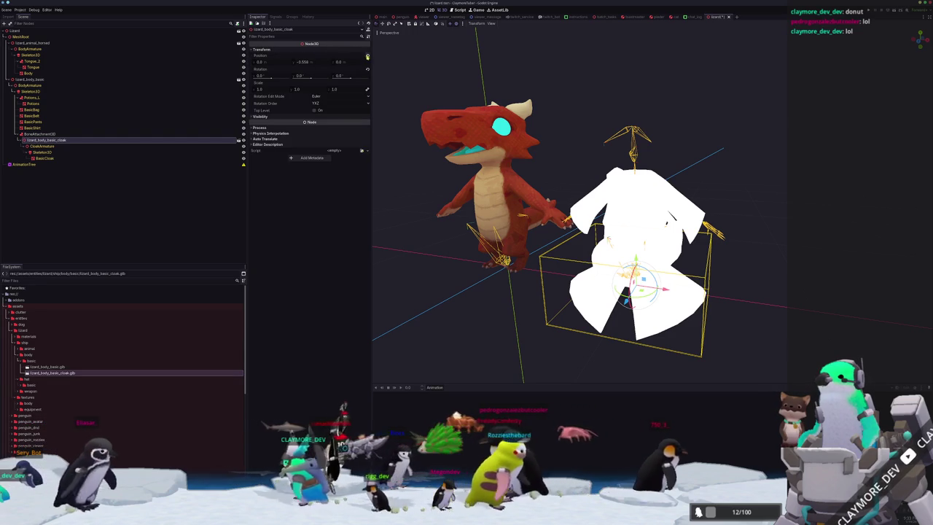
click(368, 59)
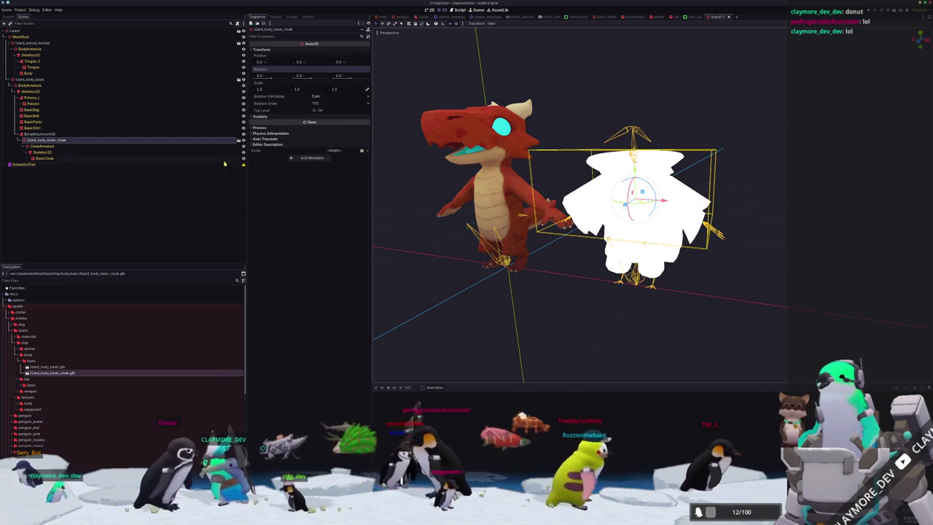
Step: Check the BoneAttachment3D, CloakArmature and cloak nodes in the scene tree
click(43, 145)
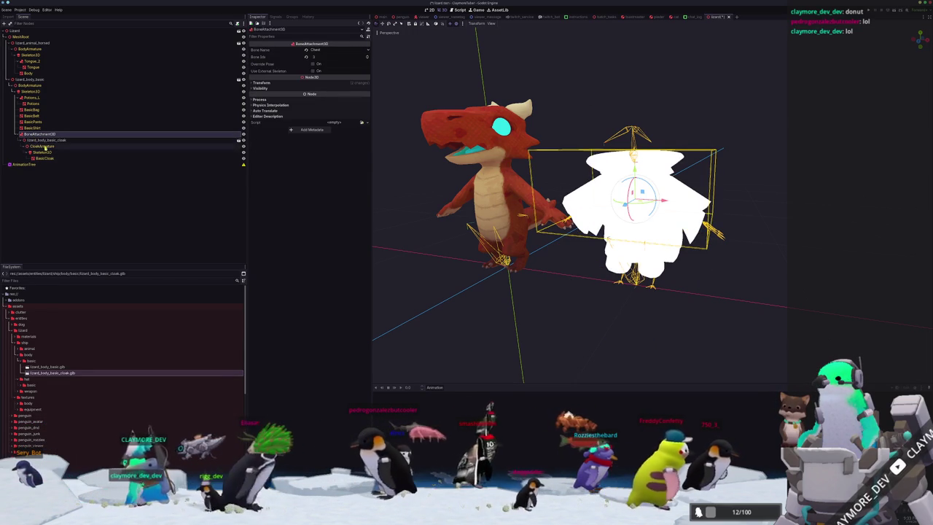
click(45, 140)
click(44, 146)
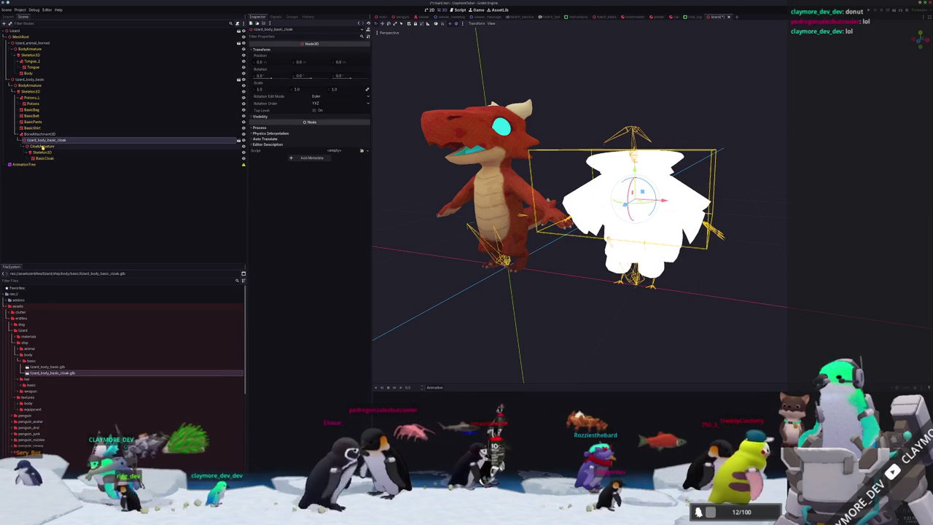
click(45, 140)
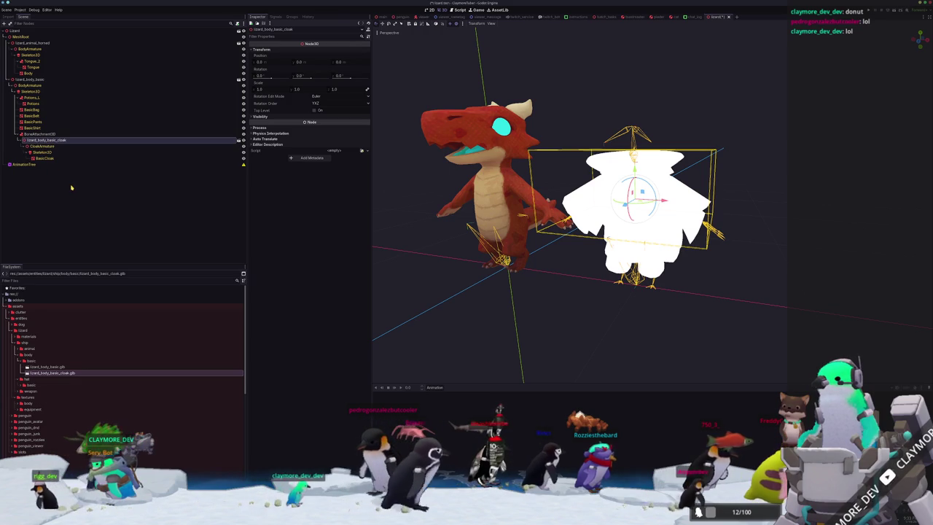
key(Up)
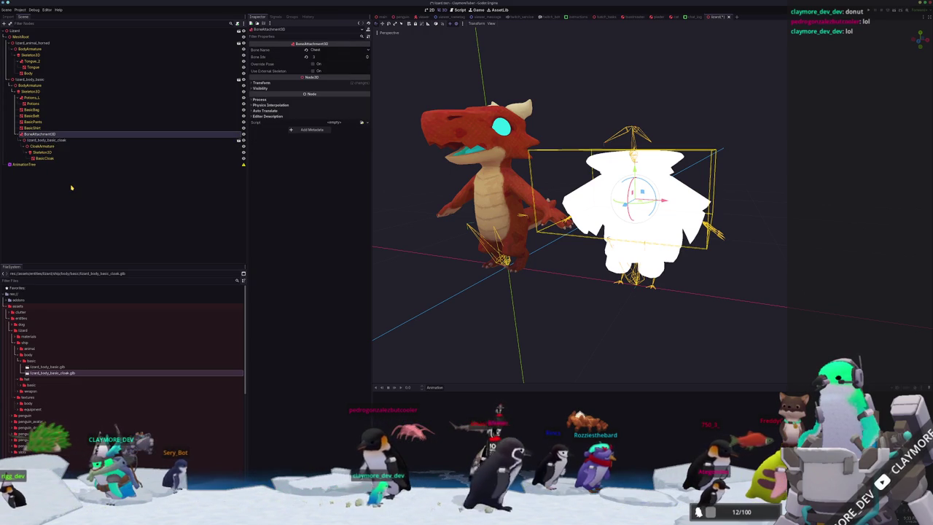
key(Down)
key(Down)
key(Down)
key(Down)
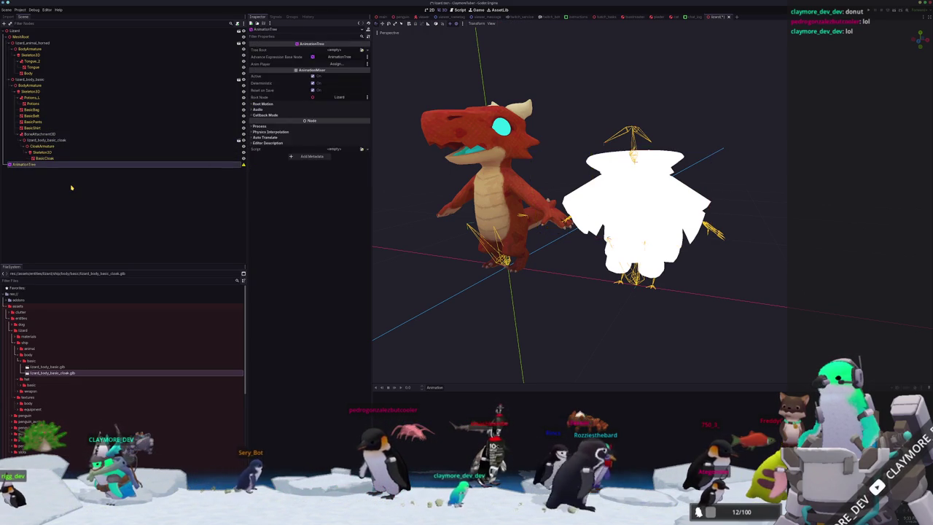
key(Up)
key(Up)
key(Up)
key(Up)
key(Left)
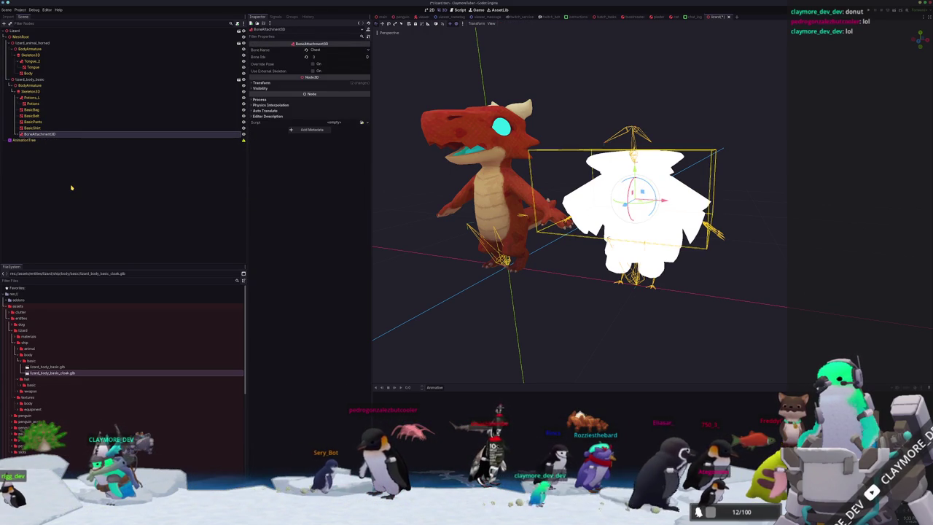
key(shift+Up)
key(shift+Up)
key(shift+Up)
key(shift+Up)
key(shift+Up)
key(shift+Up)
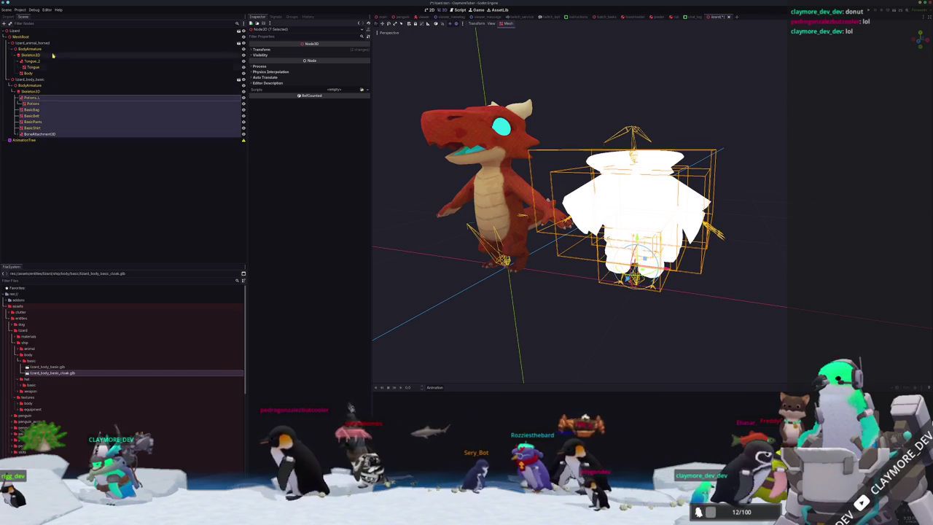
Step: Orbit the viewport to check the cloak on the lizard, then return to Blender
mouse_move(433, 181)
middle_down()
mouse_move(496, 177)
mouse_move(466, 170)
mouse_move(524, 189)
middle_up()
scroll(569, 211, up, 4)
mouse_move(618, 234)
middle_down()
mouse_move(654, 241)
mouse_move(524, 271)
middle_up()
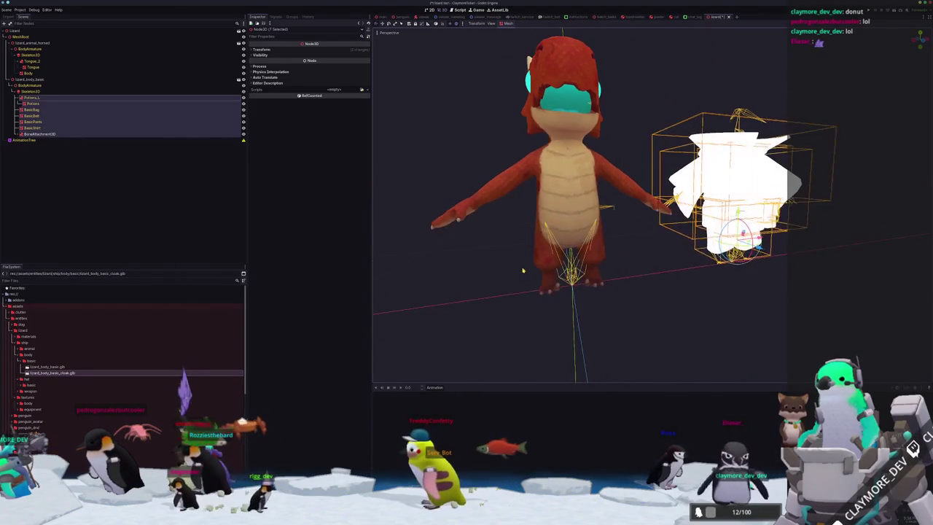
key(alt+Tab)
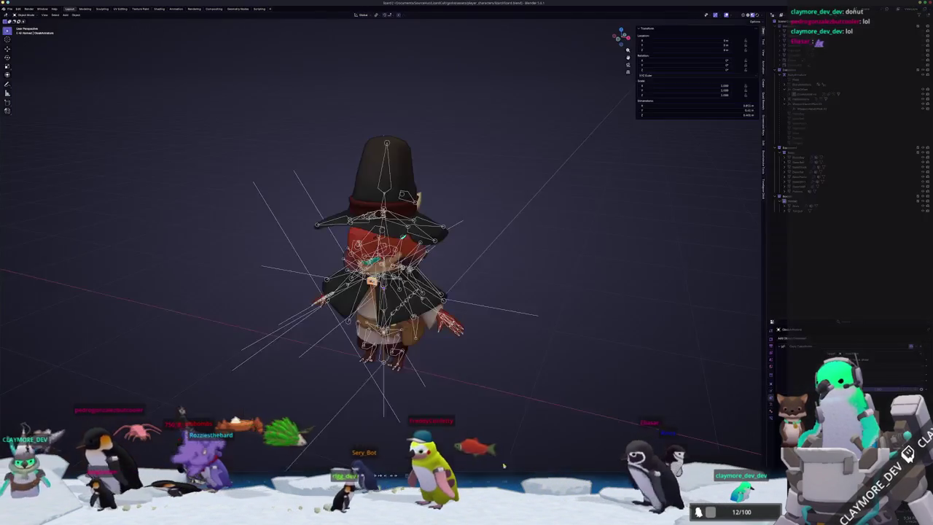
scroll(414, 386, up, 3)
scroll(414, 386, up, 3)
key(ctrl+Tab)
scroll(414, 387, up, 5)
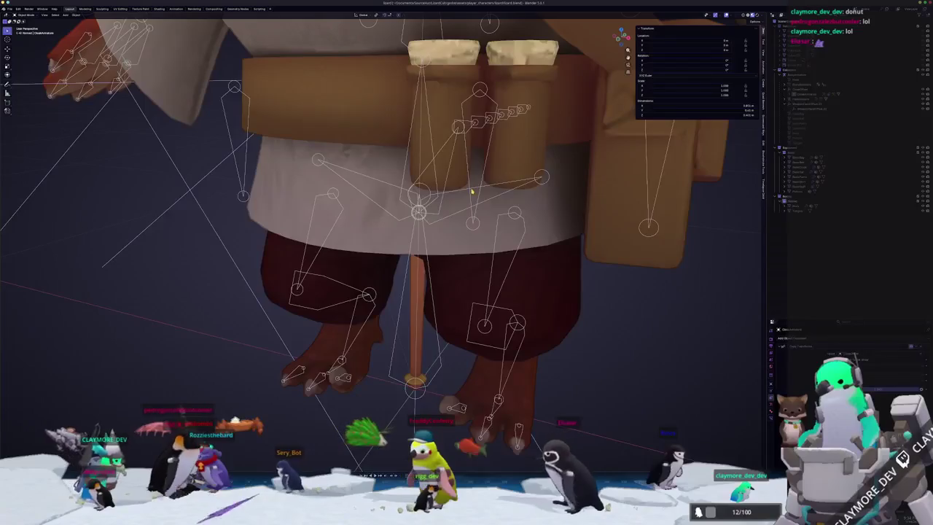
middle_drag(475, 176, 471, 184)
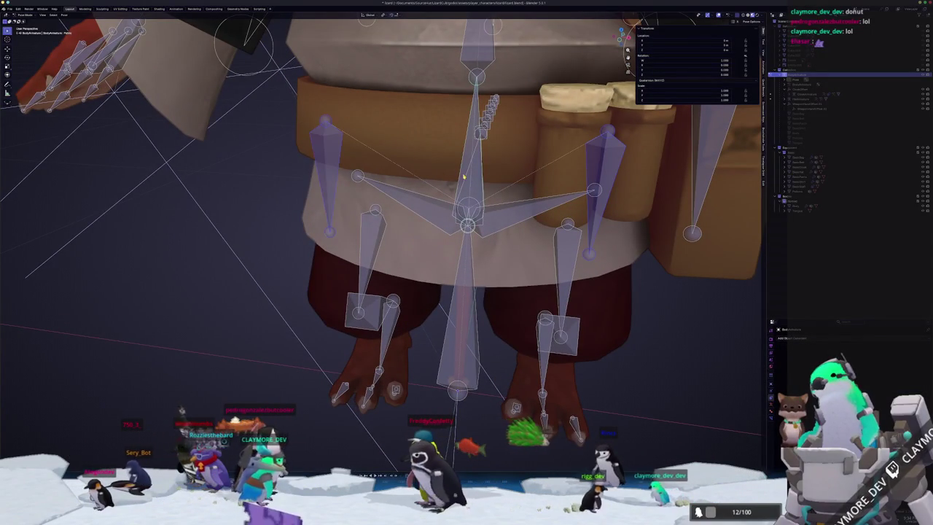
middle_drag(324, 173, 408, 175)
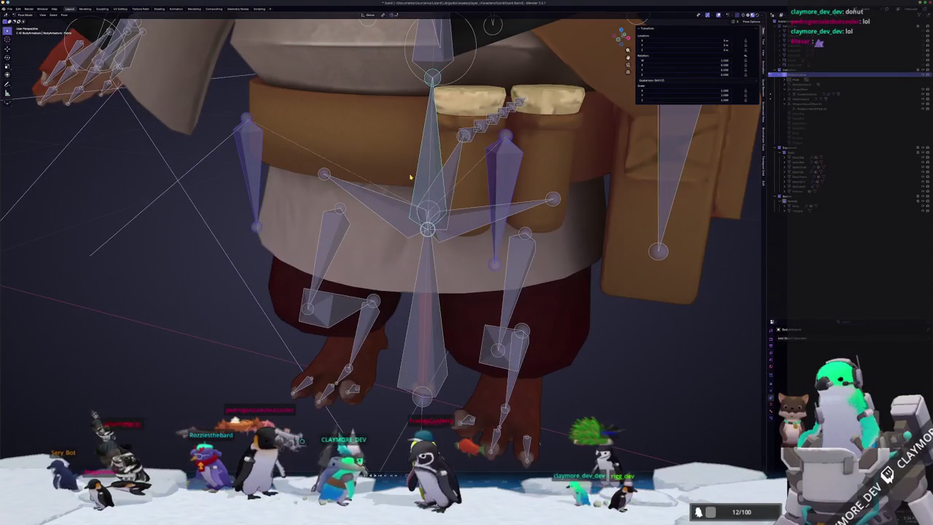
key(ctrl+p)
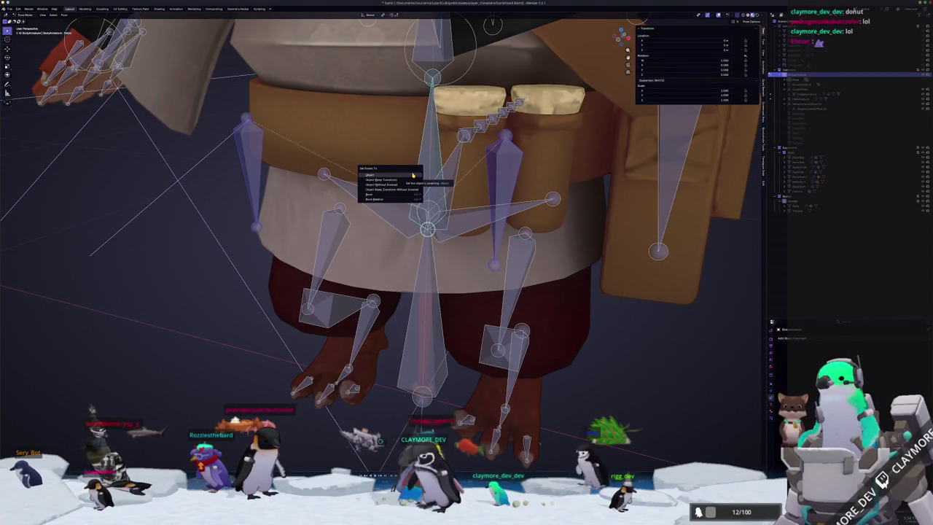
key(Escape)
key(Tab)
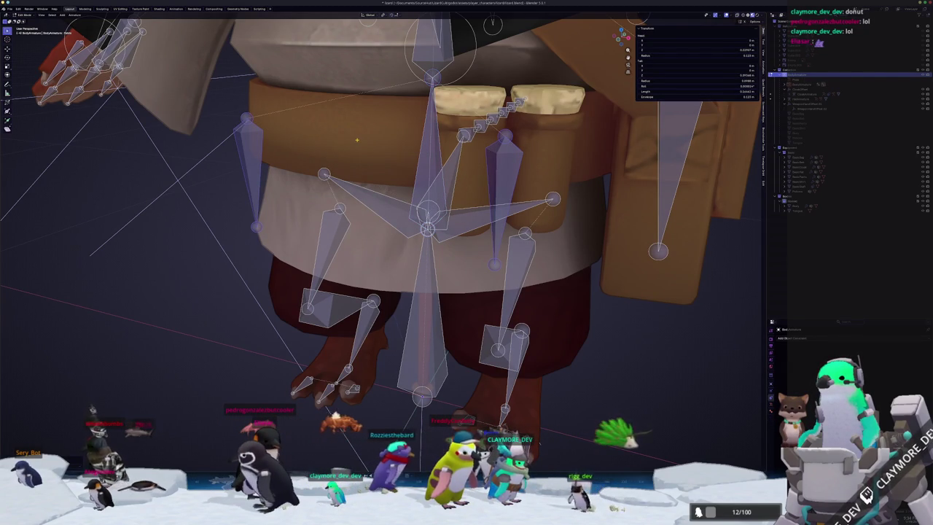
scroll(381, 218, down, 8)
click(182, 259)
mouse_move(467, 286)
middle_down()
mouse_move(475, 288)
mouse_move(507, 186)
middle_up()
scroll(449, 278, up, 5)
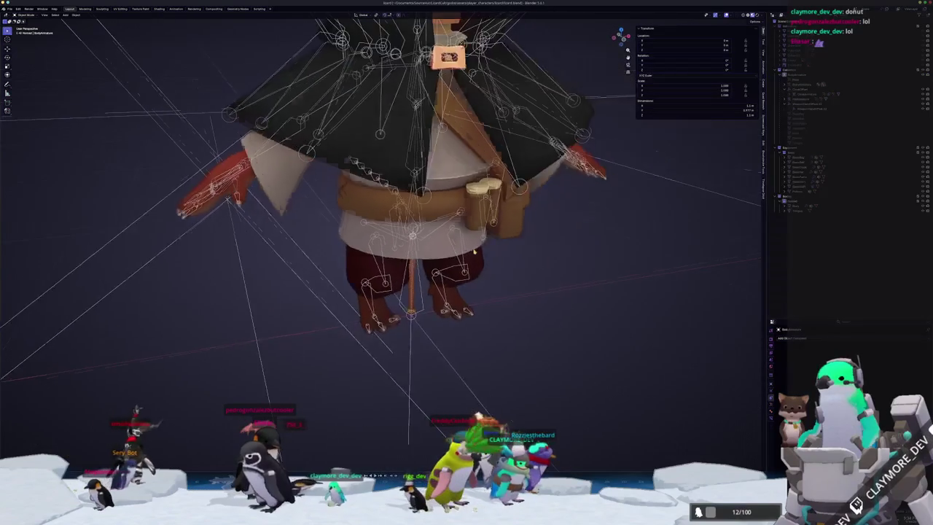
Step: In Pose Mode, rotate the upper-body bones about the X axis
key(ctrl+Tab)
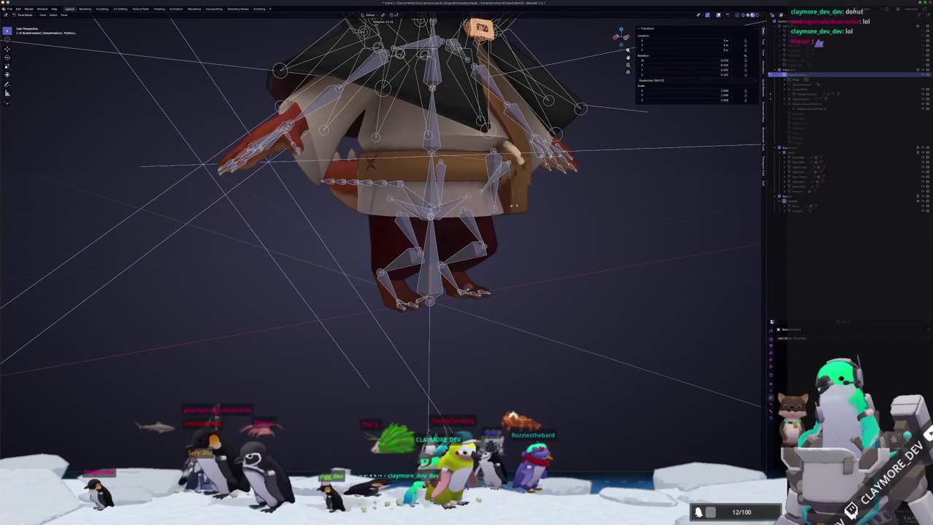
click(508, 182)
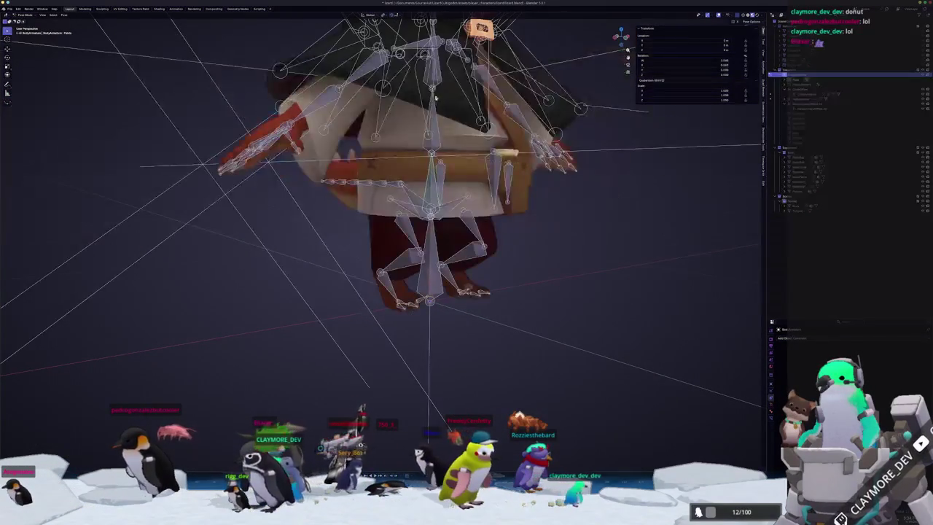
key(r)
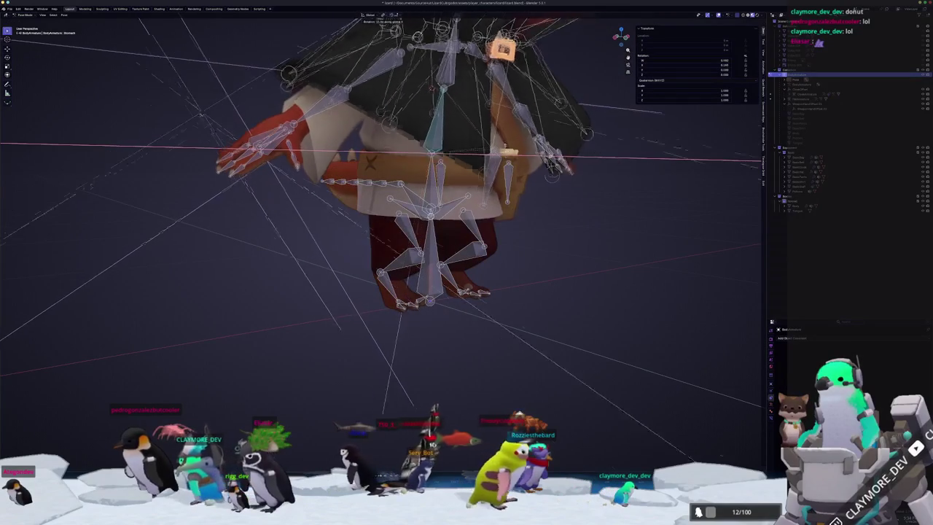
key(x)
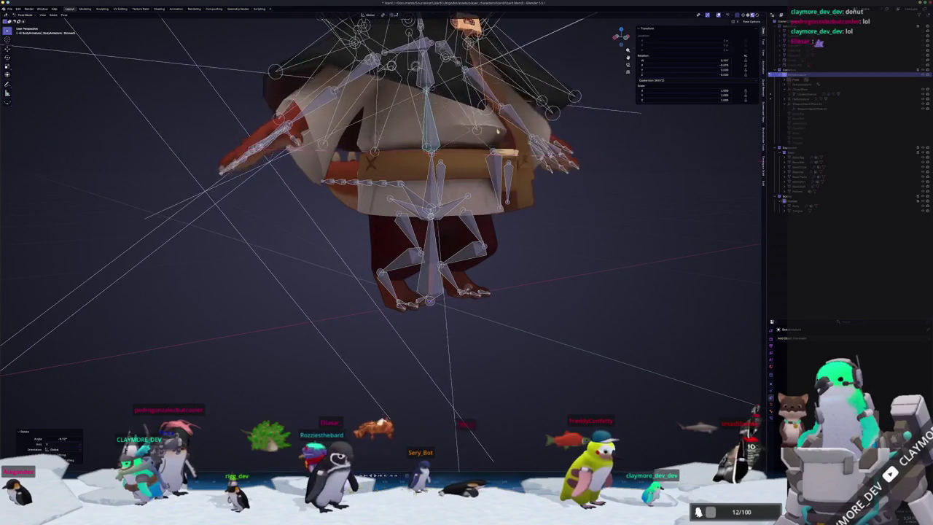
key(Return)
middle_drag(364, 219, 408, 218)
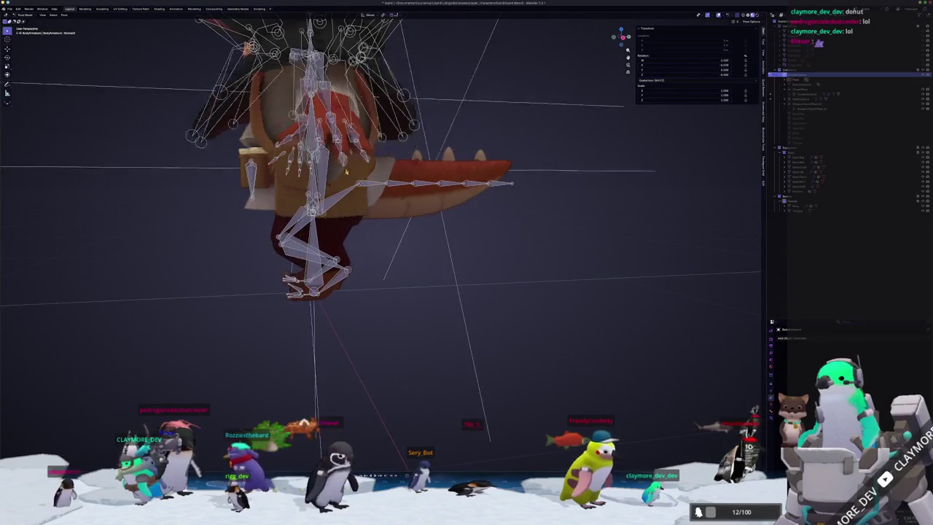
Step: Tilt the pelvis bone, undo it, and return to Object Mode zoomed out
key(r)
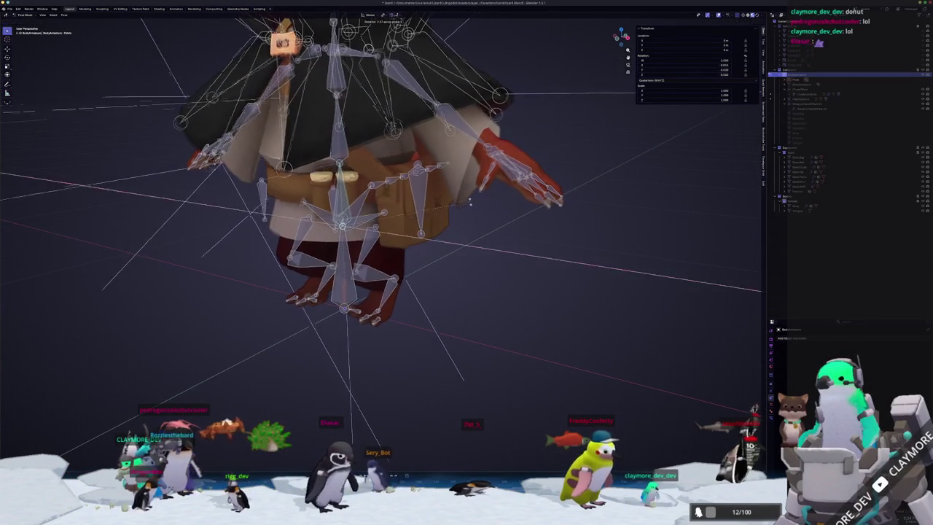
key(Return)
key(ctrl+z)
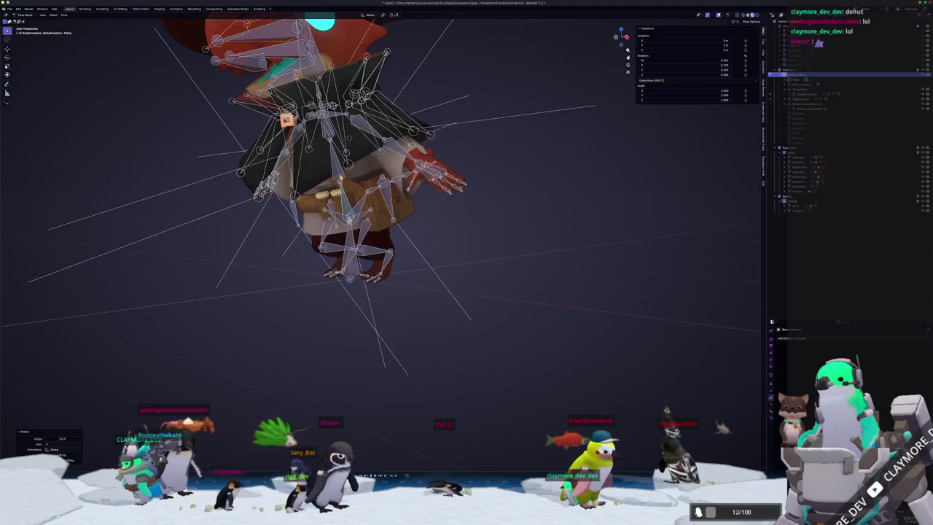
click(355, 202)
mouse_move(356, 202)
middle_down()
mouse_move(477, 266)
mouse_move(431, 267)
mouse_move(497, 246)
middle_up()
scroll(427, 267, down, 3)
key(ctrl+Tab)
scroll(496, 246, up, 2)
scroll(497, 247, up, 2)
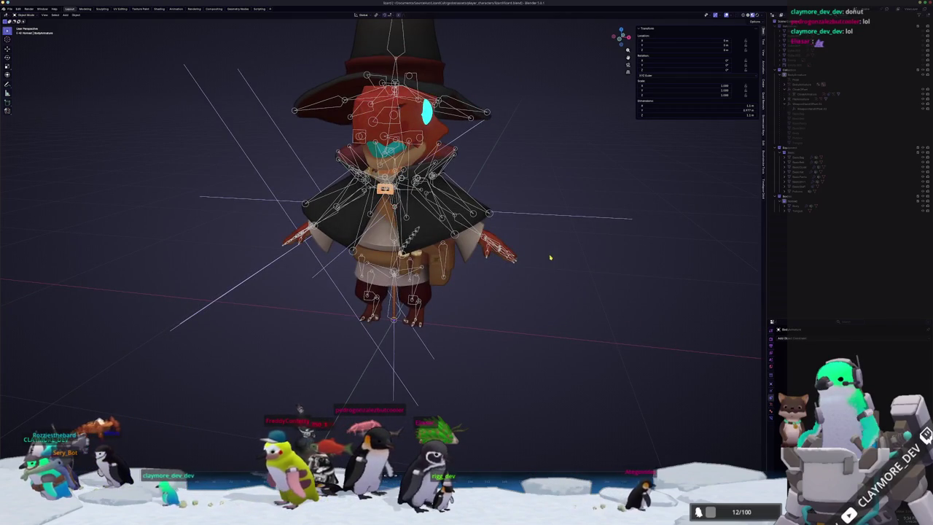
Step: Export the Tongue, Body and armature as glTF binary over the existing .glb file
click(798, 212)
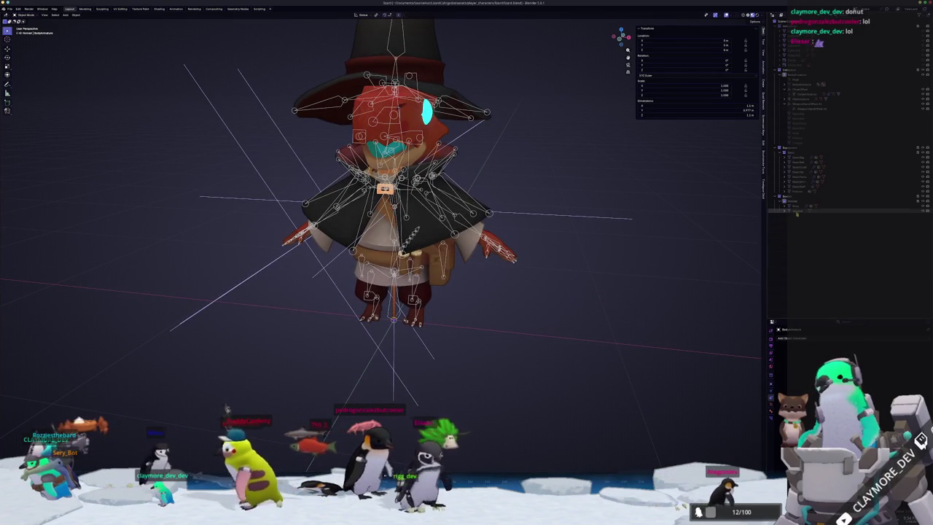
click(796, 206)
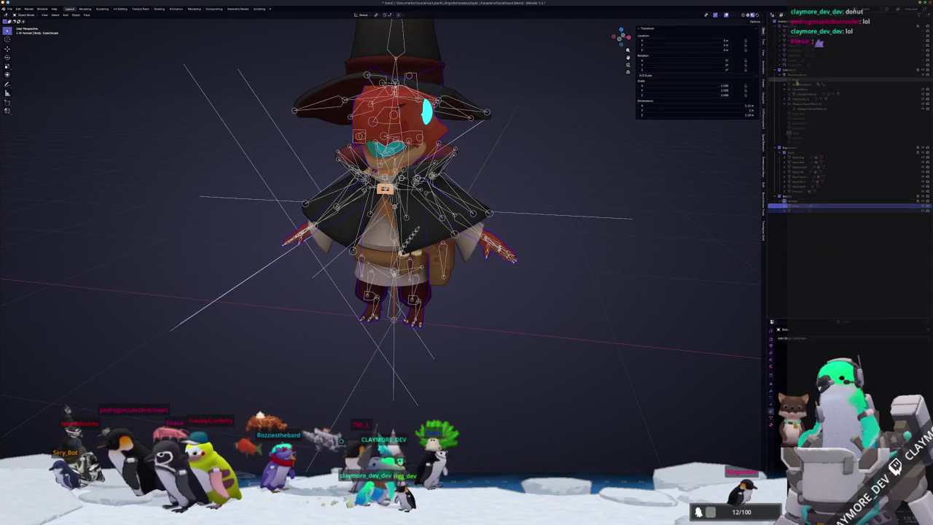
shift+click(343, 219)
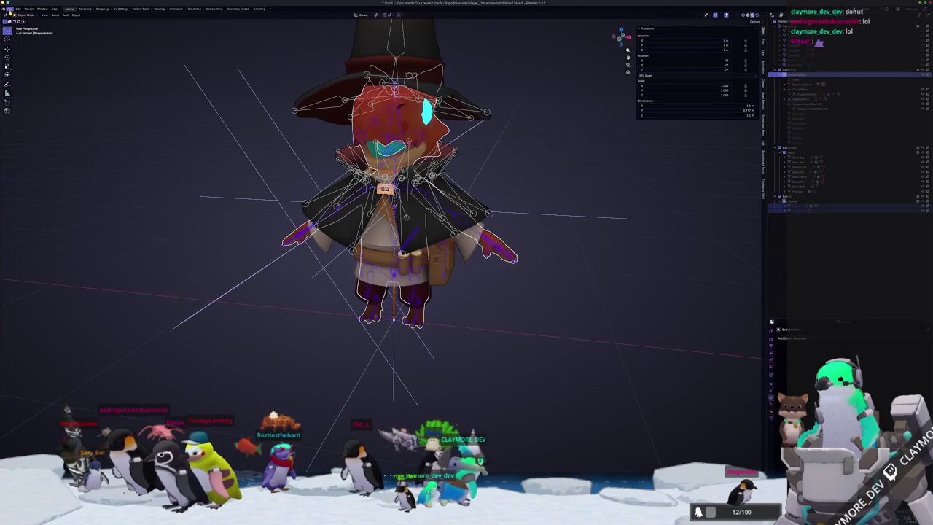
click(10, 9)
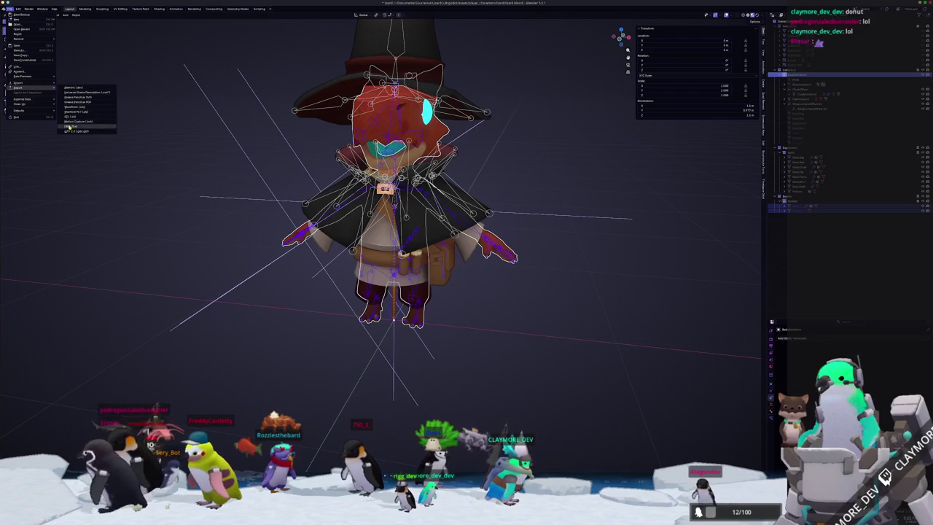
click(73, 130)
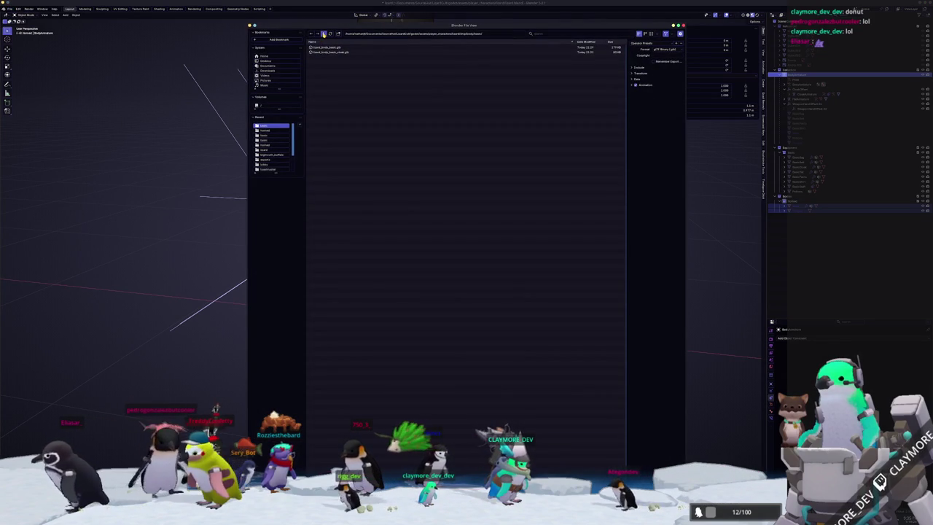
double_click(316, 47)
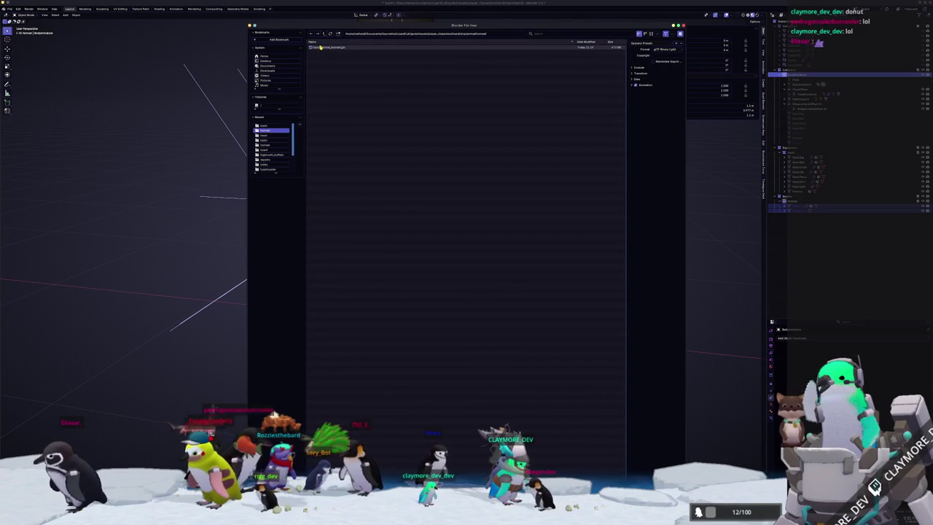
double_click(319, 46)
scroll(482, 257, down, 3)
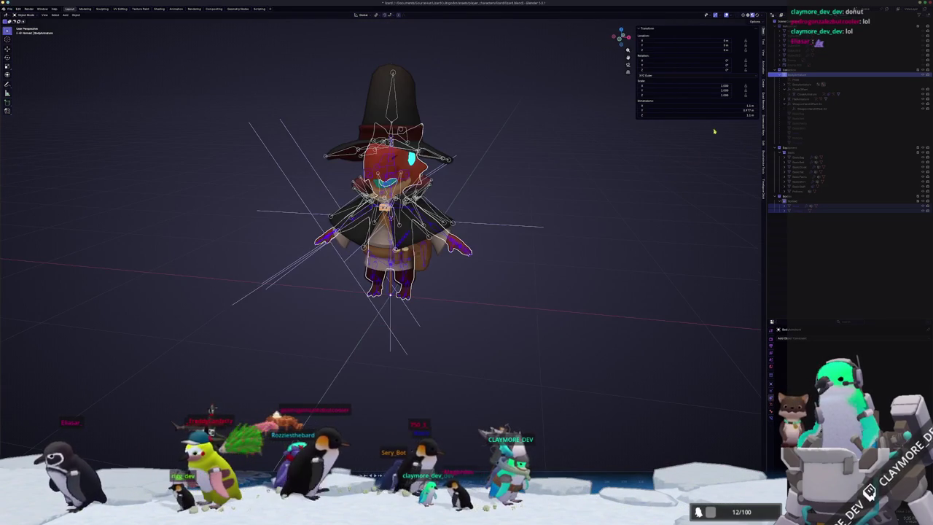
Step: Export a different set of character meshes plus the armature as .glb into the export subfolder
click(798, 191)
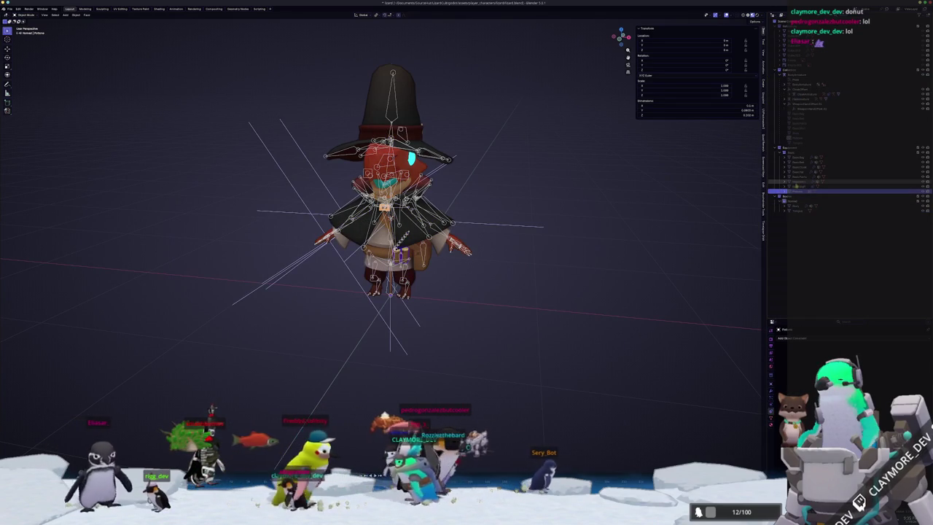
click(798, 176)
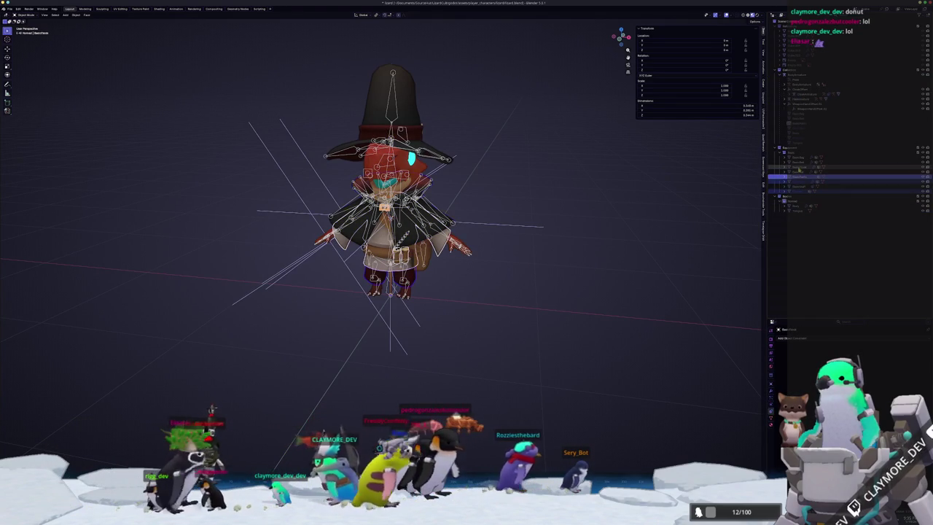
ctrl+click(798, 169)
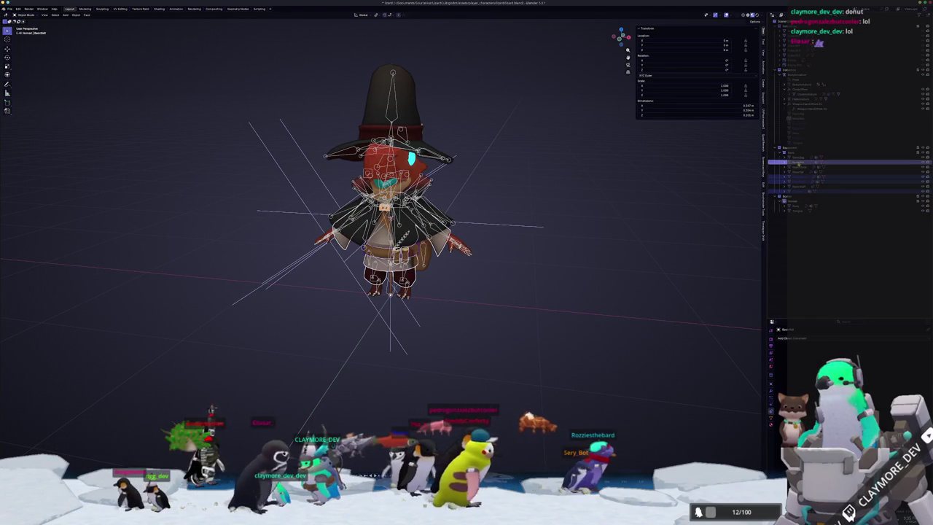
click(796, 157)
click(796, 74)
click(12, 8)
mouse_move(19, 87)
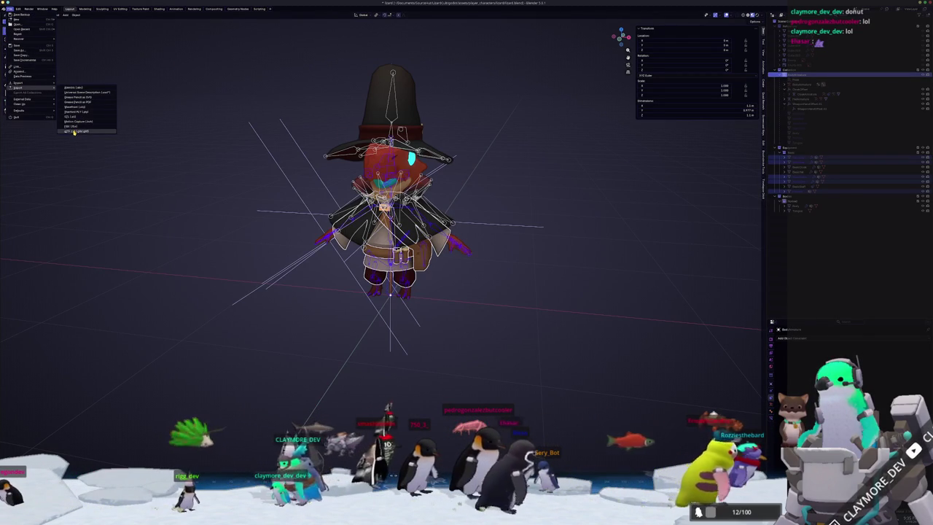
click(74, 132)
click(325, 47)
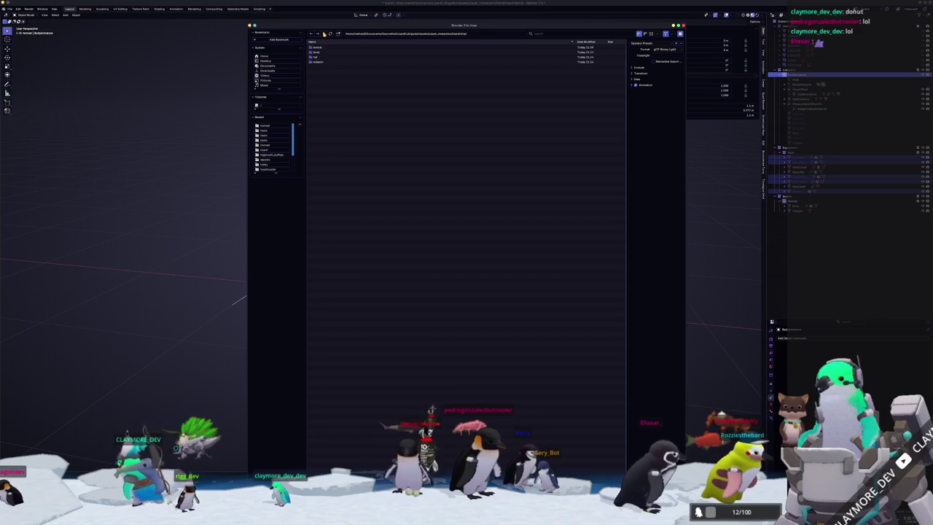
double_click(322, 51)
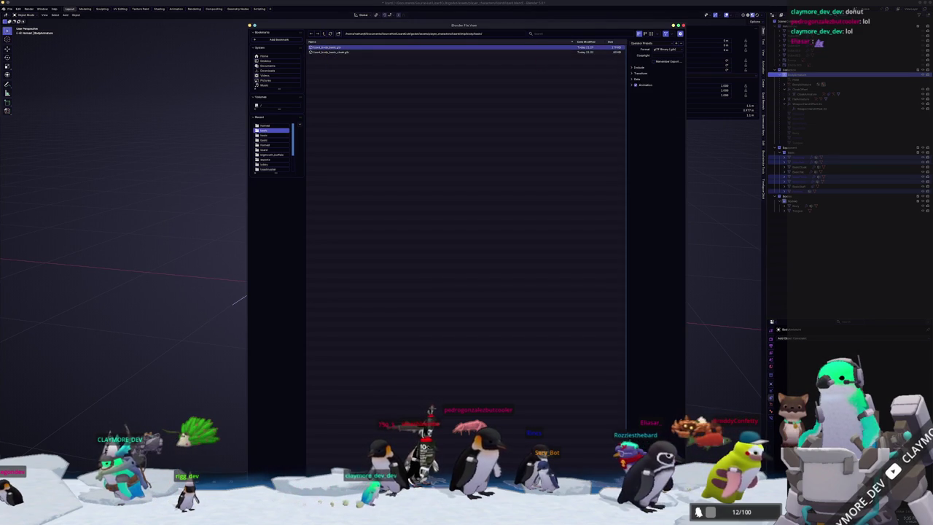
key(Return)
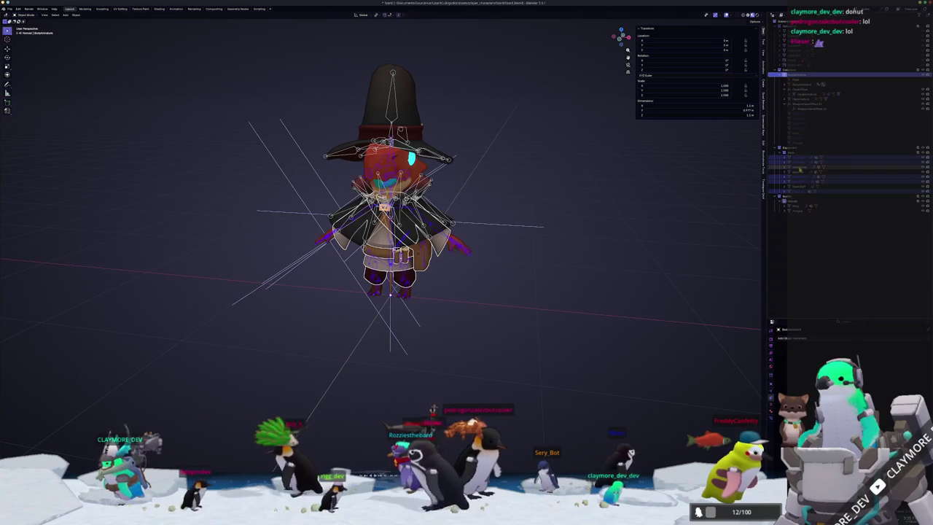
Step: Move the cloak below the waist and export it as glTF binary
click(800, 168)
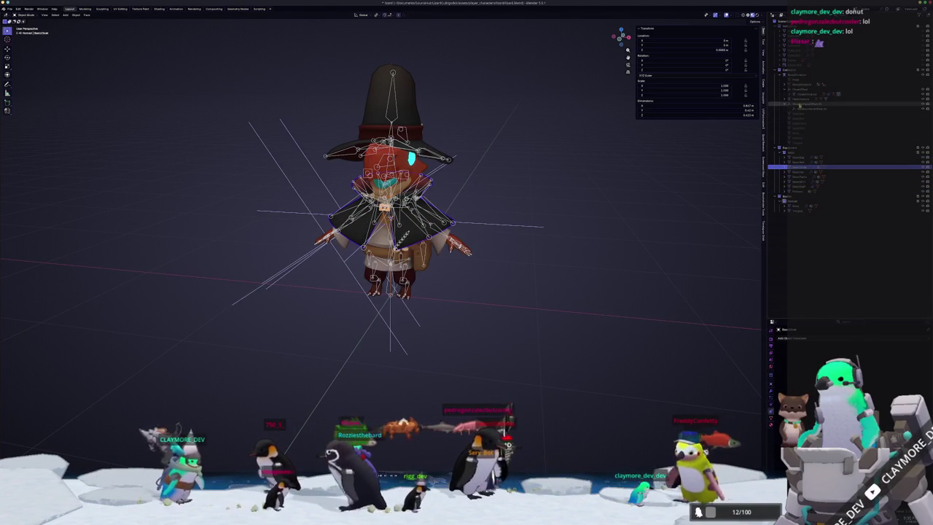
click(800, 95)
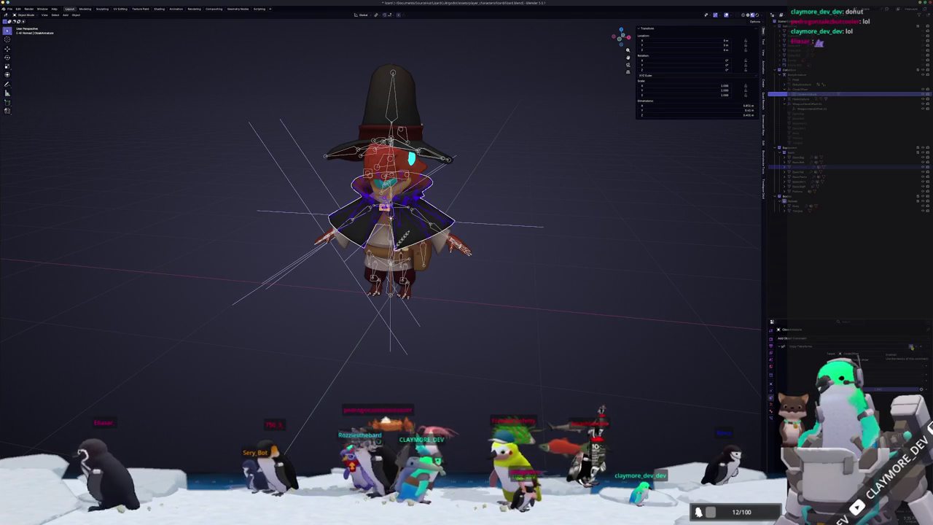
key(alt+g)
click(9, 9)
mouse_move(18, 82)
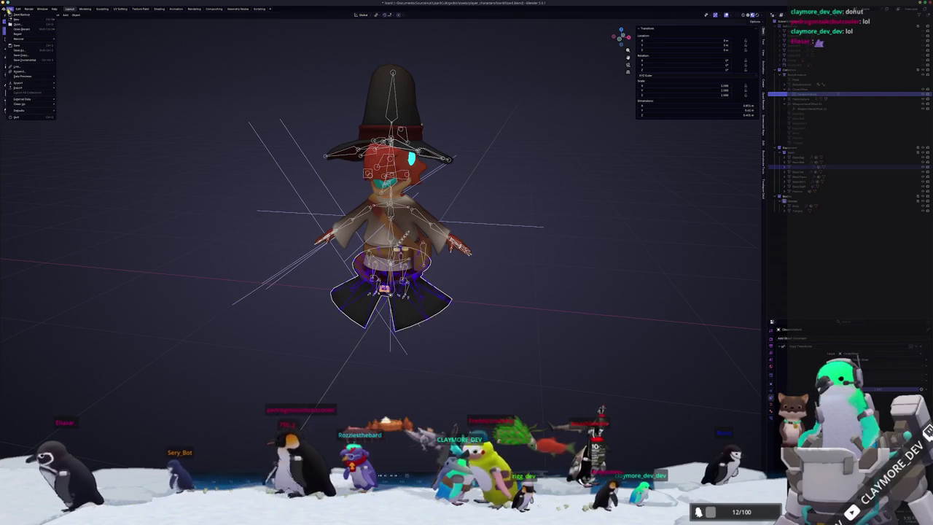
click(76, 131)
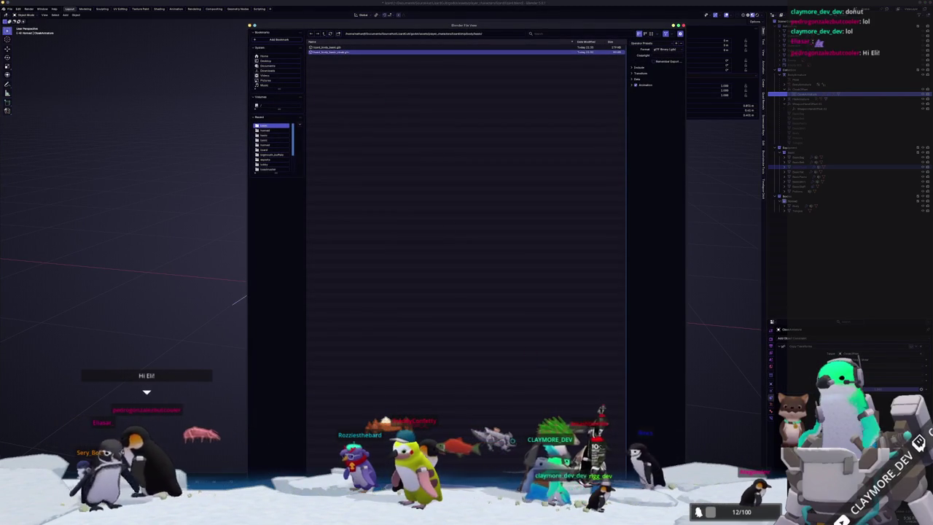
key(Return)
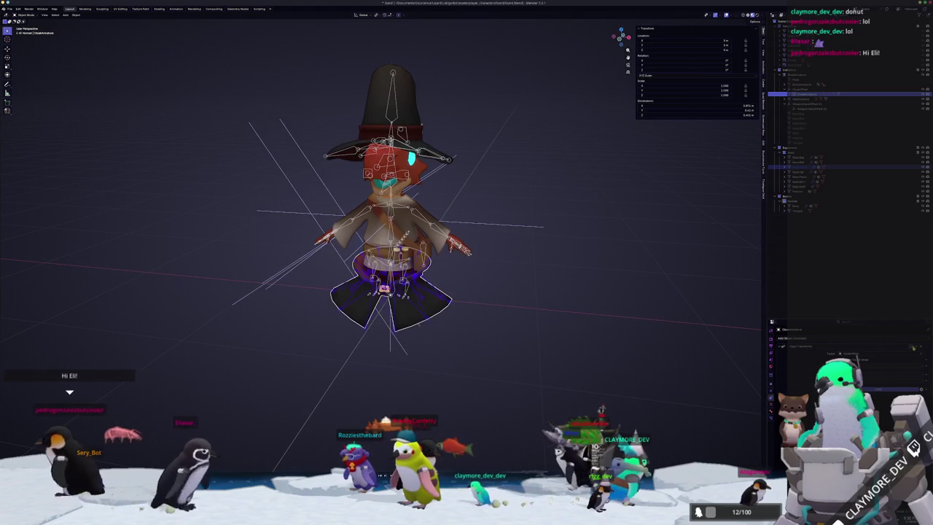
Step: Undo the cloak move, deselect it, and orbit around the character
key(ctrl+z)
click(547, 321)
scroll(547, 321, up, 3)
mouse_move(547, 321)
middle_down()
mouse_move(556, 326)
mouse_move(403, 306)
mouse_move(285, 313)
middle_up()
Step: Select the hat armature and inspect the character's bones in Edit Mode
click(416, 296)
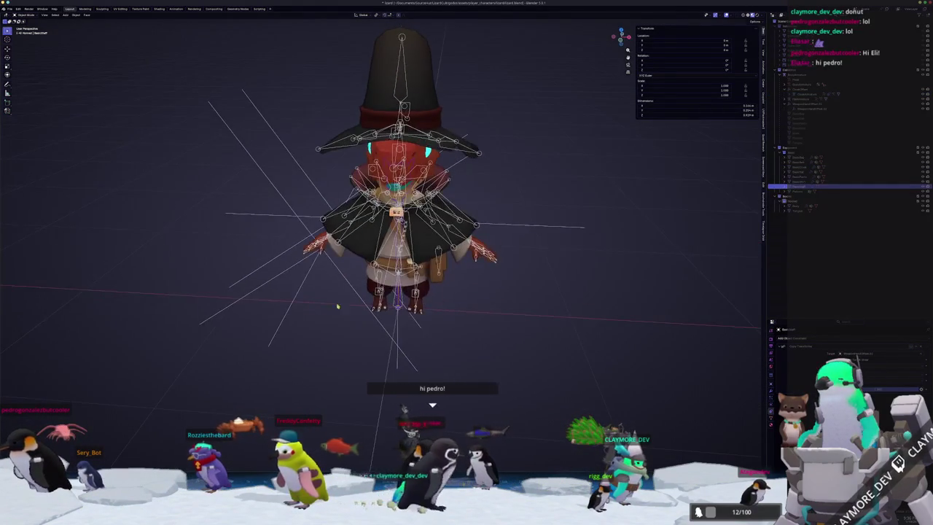
click(432, 133)
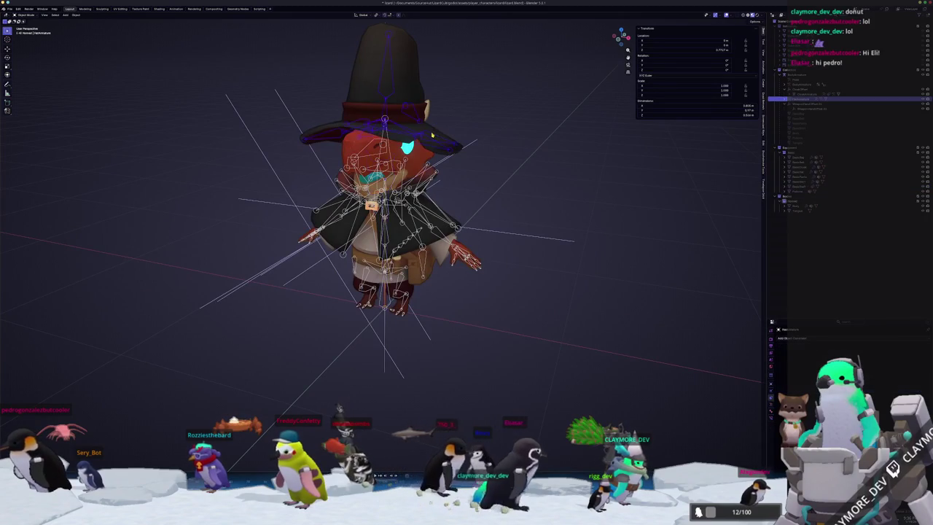
middle_drag(431, 134, 441, 193)
scroll(441, 193, up, 4)
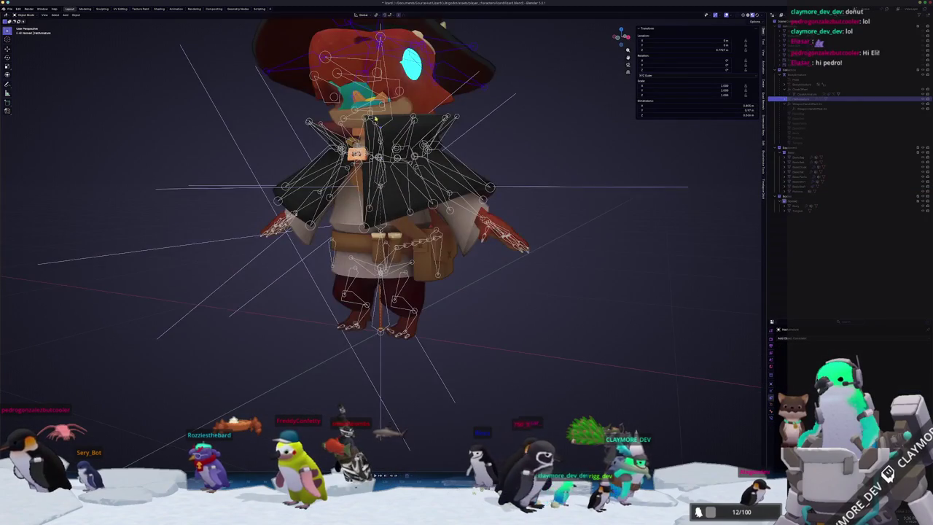
scroll(441, 193, down, 1)
click(378, 185)
key(Tab)
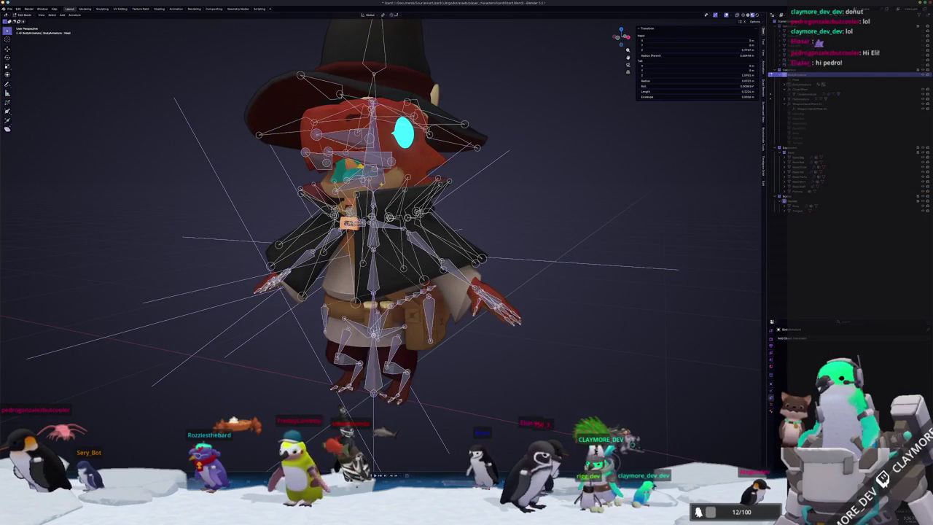
scroll(379, 184, up, 5)
scroll(395, 131, up, 5)
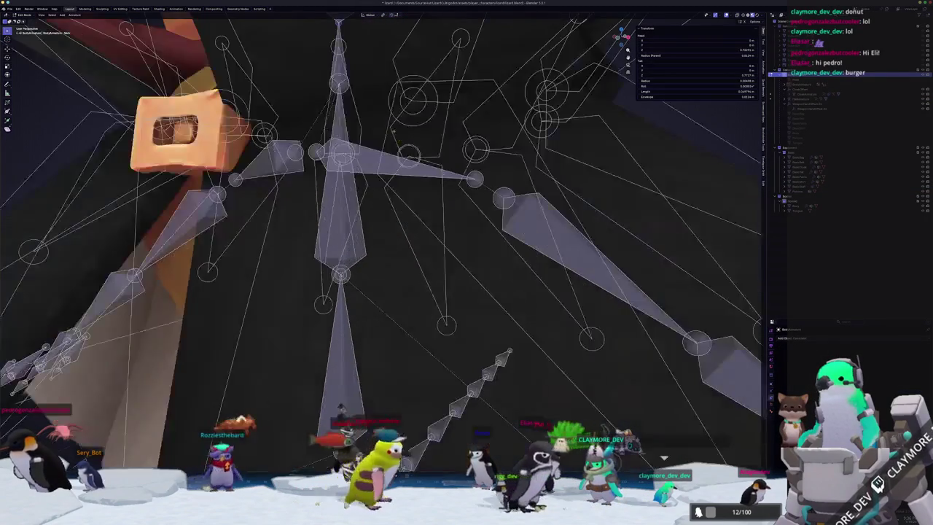
Step: Return to Object Mode and add a Plain Axes empty to the scene
key(Tab)
scroll(385, 120, down, 5)
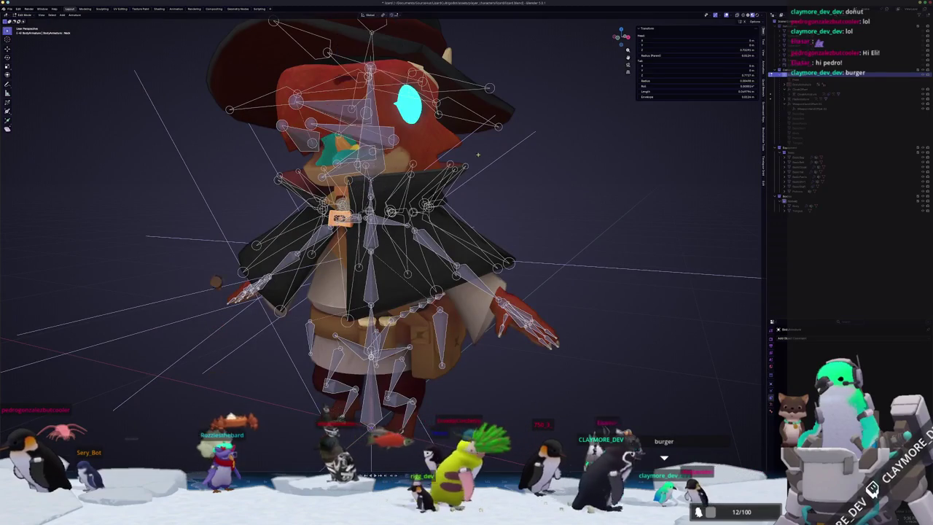
key(shift+a)
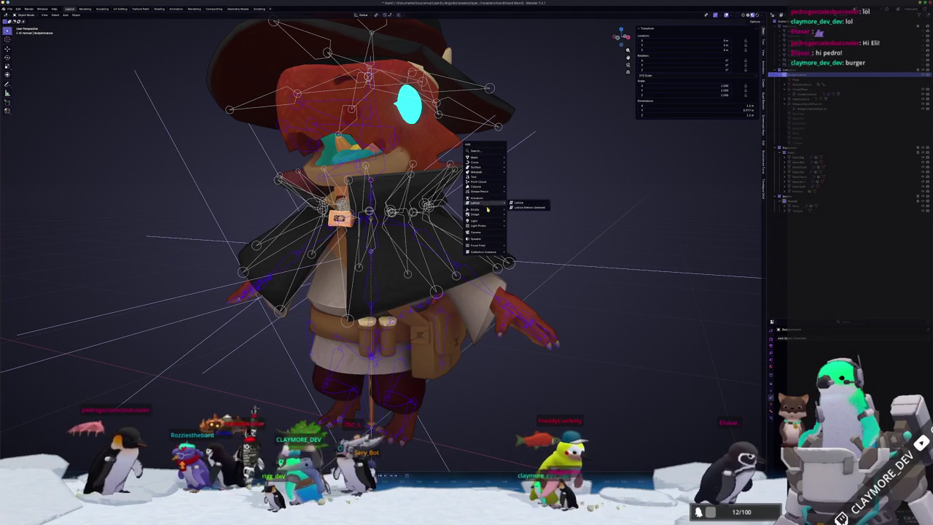
click(525, 210)
Step: Rename the new empty, enter Pose Mode and parent the hat to the head bone
scroll(535, 211, down, 4)
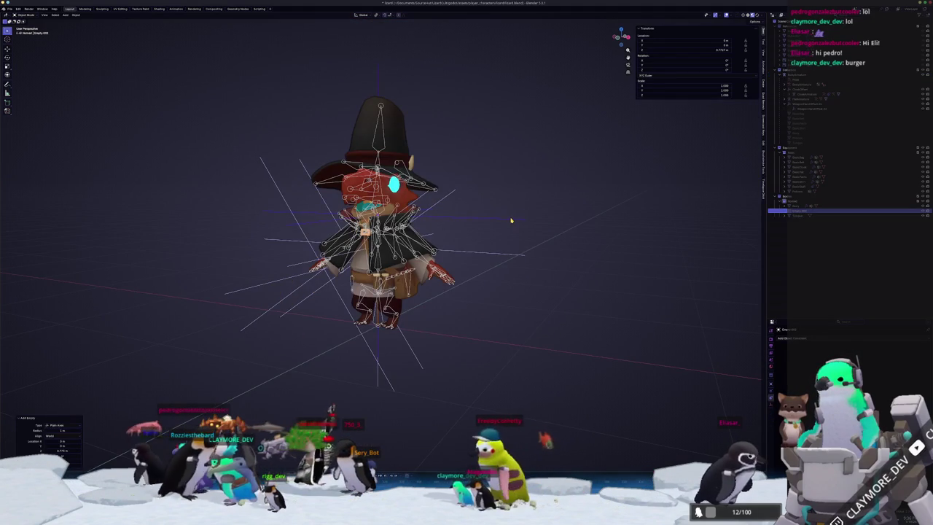
key(F2)
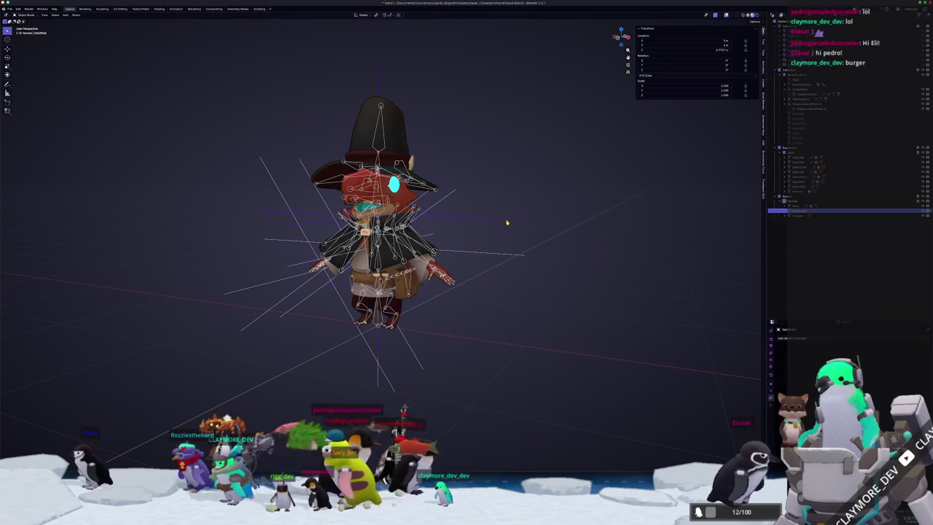
scroll(506, 221, up, 3)
scroll(437, 197, up, 3)
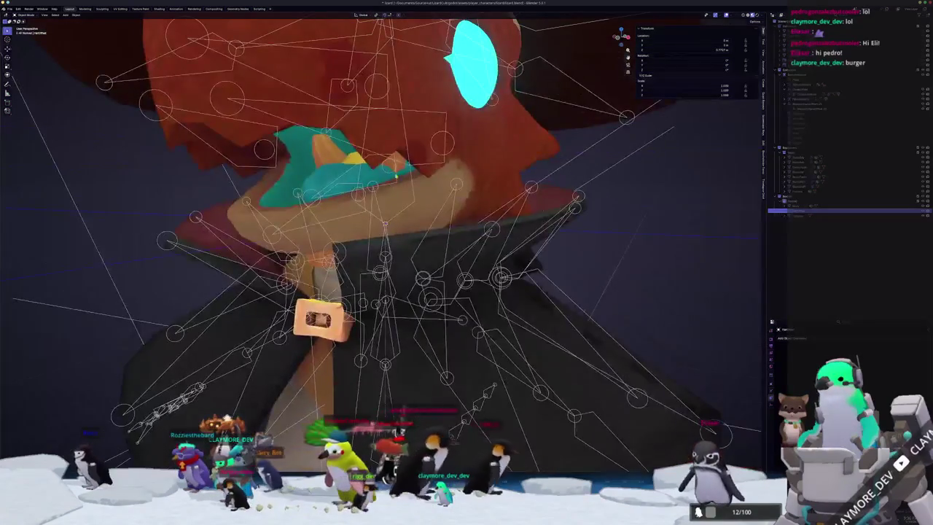
key(ctrl+Tab)
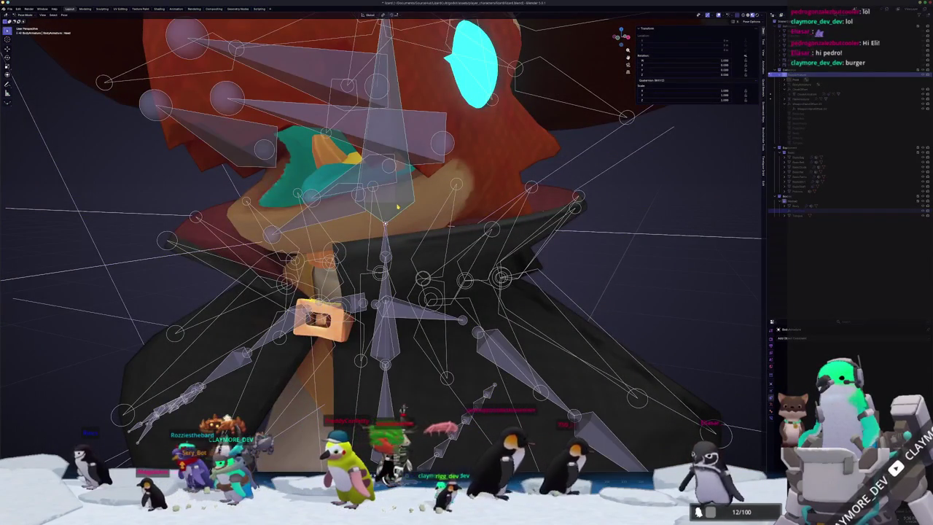
key(ctrl+p)
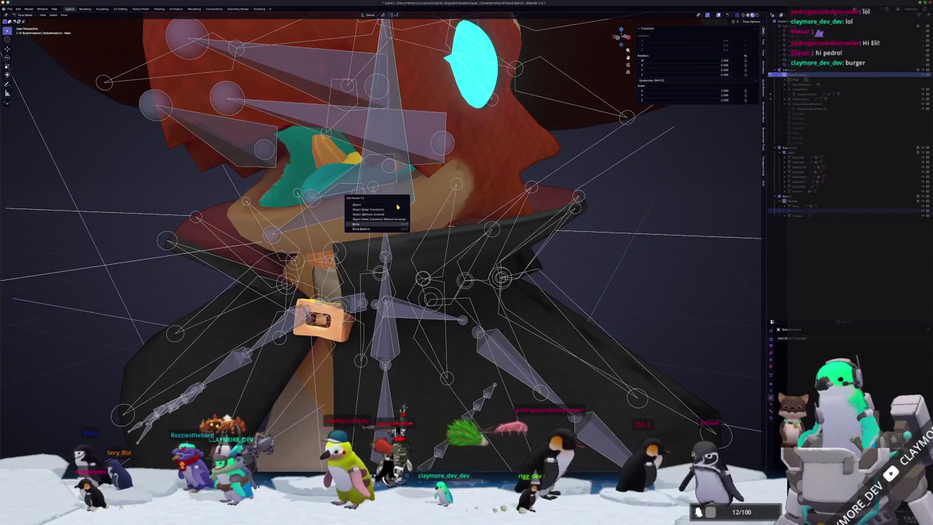
Step: Compare the hat with and without head-bone parenting from a side view, keeping the parenting
scroll(398, 219, down, 6)
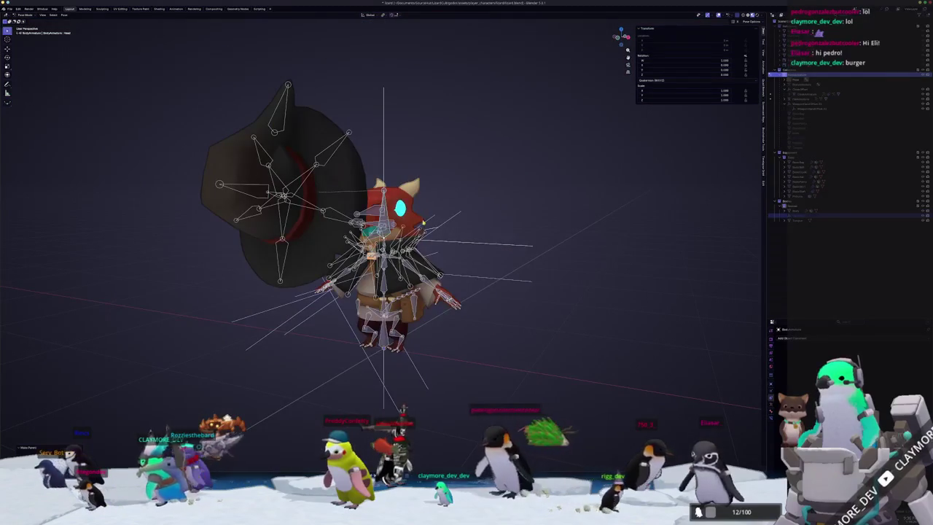
key(KP_3)
middle_drag(425, 245, 464, 243)
key(ctrl+z)
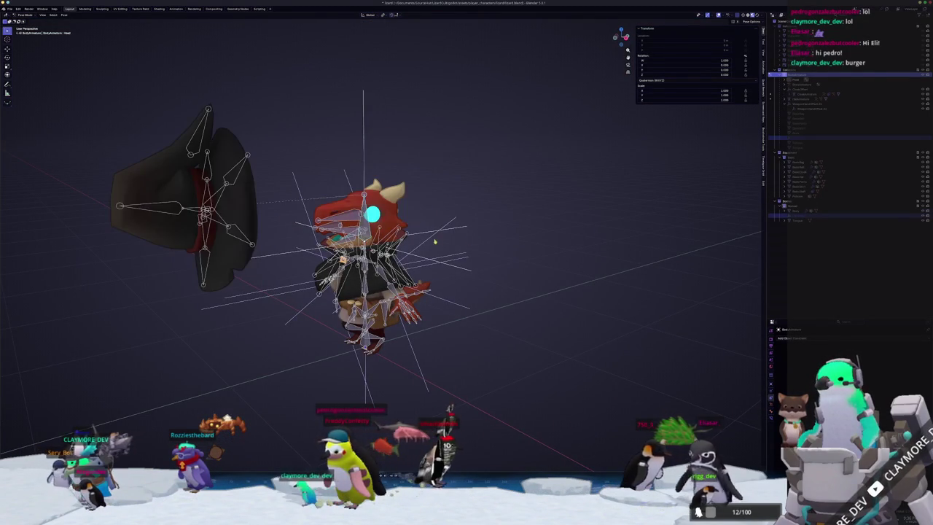
key(ctrl+shift+z)
key(ctrl+z)
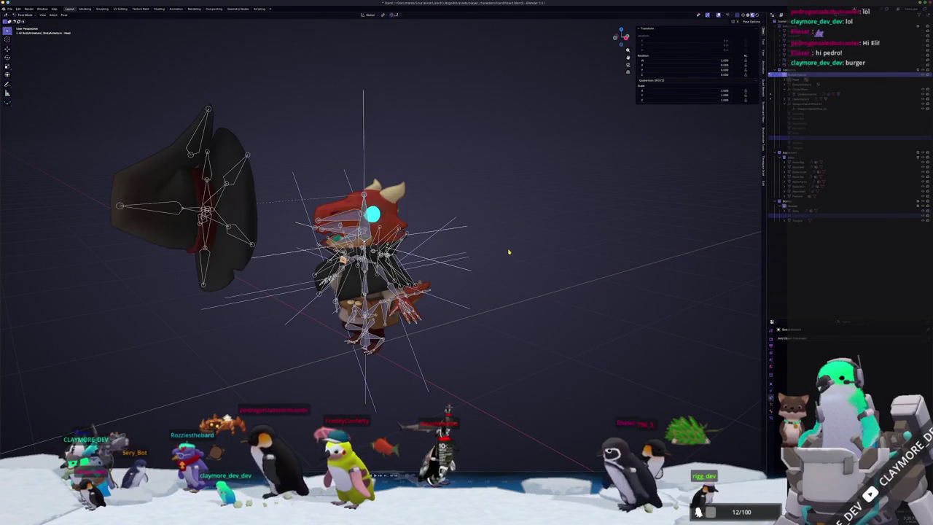
key(ctrl+shift+z)
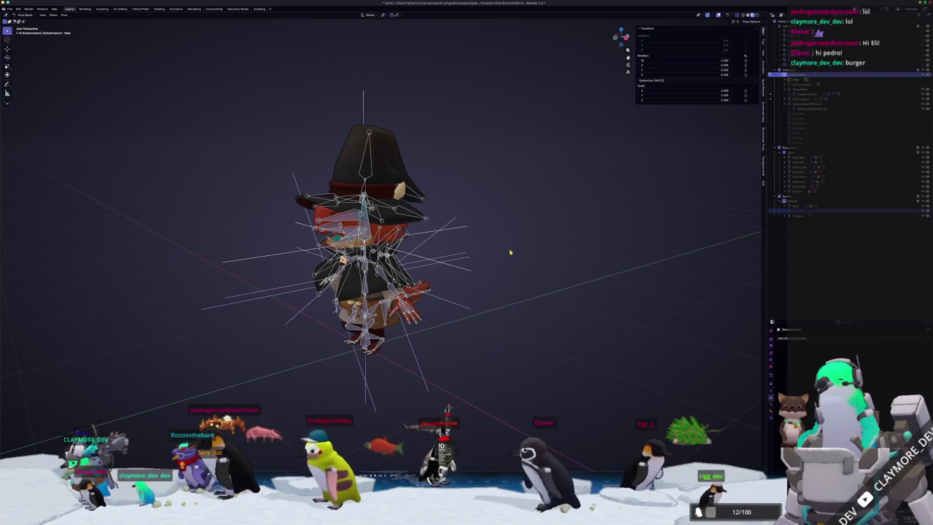
key(ctrl+z)
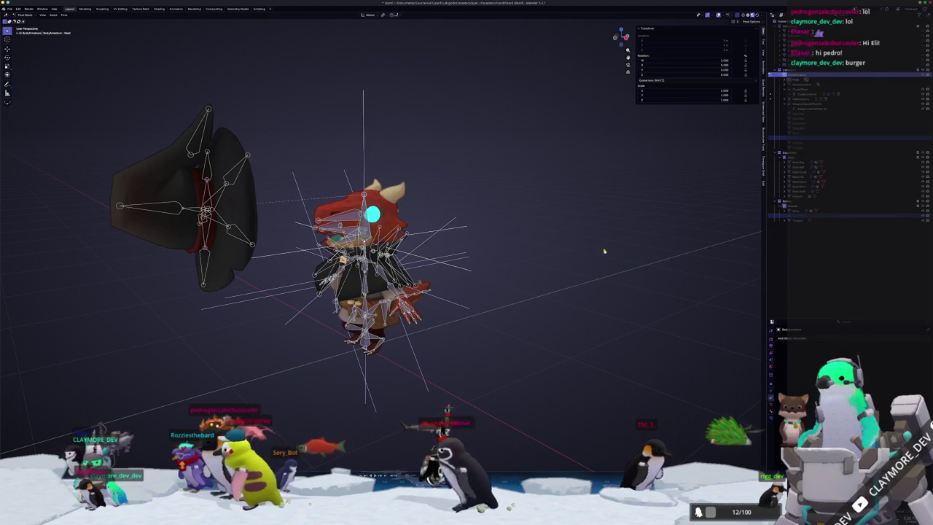
key(ctrl+z)
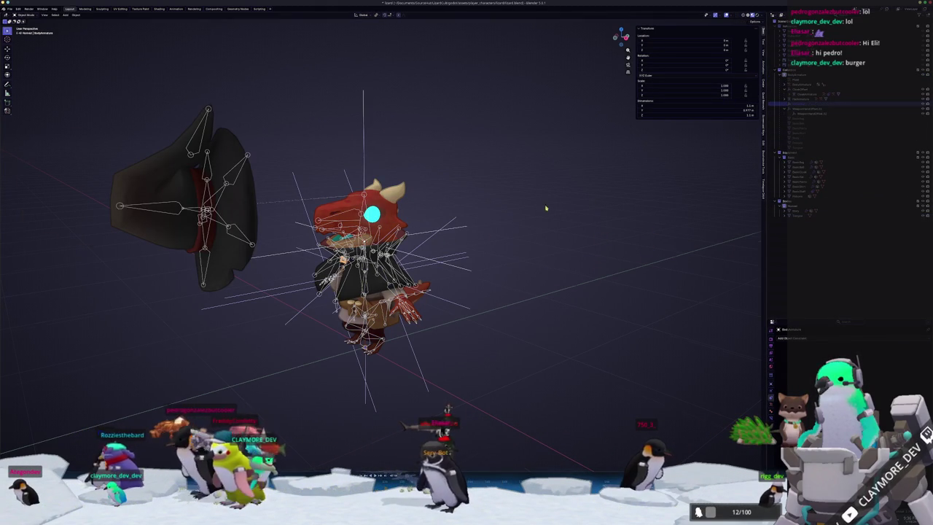
Step: Reset the hat armature's location and rotate the hat -90° around the X axis
scroll(549, 210, up, 2)
scroll(195, 218, down, 1)
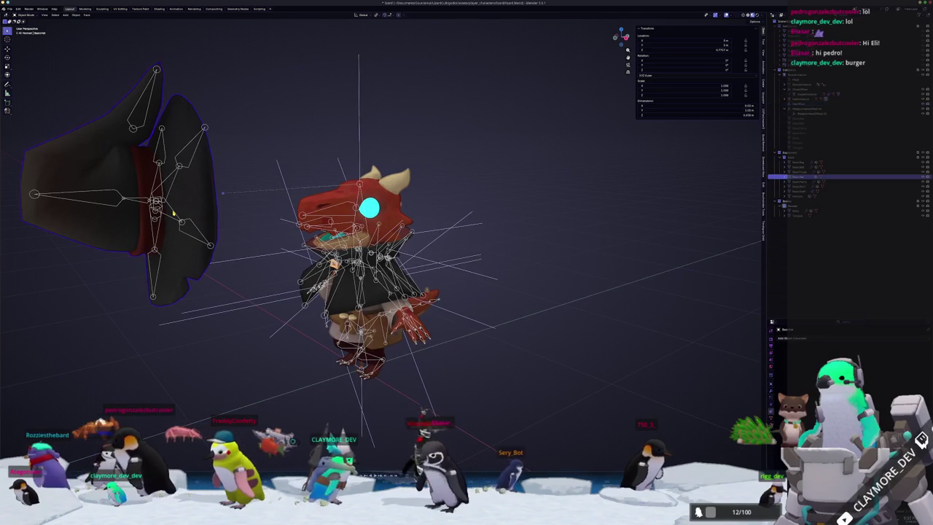
click(171, 210)
key(alt+g)
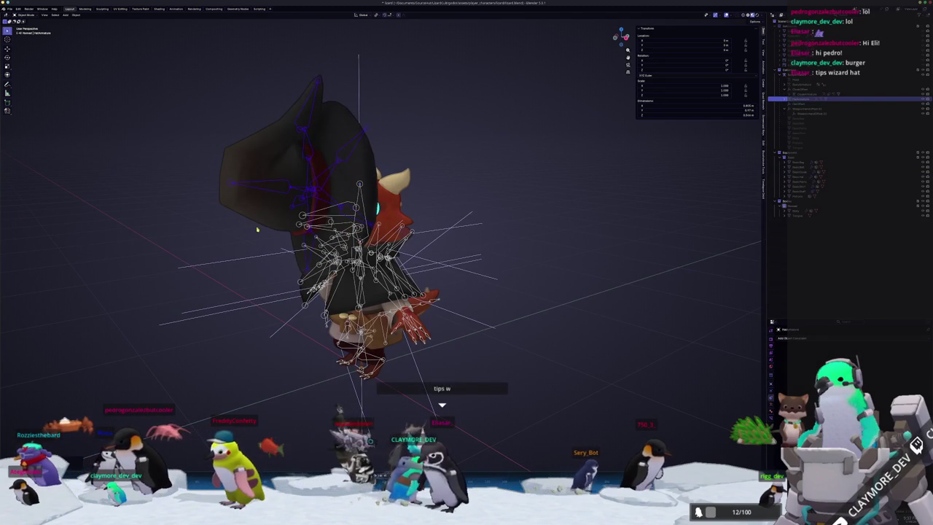
middle_drag(401, 231, 392, 227)
click(430, 232)
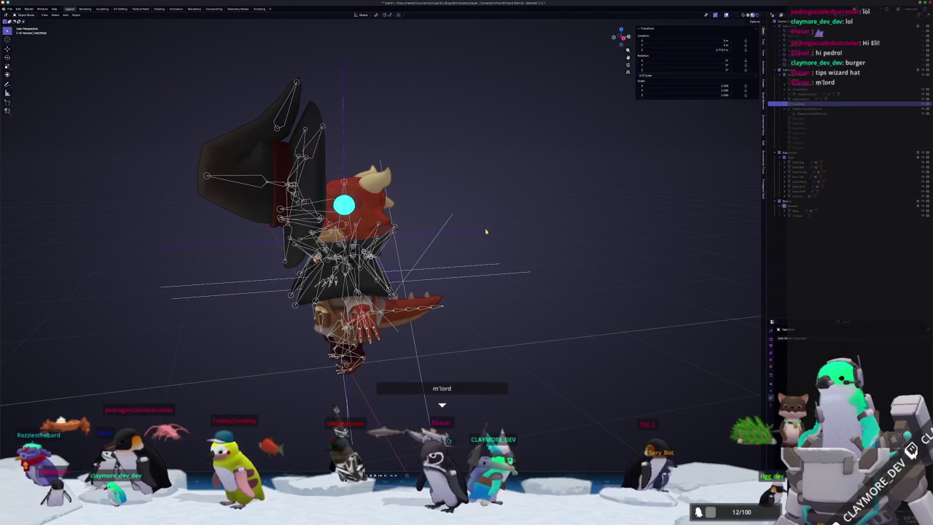
key(r)
key(x)
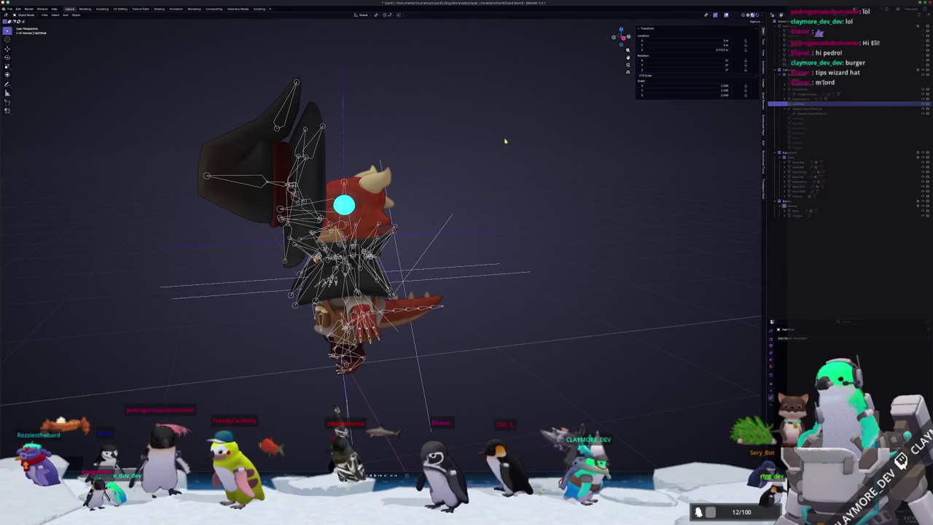
click(299, 163)
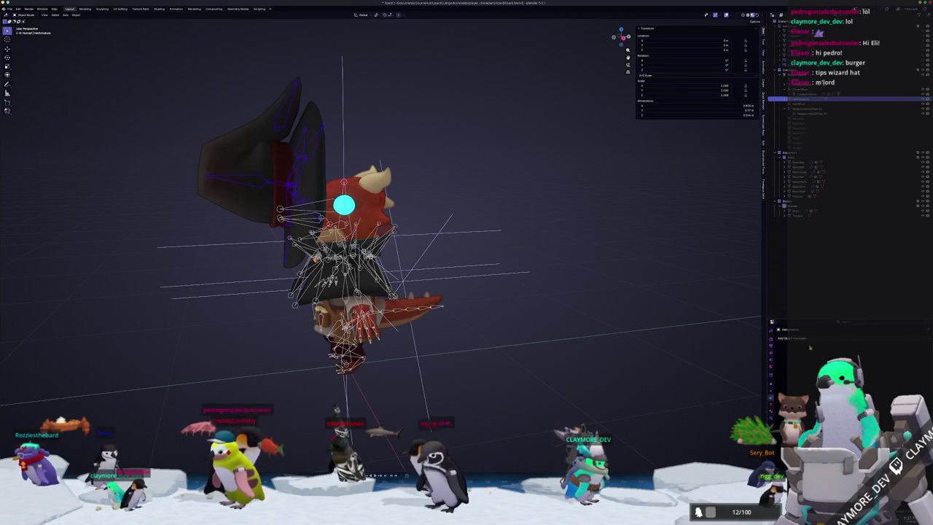
text(r)
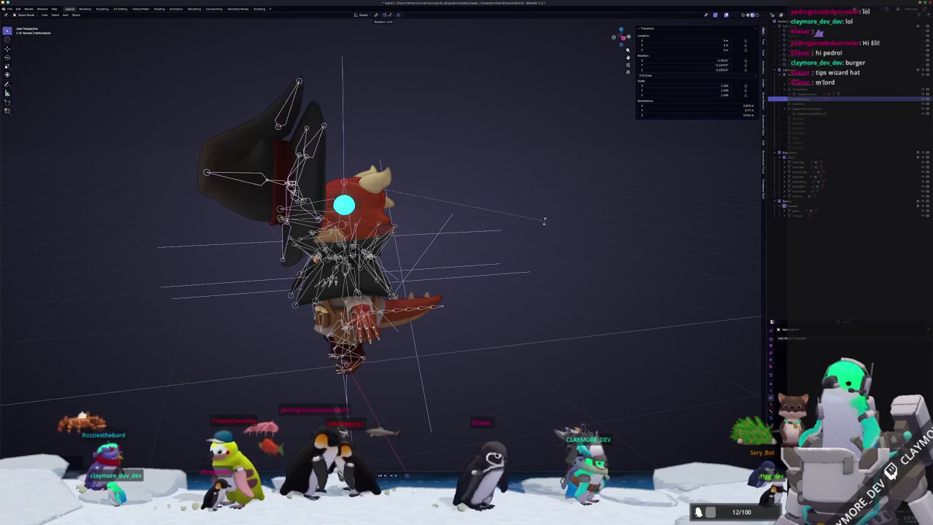
text(x-90)
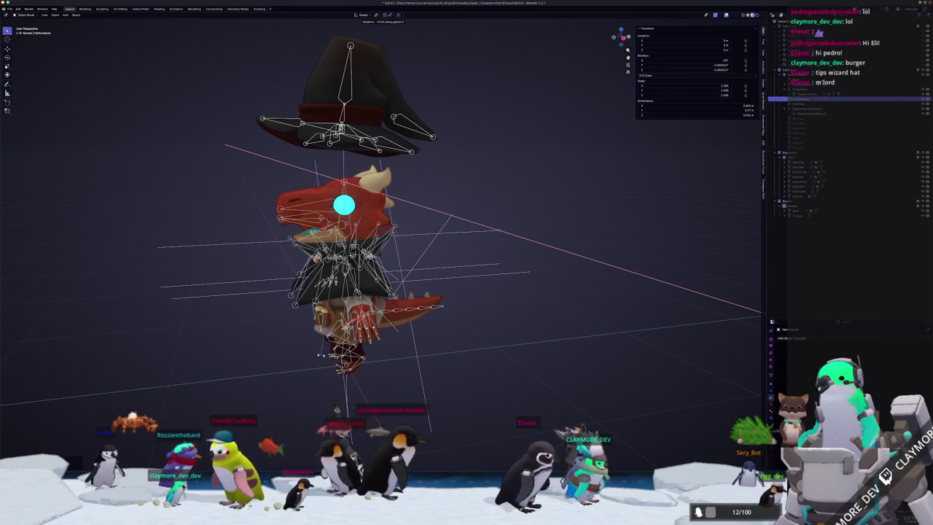
key(Return)
Step: Apply location and scale to the rig, and apply the hat's rotation so it reads 0°
middle_drag(408, 281, 492, 281)
key(ctrl+a)
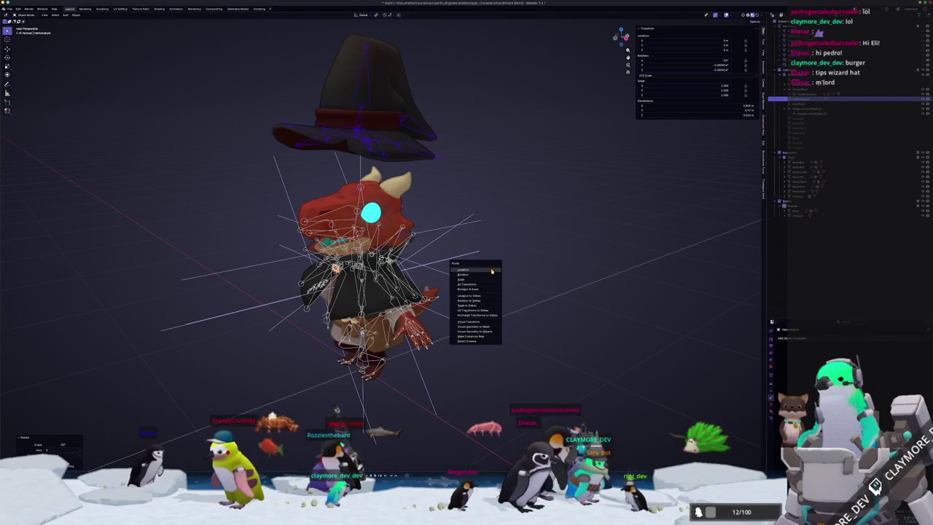
click(492, 269)
key(ctrl+a)
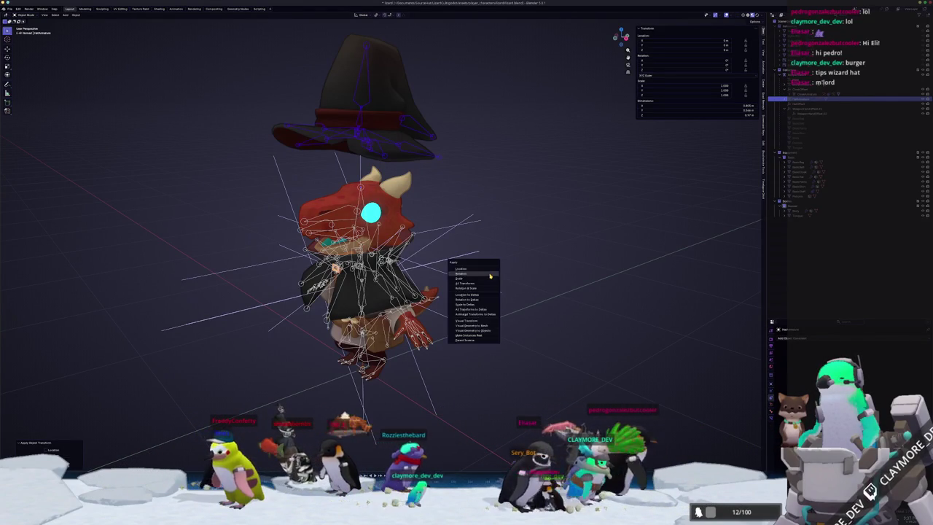
click(488, 281)
click(385, 96)
key(ctrl+a)
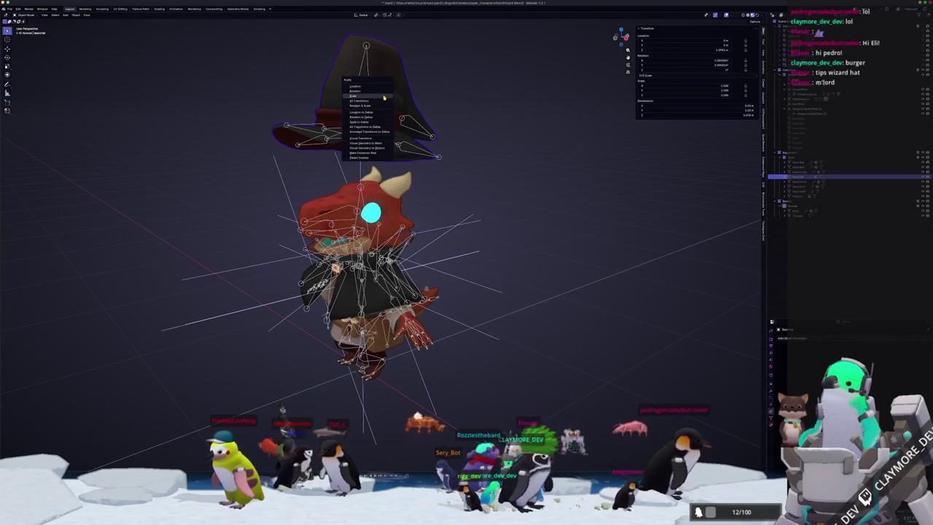
click(383, 87)
key(ctrl+a)
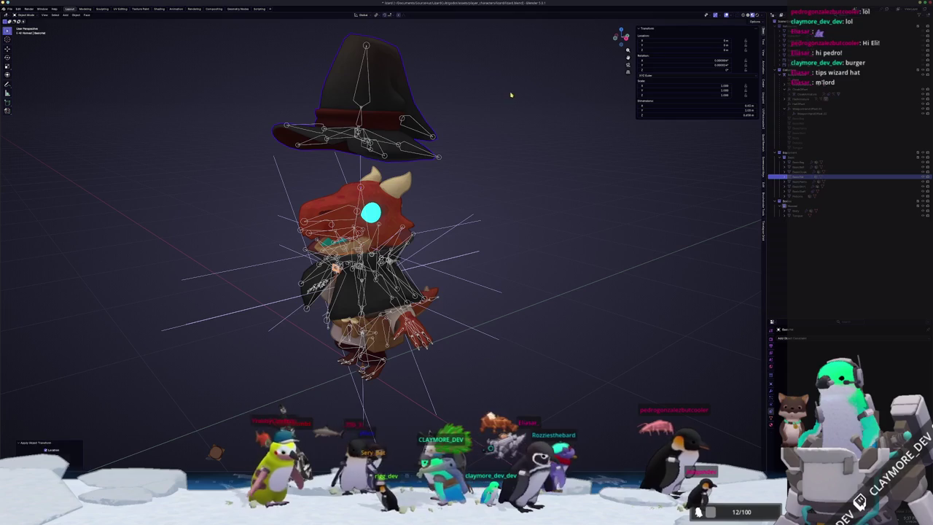
key(ctrl+z)
key(ctrl+a)
click(441, 100)
key(ctrl+a)
Step: Clear the hat's parent, rotate it 90° in right side view, and apply the rotation
click(384, 136)
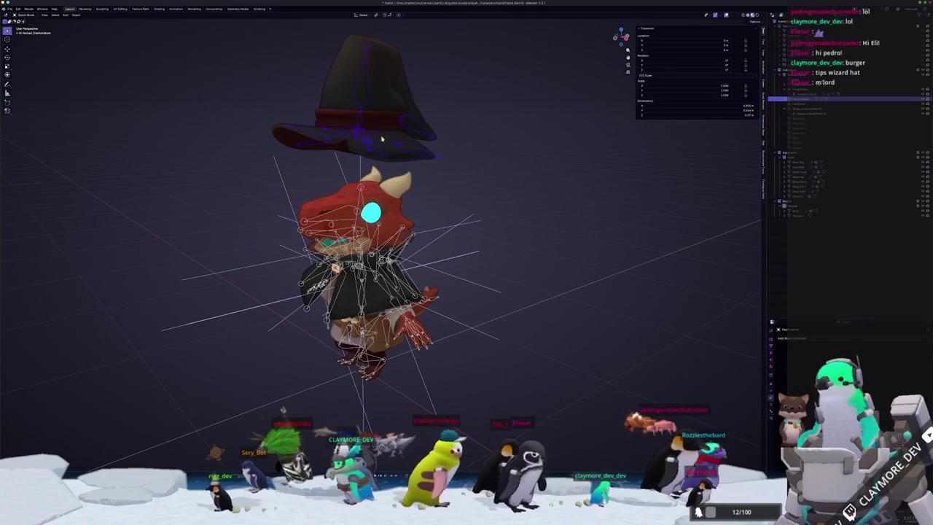
scroll(430, 185, down, 2)
middle_drag(517, 337, 545, 332)
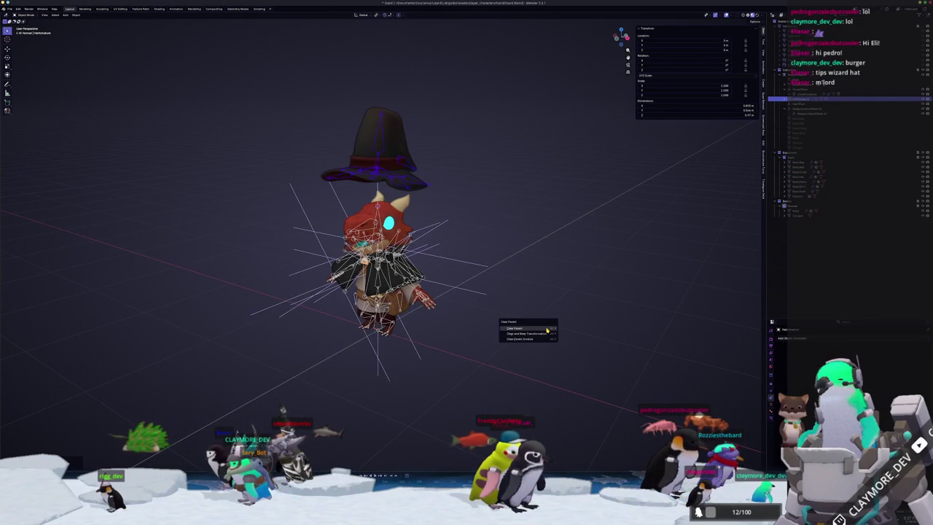
click(547, 329)
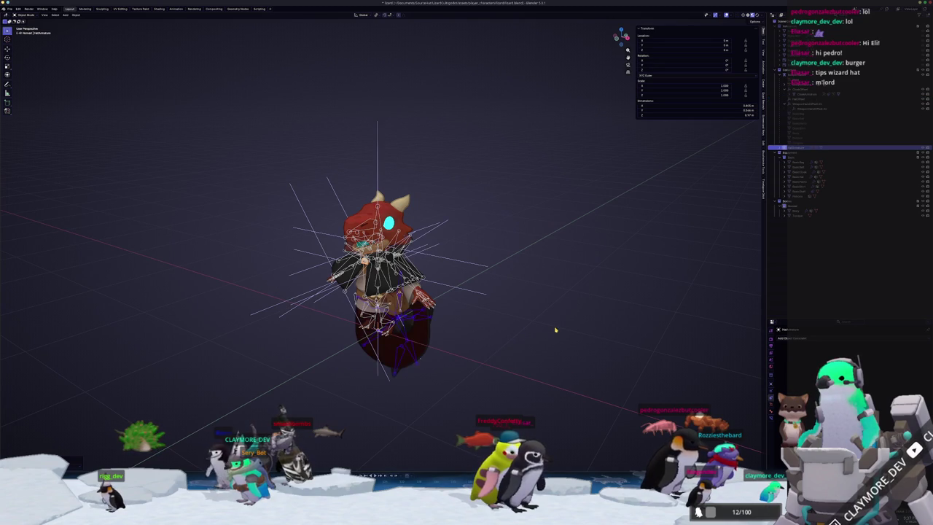
key(KP_3)
text(r90)
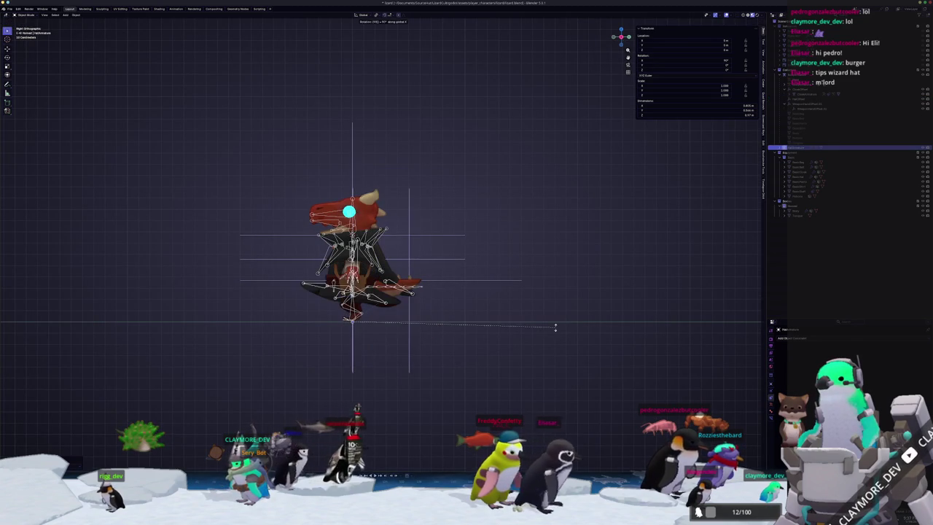
key(ctrl+a)
key(Escape)
key(ctrl+a)
click(539, 327)
scroll(397, 344, up, 2)
Step: Add a new constraint to the object with hatOffset as its target
click(404, 331)
key(ctrl+a)
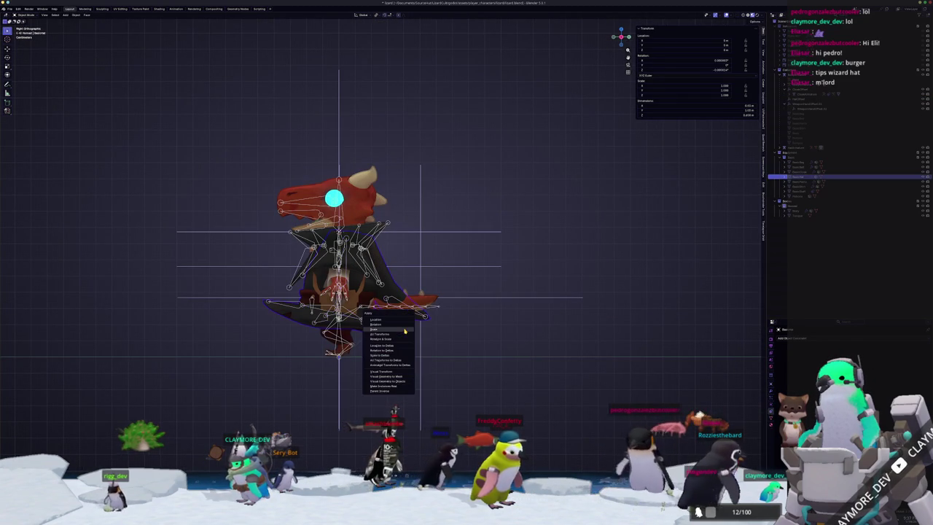
key(Escape)
click(407, 329)
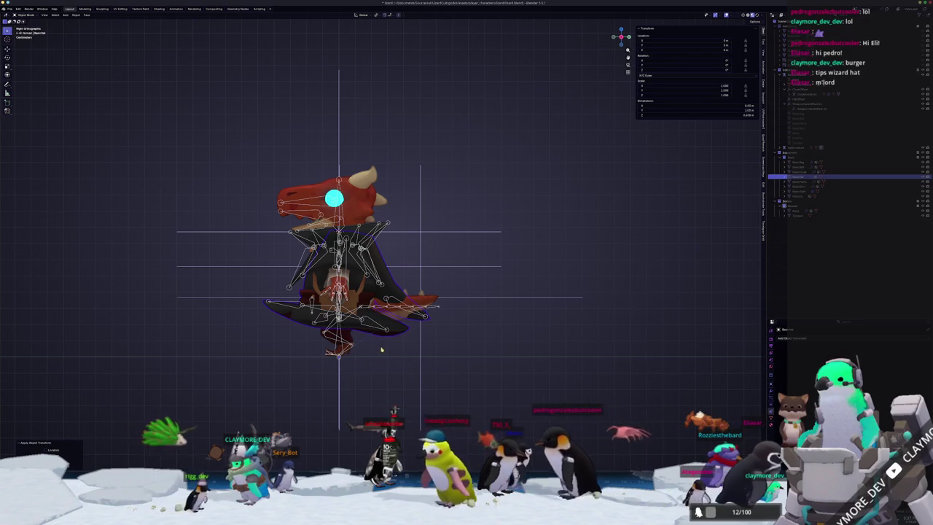
middle_drag(407, 329, 591, 340)
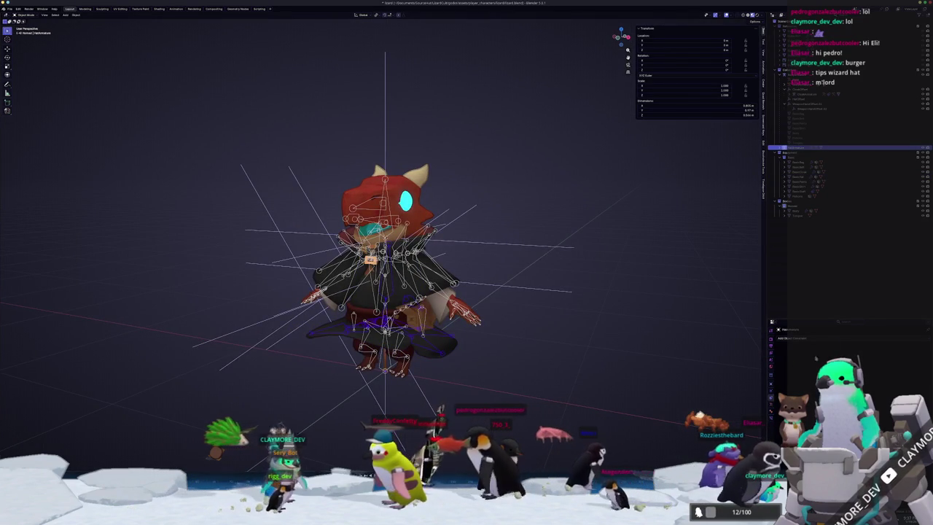
click(781, 338)
click(892, 362)
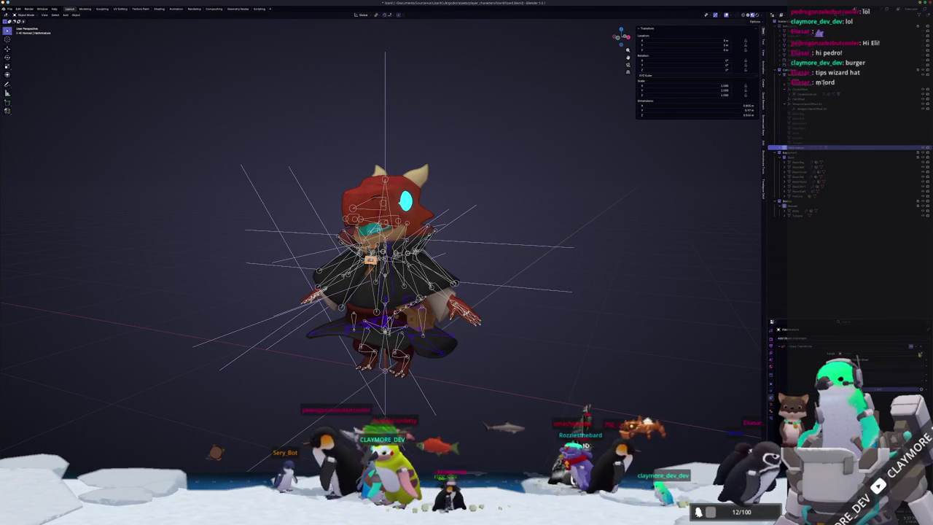
click(517, 240)
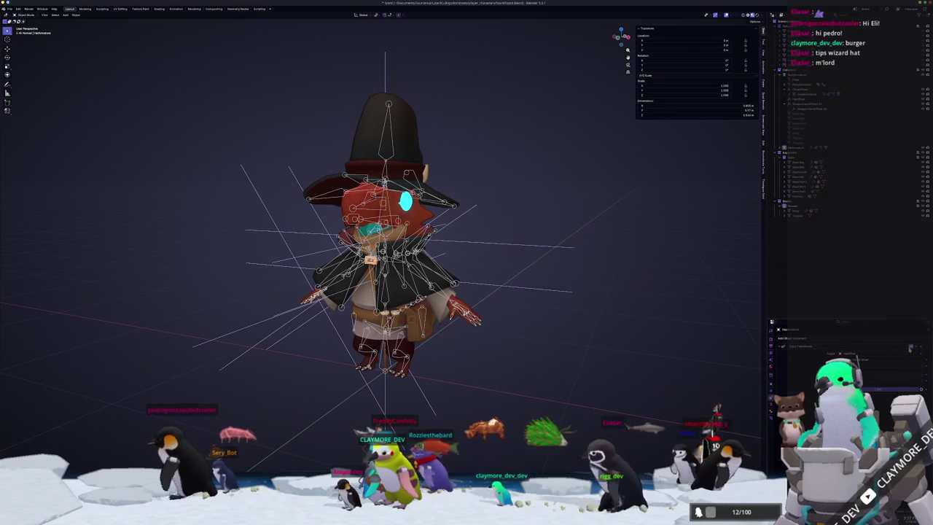
Step: Select the wizard hat model and show the File > Export formats list
click(426, 348)
click(426, 348)
scroll(431, 354, down, 2)
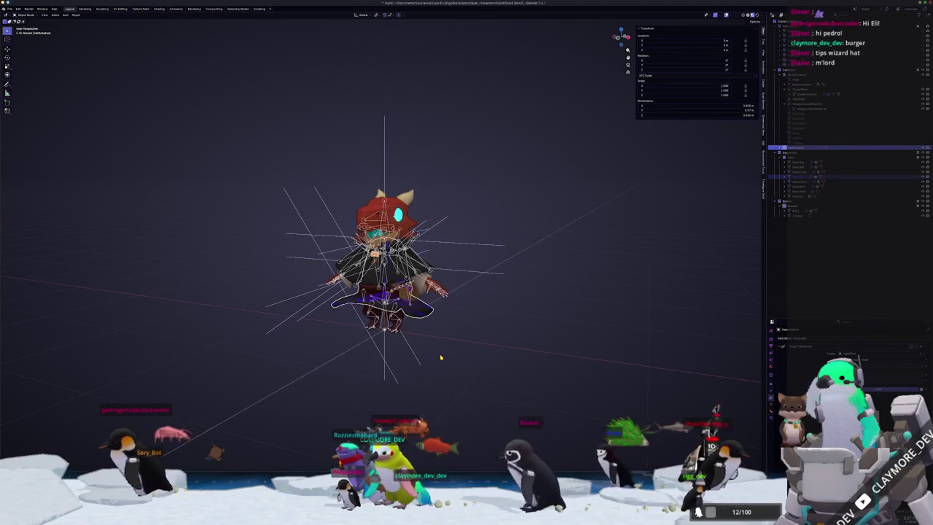
click(10, 9)
mouse_move(18, 88)
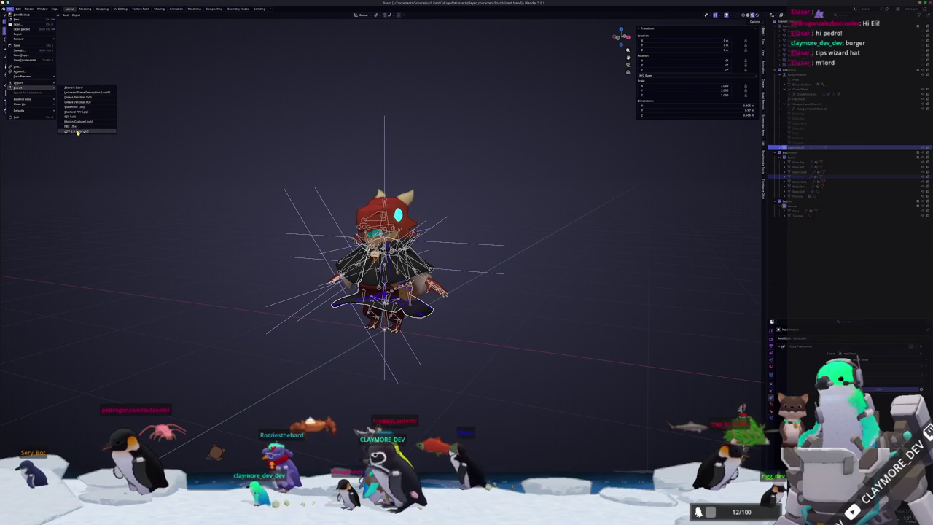
Step: Export as glTF 2.0, overwriting the existing file in wardrobe's hat folder, then return to Godot
click(77, 132)
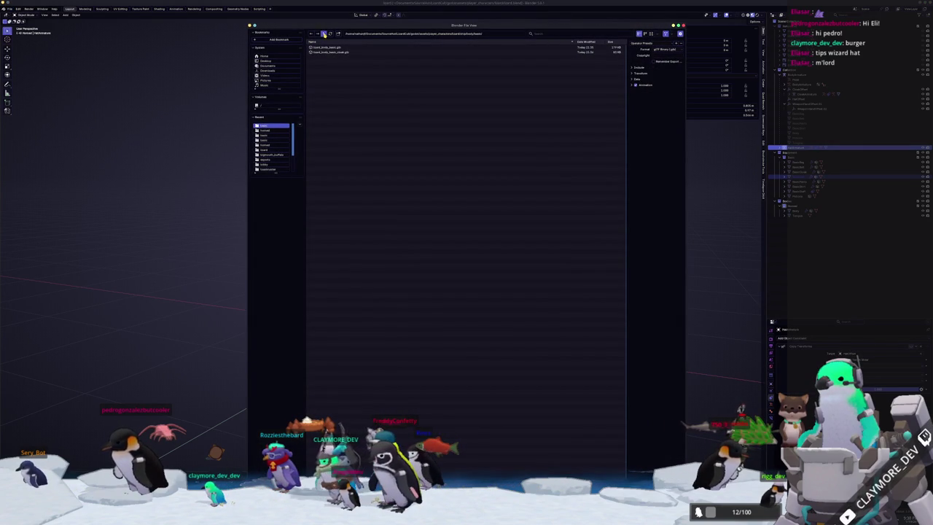
click(324, 34)
double_click(317, 61)
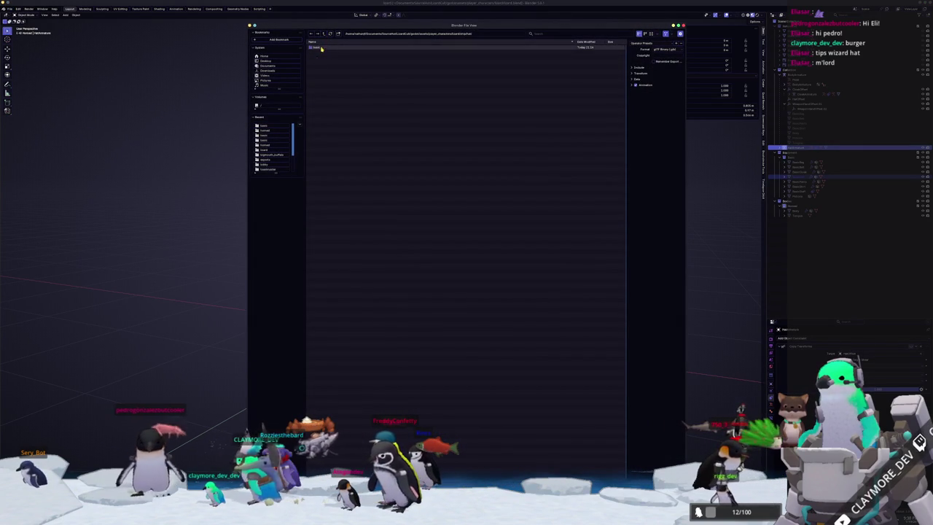
click(334, 49)
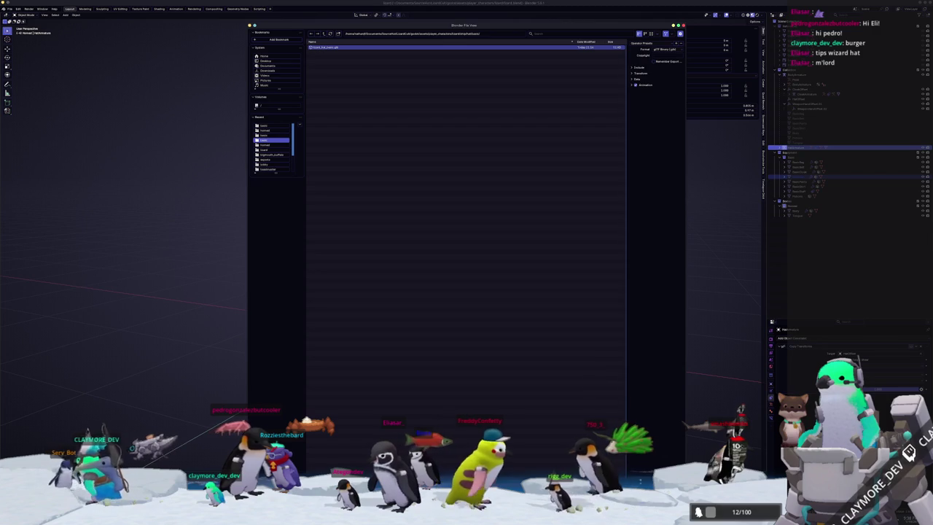
key(Return)
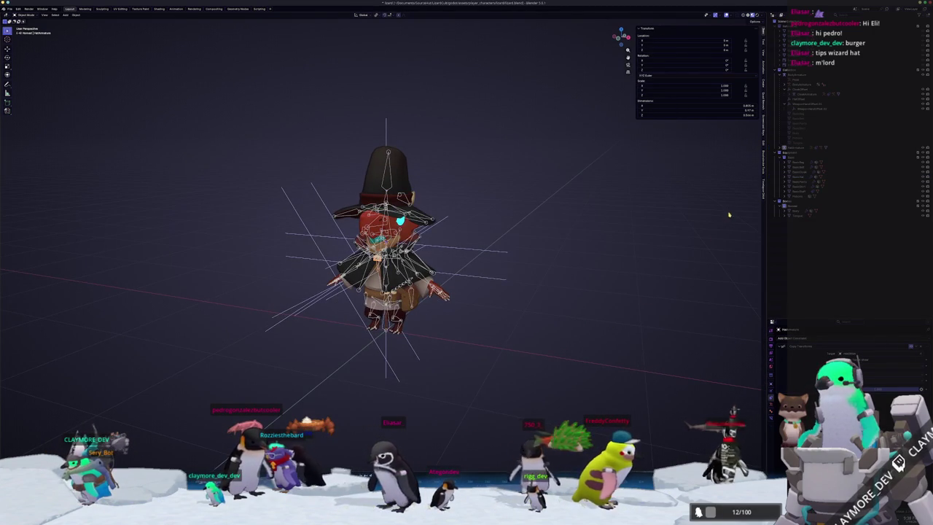
scroll(654, 271, up, 1)
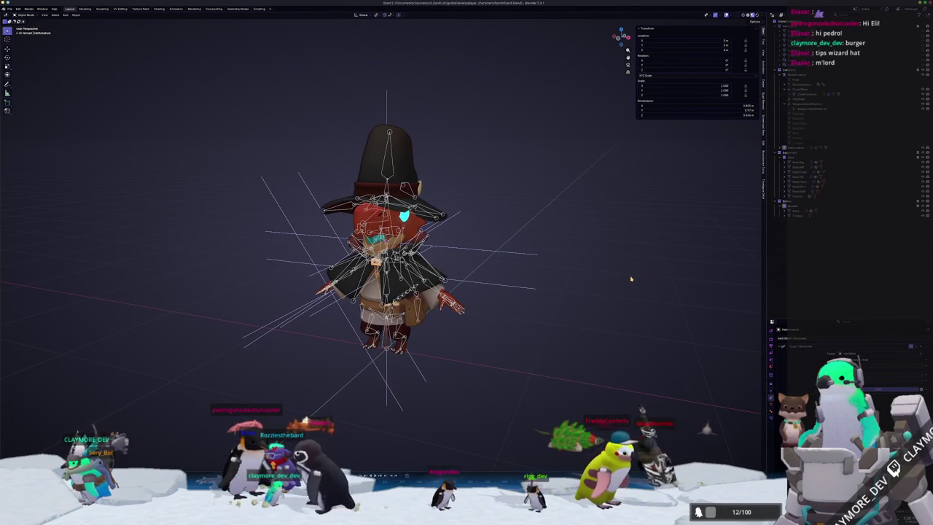
scroll(607, 290, up, 1)
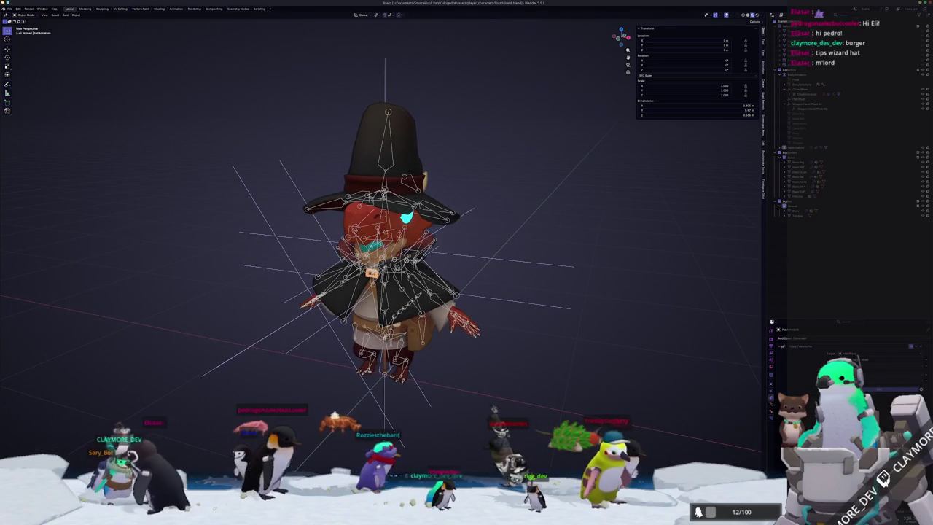
key(alt+Tab)
key(alt+Tab)
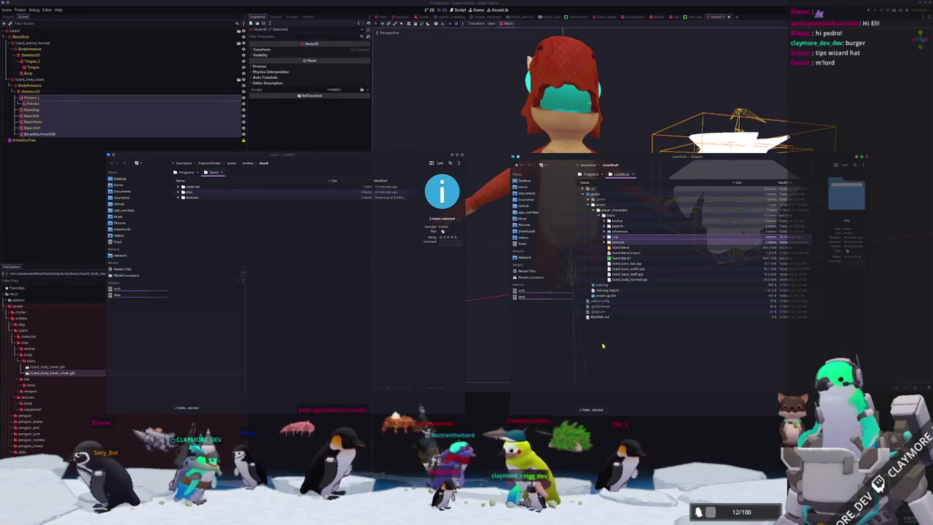
Step: Copy the exported folder into the project's lizard folder, writing into it and overwriting all conflicting files
drag(619, 238, 216, 299)
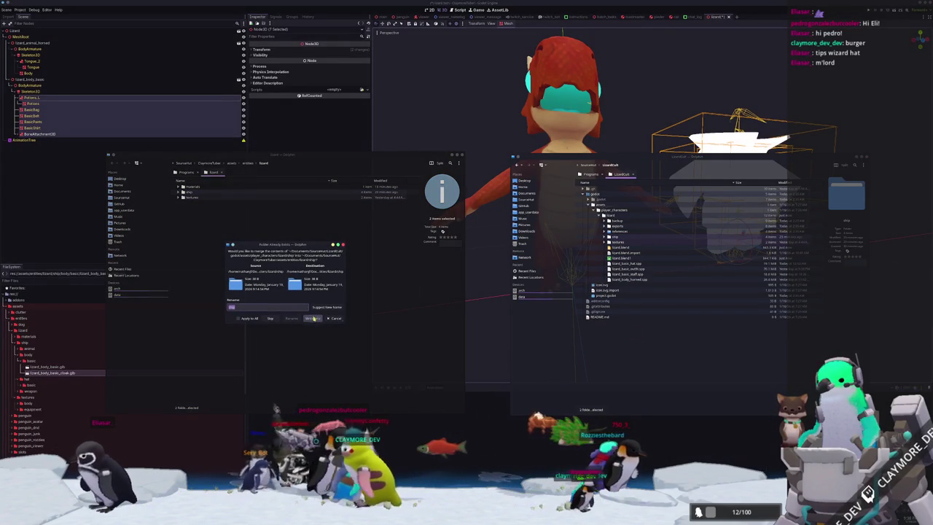
click(312, 318)
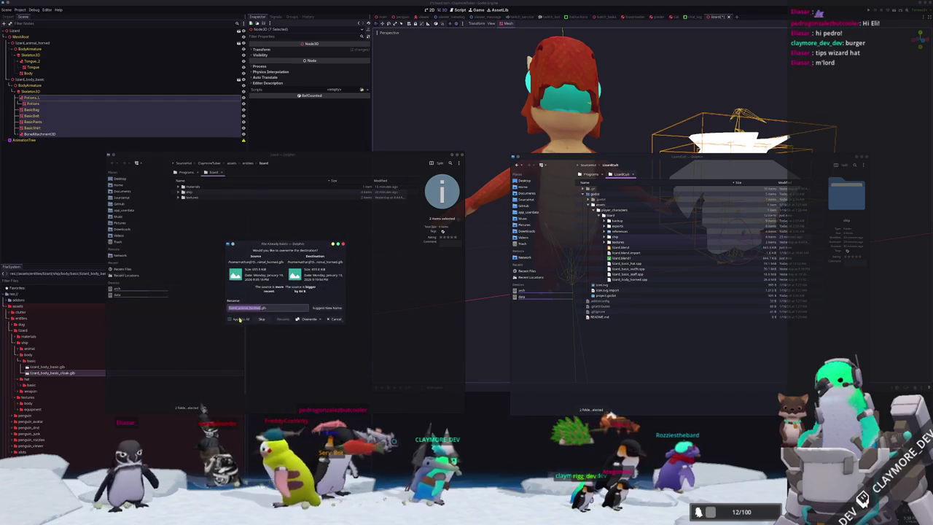
click(312, 319)
click(92, 225)
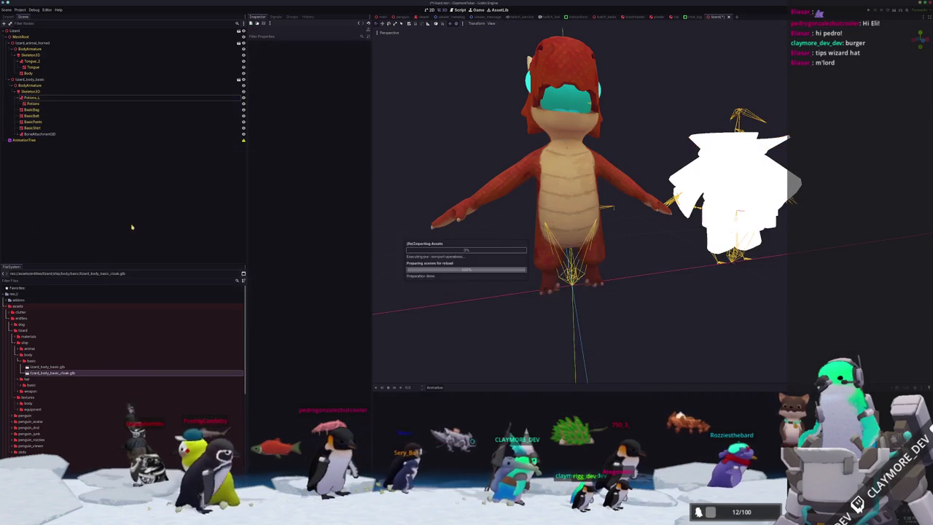
Step: Add a HatOffset BoneAttachment3D under lizard_animal_horned, bound to the Head bone
mouse_move(594, 296)
middle_down()
mouse_move(564, 292)
mouse_move(559, 309)
middle_up()
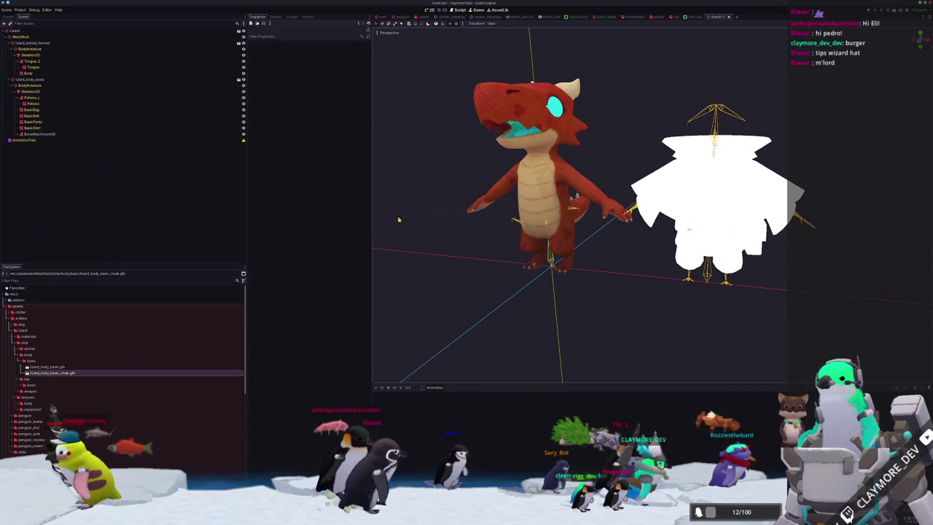
scroll(423, 224, down, 3)
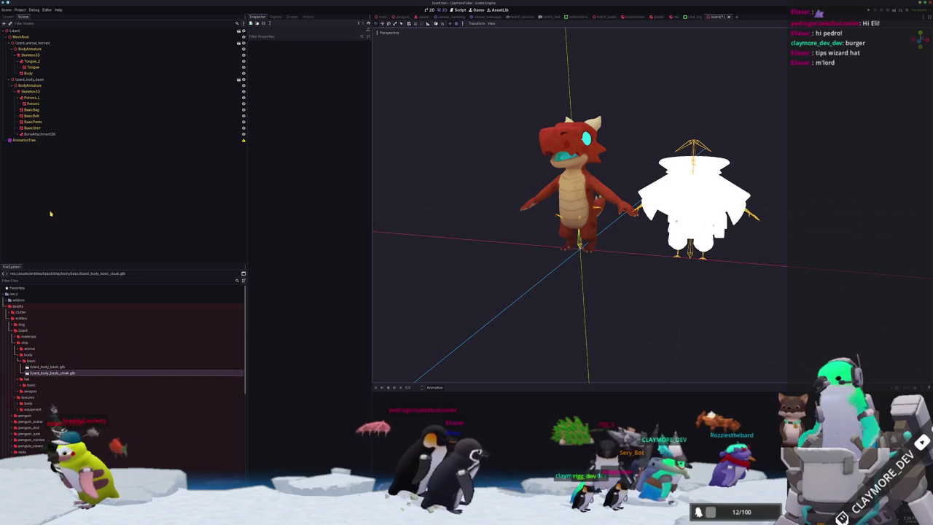
click(32, 42)
right_click(33, 43)
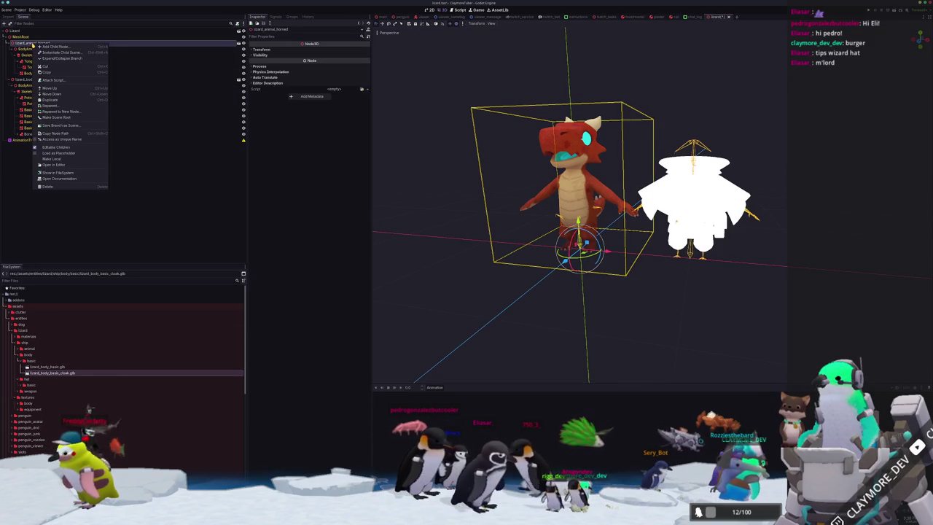
click(41, 47)
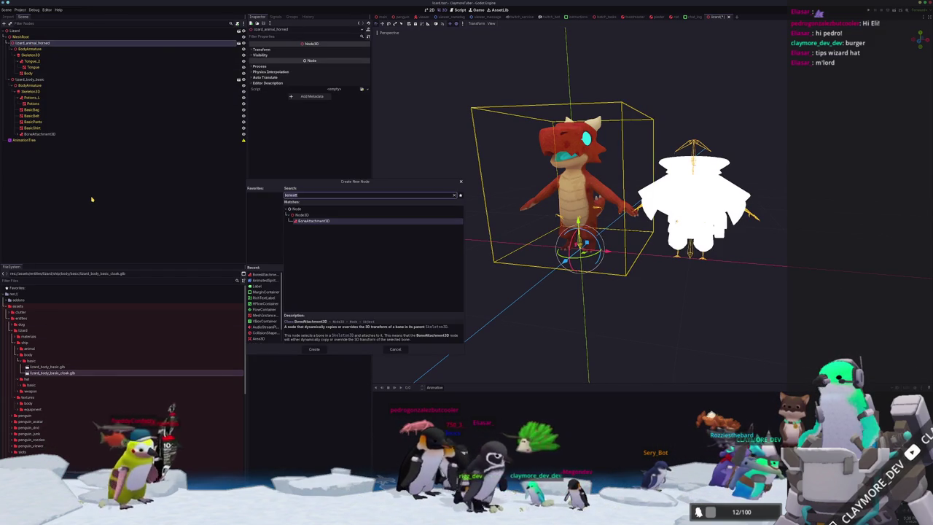
key(Return)
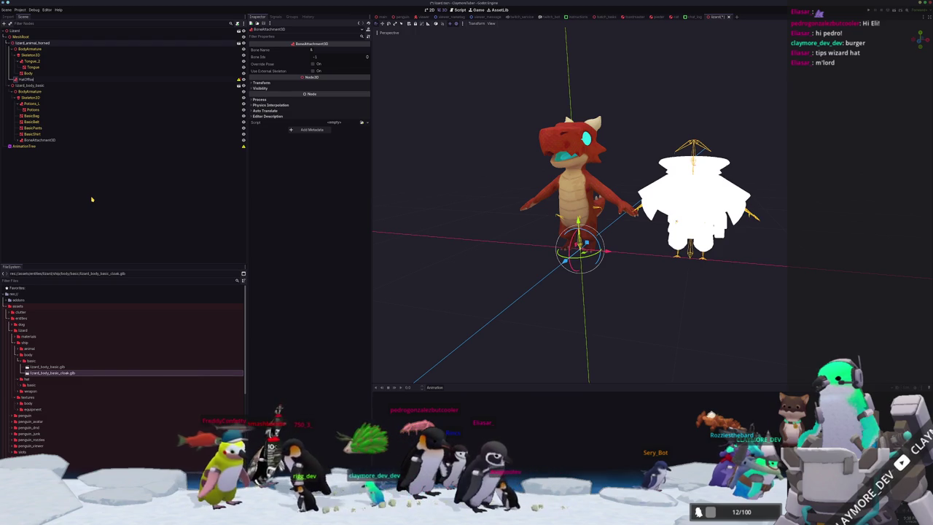
text(HatOffset)
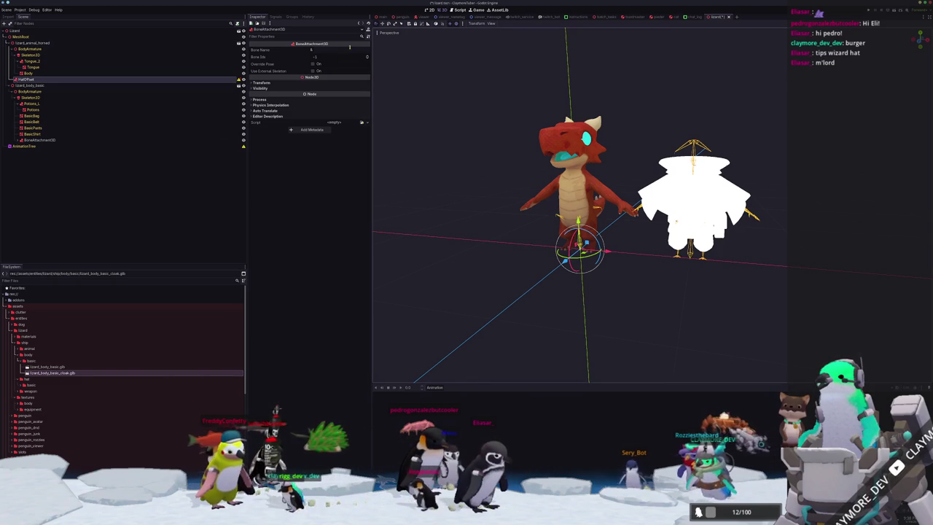
click(25, 87)
click(29, 79)
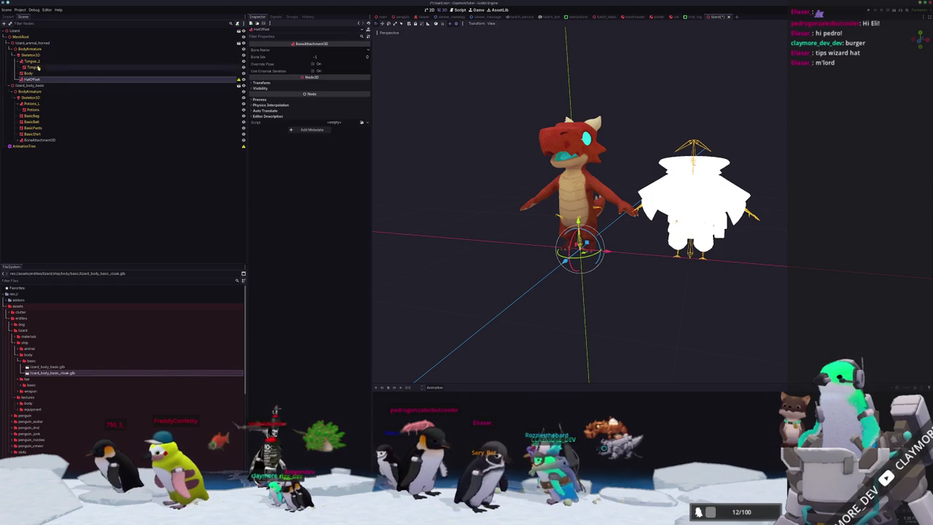
click(326, 50)
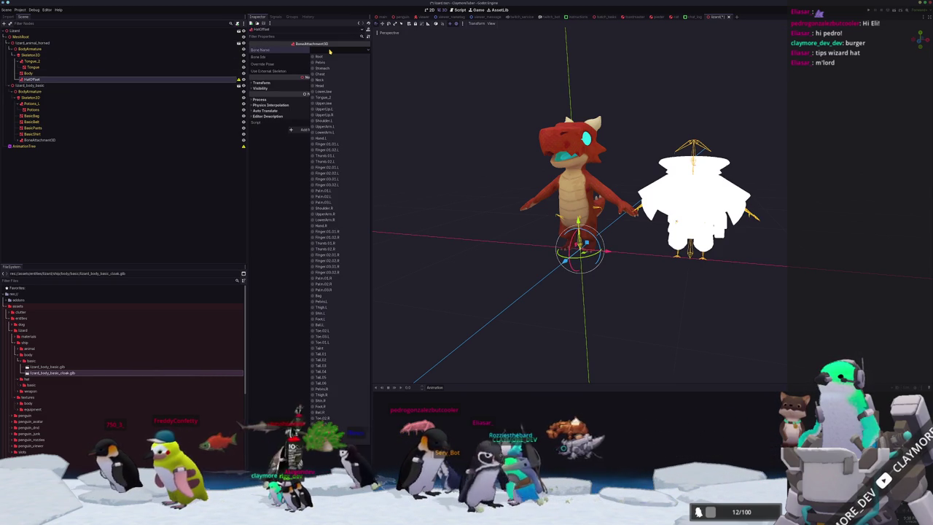
click(330, 87)
Step: Drag lizard_hat_basic.glb from the hat's basic FileSystem folder onto HatOffset
scroll(481, 186, up, 3)
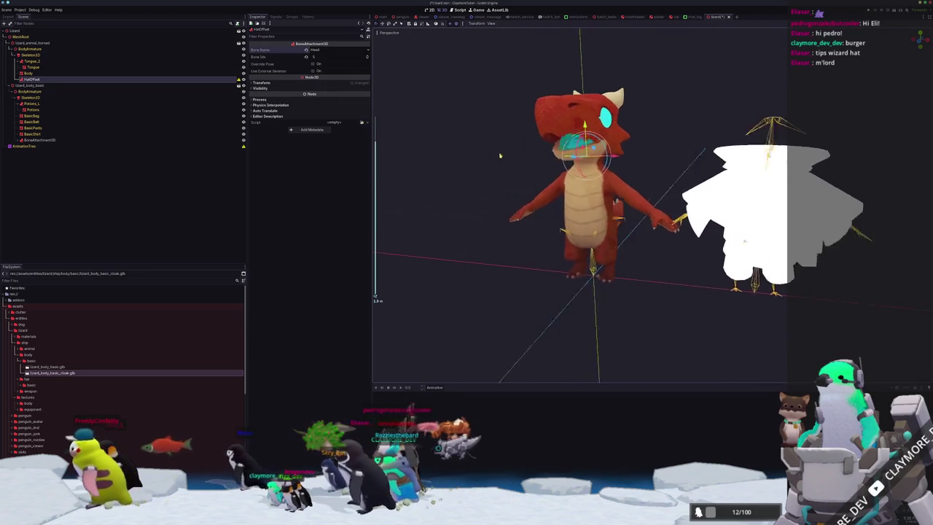
click(28, 362)
click(32, 373)
drag(34, 380, 34, 79)
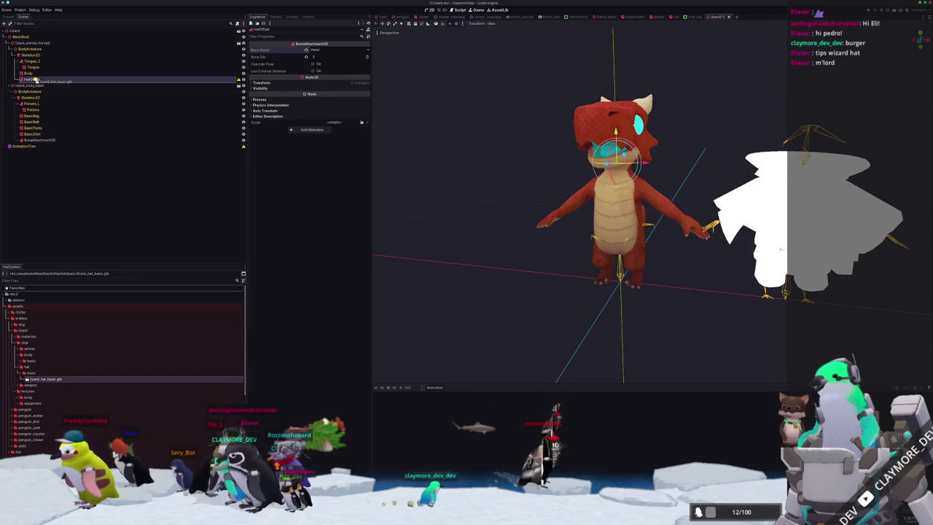
scroll(546, 244, down, 3)
middle_drag(546, 244, 506, 250)
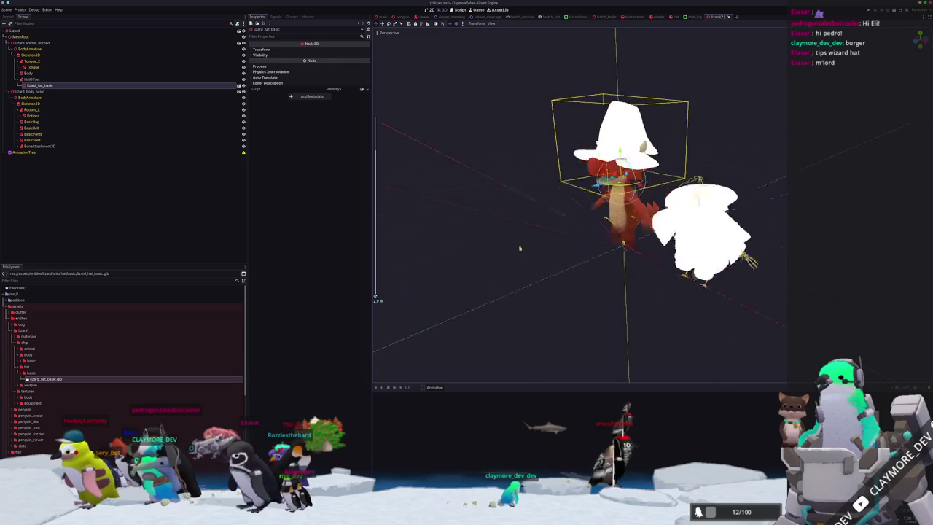
Step: Enable Editable Children on the lizard_hat_basic instance
scroll(506, 250, up, 1)
right_click(50, 86)
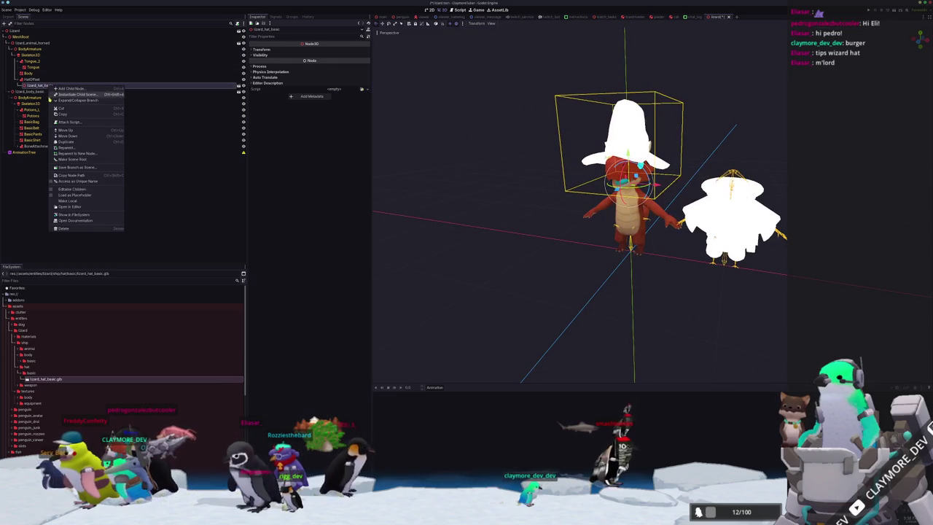
click(73, 190)
Step: Inspect the hat Skeleton3D's neutral_bone pose and the BasicHat mesh
click(43, 97)
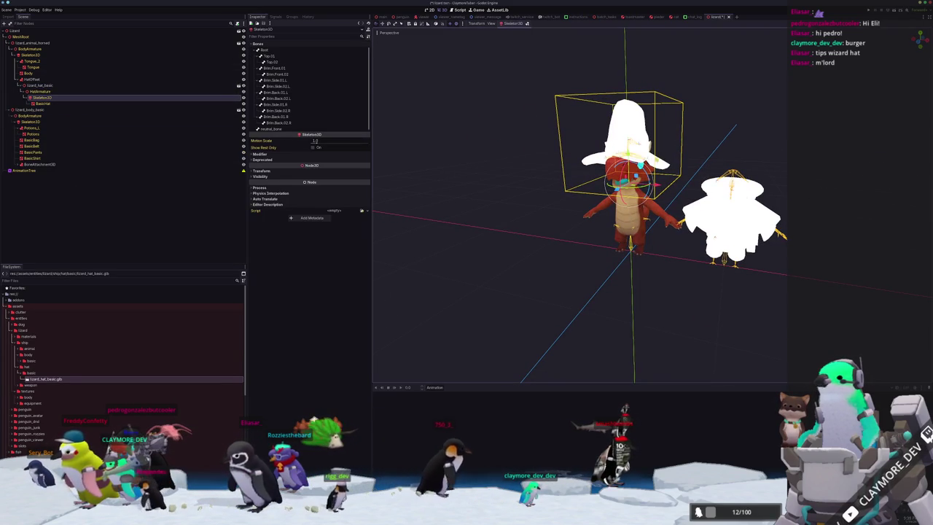
click(270, 129)
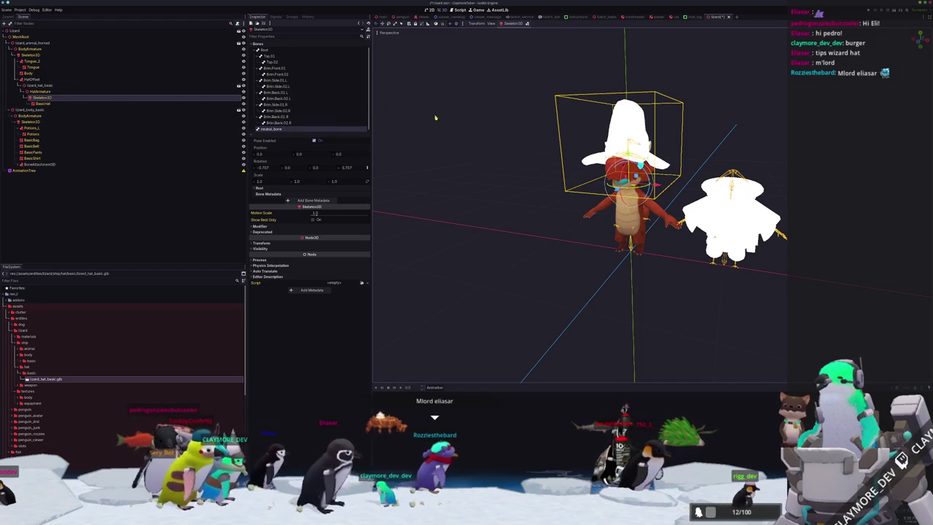
scroll(470, 130, up, 2)
scroll(469, 147, up, 2)
scroll(469, 146, down, 2)
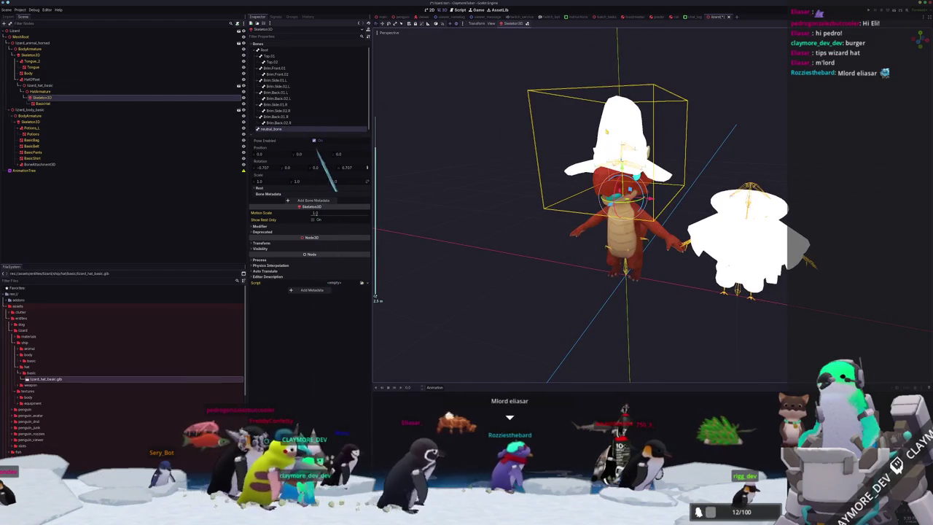
click(542, 160)
click(51, 165)
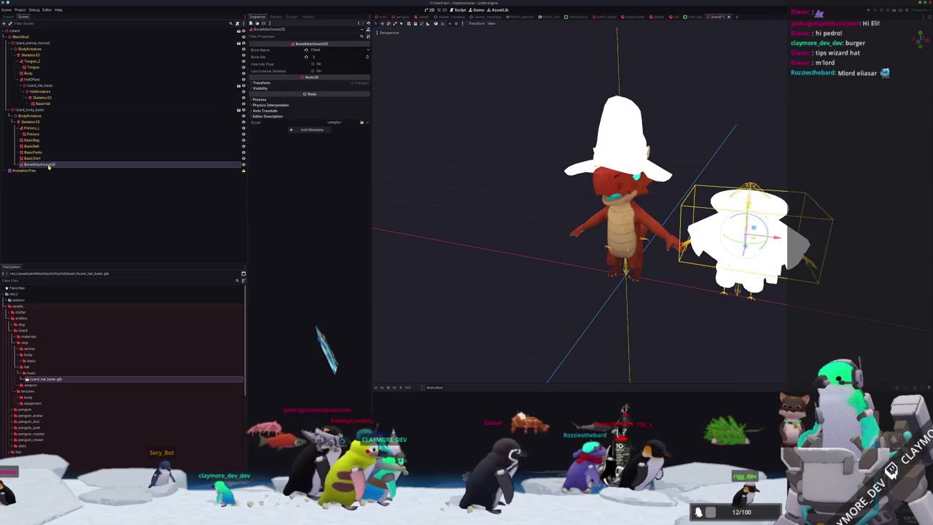
click(19, 166)
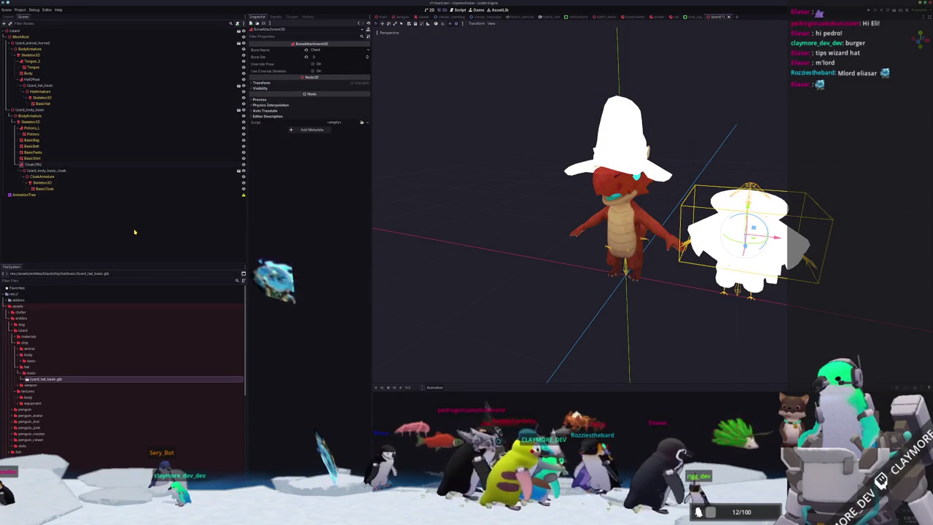
text(Offset)
key(Return)
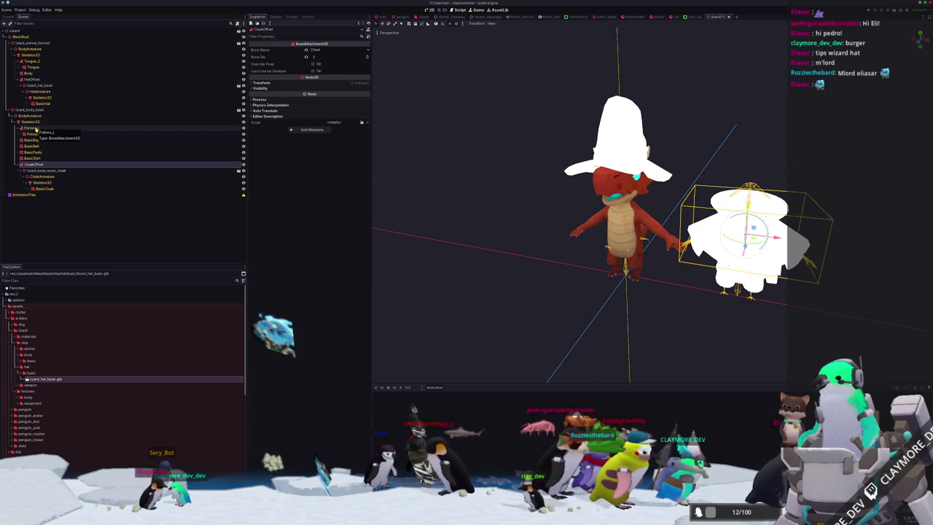
click(32, 127)
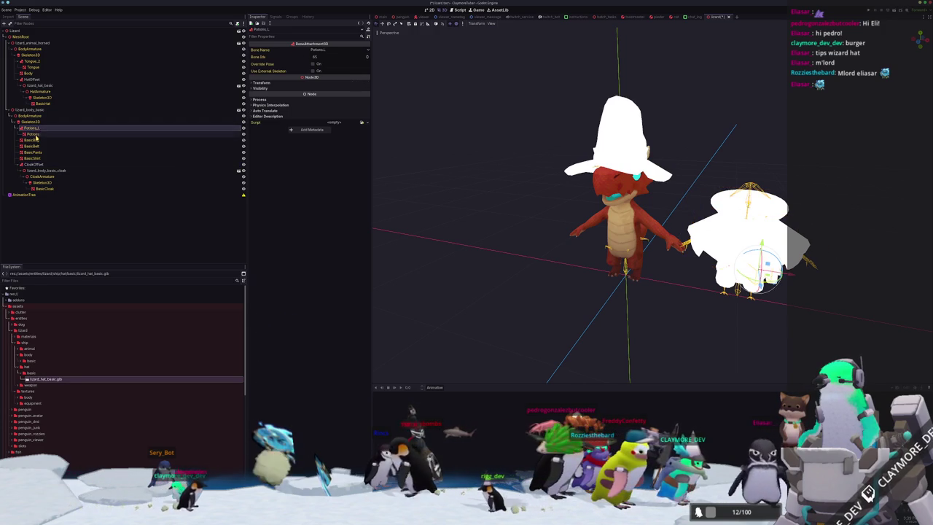
shift+click(38, 183)
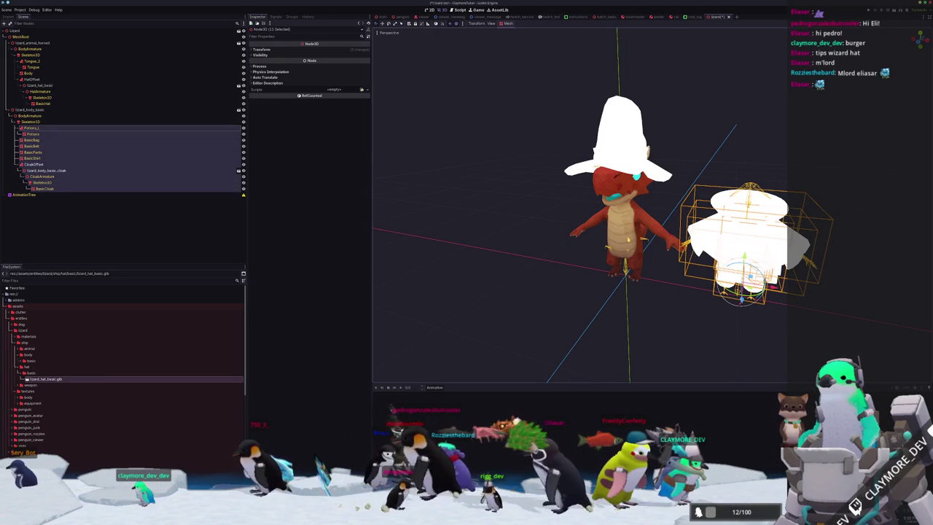
scroll(580, 204, up, 2)
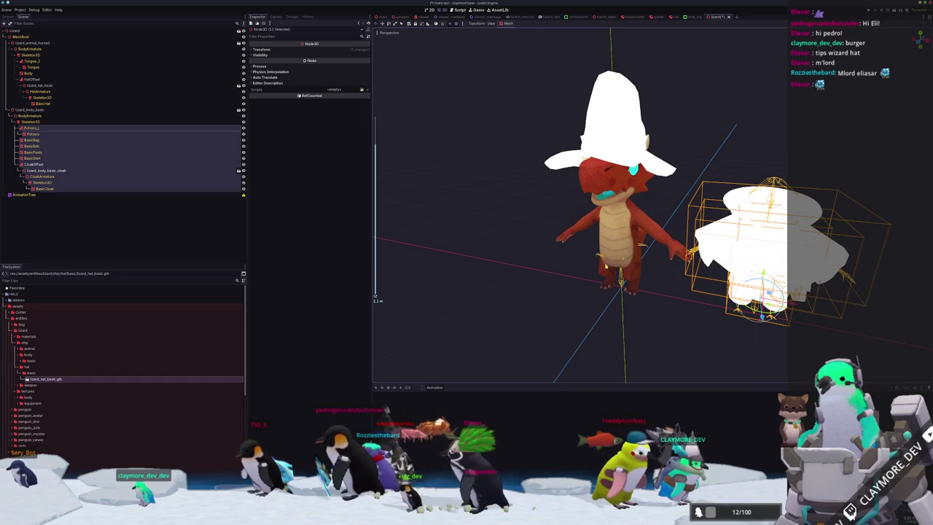
middle_drag(530, 290, 522, 283)
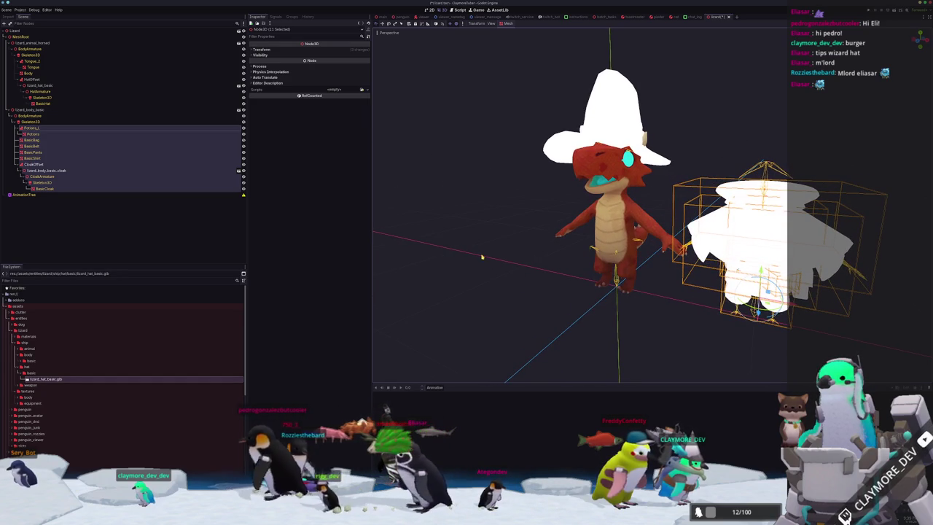
click(280, 49)
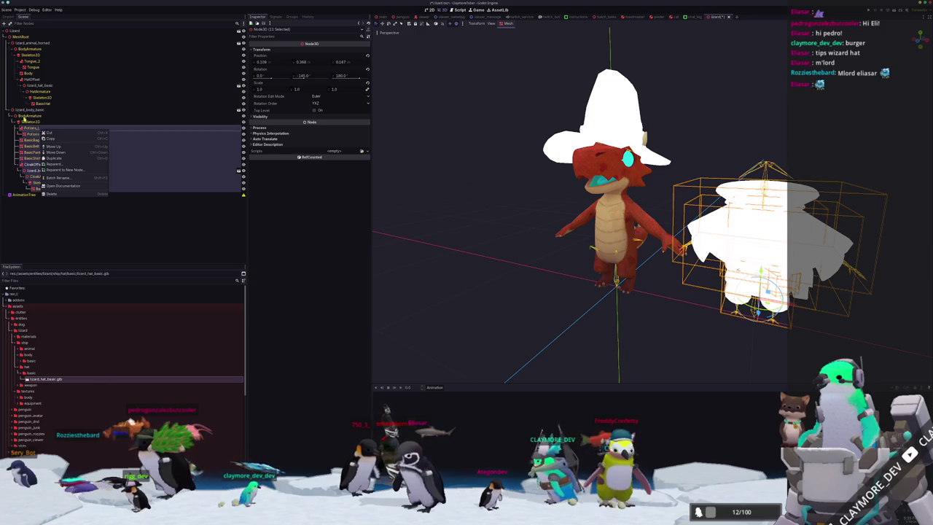
click(29, 122)
right_click(30, 122)
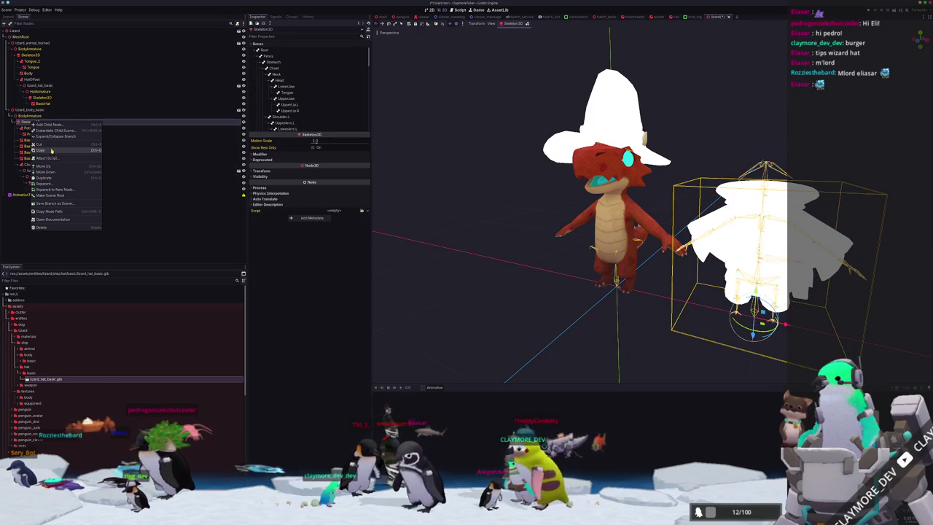
key(Escape)
click(45, 189)
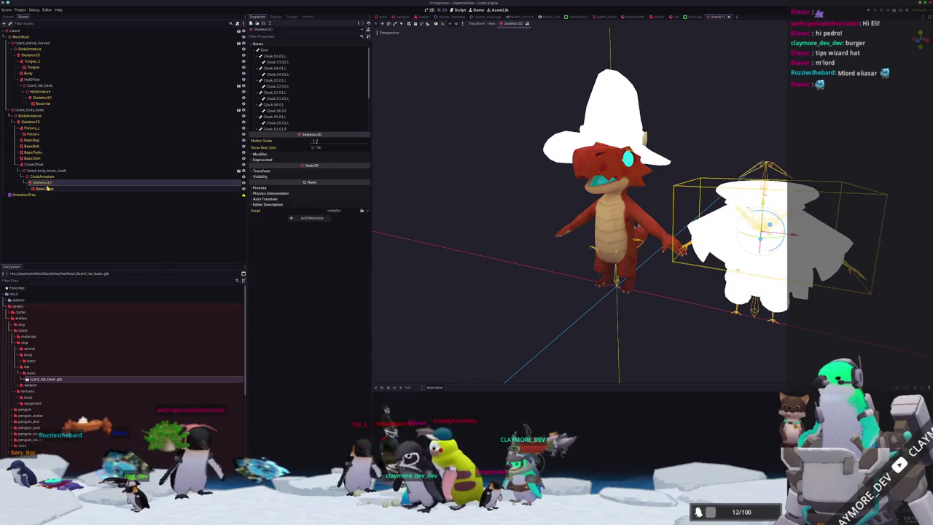
mouse_move(383, 155)
middle_down()
mouse_move(400, 192)
mouse_move(388, 235)
mouse_move(438, 233)
middle_up()
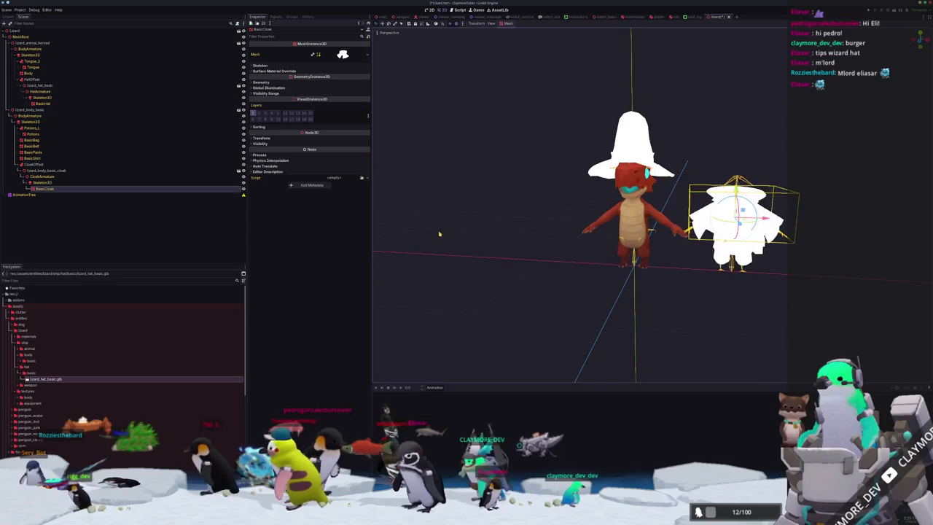
scroll(468, 223, up, 2)
scroll(469, 224, up, 3)
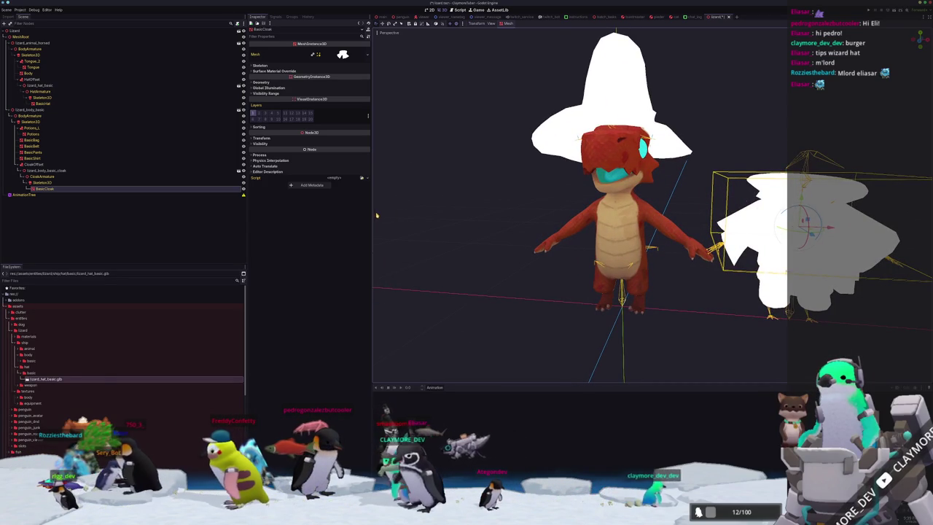
click(452, 209)
middle_drag(453, 209, 420, 194)
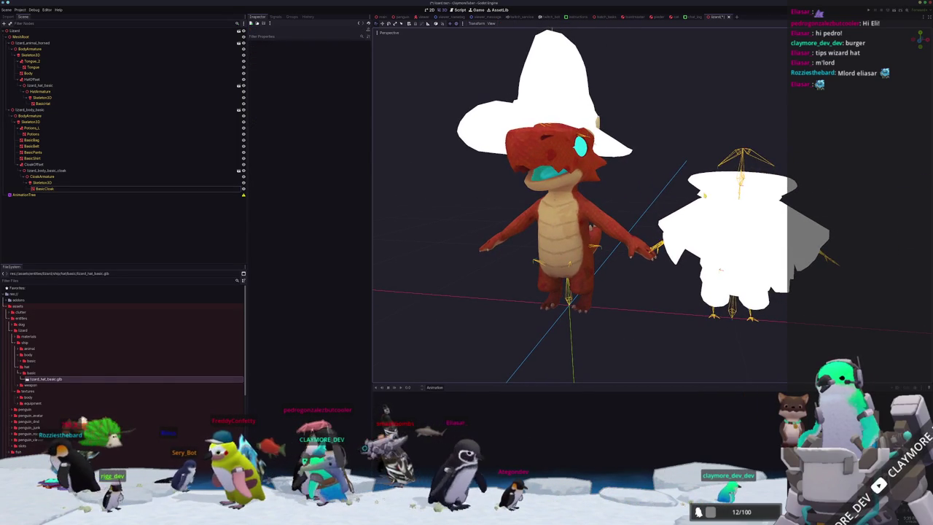
click(720, 270)
click(45, 182)
click(58, 177)
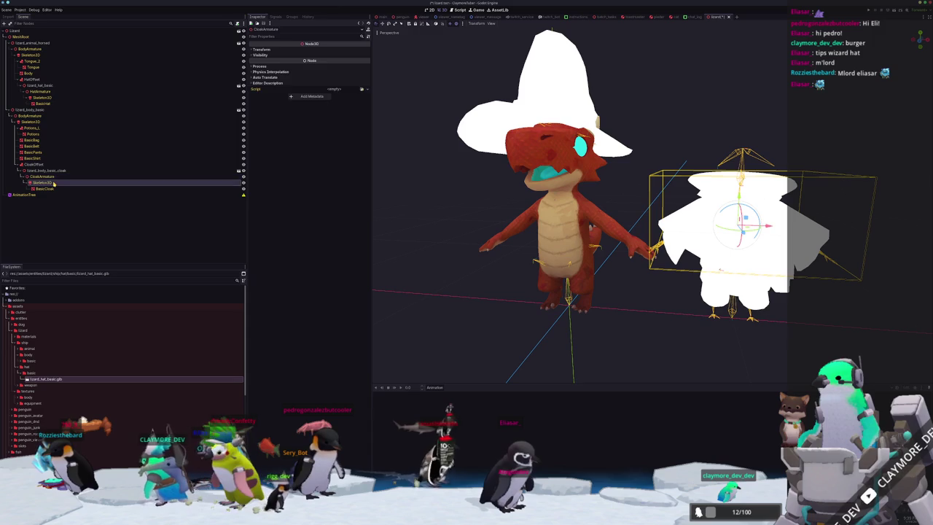
click(45, 177)
click(41, 127)
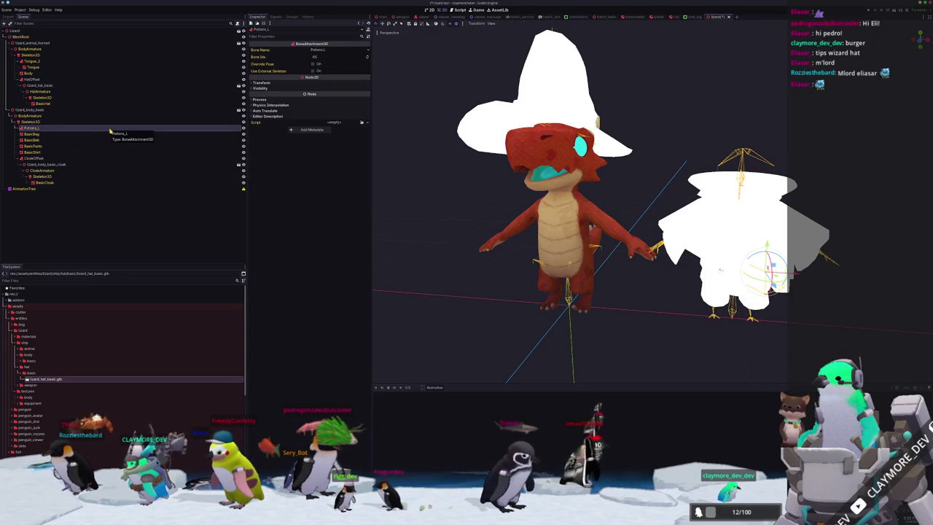
key(Down)
key(Down)
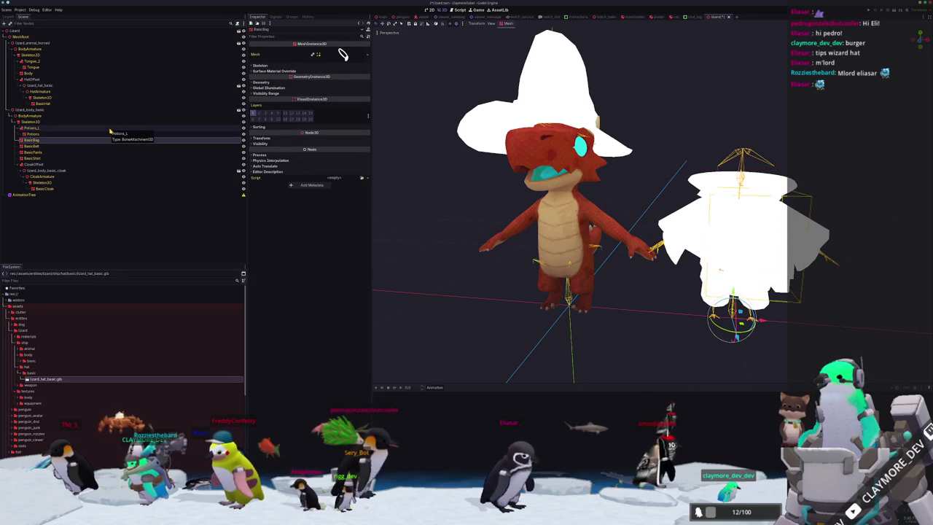
key(Down)
key(Down)
key(Down)
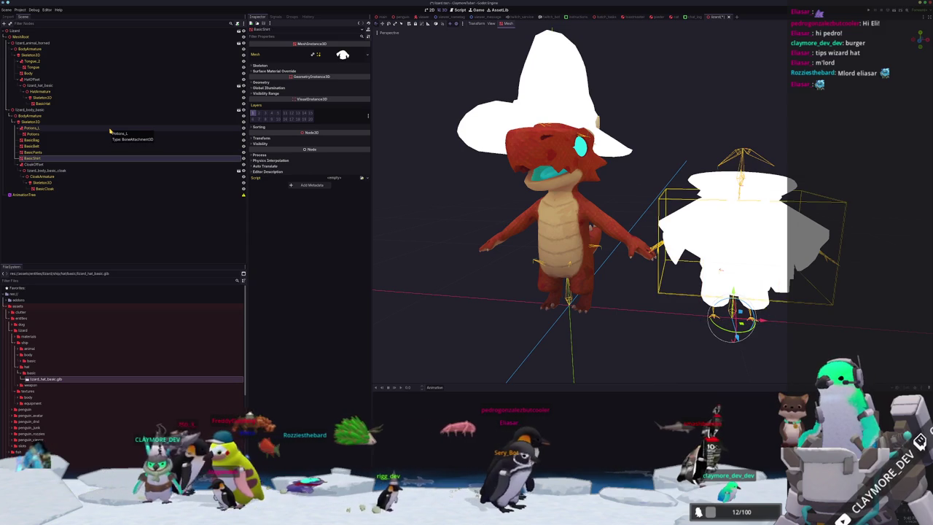
key(Down)
key(Down)
key(Down)
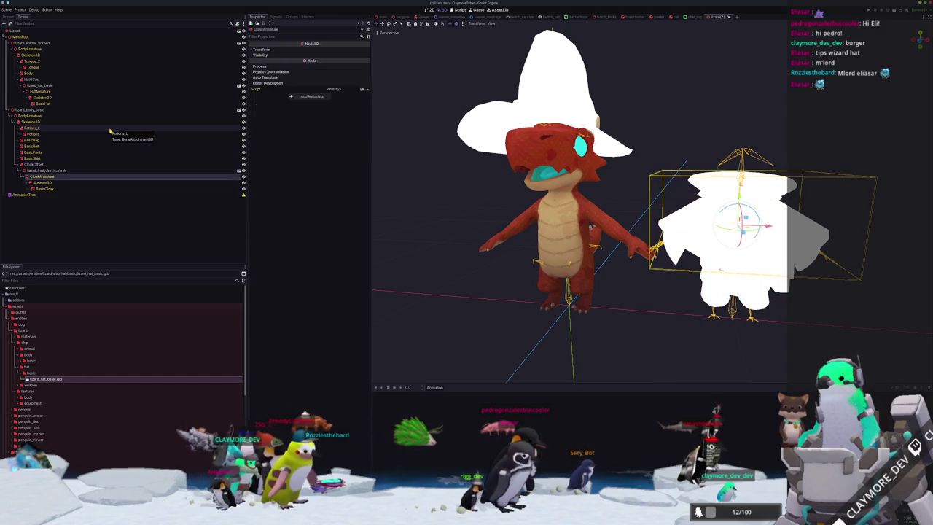
key(Down)
key(Down)
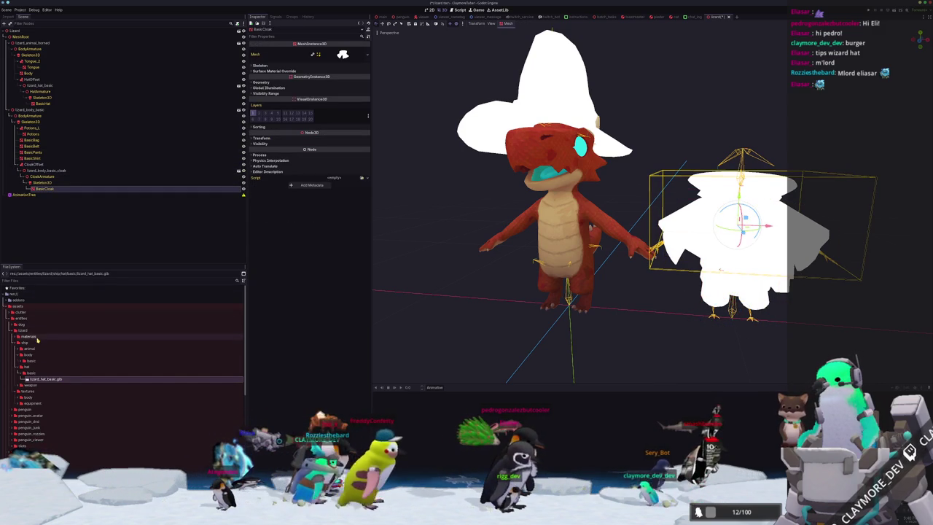
click(39, 336)
click(46, 343)
key(ctrl+d)
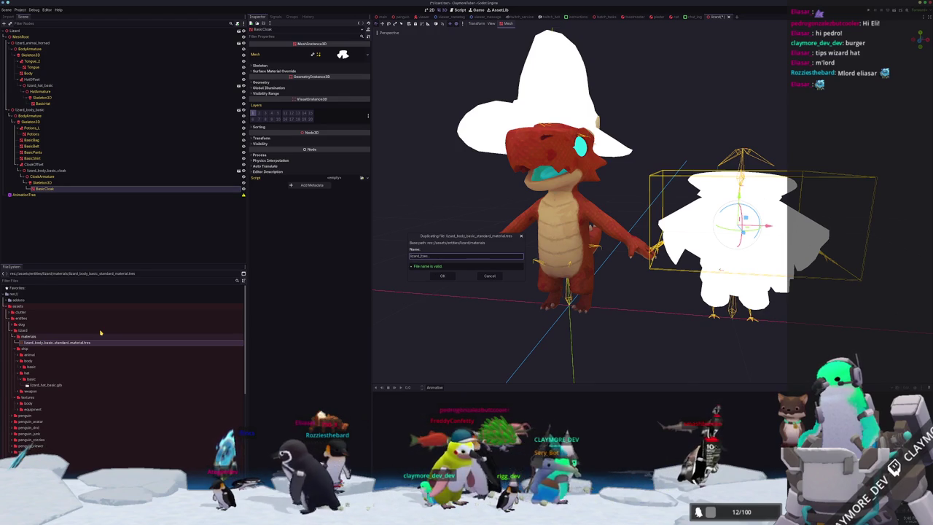
Step: Name the duplicate lizard_hat_basic_standard_material.tres and Quick Load the hat texture as its albedo
text(asic_standard_material.tres)
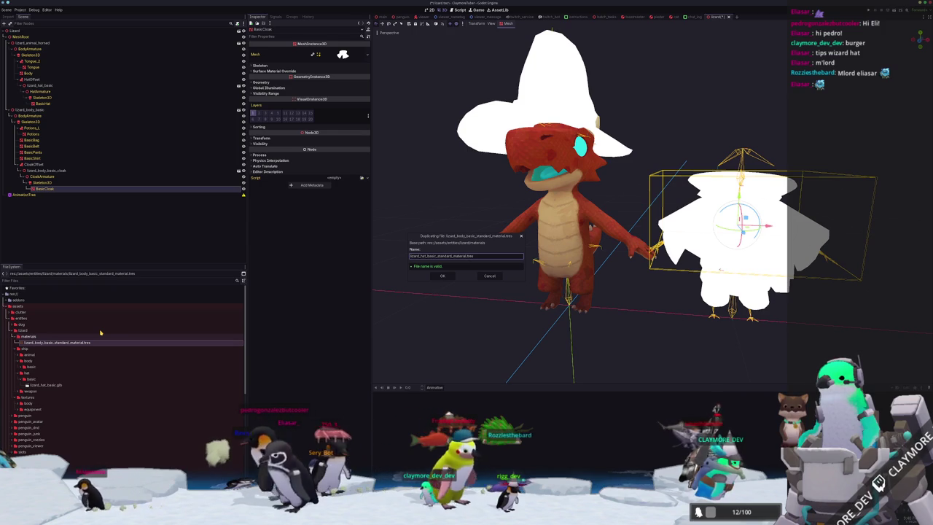
key(Return)
click(59, 349)
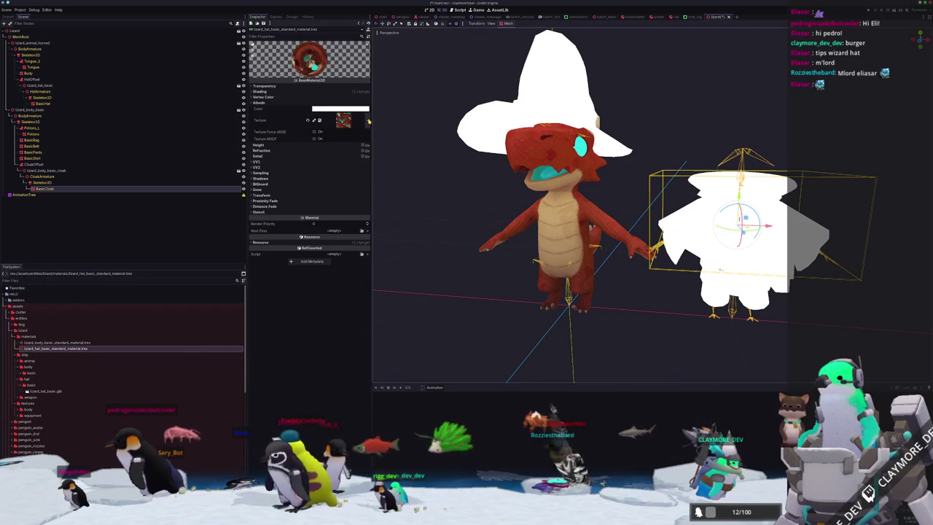
click(369, 122)
click(323, 246)
text(hat)
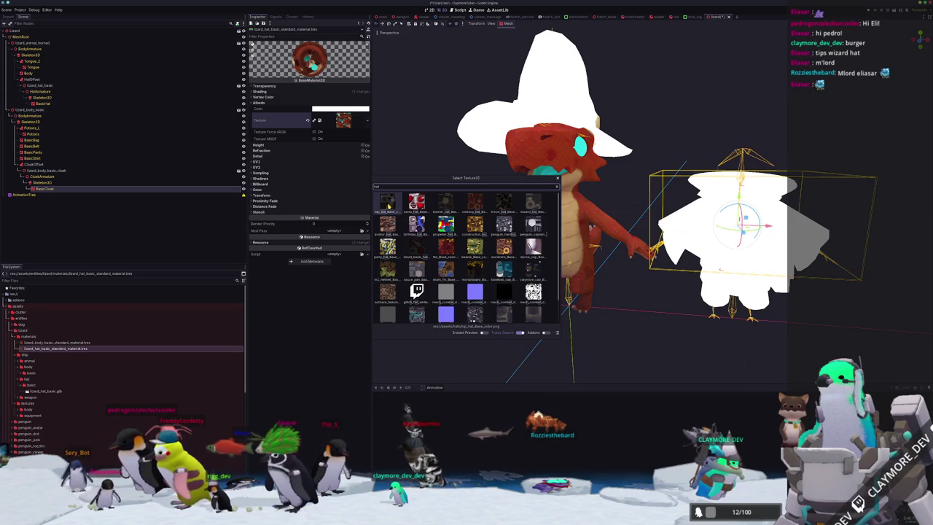
key(BackSpace)
key(BackSpace)
key(BackSpace)
text(lizard)
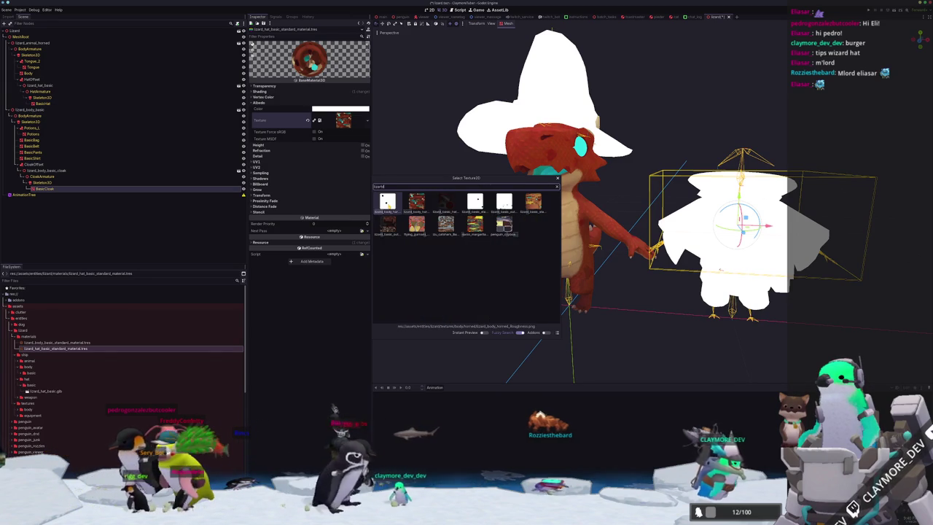
key(BackSpace)
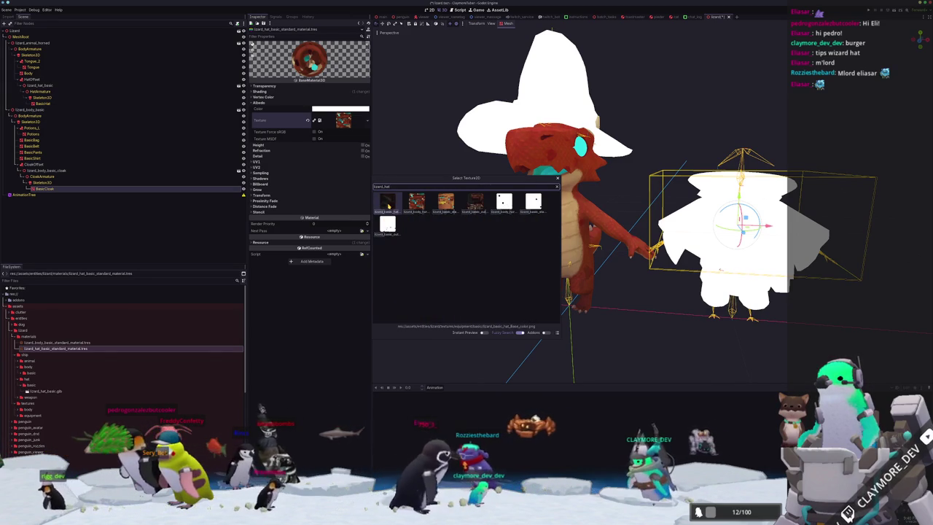
click(389, 204)
Step: Set the new hat material as the wizard hat's Material Override, turning it black with red band
mouse_move(83, 341)
mouse_down()
mouse_move(54, 78)
mouse_move(47, 104)
mouse_up()
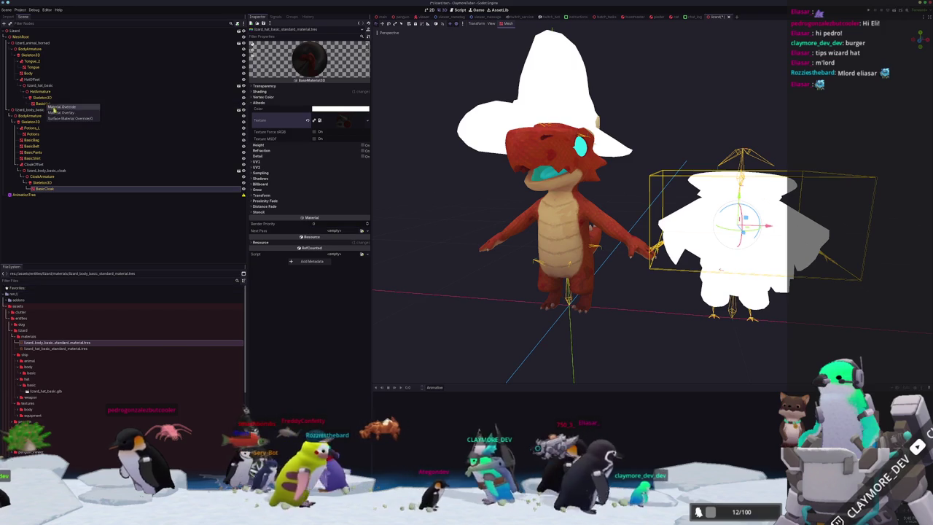
click(66, 109)
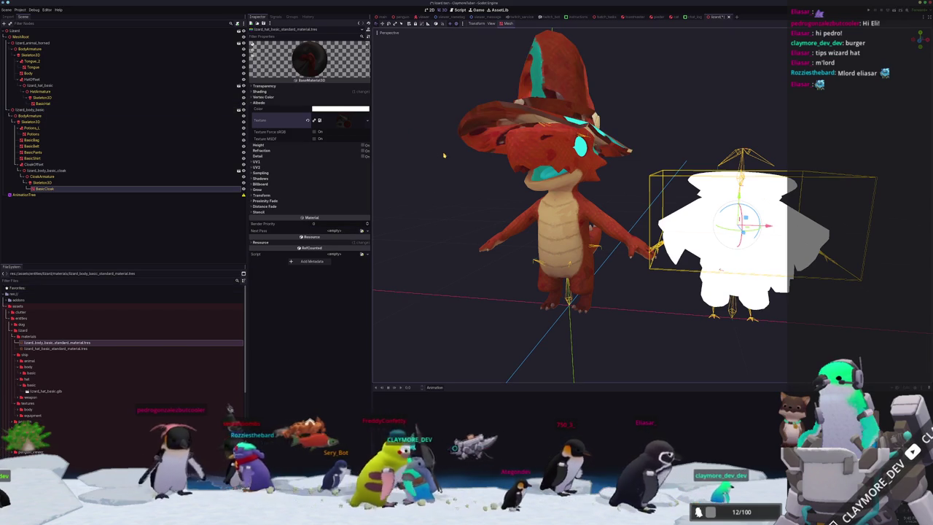
drag(50, 349, 126, 165)
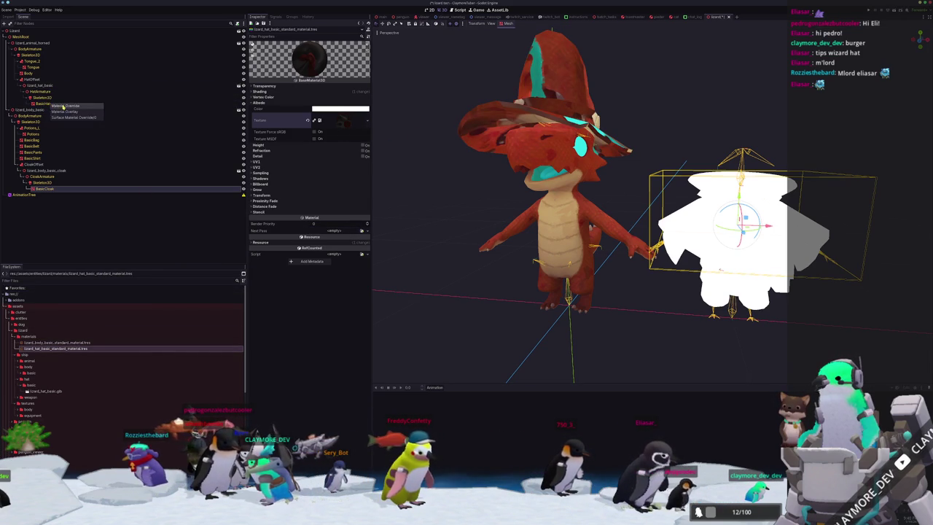
click(65, 107)
middle_drag(496, 218, 456, 222)
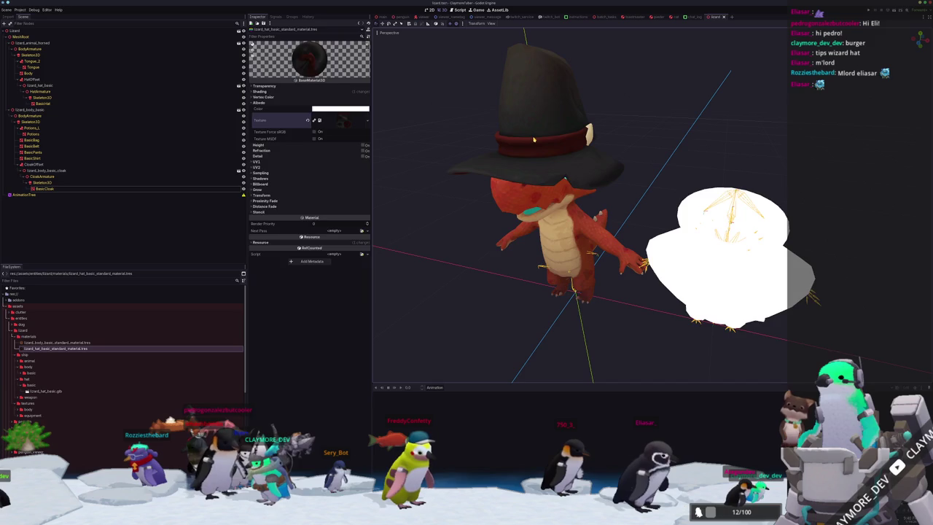
click(534, 138)
scroll(496, 145, down, 2)
Step: Add a SpringBoneSimulator3D child under the hat's Skeleton3D
right_click(63, 98)
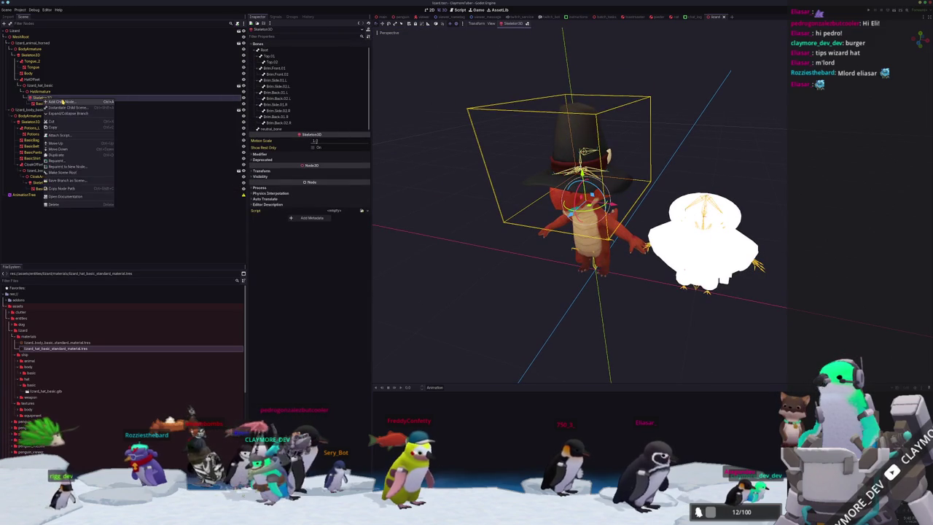
click(63, 101)
text(j)
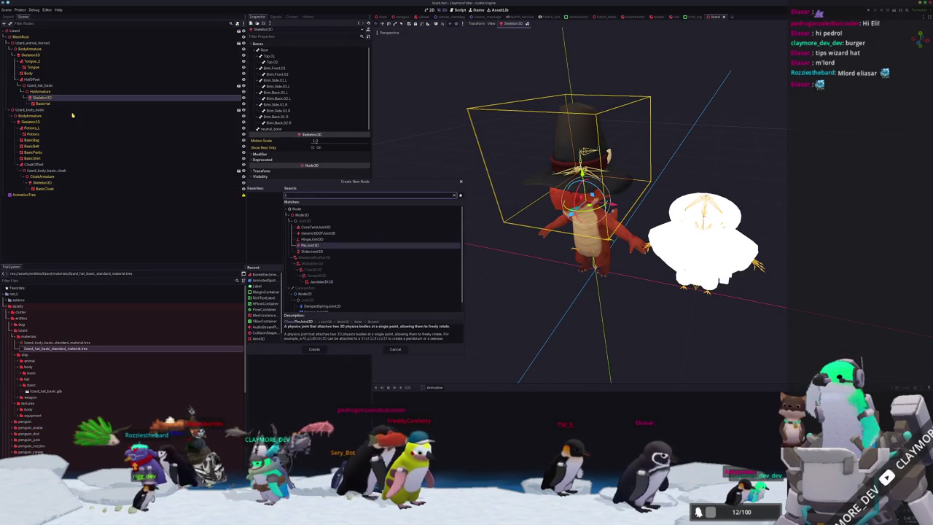
key(BackSpace)
text(springbo)
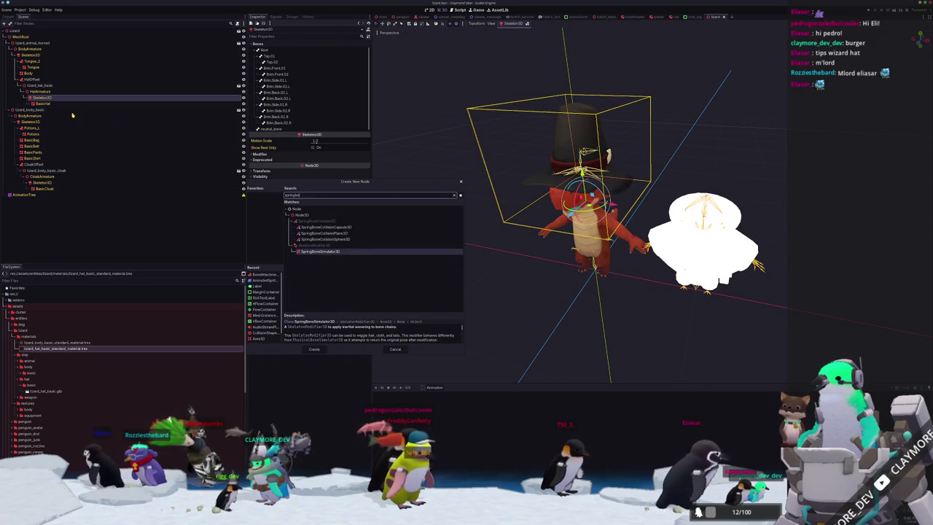
key(Return)
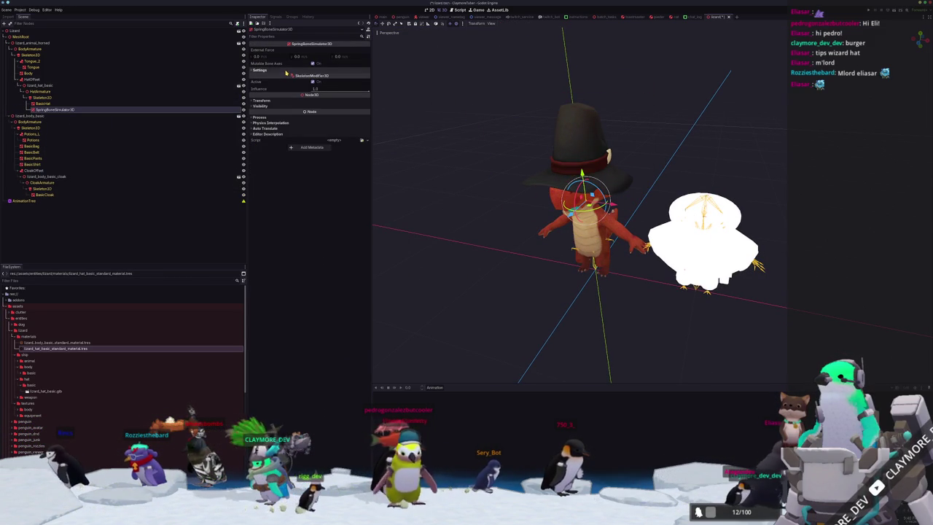
Step: Set the spring chain's root bone to Brim.Front.01 and end bone to Brim.Front.02
click(287, 71)
click(324, 78)
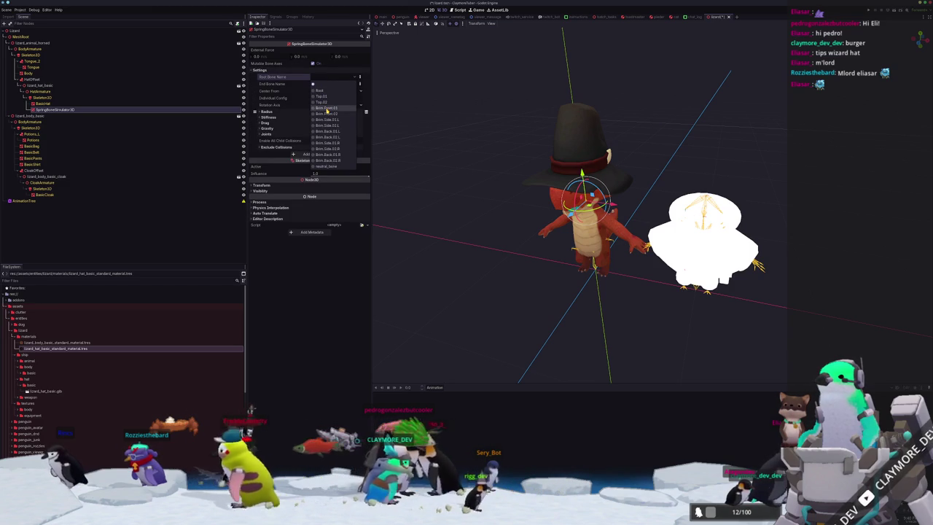
click(326, 109)
click(325, 84)
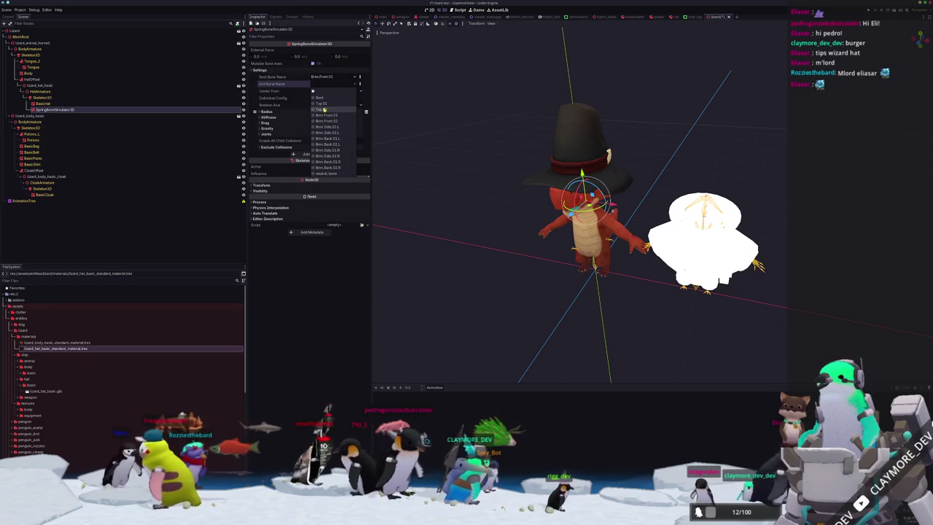
click(328, 121)
scroll(576, 218, up, 3)
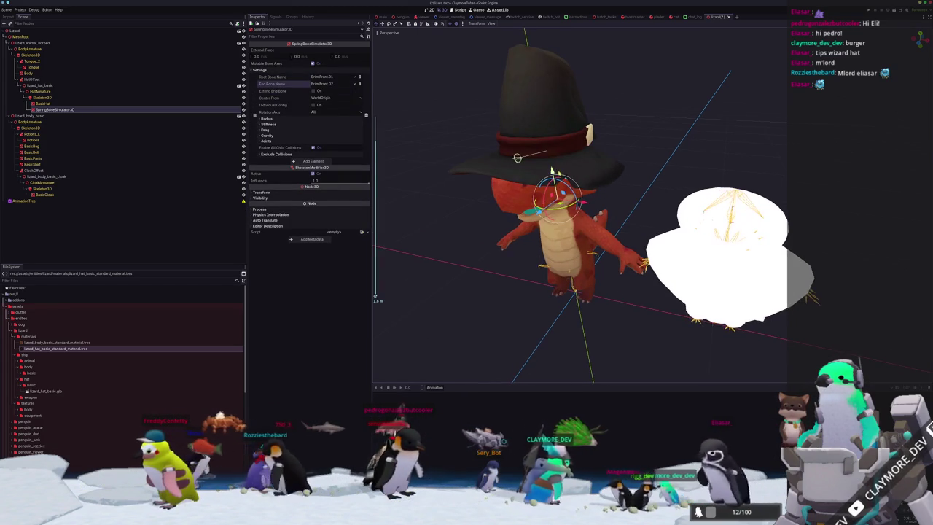
click(40, 91)
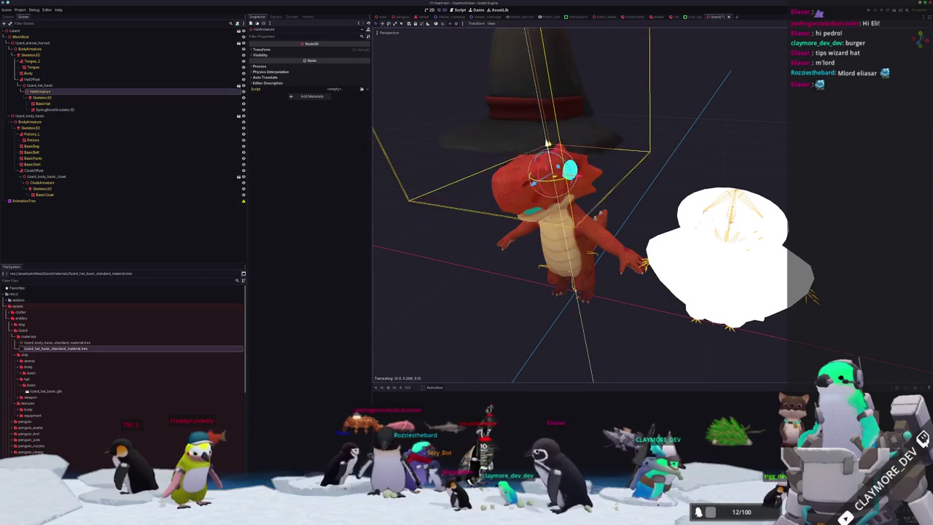
middle_drag(500, 141, 652, 171)
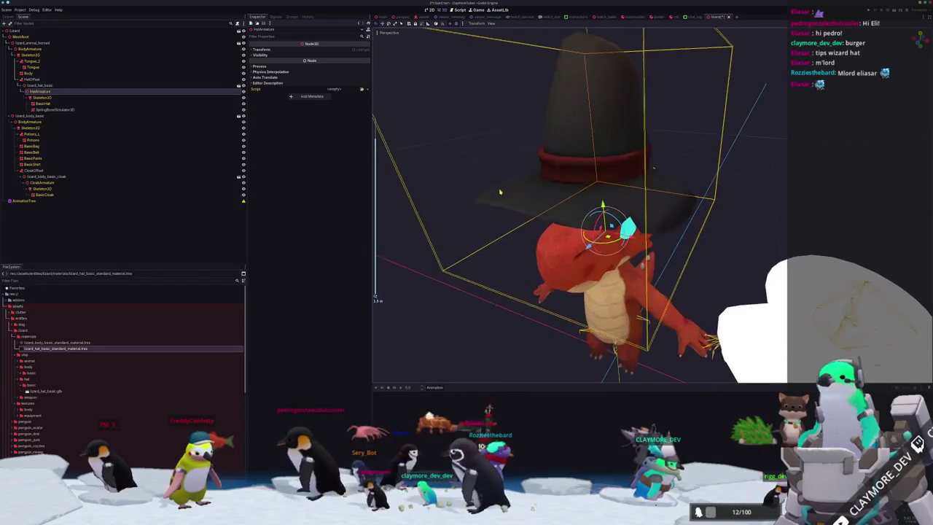
scroll(652, 171, up, 2)
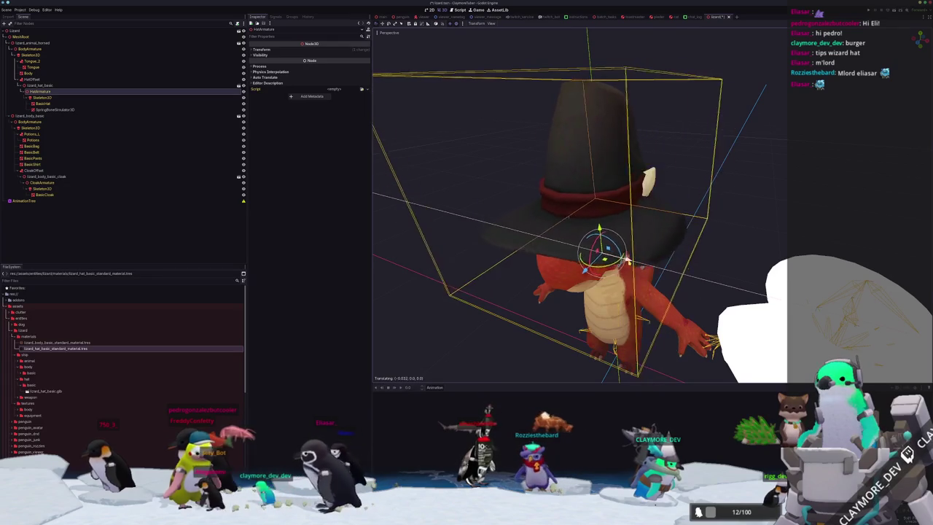
key(g)
key(x)
middle_drag(450, 267, 452, 267)
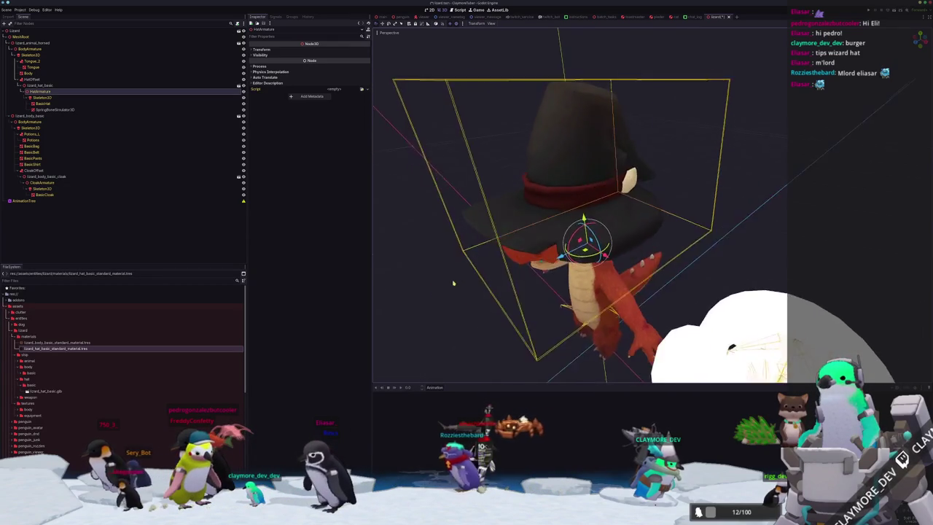
key(r)
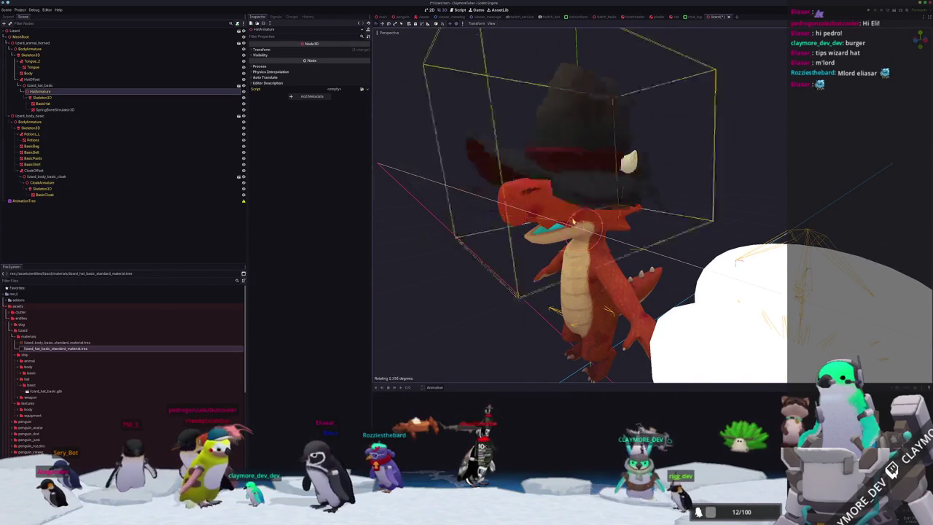
right_click(530, 277)
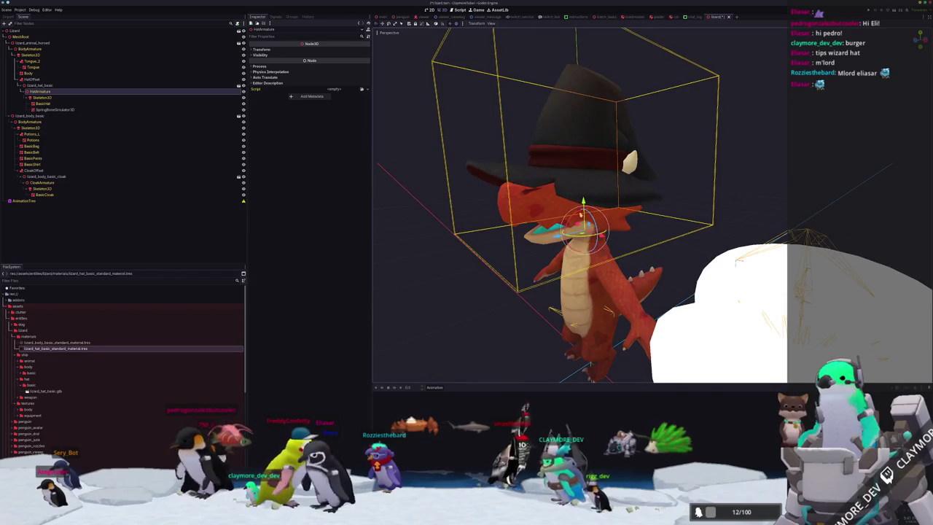
key(g)
key(y)
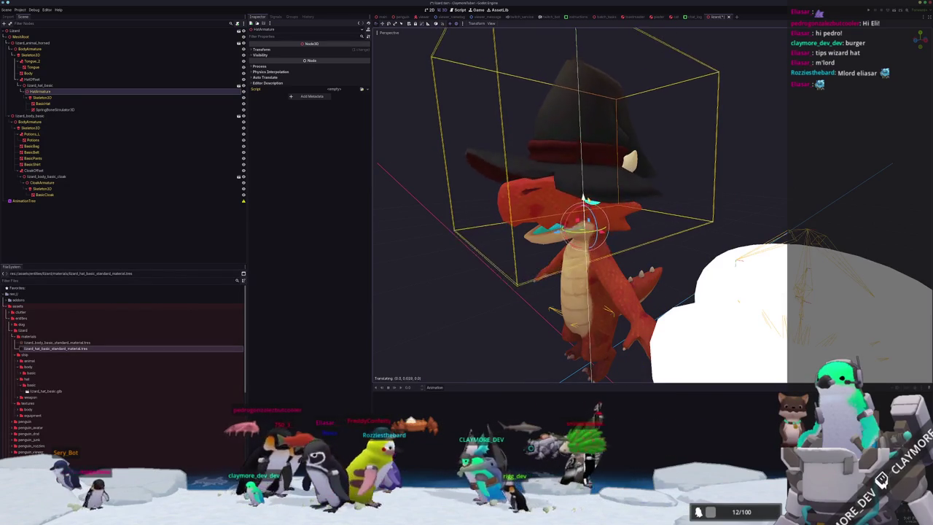
right_click(538, 221)
scroll(537, 221, down, 3)
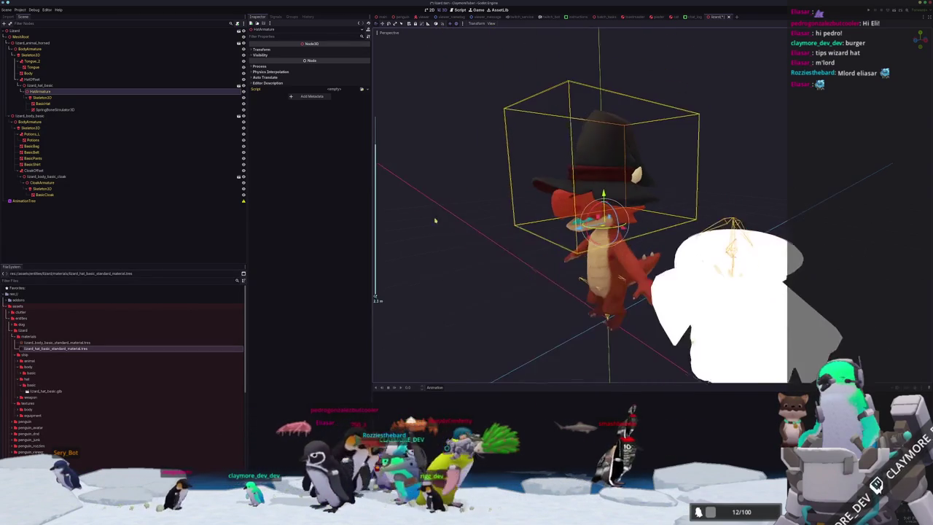
click(55, 109)
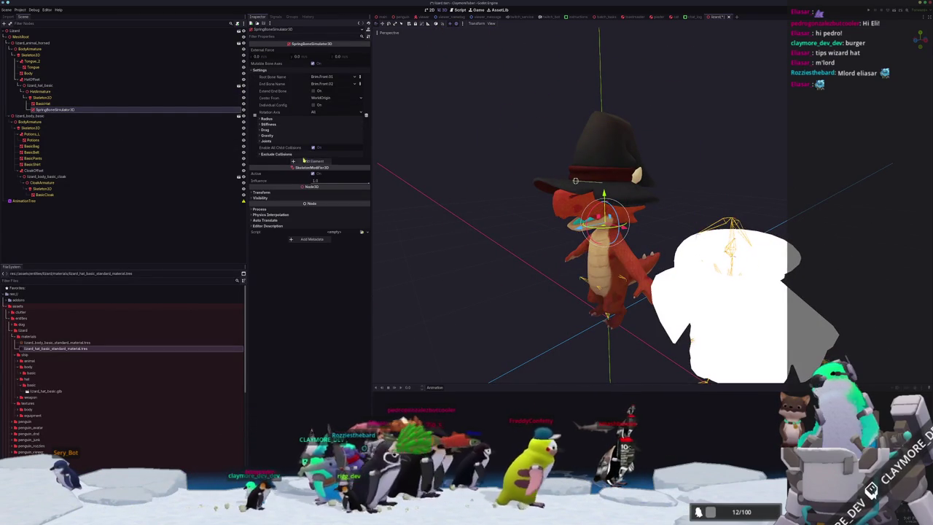
Step: Add a second spring-bone chain with Brim.Side.01.L as its root bone
click(305, 160)
click(328, 162)
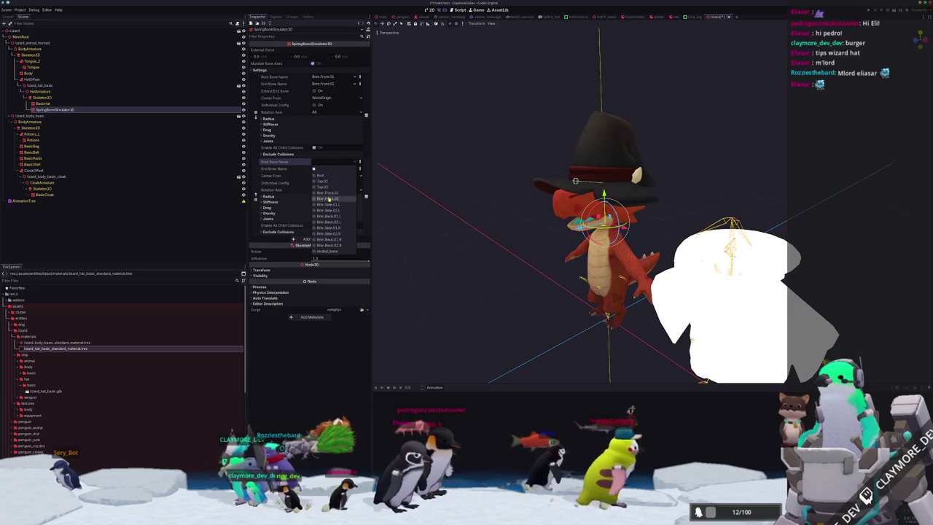
click(329, 206)
click(321, 169)
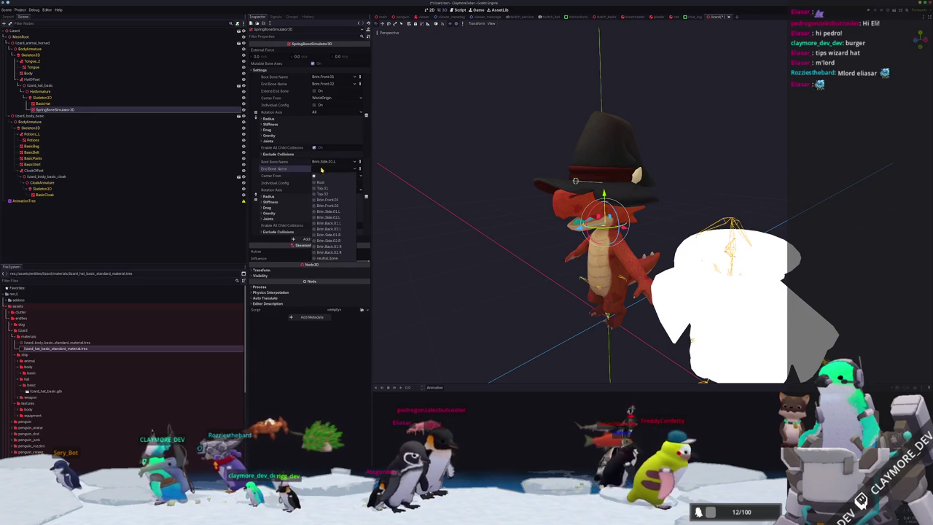
click(326, 207)
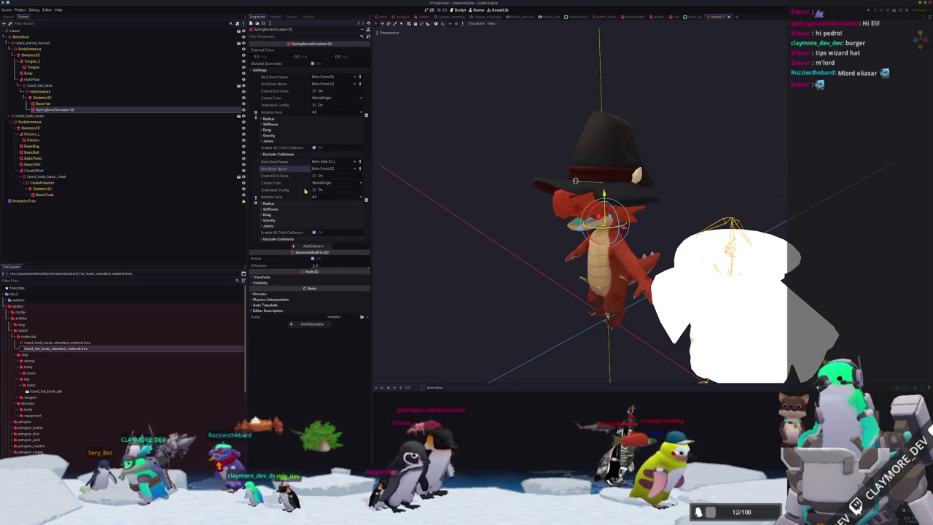
Step: Add a third chain from Brim.Side.01.L to Brim.Side.02.L
click(307, 247)
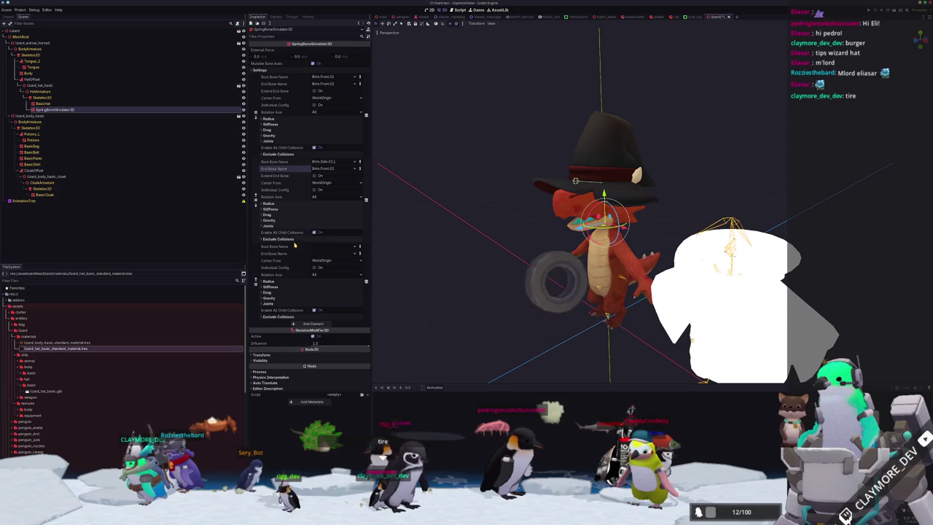
click(332, 246)
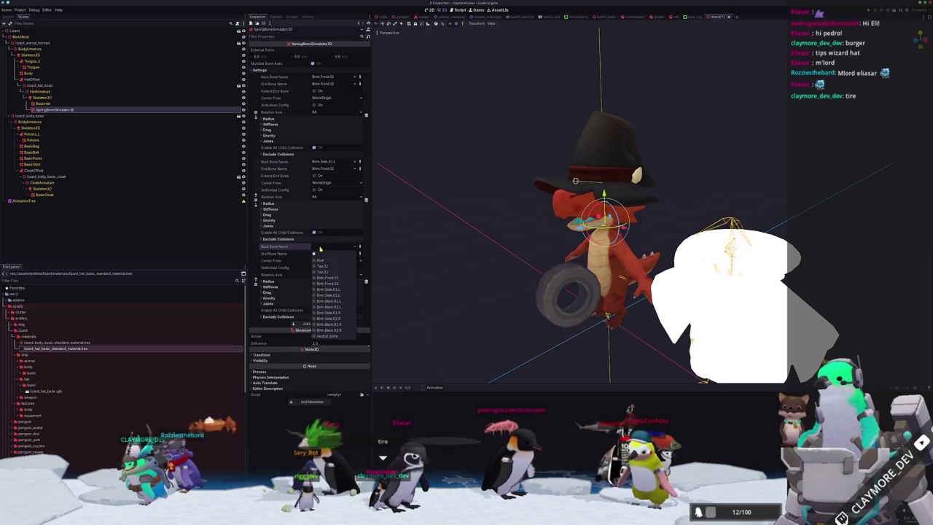
click(328, 290)
click(330, 254)
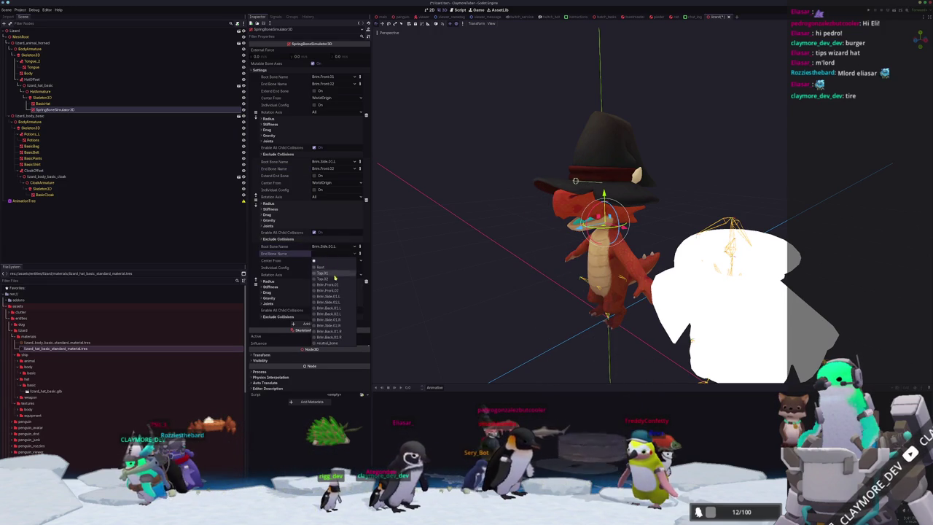
click(335, 302)
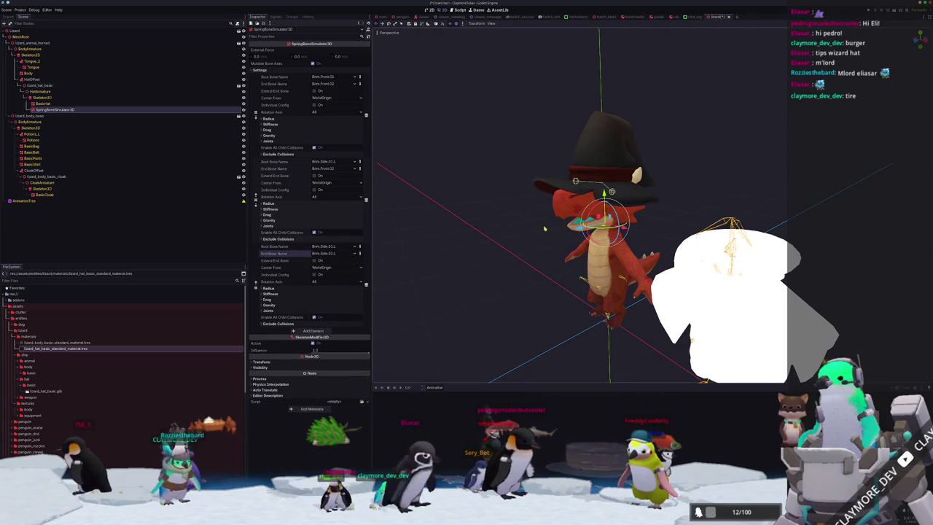
Step: Recheck the chains' bone settings, keeping Brim.Front.02 as the first chain's end bone
scroll(527, 234, up, 1)
scroll(427, 265, up, 3)
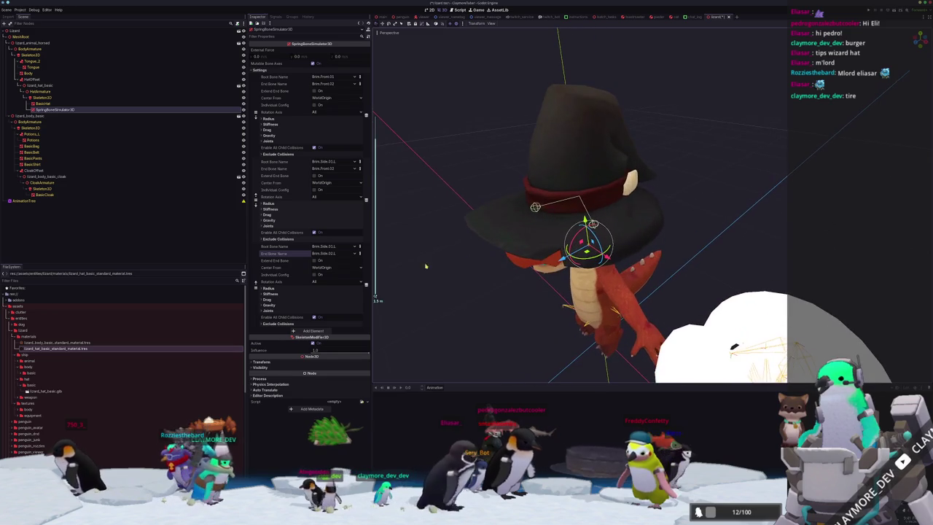
click(325, 169)
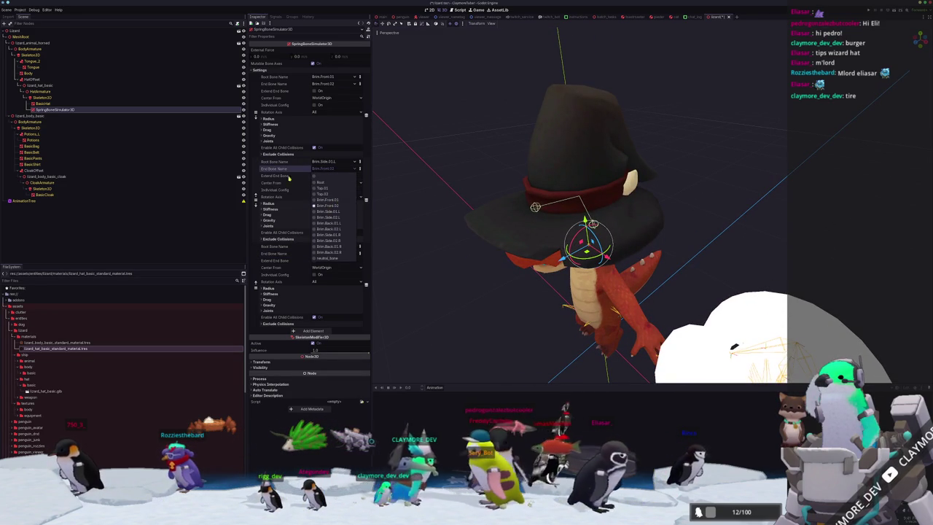
click(290, 187)
click(331, 161)
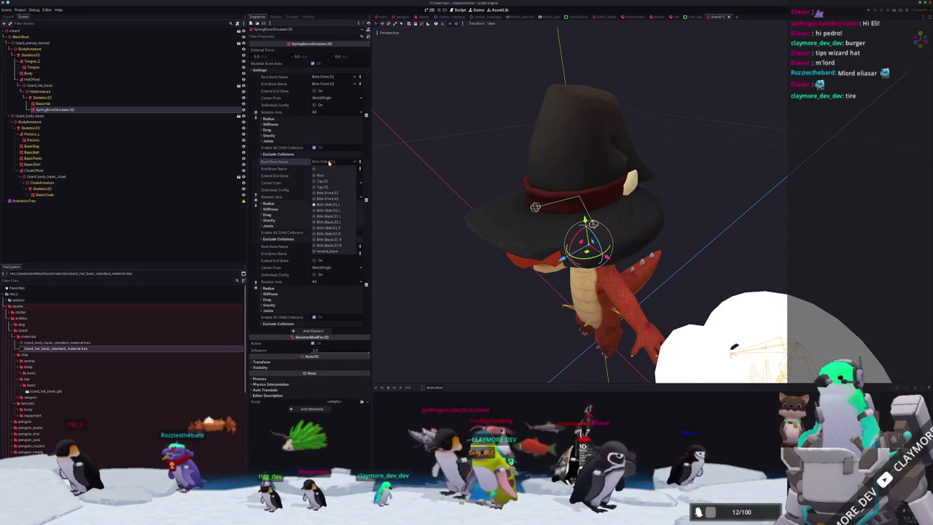
click(324, 169)
click(334, 76)
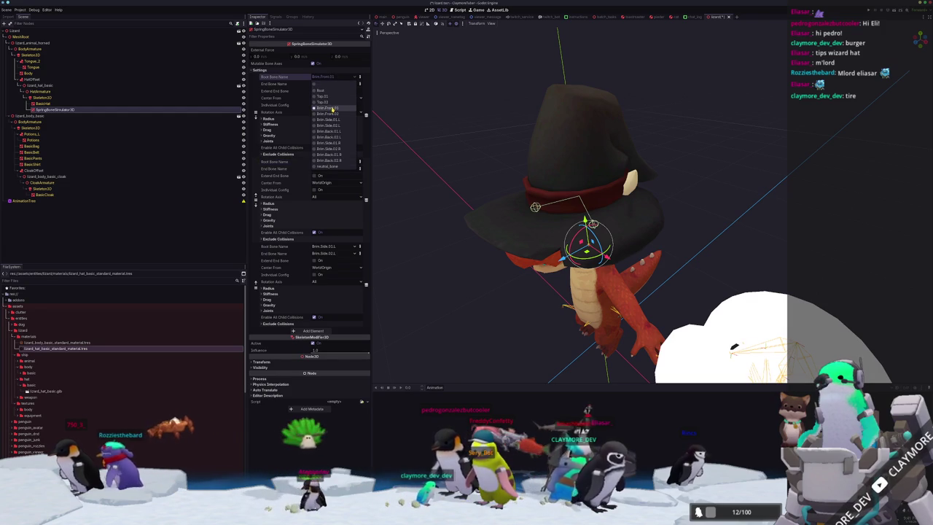
click(333, 109)
Step: Set the second chain to run from Brim.Side.01.L to Brim.Side.02.L
click(326, 162)
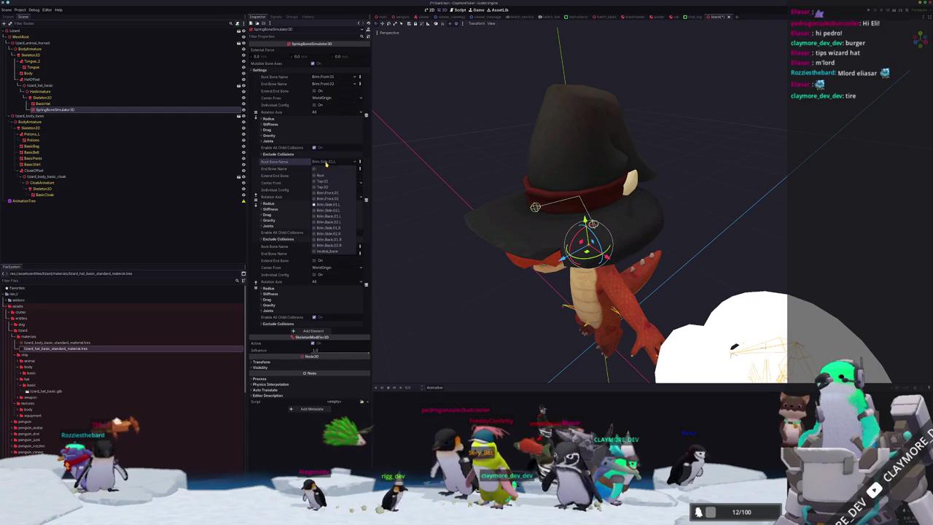
click(328, 204)
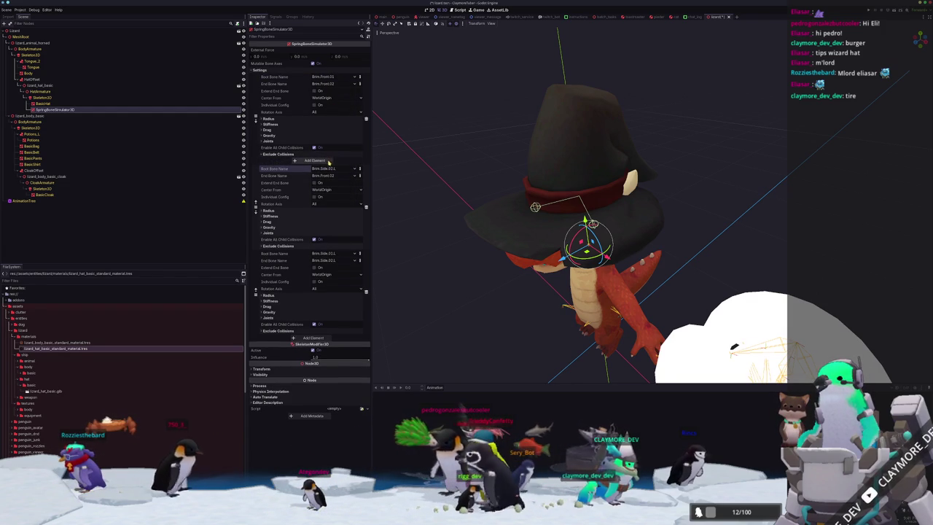
click(317, 157)
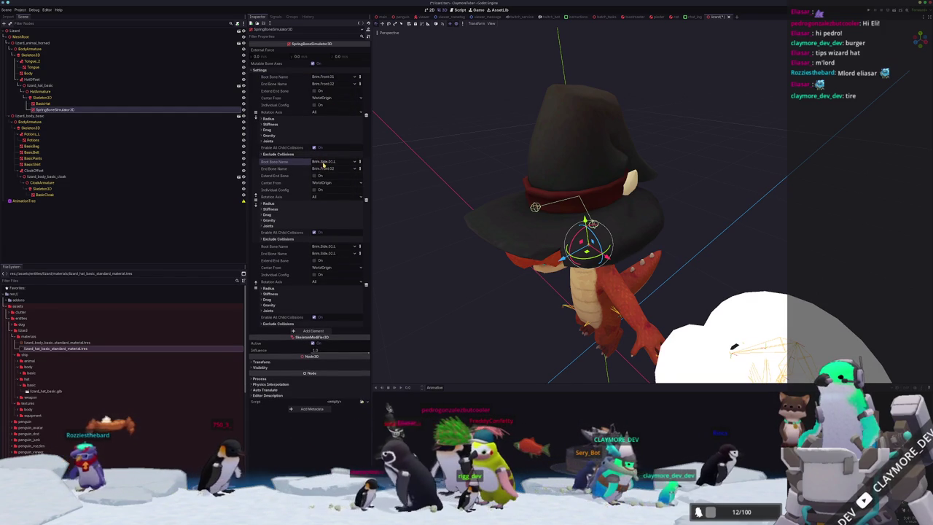
click(320, 161)
click(327, 205)
click(325, 169)
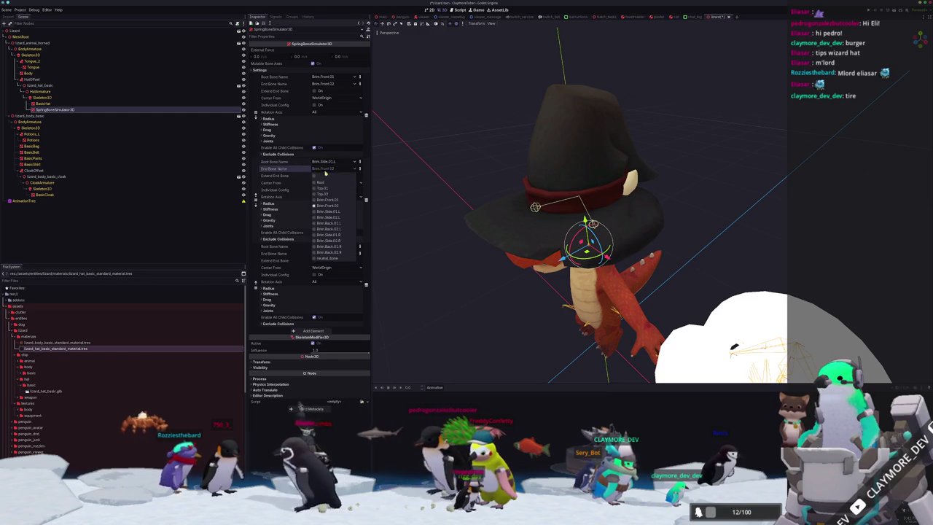
click(326, 218)
Step: Set the third chain to run from Brim.Back.01.L to Brim.Back.02.L
click(326, 247)
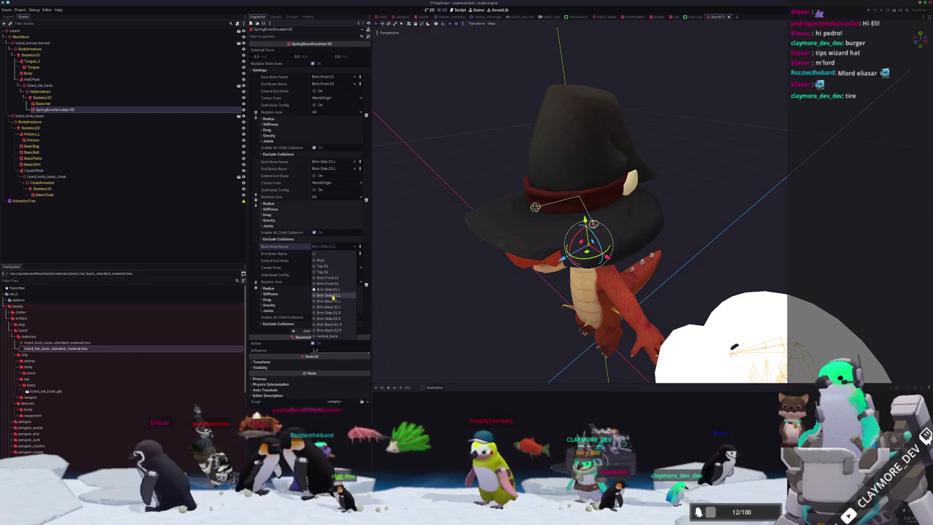
click(335, 302)
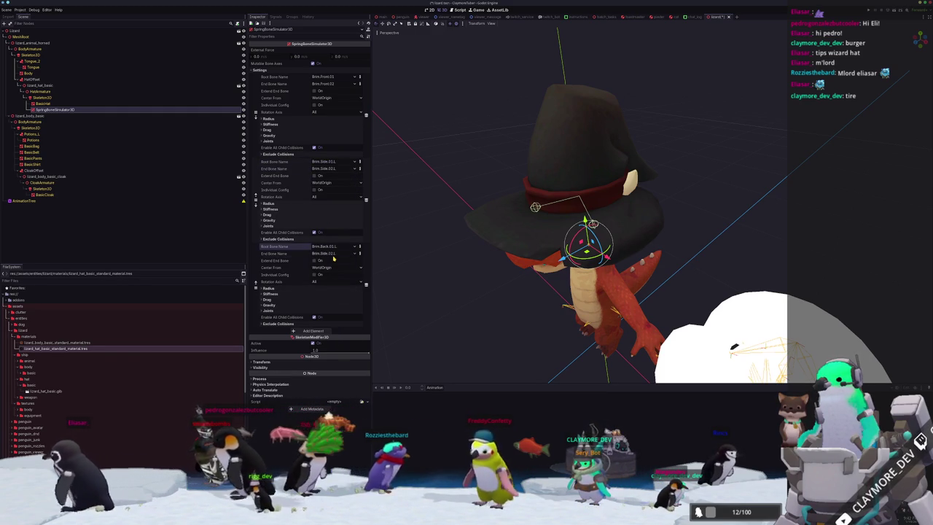
click(333, 254)
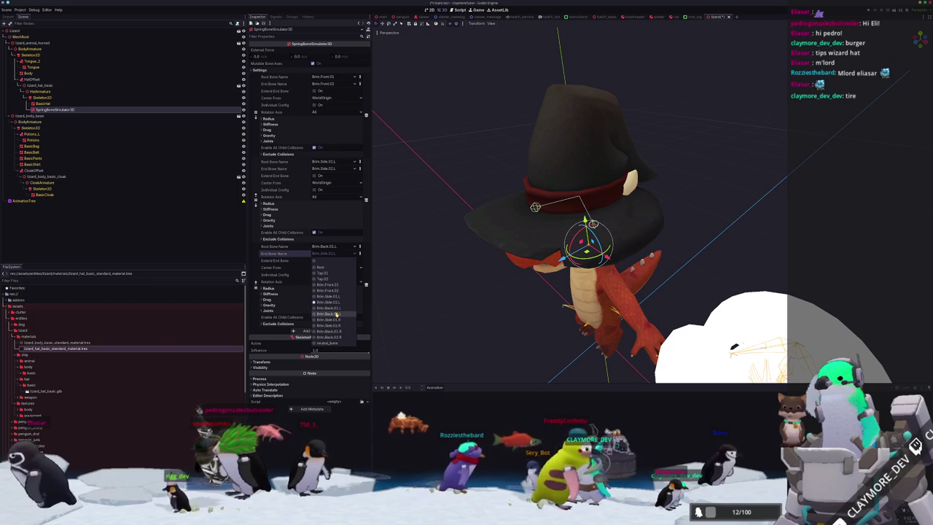
click(336, 314)
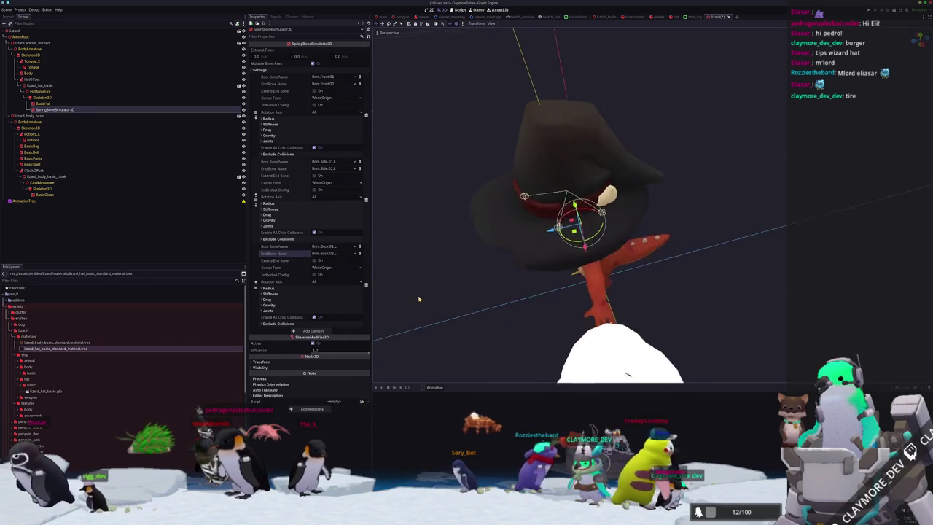
Step: Add a right side brim chain from Brim.Side.01.R to Brim.Side.02.R
middle_drag(451, 287, 421, 277)
click(307, 332)
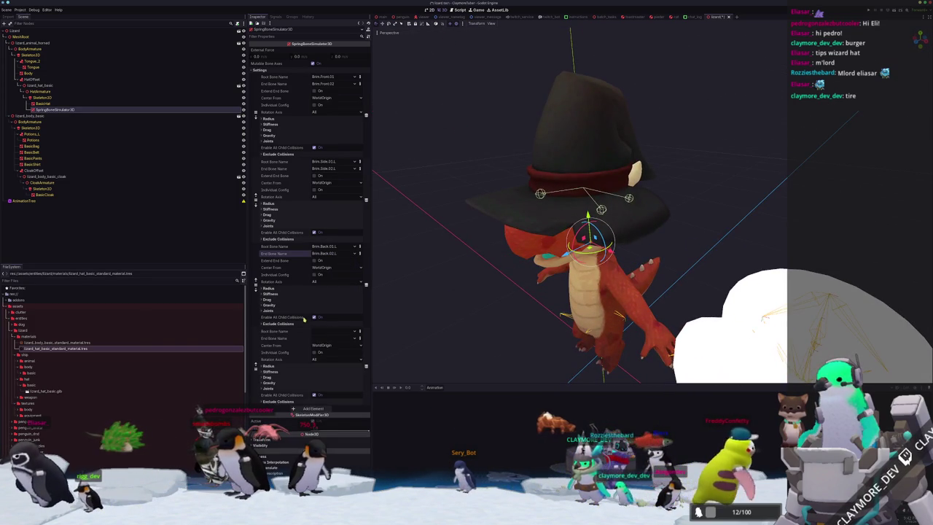
click(334, 331)
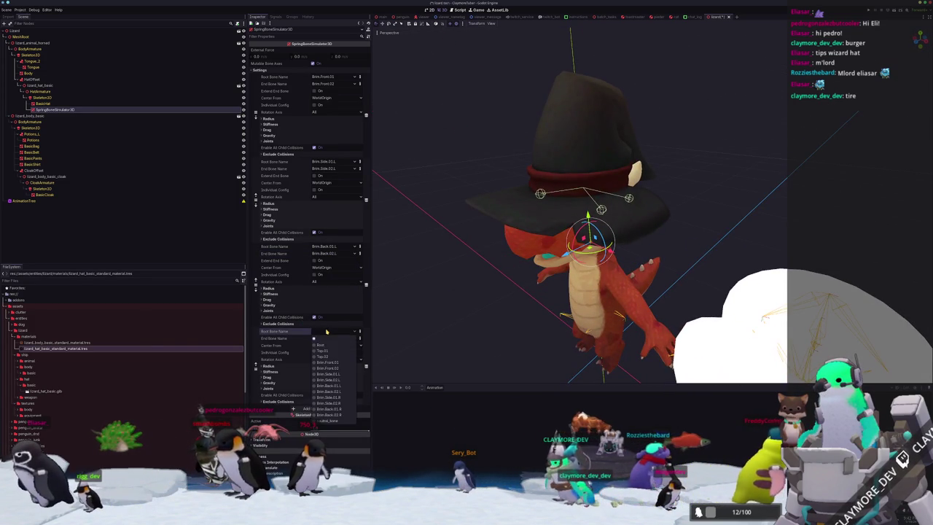
click(341, 397)
click(331, 338)
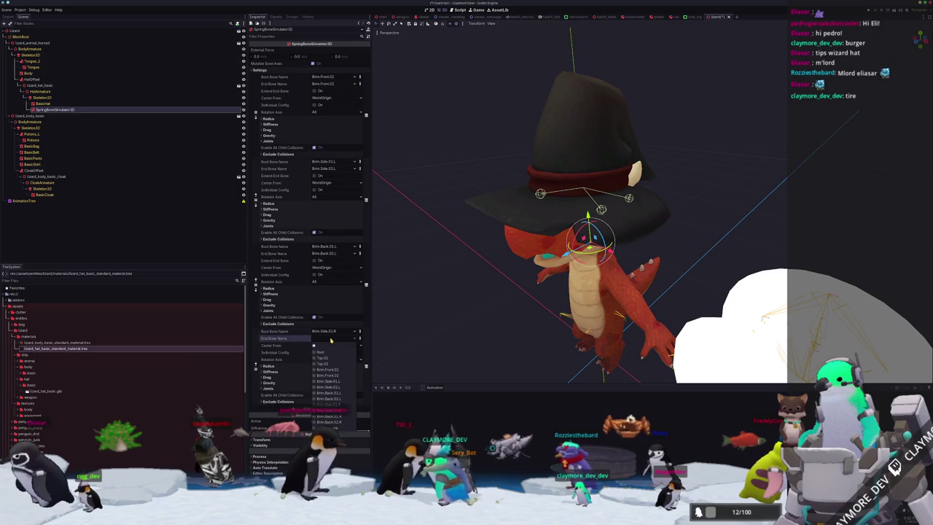
click(332, 416)
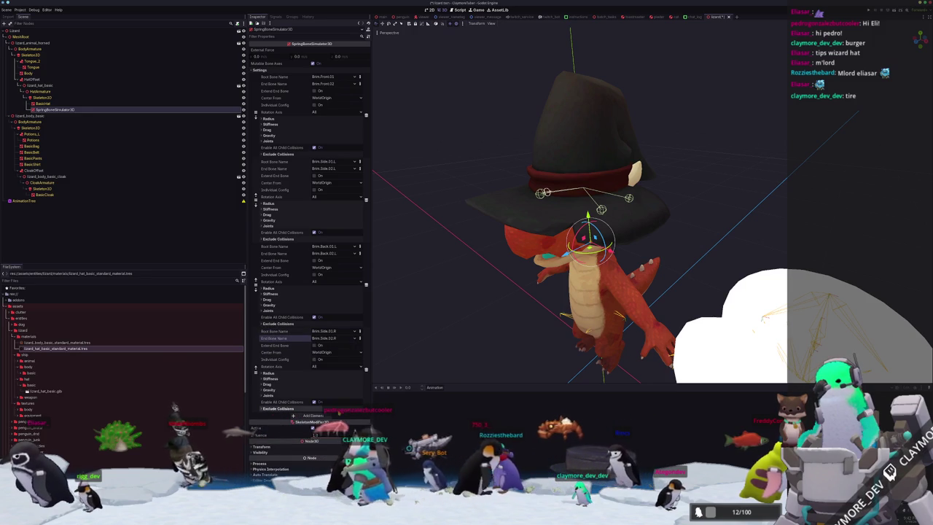
Step: Add a right back brim chain from Brim.Back.01.R to Brim.Back.02.R
mouse_move(467, 320)
middle_down()
mouse_move(502, 332)
mouse_move(479, 326)
middle_up()
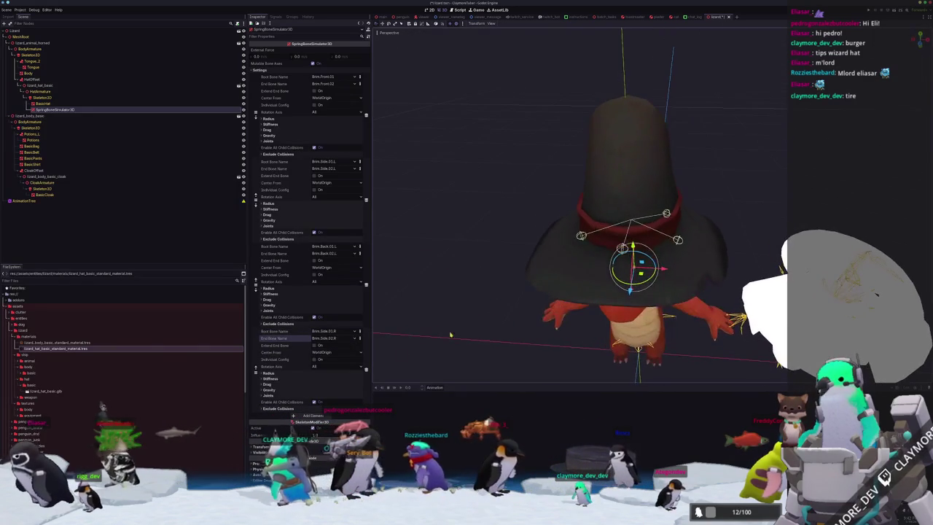
click(313, 415)
click(327, 356)
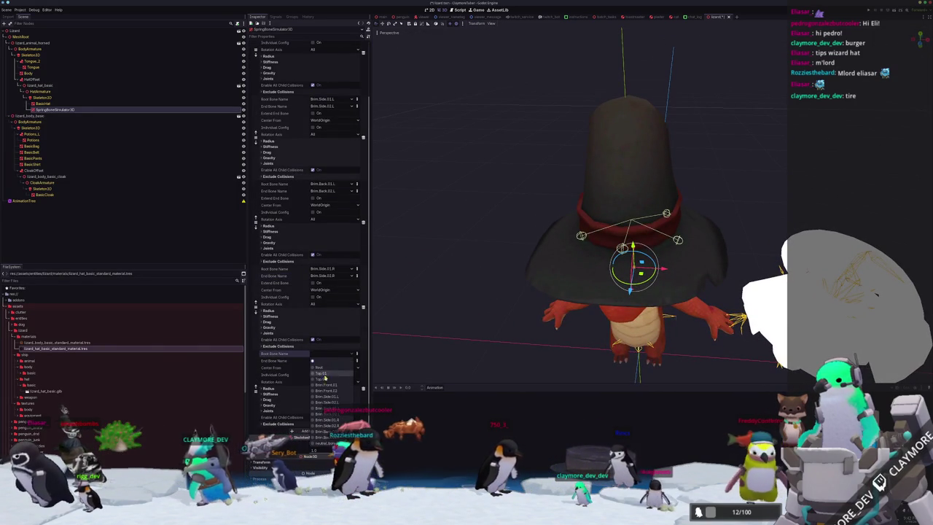
click(313, 381)
click(328, 361)
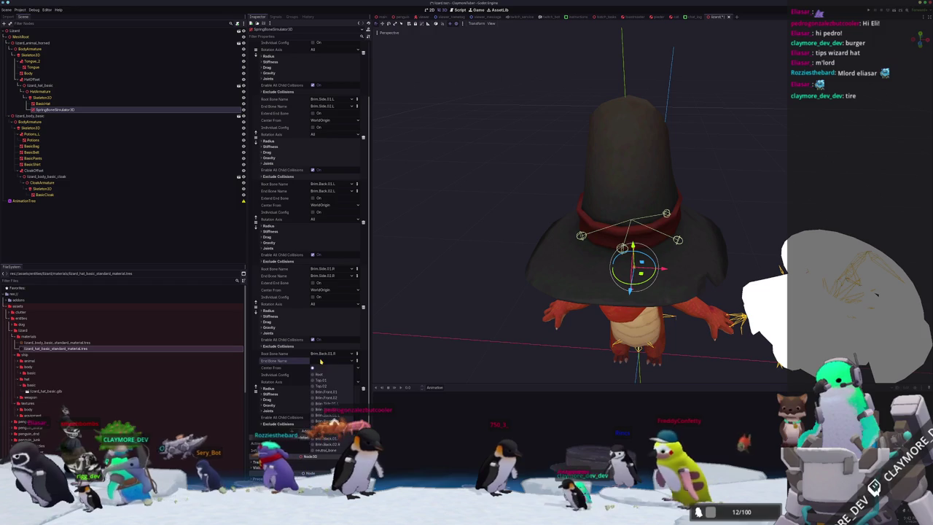
click(326, 444)
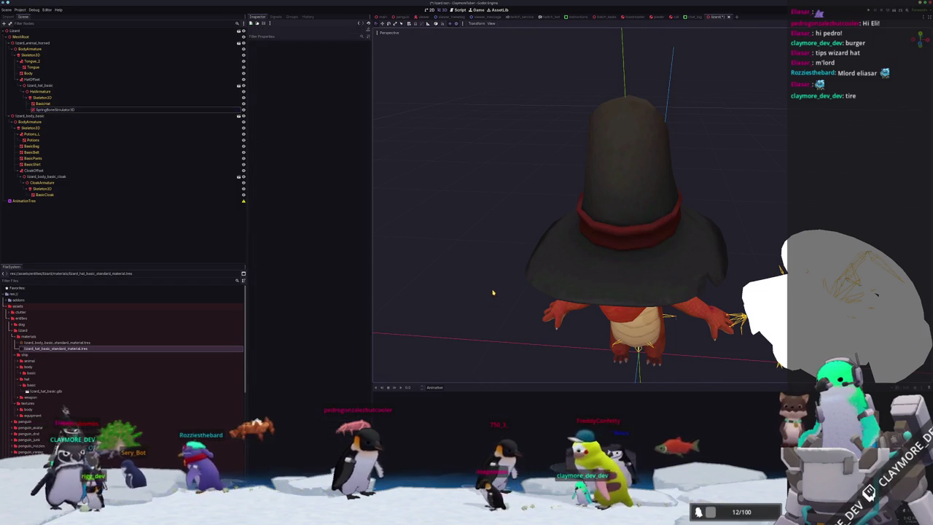
Step: Lift HatOffset up off the lizard's head and lower it back down
click(38, 78)
mouse_move(583, 219)
middle_down()
mouse_move(554, 233)
mouse_move(573, 211)
middle_up()
drag(575, 210, 557, 116)
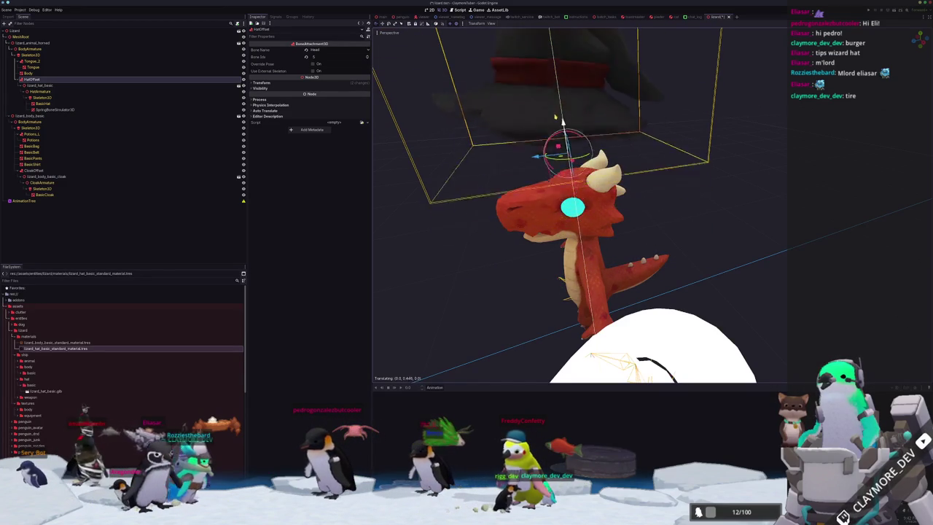
drag(556, 115, 574, 211)
middle_drag(573, 211, 473, 232)
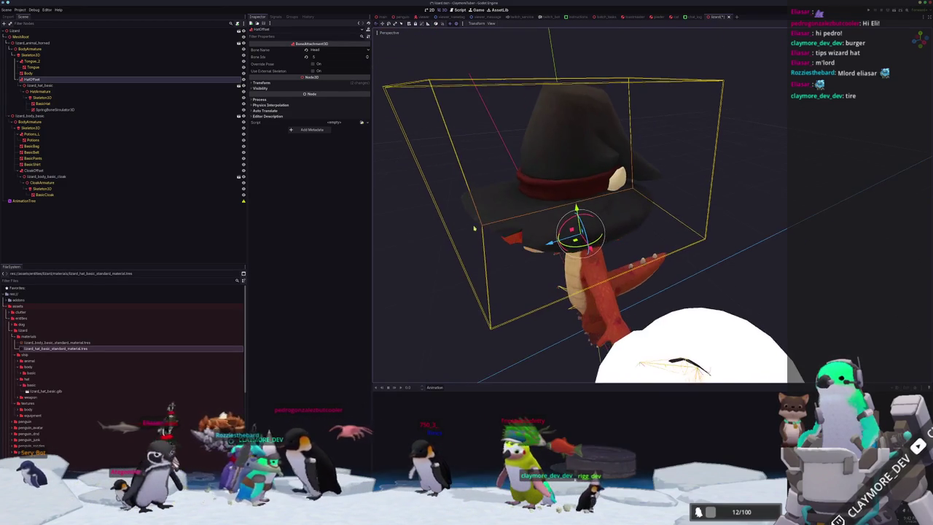
Step: Select SpringBoneSimulator3D and zoom the viewport in on the hat
click(54, 109)
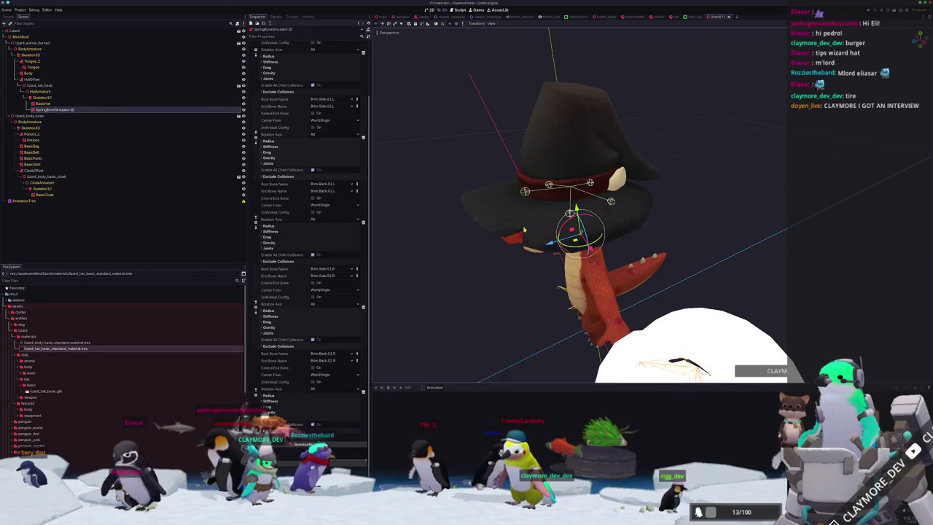
scroll(488, 231, up, 3)
middle_drag(488, 230, 460, 210)
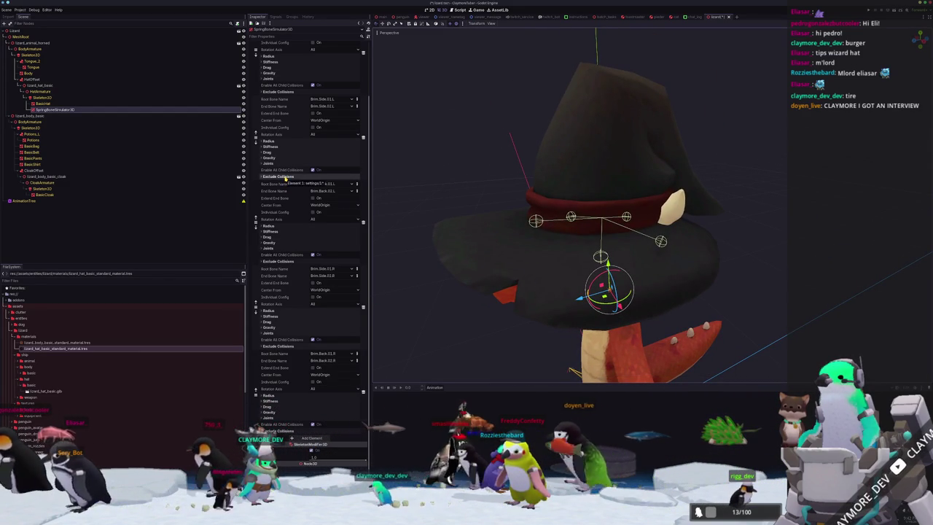
Step: Expand Stiffness and Drag on a brim element and Drag on the first element
click(272, 232)
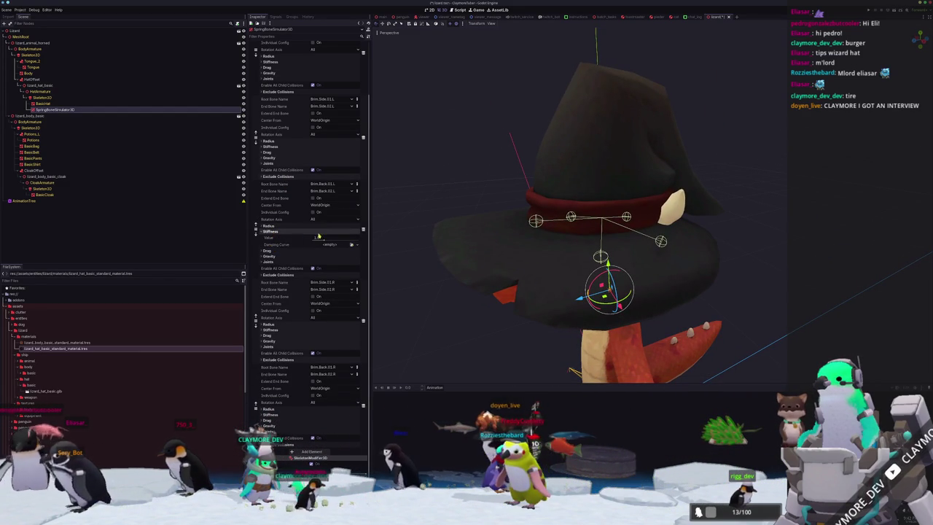
click(273, 253)
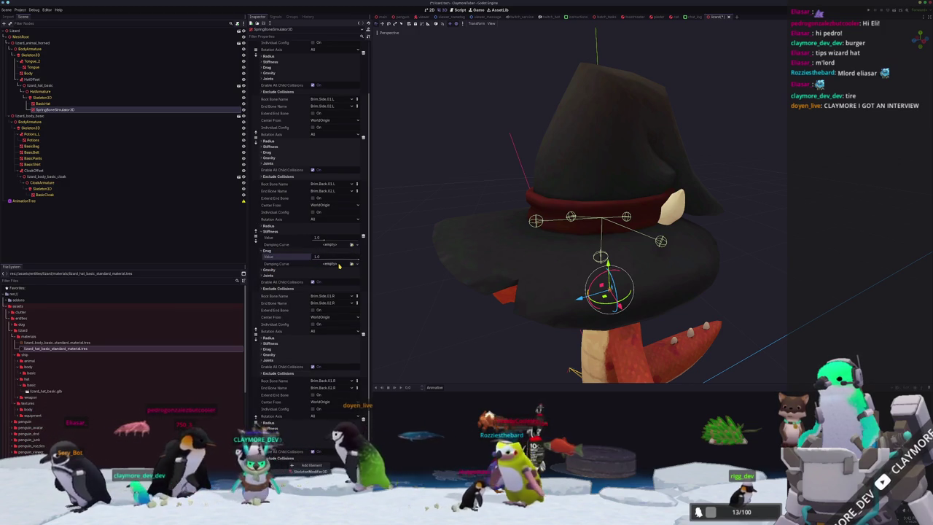
scroll(452, 187, down, 3)
scroll(288, 161, up, 3)
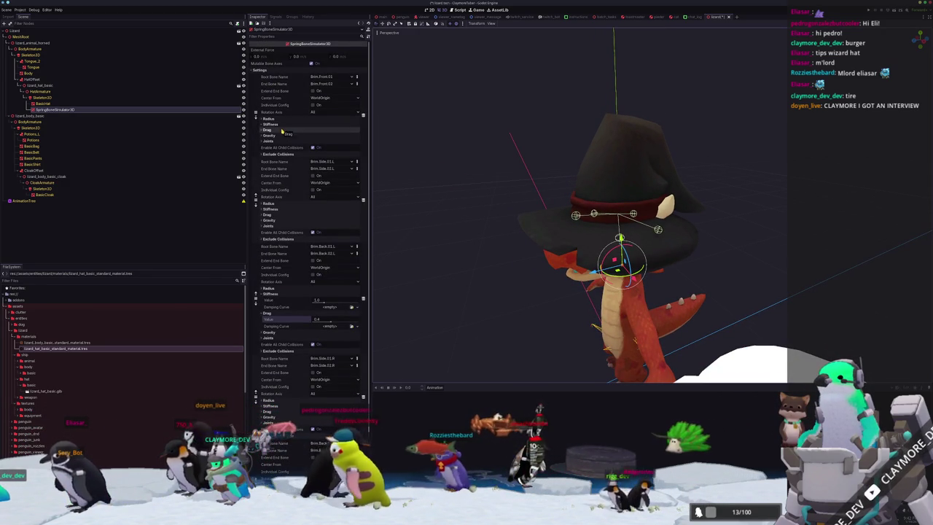
click(290, 131)
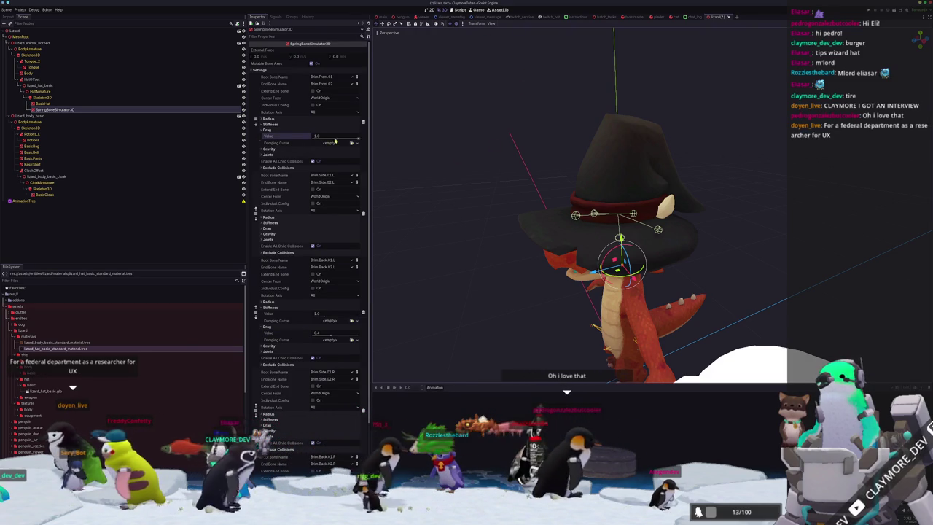
click(48, 97)
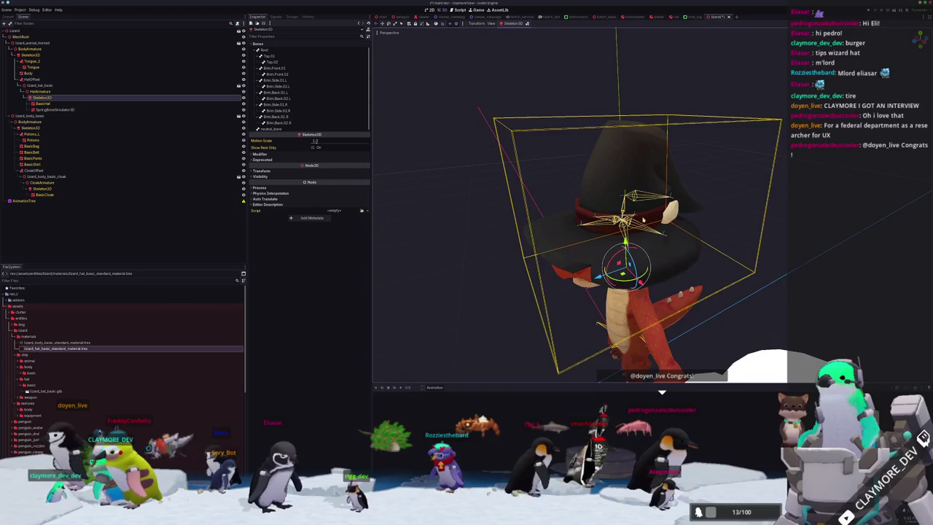
Step: Raise the Skeleton3D above the head, lower it back, then reselect the spring-bone simulator
scroll(685, 252, up, 2)
drag(621, 253, 616, 175)
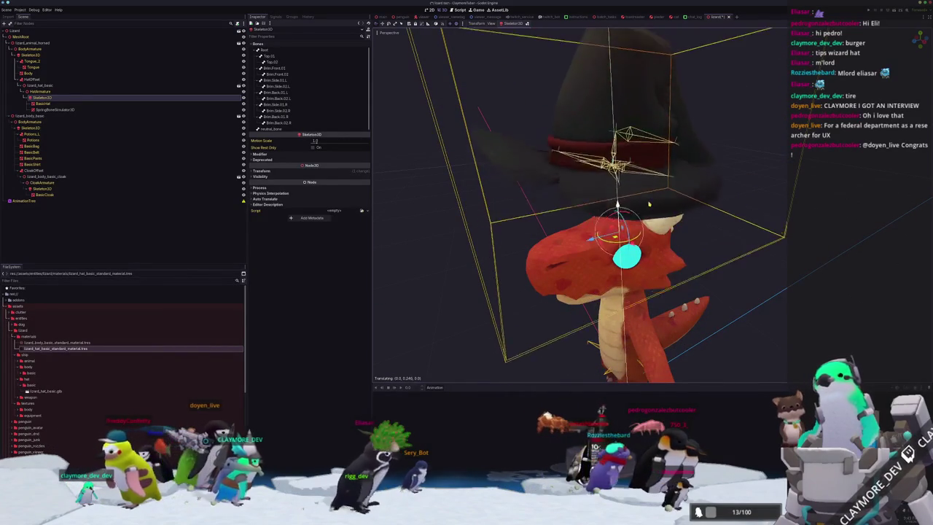
drag(652, 169, 499, 236)
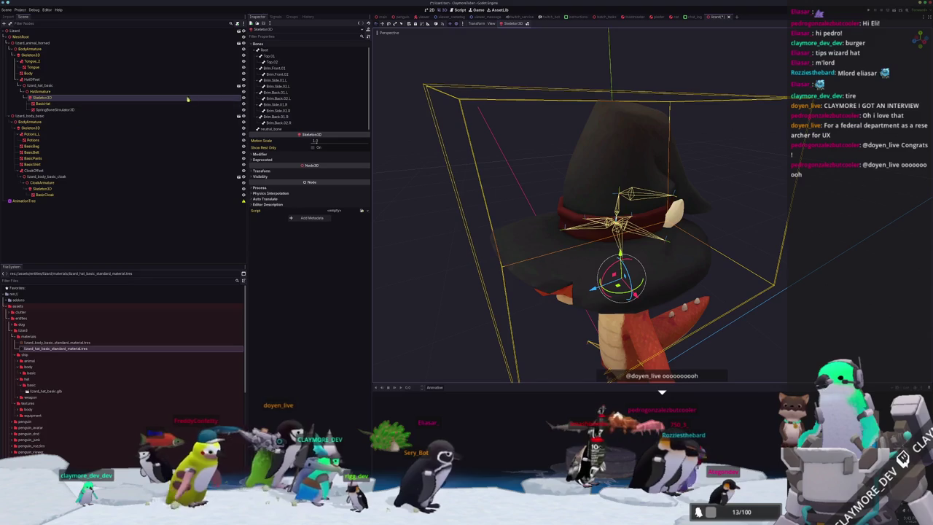
click(162, 110)
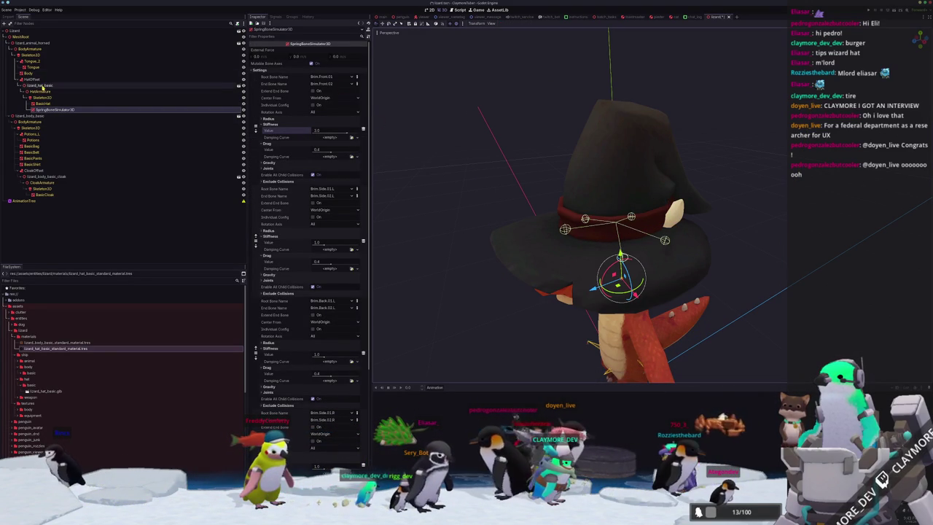
Step: Lift the whole lizard_hat_basic upward, zoom out, and reselect the spring-bone simulator
click(41, 86)
mouse_move(621, 257)
mouse_down()
mouse_move(681, 201)
mouse_move(680, 183)
mouse_up()
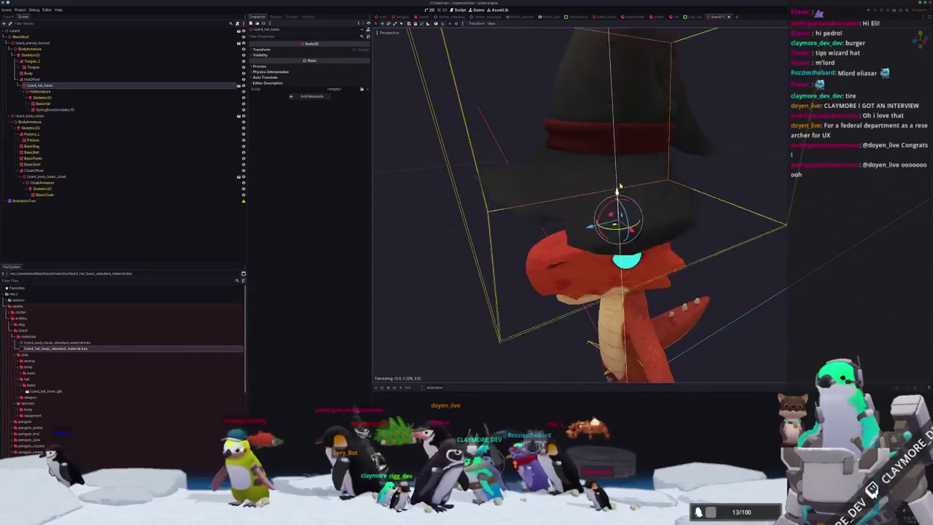
mouse_move(618, 197)
mouse_down()
mouse_move(615, 156)
mouse_move(627, 170)
mouse_up()
scroll(627, 169, down, 5)
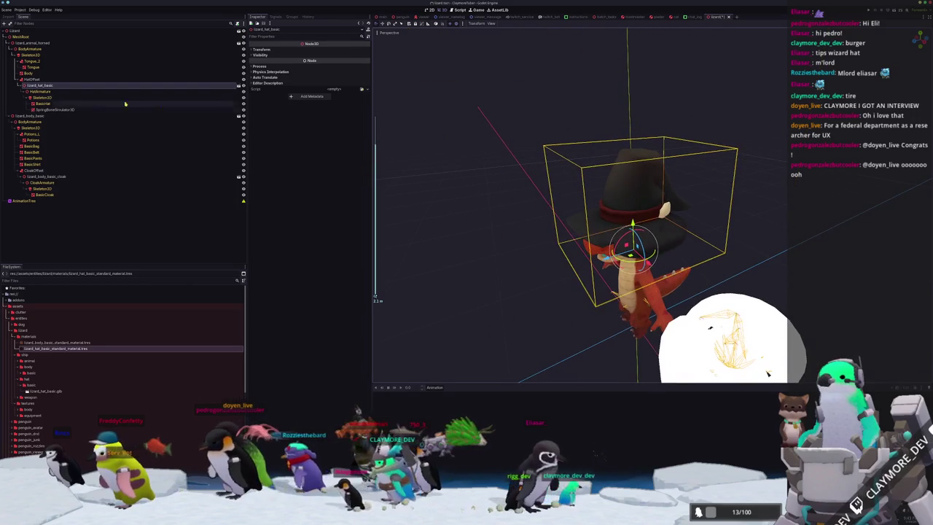
click(64, 110)
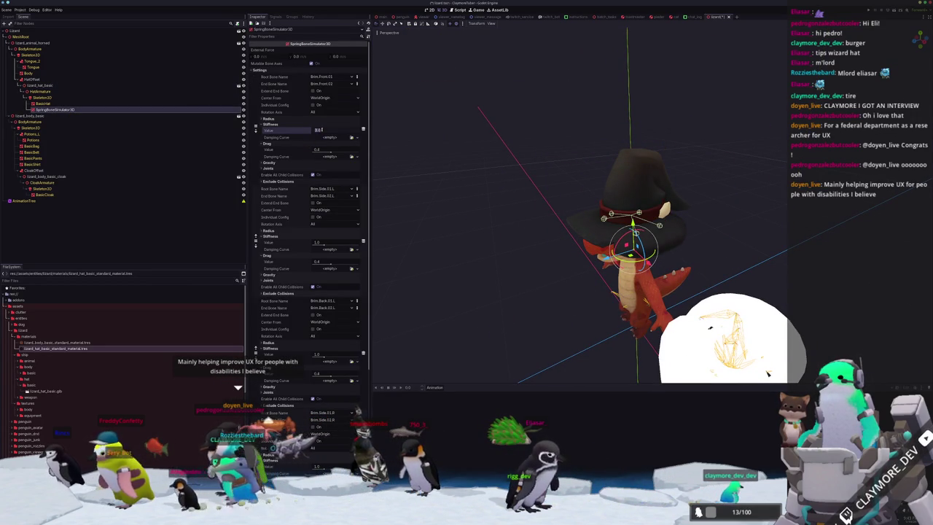
Step: Scroll through the inspector to review every brim element's stiffness and drag values
scroll(283, 232, down, 3)
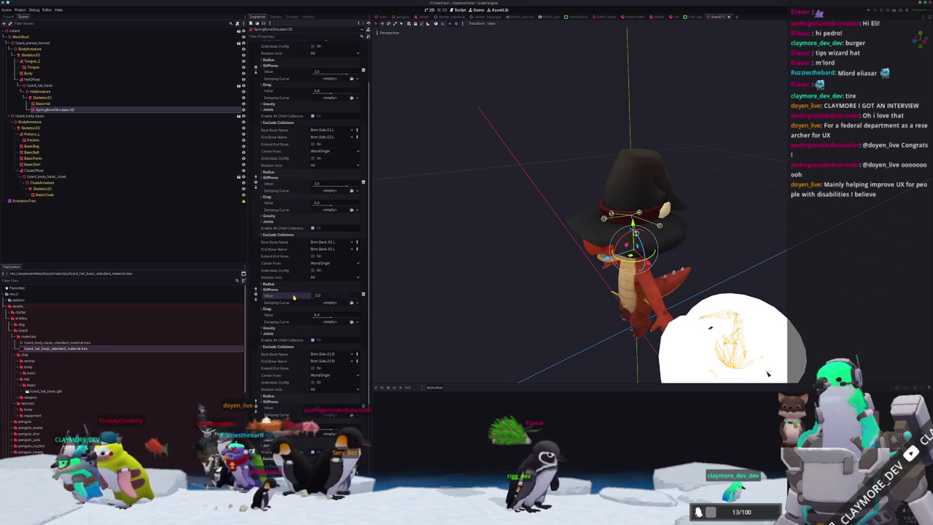
scroll(295, 301, down, 3)
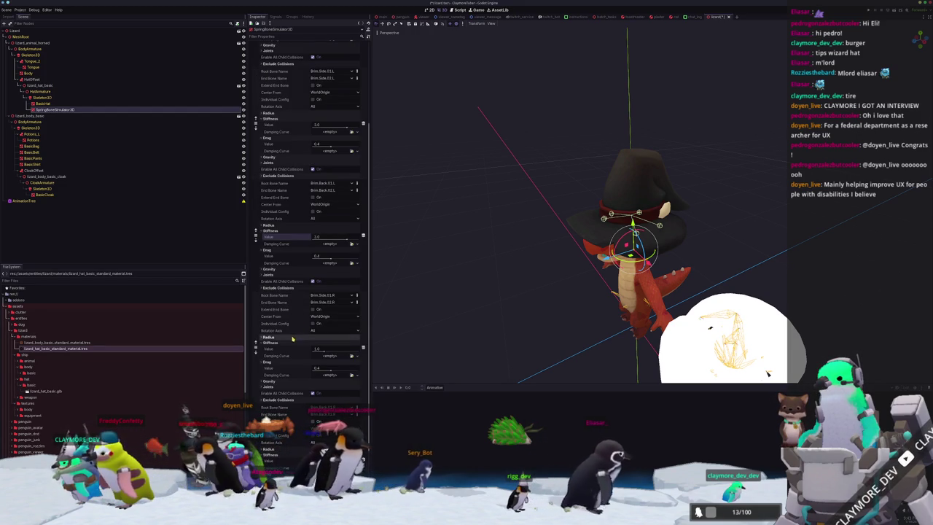
scroll(306, 351, down, 3)
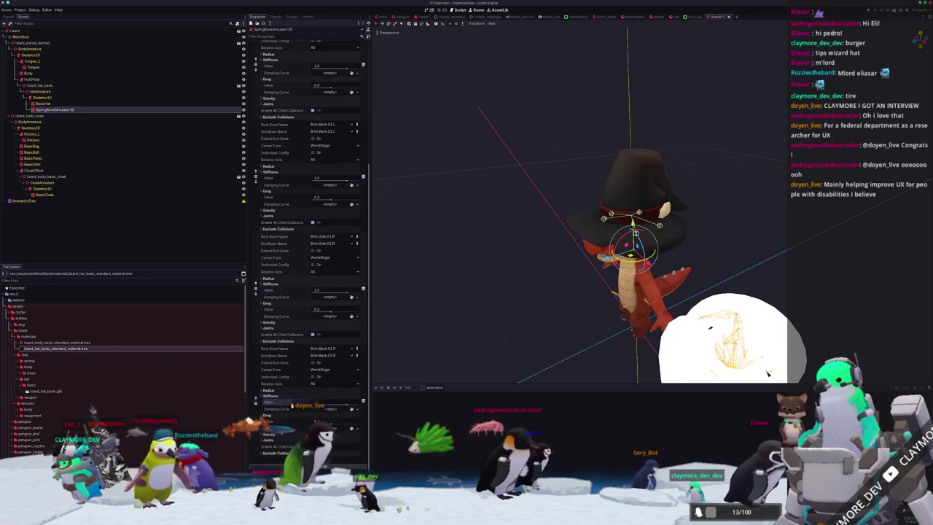
scroll(283, 437, up, 1)
scroll(286, 415, up, 1)
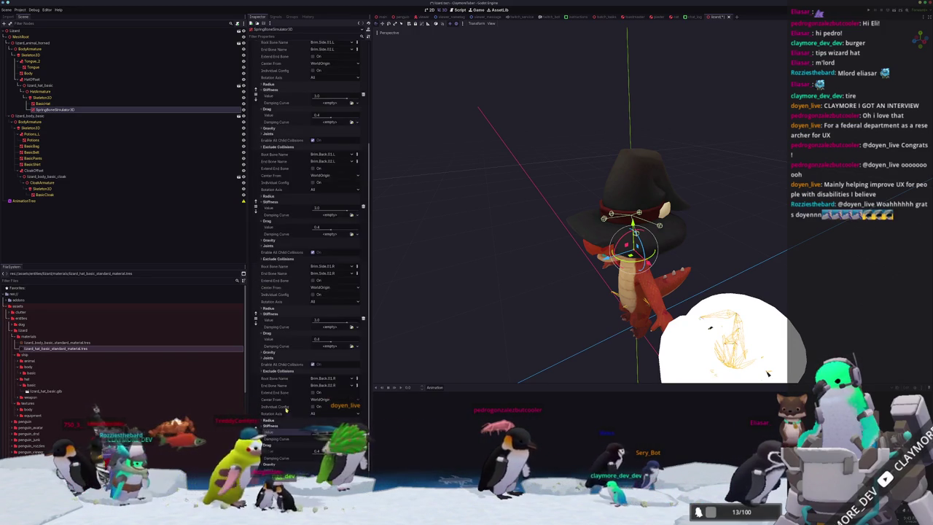
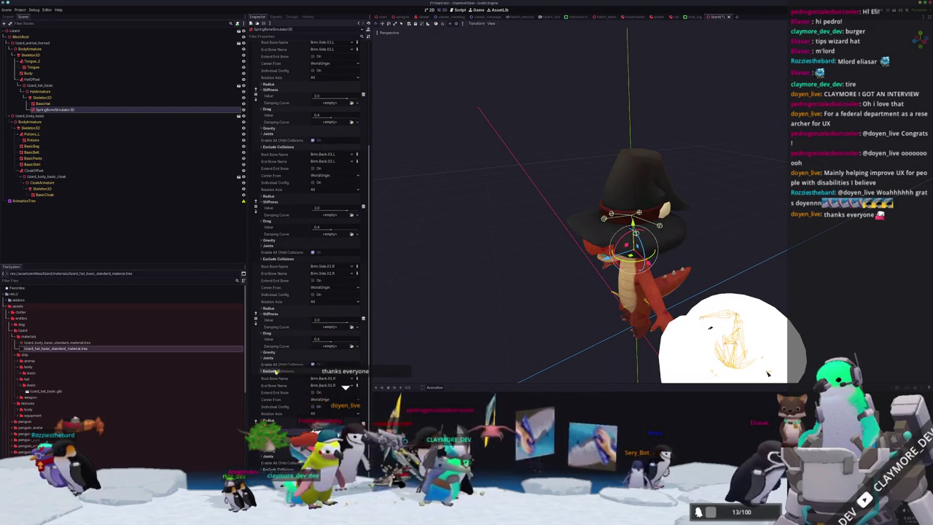
Step: Expand a spring bone setting's joint list to review it, then collapse it again
click(274, 359)
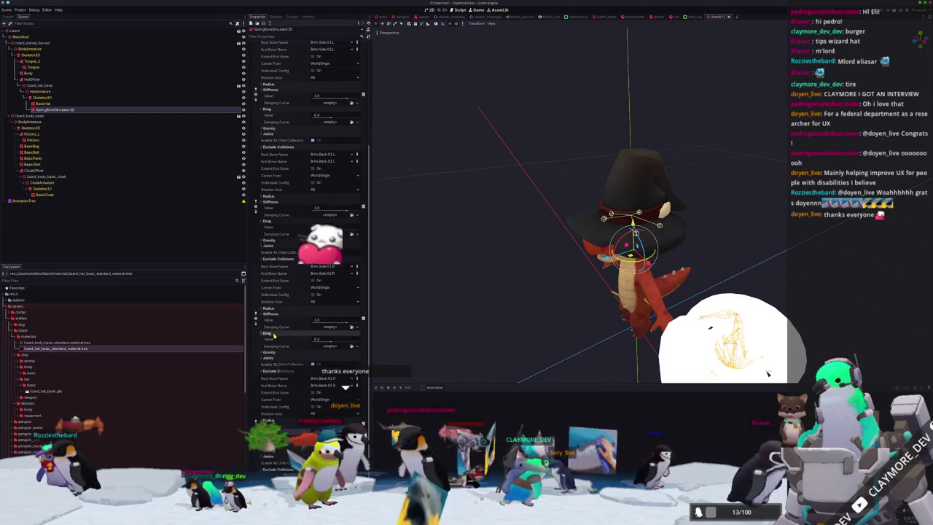
click(269, 358)
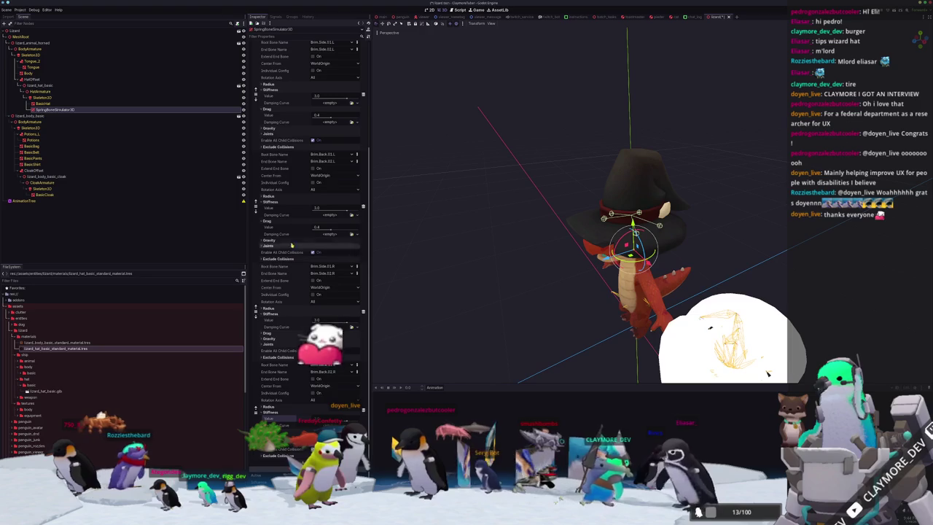
scroll(276, 154, down, 2)
Step: Select HatOffset and lift the hat about 0.14 along Y
scroll(281, 155, up, 2)
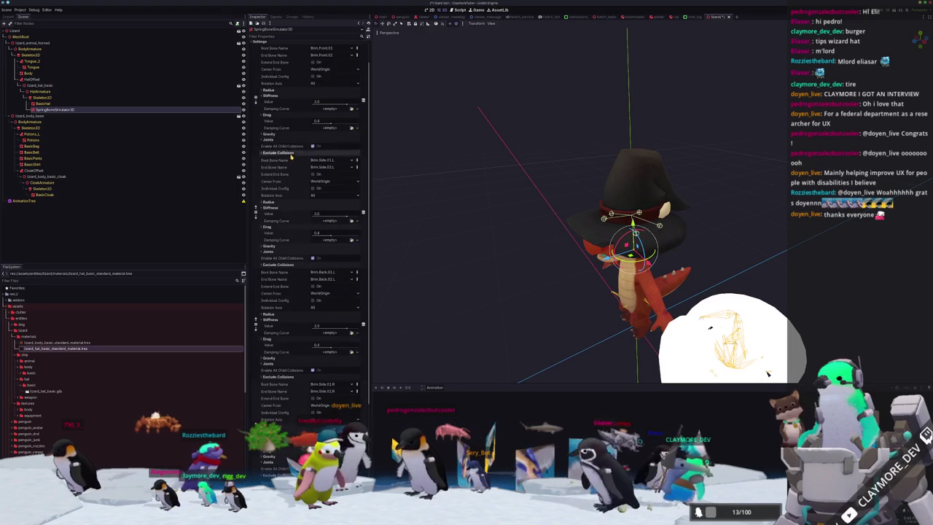
scroll(288, 113, up, 1)
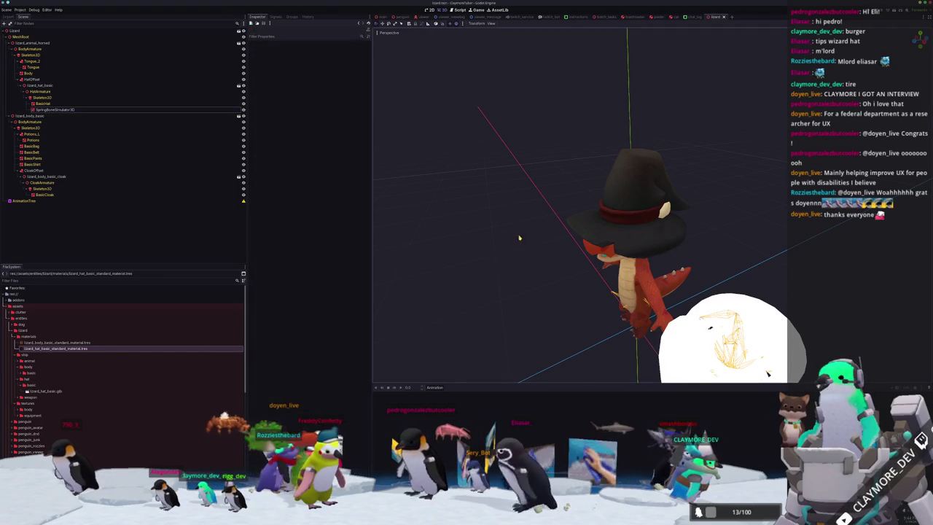
scroll(446, 205, up, 3)
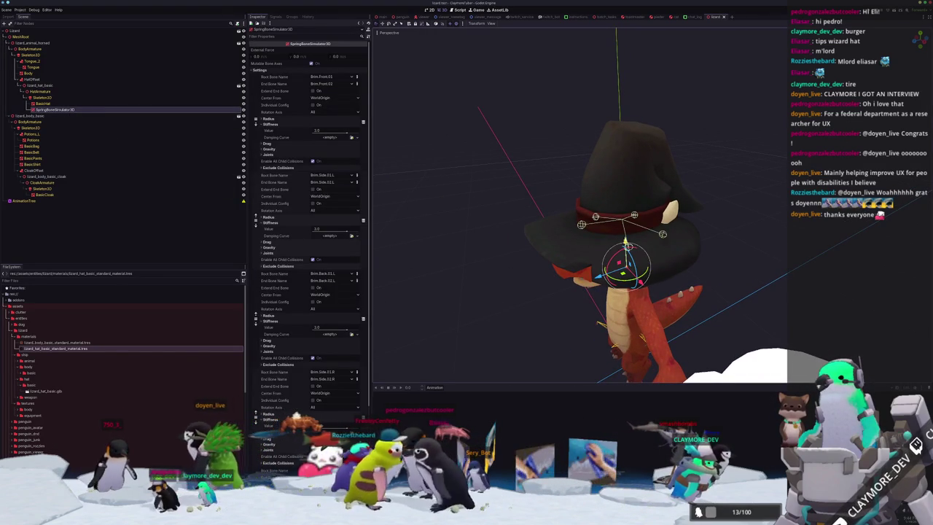
click(29, 78)
drag(625, 240, 636, 214)
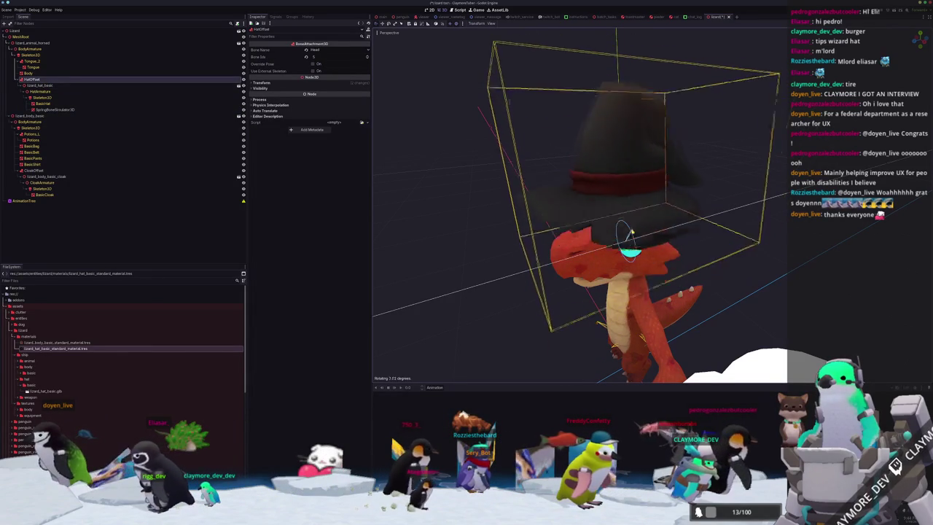
Step: Tilt the hat about 22 degrees, tilt it back about 19, and lower it about 0.04
mouse_move(623, 239)
mouse_down()
mouse_move(631, 246)
mouse_move(552, 282)
mouse_up()
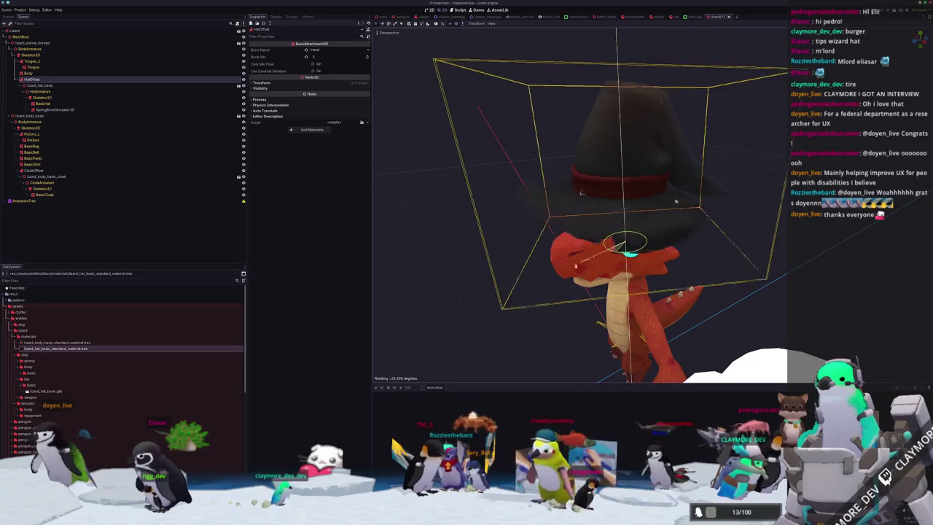
scroll(552, 282, up, 3)
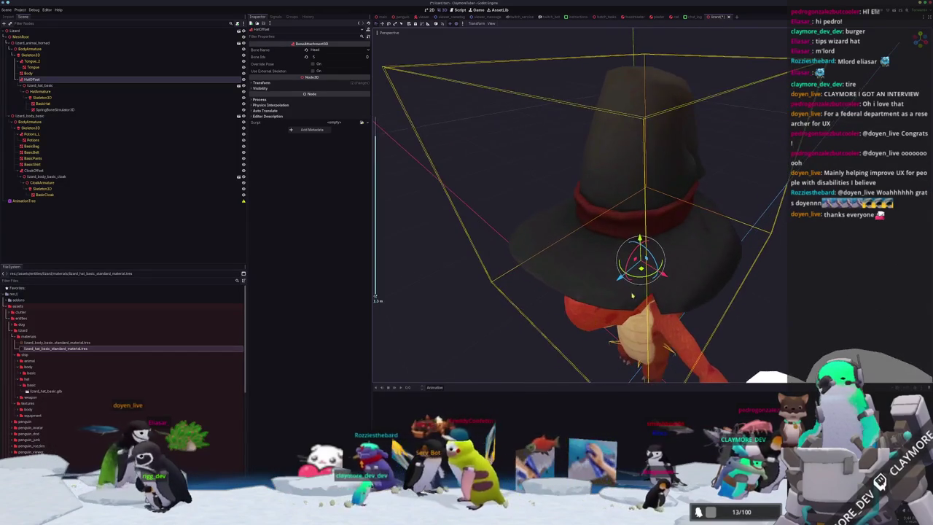
mouse_move(633, 270)
mouse_down()
mouse_move(597, 314)
mouse_move(612, 319)
mouse_up()
drag(640, 256, 640, 248)
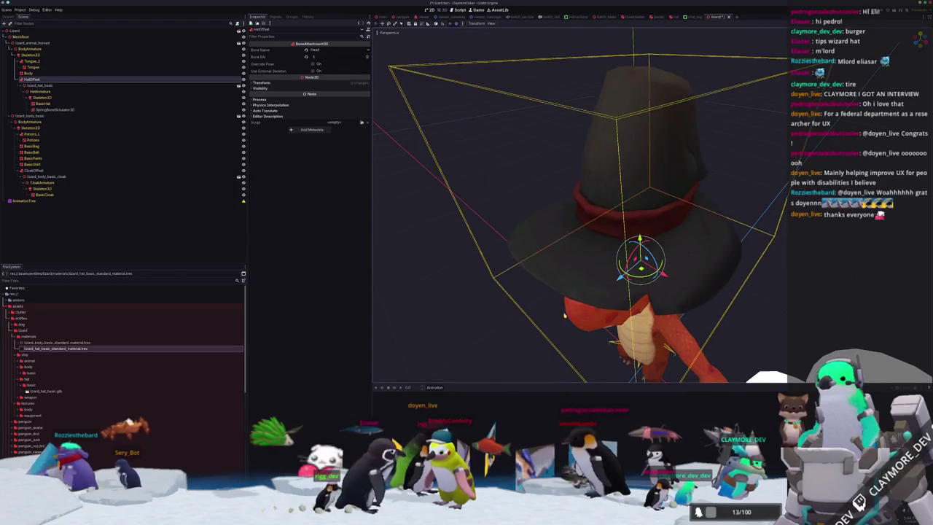
Step: Orbit around the hat to check its fit and select the hat's SpringBoneSimulator3D
scroll(529, 321, down, 2)
scroll(517, 318, down, 2)
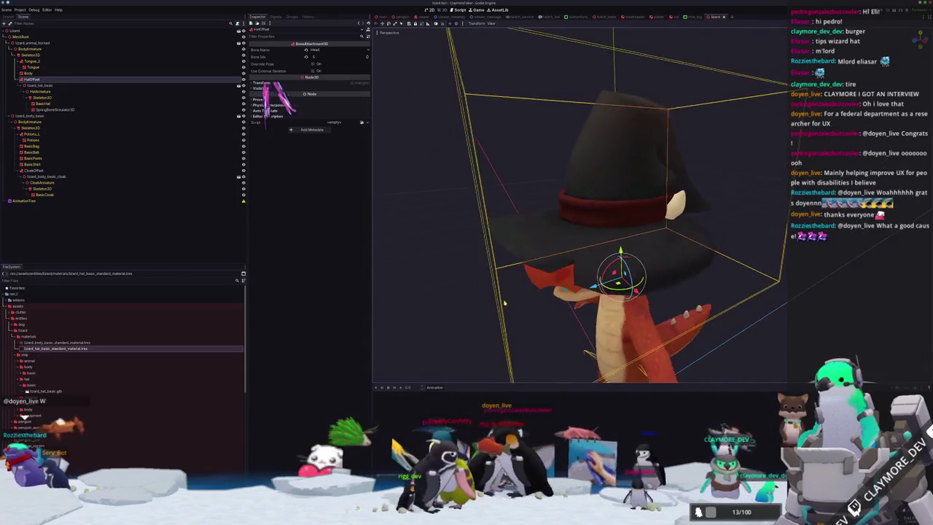
middle_drag(502, 315, 479, 292)
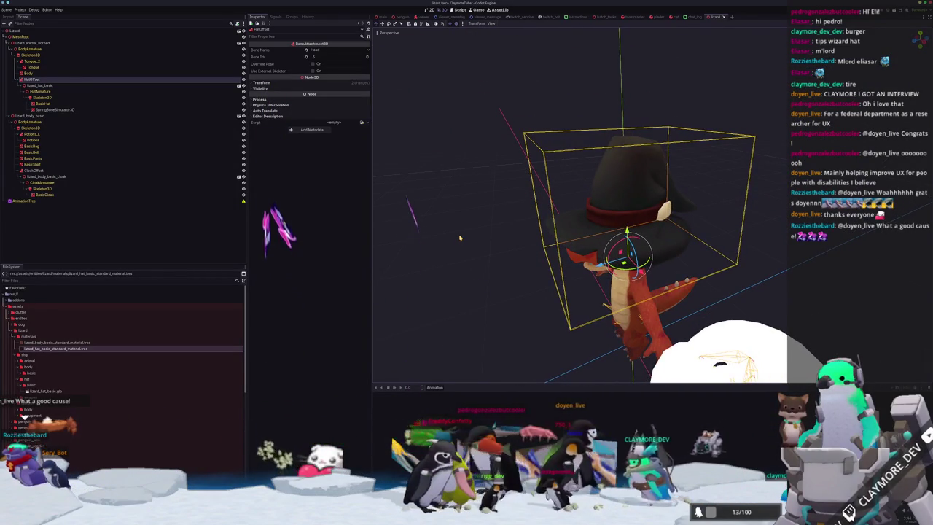
scroll(460, 238, up, 2)
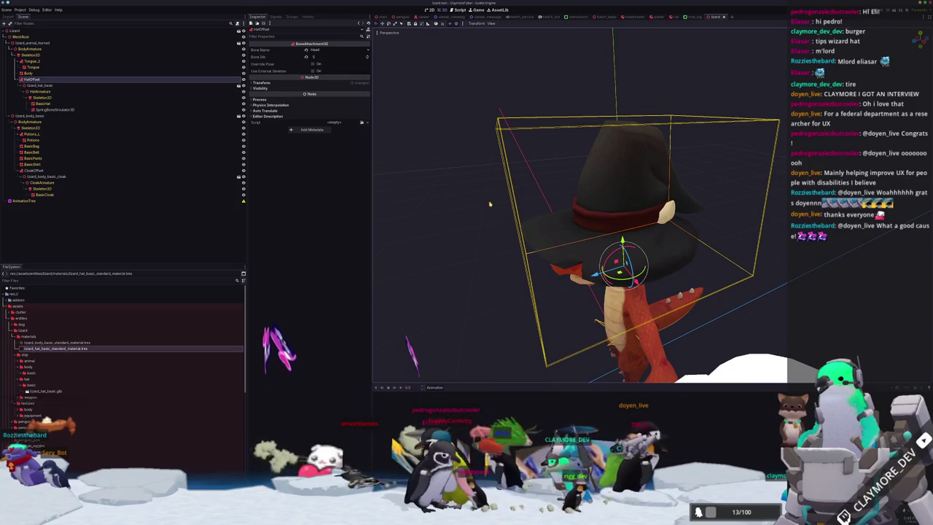
middle_drag(484, 243, 559, 268)
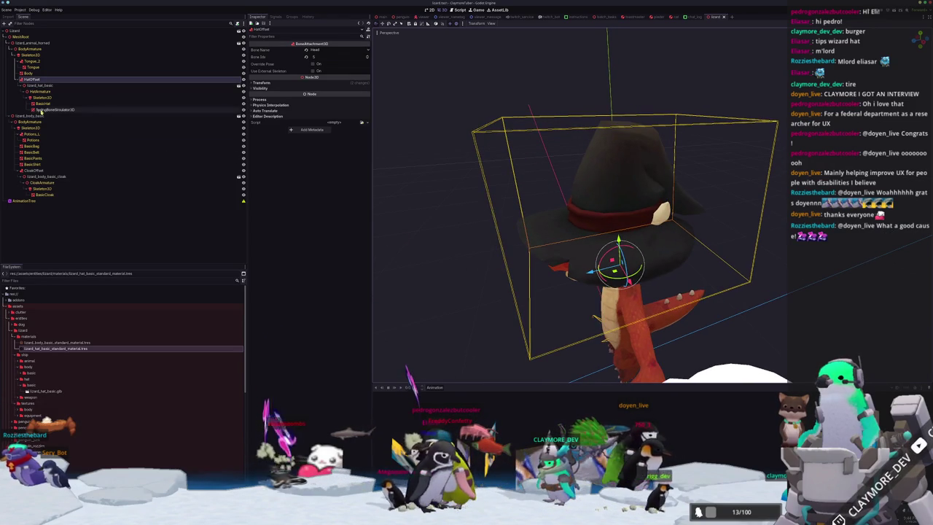
click(49, 110)
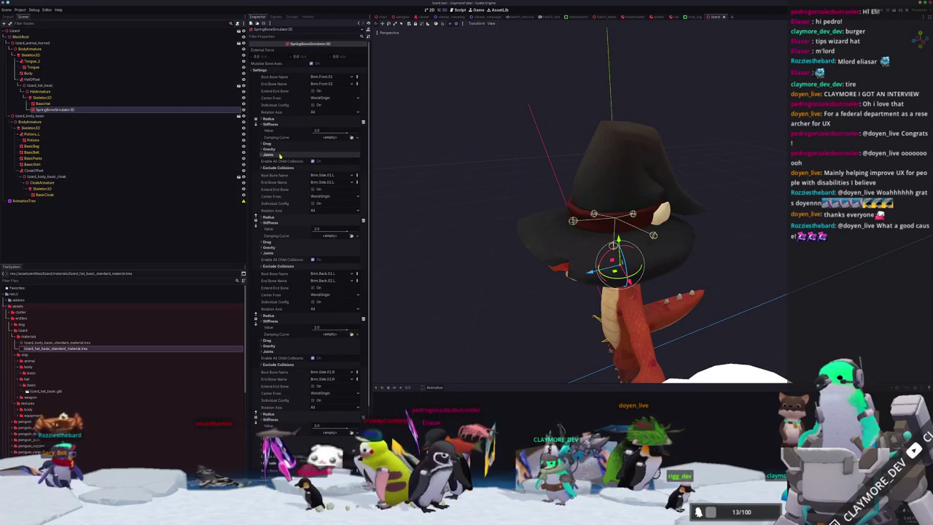
Step: Review the Top.01 setting, then rotate the hat's Skeleton3D to watch the brim and tip bones swing
click(91, 108)
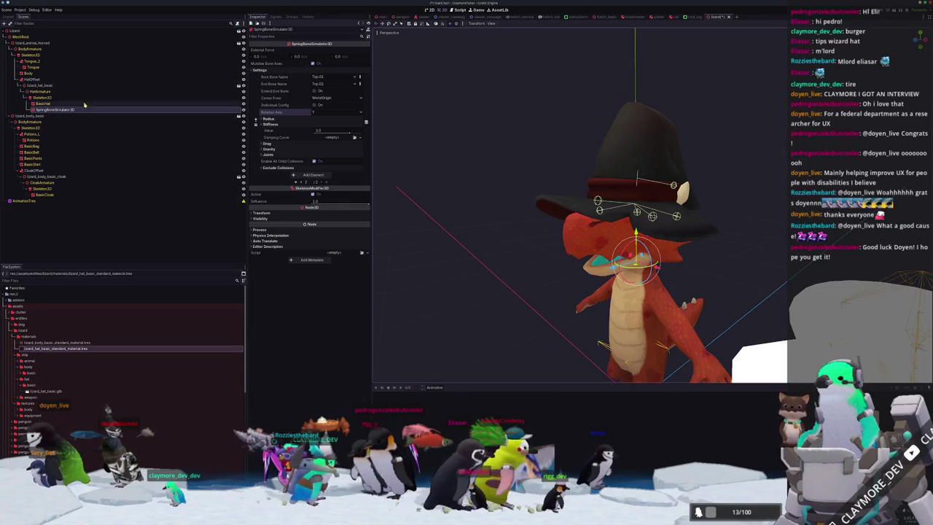
click(85, 97)
mouse_move(616, 263)
mouse_down()
mouse_move(497, 234)
mouse_move(586, 309)
mouse_up()
middle_drag(586, 309, 458, 261)
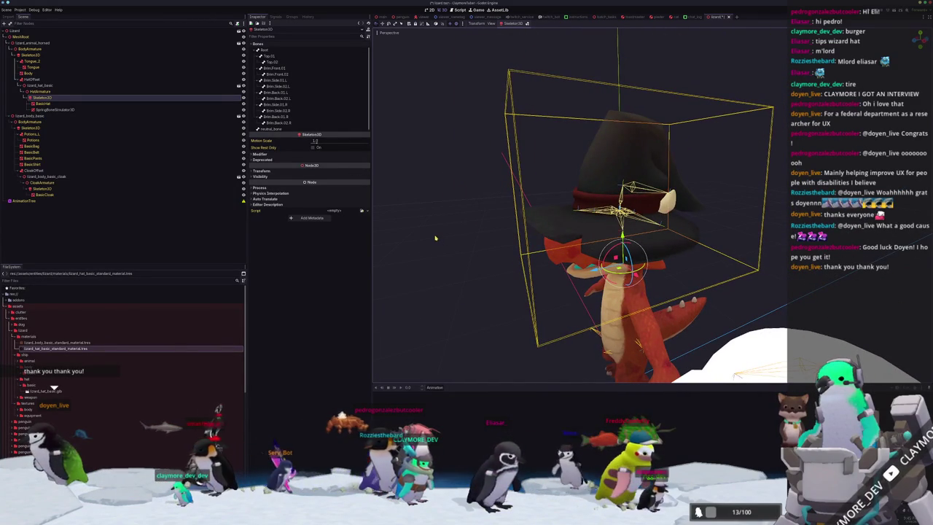
Step: Reselect the spring bone simulator, check its second settings page, then deselect and view the whole lizard
click(52, 109)
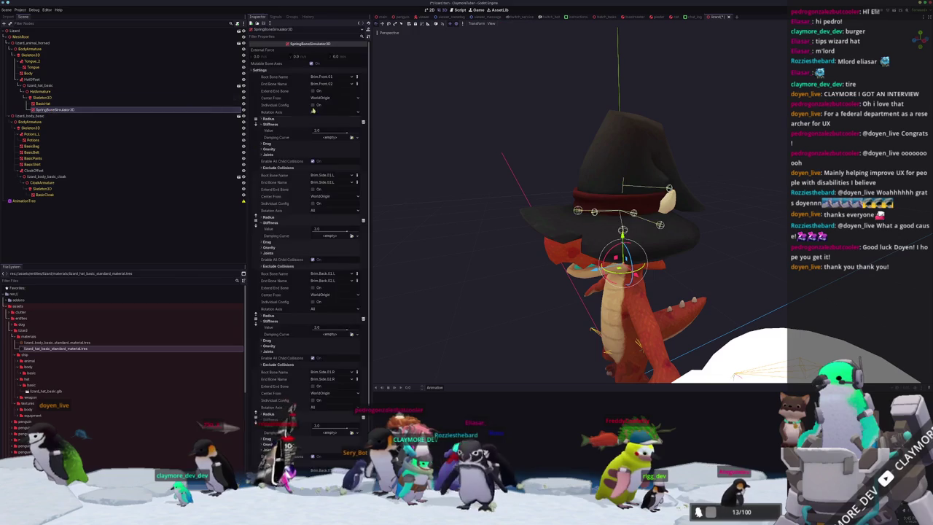
click(321, 430)
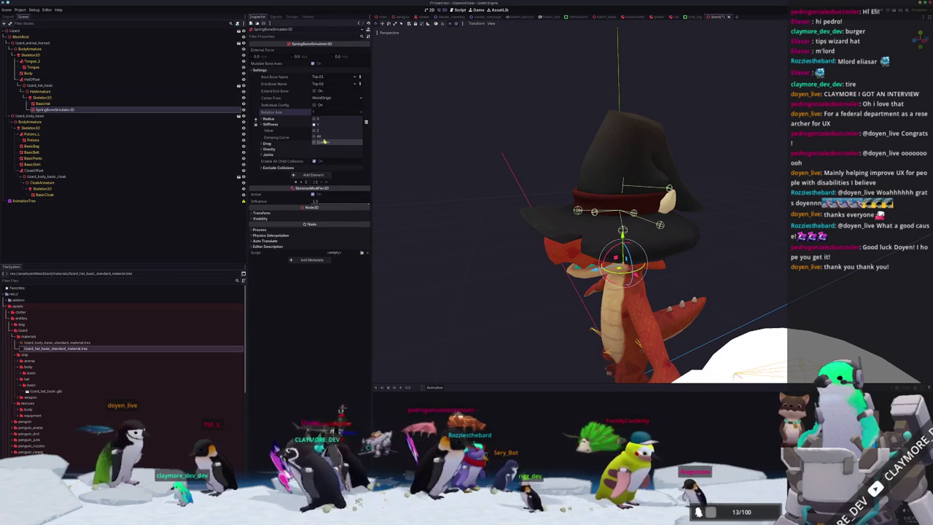
click(494, 167)
mouse_move(493, 167)
middle_down()
mouse_move(494, 199)
mouse_move(527, 224)
middle_up()
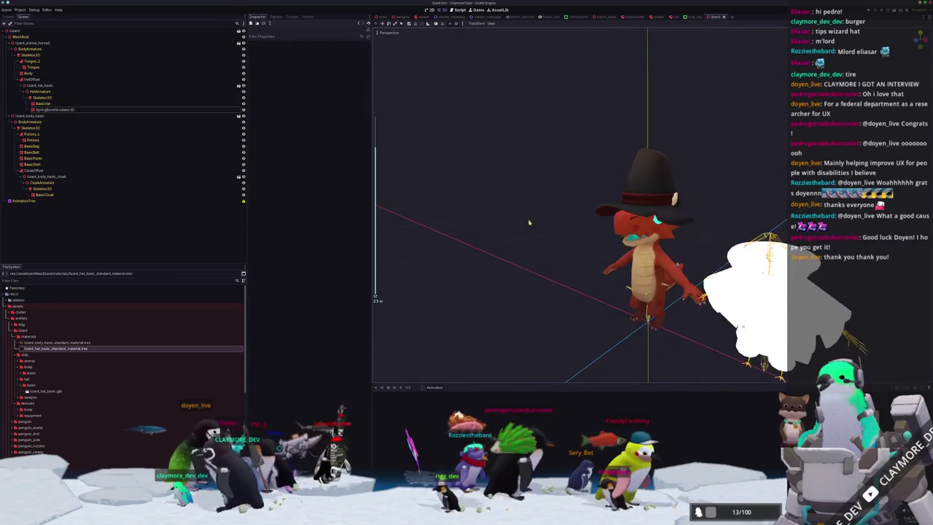
scroll(527, 224, up, 3)
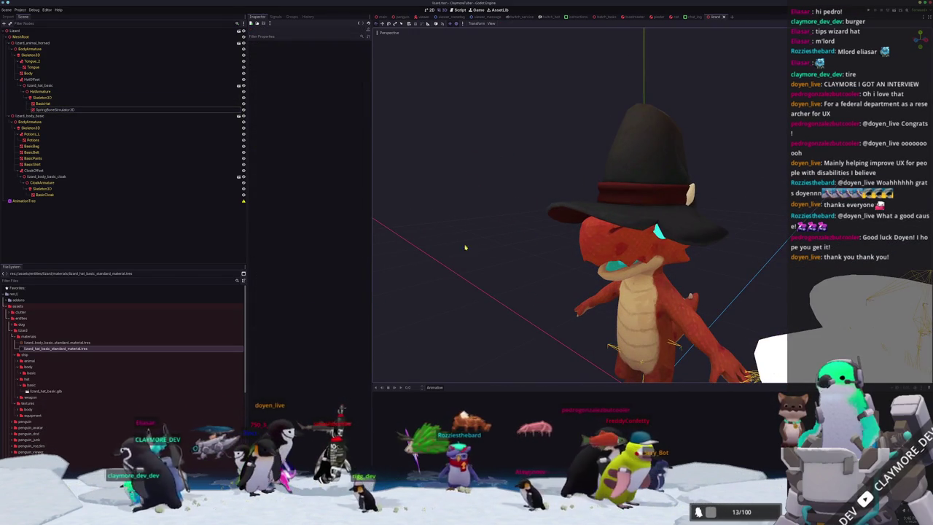
click(28, 135)
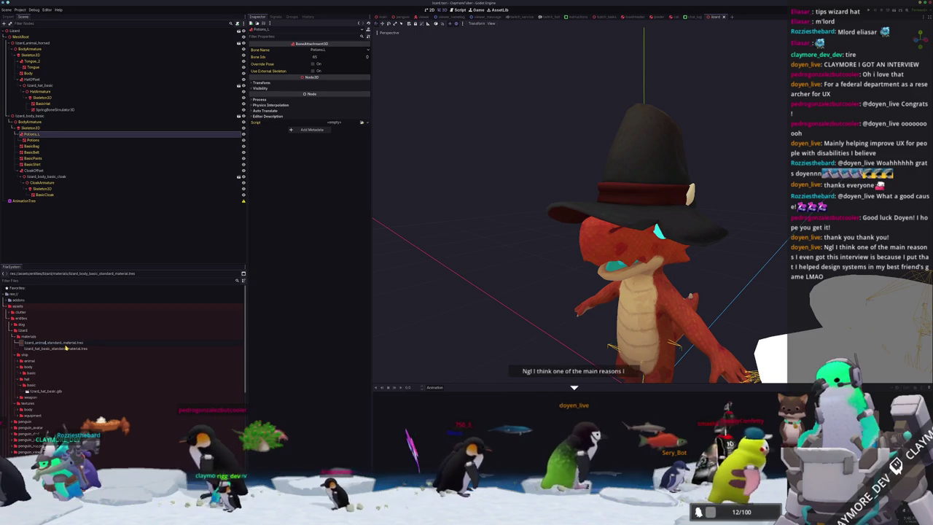
Step: Rename the body material to lizard_animal_horned_standard_material.tres and duplicate the hat material as lizard_body_basic_standard_material.tres
text(imal_horned)
key(Return)
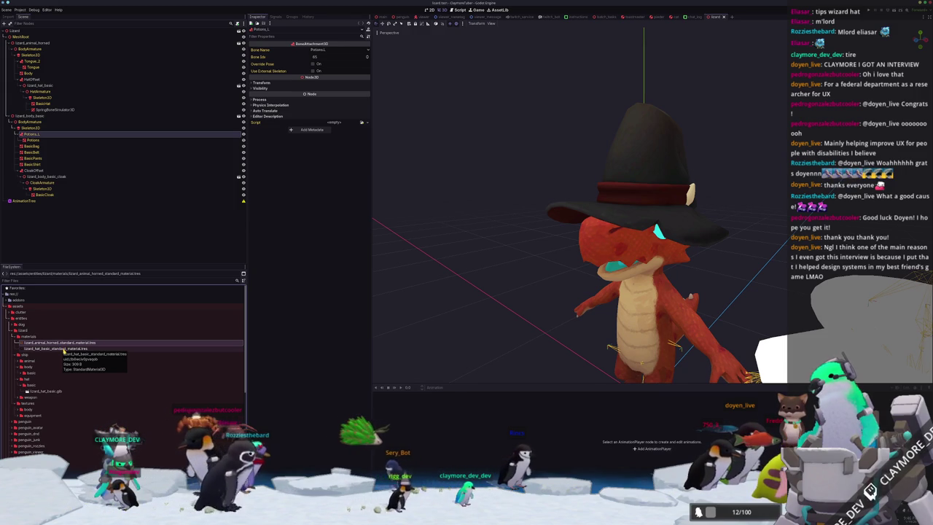
click(64, 350)
key(ctrl+d)
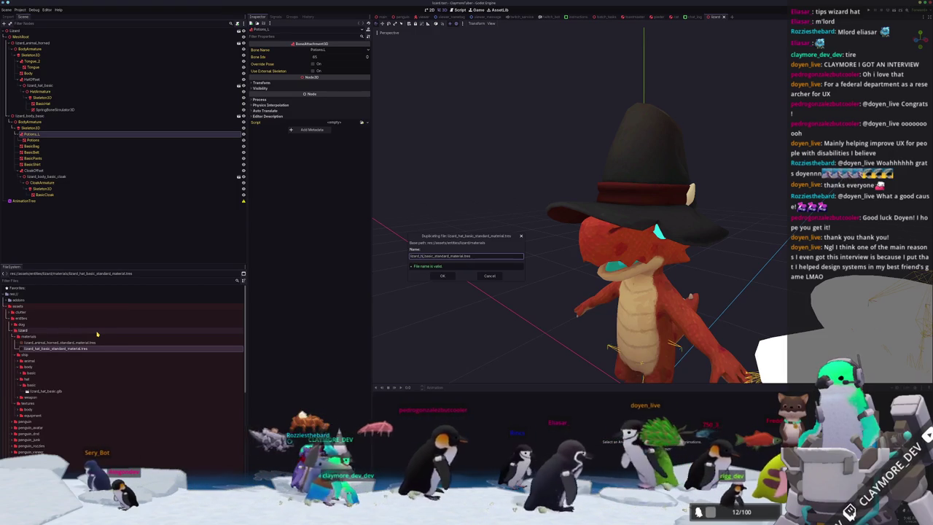
key(Return)
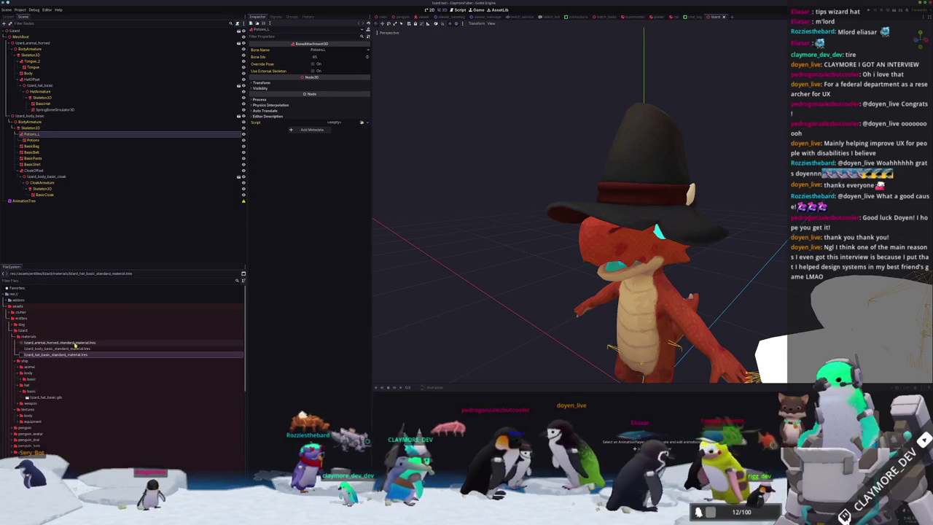
Step: Assign the lizard basic outfit color texture as the albedo of lizard_body_basic_standard_material.tres
click(73, 349)
click(367, 123)
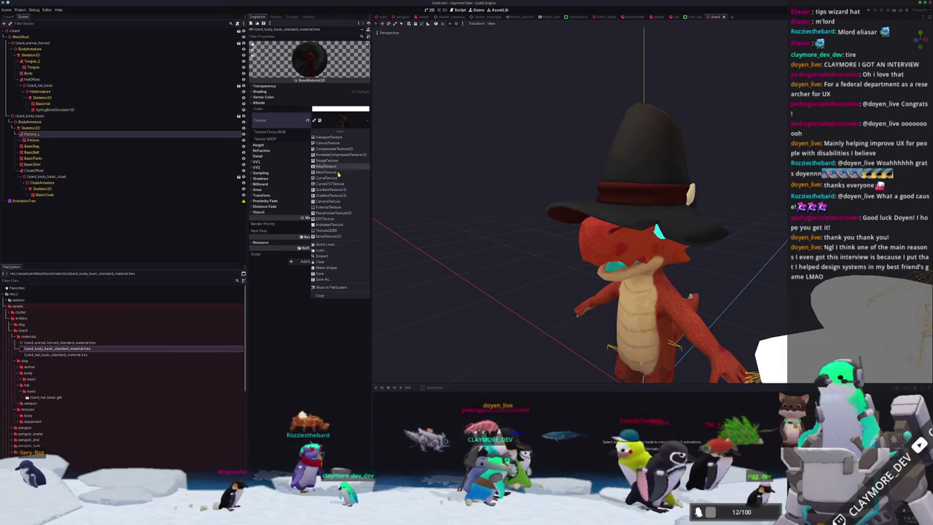
click(338, 246)
text(bo)
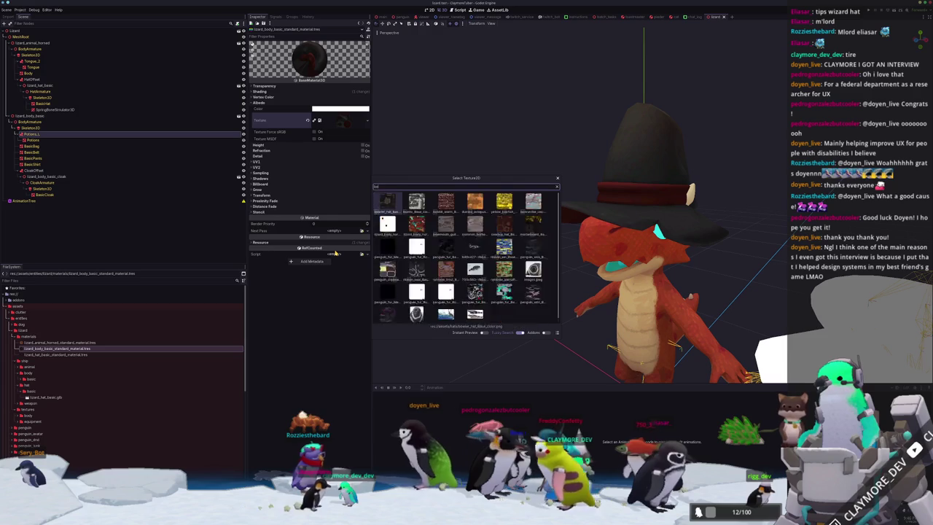
text(dy_basic)
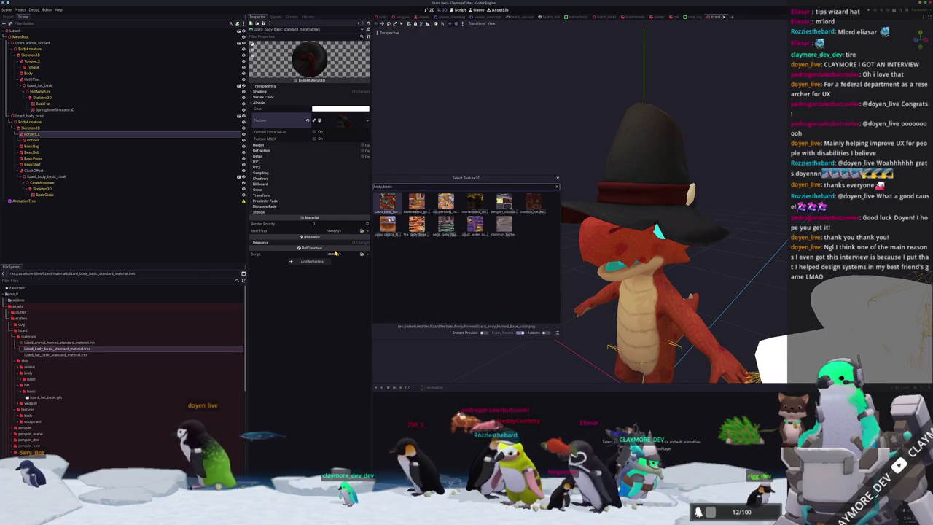
key(ctrl+a)
text(liz)
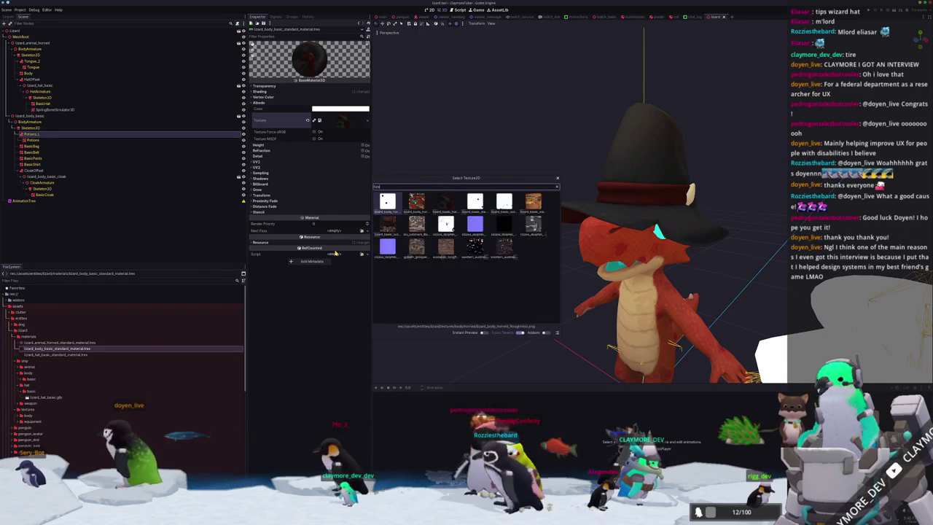
text(ard)
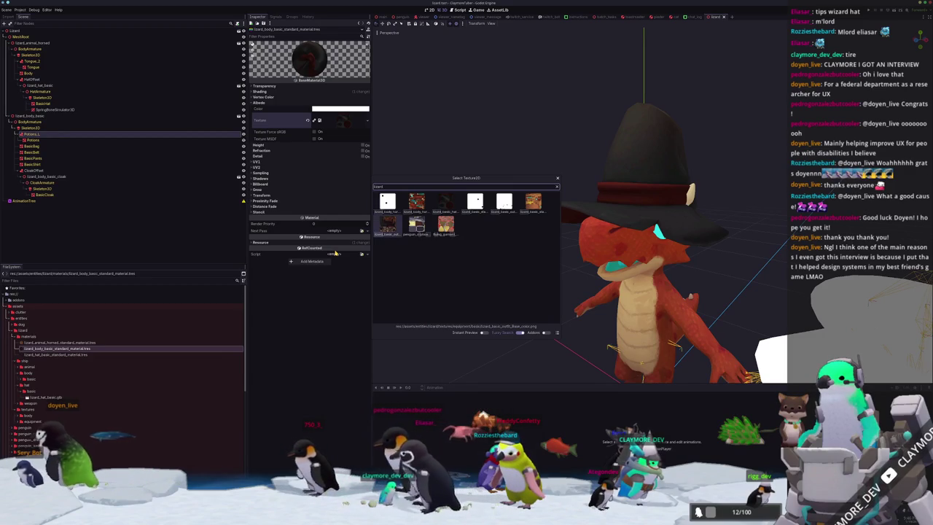
key(Return)
scroll(364, 251, down, 4)
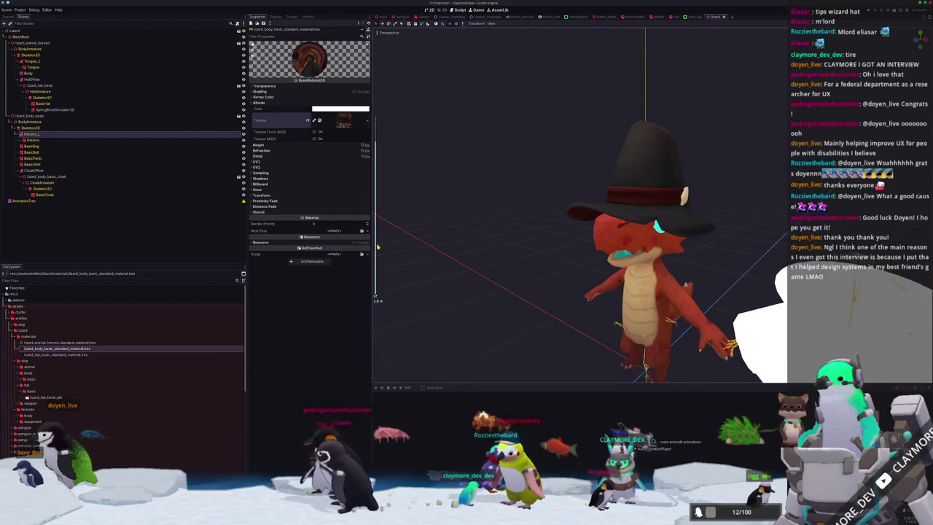
click(32, 140)
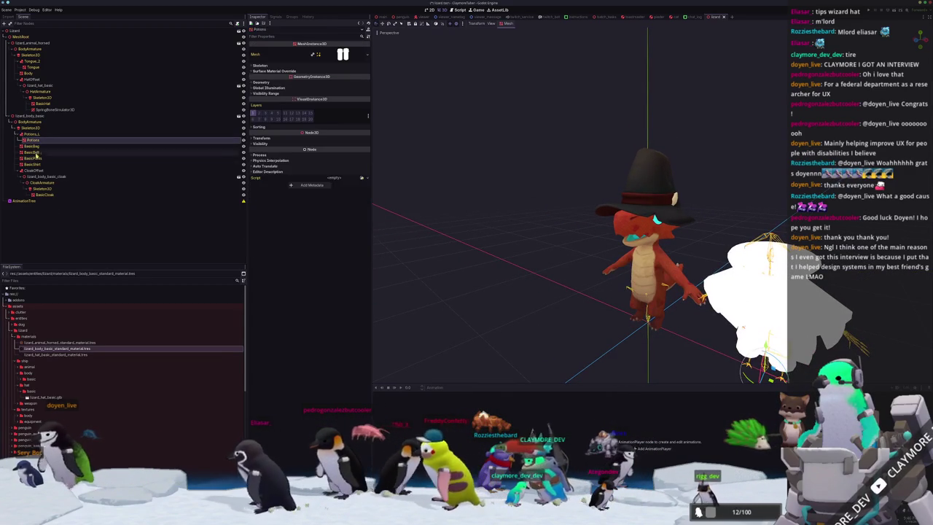
Step: Set lizard_body_basic material as the Material Override on Potions through BasicShirt and save the scene
shift+click(31, 165)
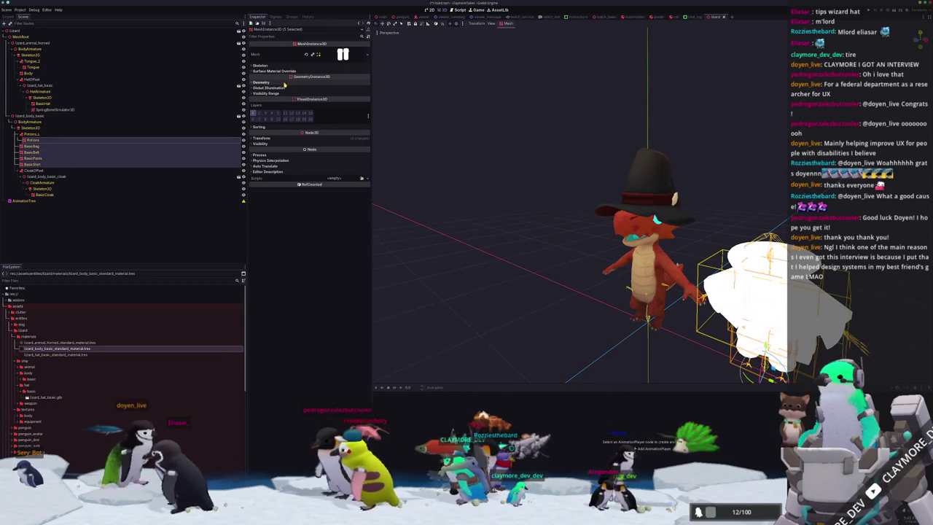
click(321, 81)
click(362, 88)
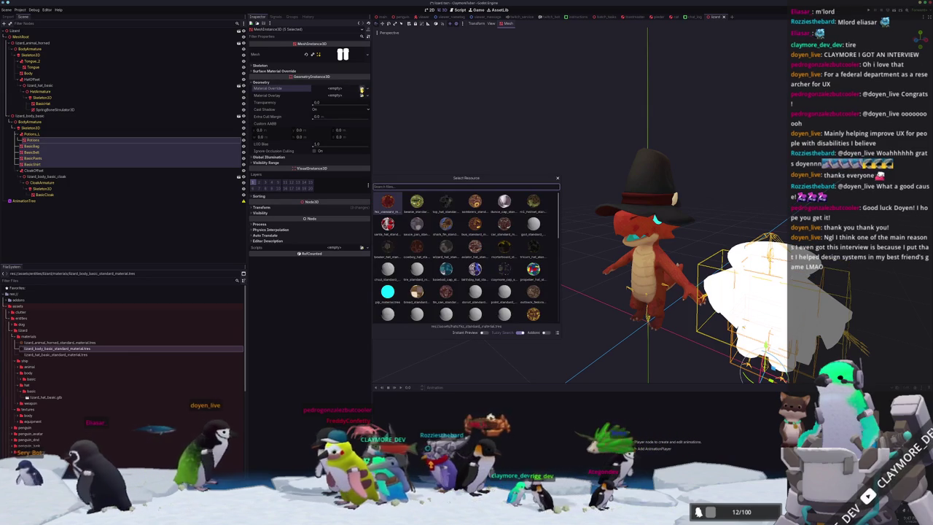
text(body)
key(BackSpace)
key(BackSpace)
key(BackSpace)
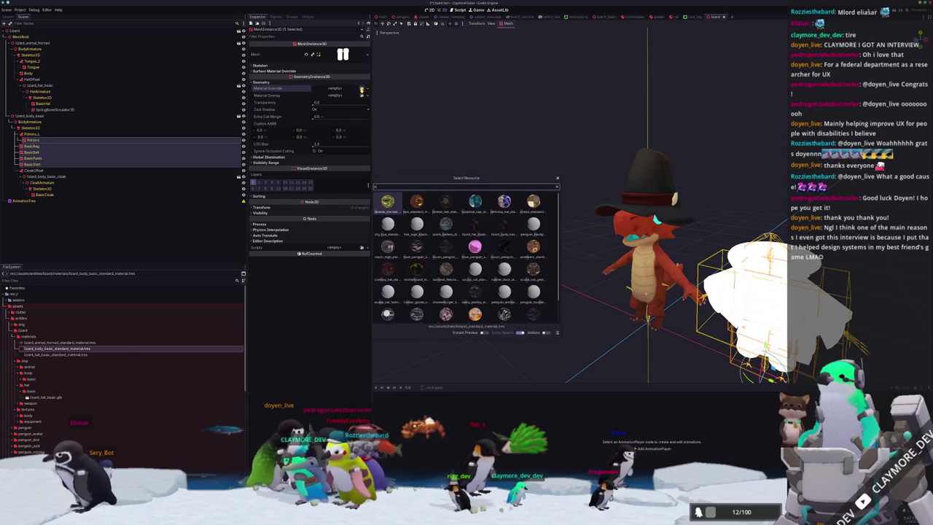
text(body_b)
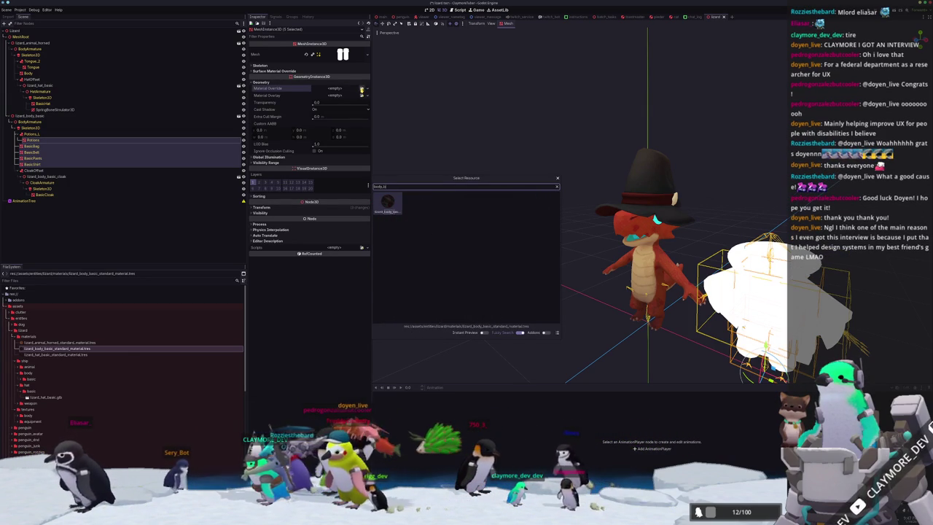
key(Return)
middle_drag(427, 150, 724, 134)
scroll(487, 200, up, 3)
key(ctrl+s)
Step: Drag the body basic material onto BasicCloak's Material Override and orbit to check the textured cloak
click(44, 195)
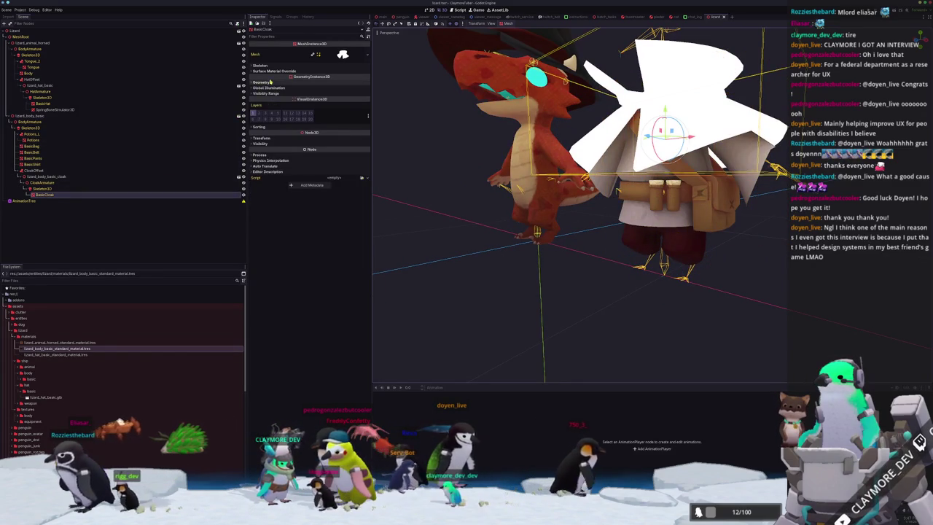
click(335, 82)
click(362, 88)
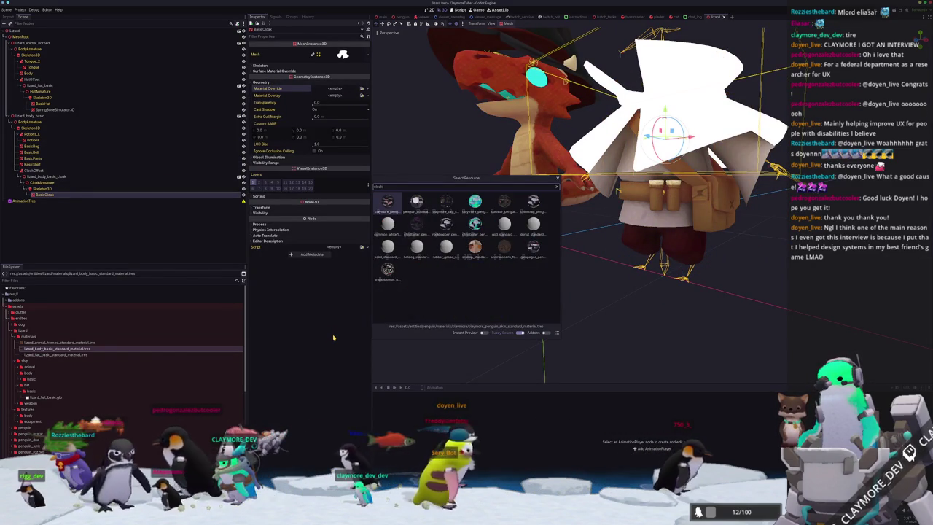
key(Escape)
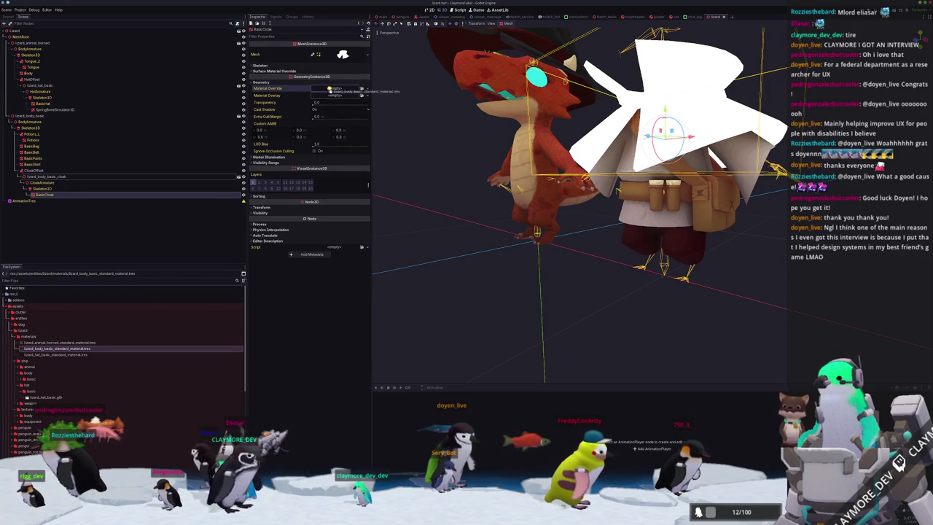
drag(330, 89, 332, 91)
mouse_move(437, 219)
middle_down()
mouse_move(455, 273)
mouse_move(461, 251)
middle_up()
click(455, 273)
scroll(461, 252, up, 2)
click(625, 209)
middle_drag(625, 209, 584, 219)
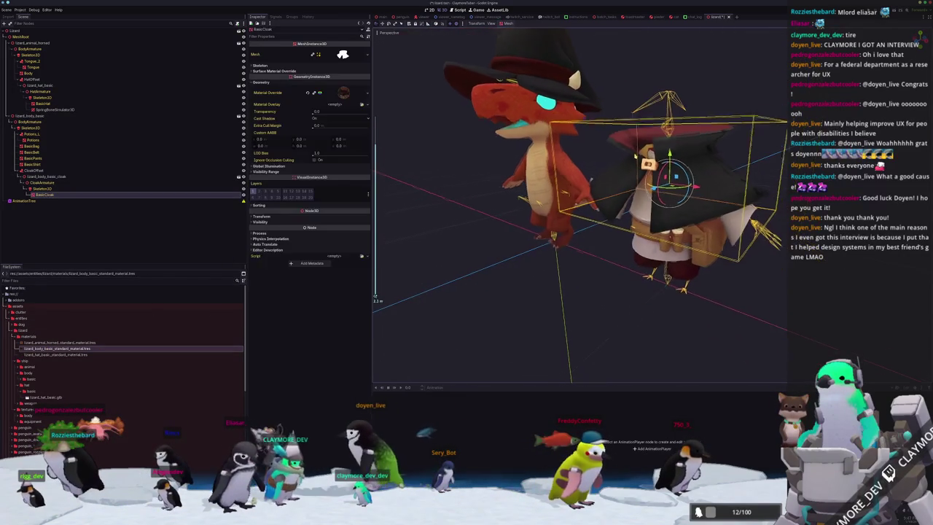
Step: Paste the hat's SpringBoneSimulator3D under the cloak's Skeleton3D and expand its chain settings
click(42, 189)
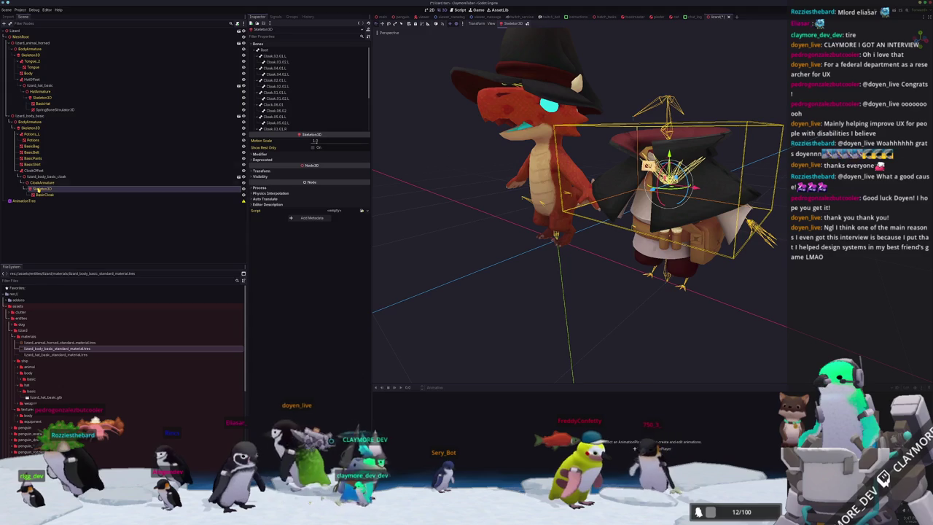
click(71, 110)
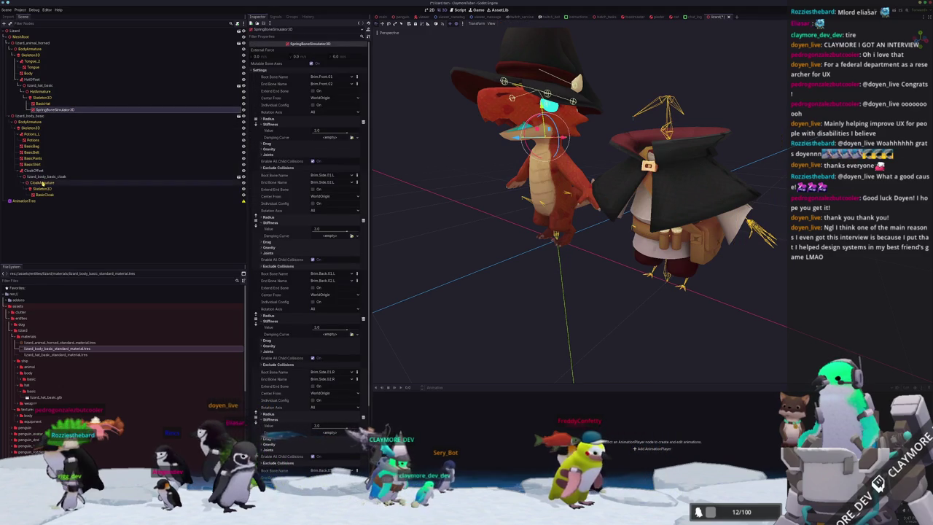
click(45, 188)
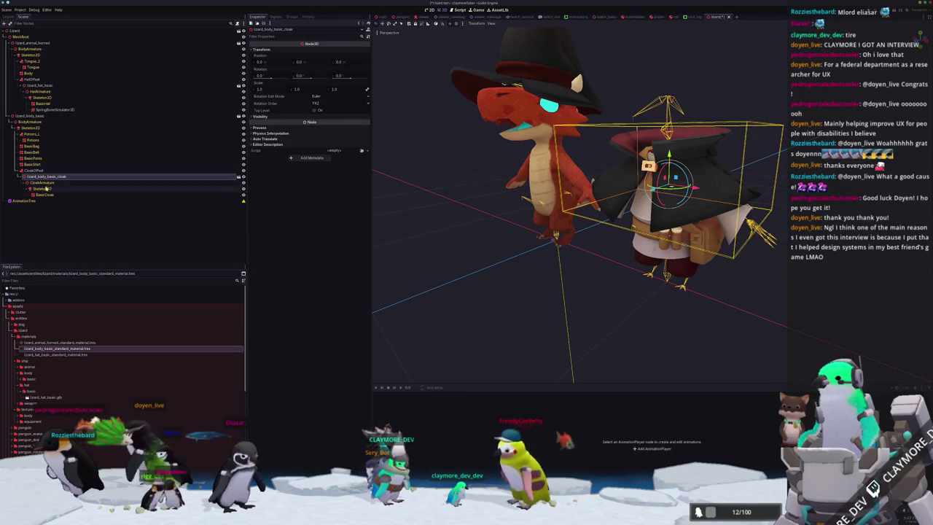
key(ctrl+v)
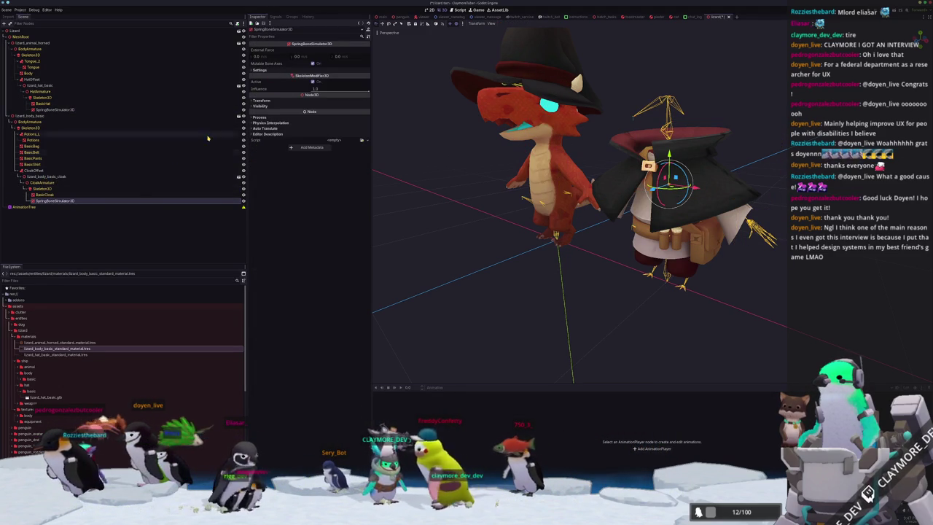
click(270, 69)
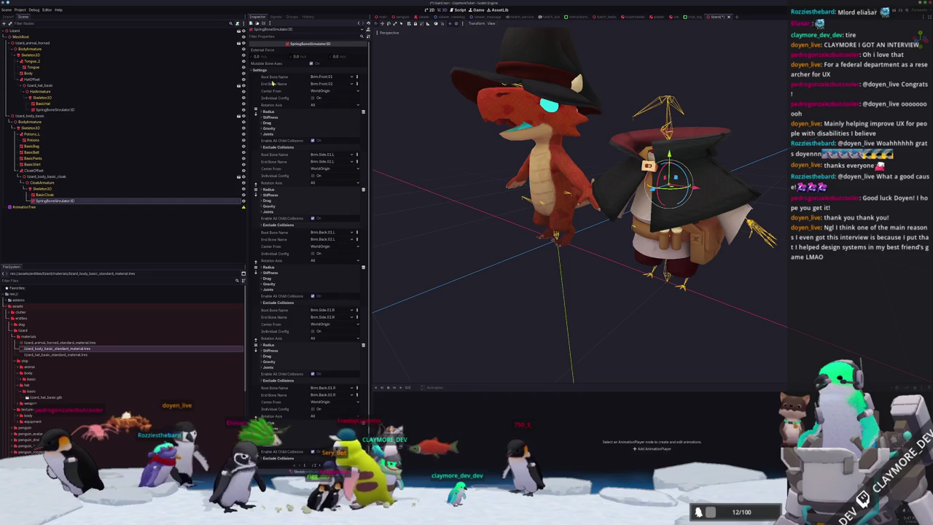
scroll(294, 84, down, 2)
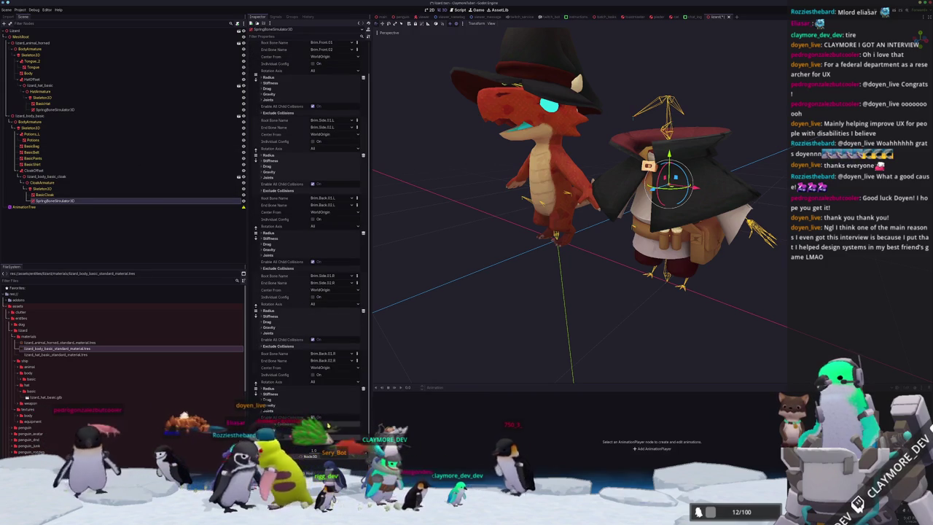
scroll(363, 219, up, 2)
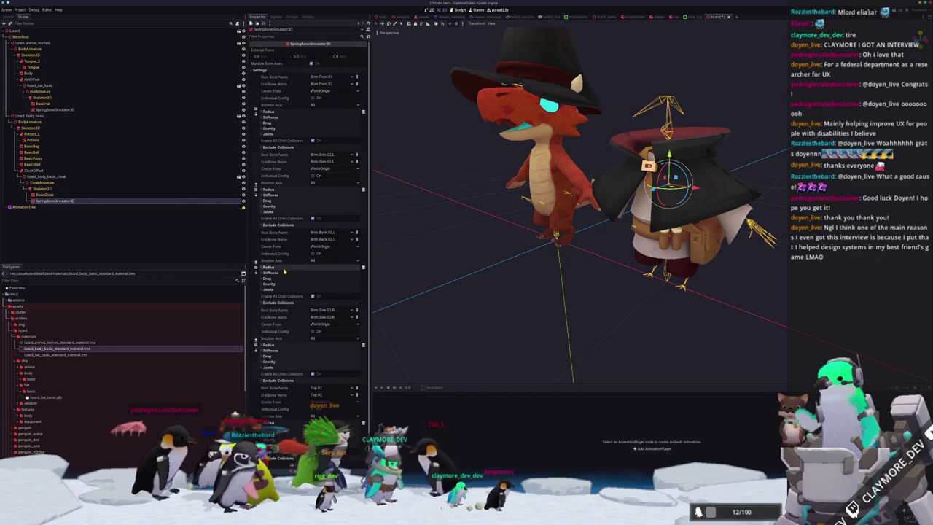
Step: Replace the four leftover brim chains with one chain from a left cloak root bone to its end bone
click(364, 113)
click(363, 113)
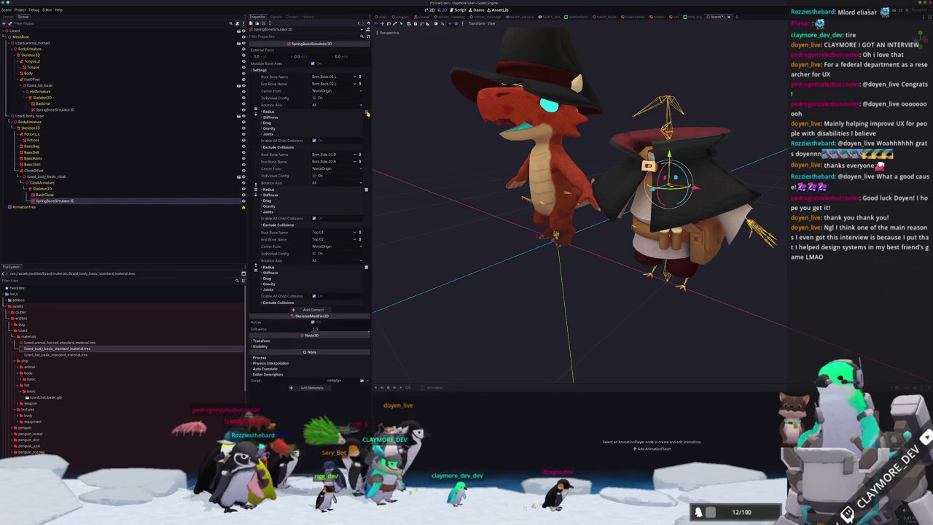
click(364, 113)
click(364, 113)
click(363, 113)
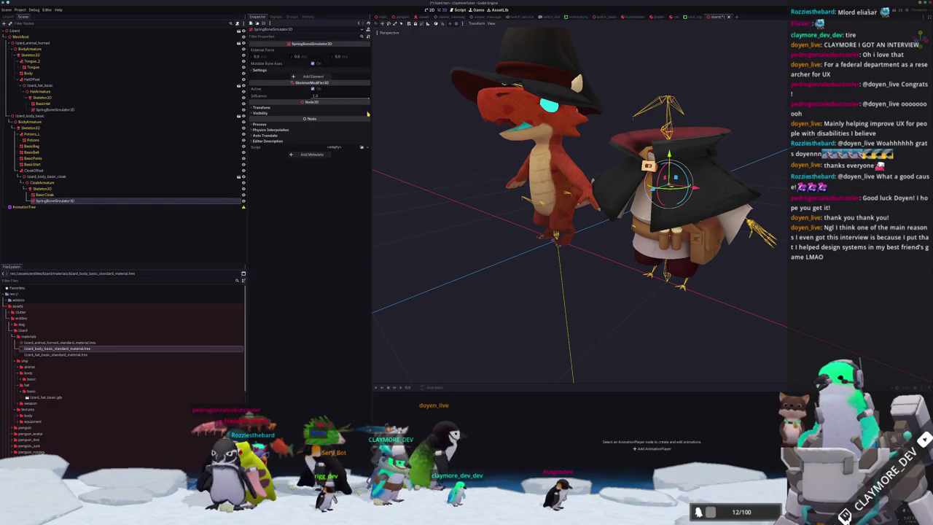
click(313, 76)
click(329, 79)
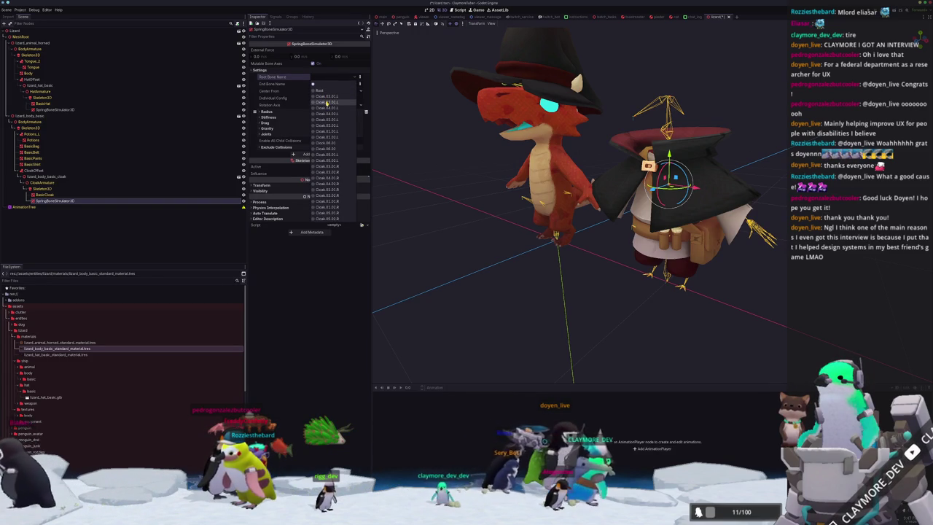
click(327, 101)
click(329, 84)
click(326, 109)
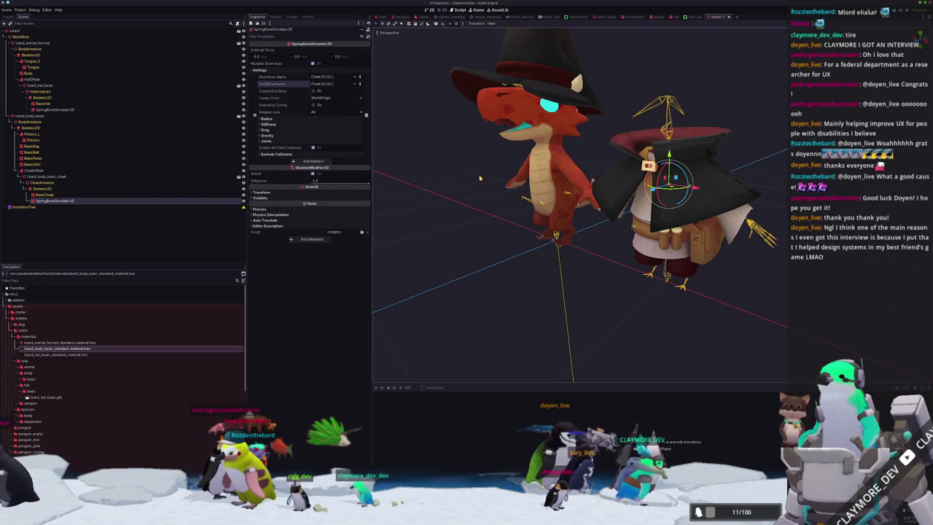
scroll(580, 204, up, 4)
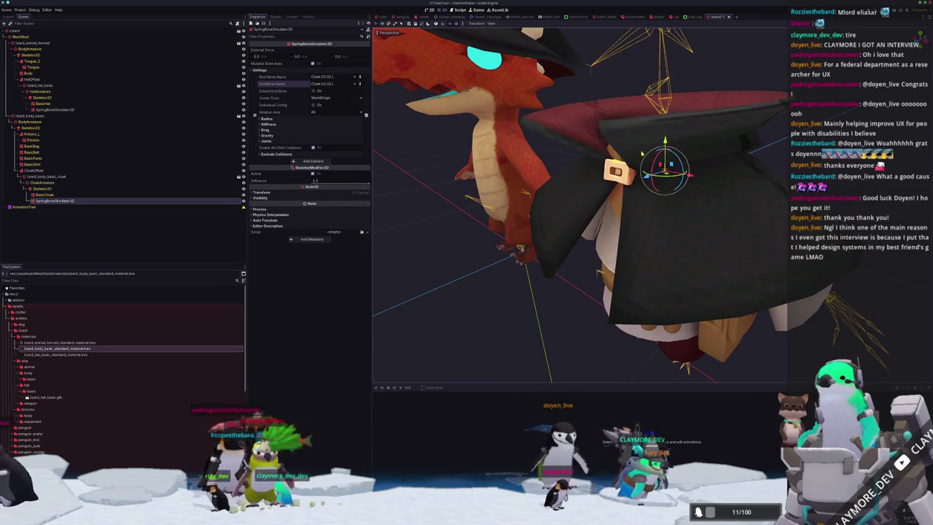
Step: Reselect the cloak skeleton, frame it and try moving a bone vertically before switching to Blender
click(43, 189)
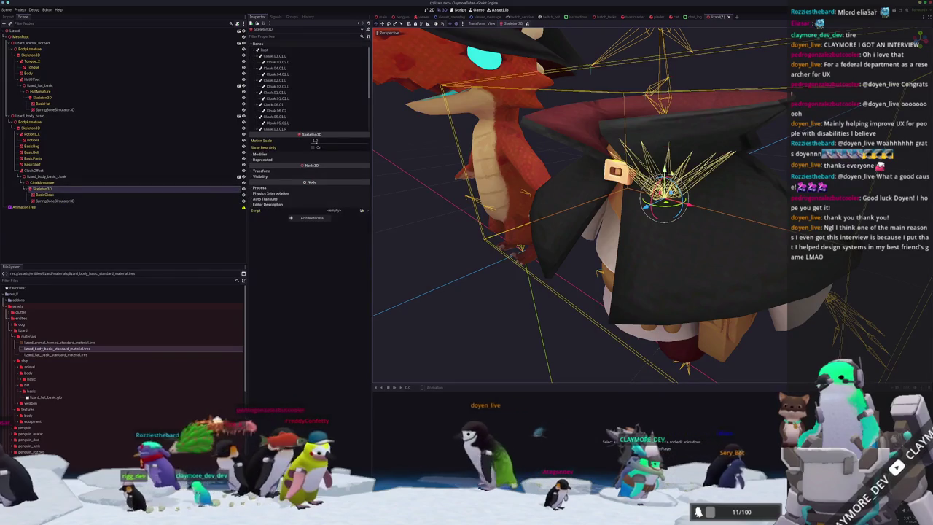
key(g)
key(y)
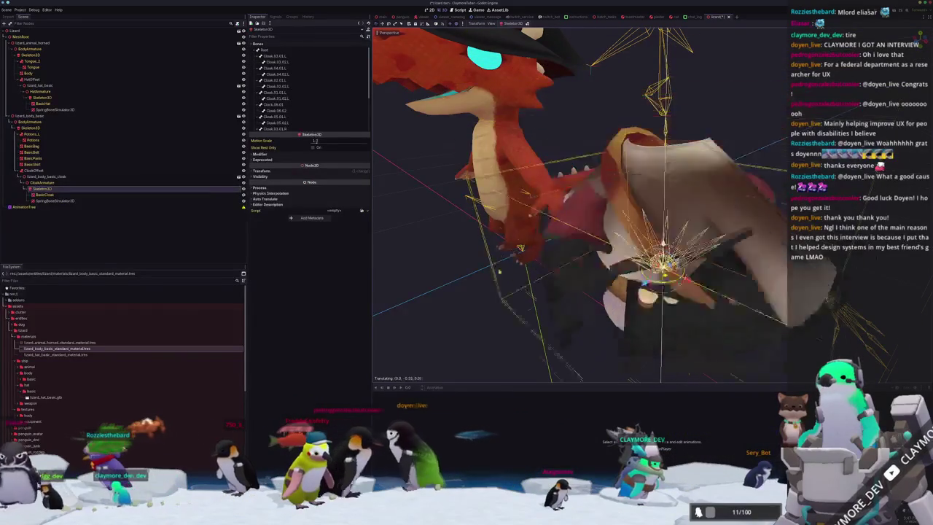
scroll(676, 234, down, 5)
key(f)
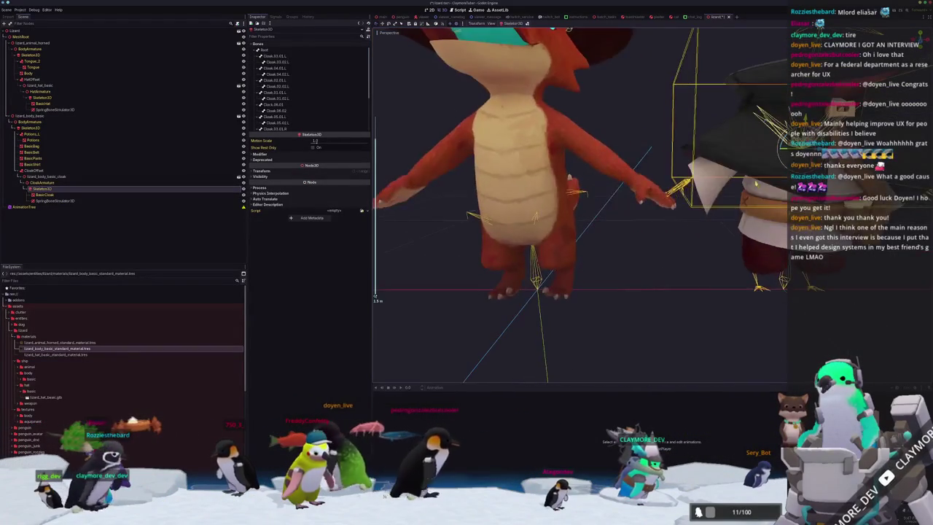
key(g)
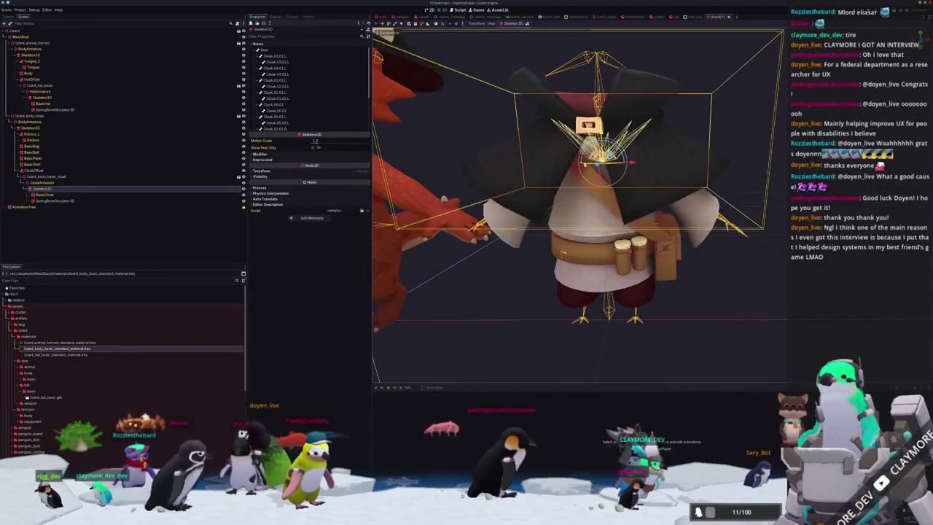
scroll(579, 204, down, 5)
key(alt+Tab)
scroll(456, 370, up, 4)
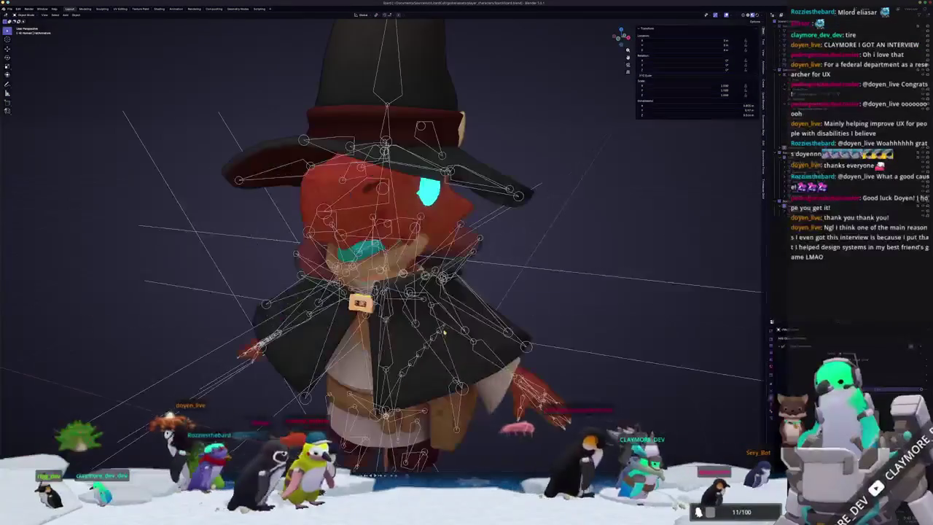
Step: Enter Edit Mode on the armature, select all cloak bones, and orbit around the rig to inspect them
key(Tab)
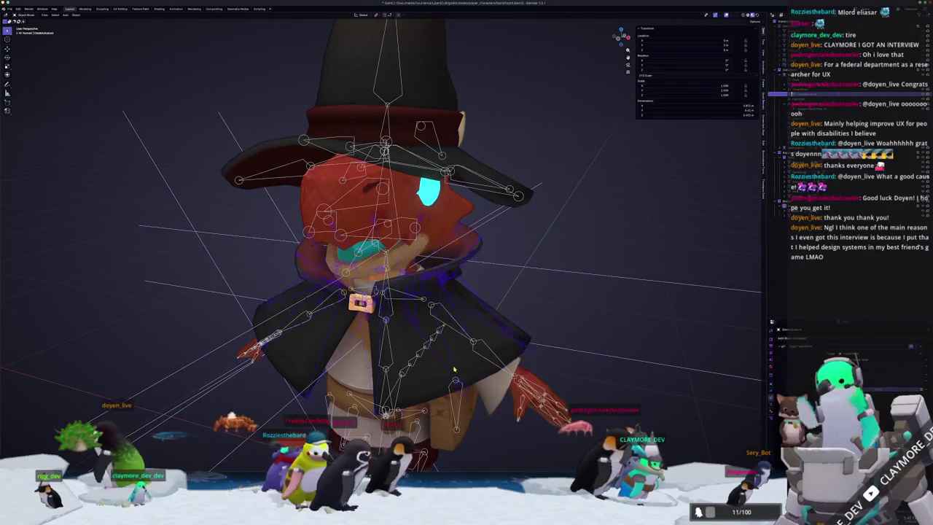
key(a)
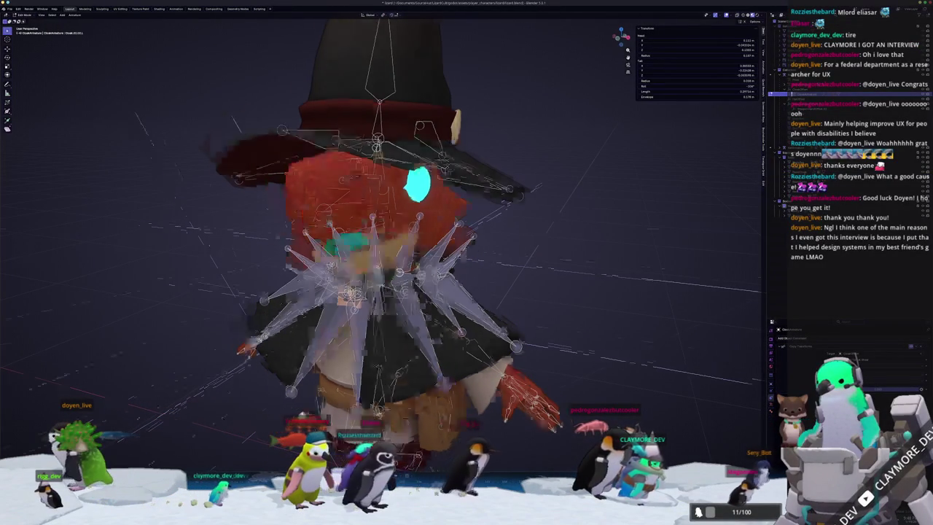
mouse_move(439, 385)
middle_down()
mouse_move(430, 350)
mouse_move(397, 343)
mouse_move(482, 360)
middle_up()
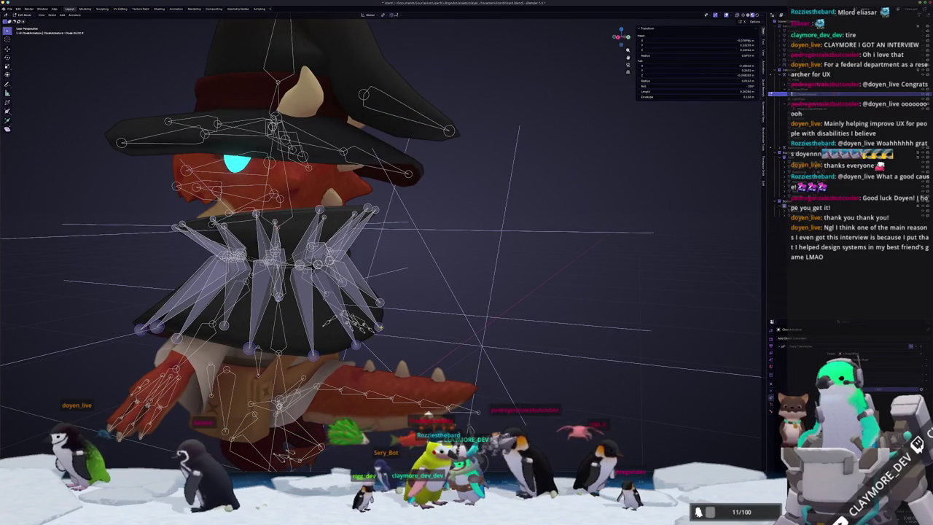
middle_drag(481, 344, 490, 406)
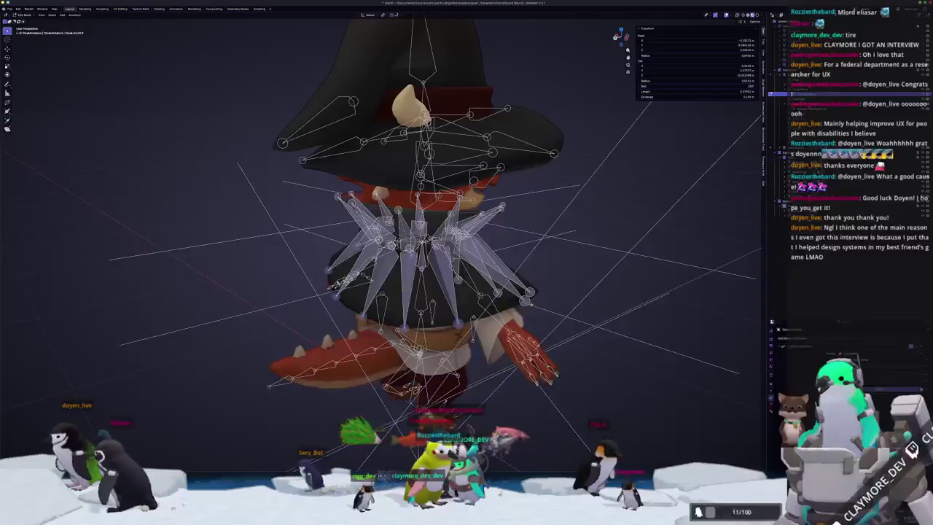
middle_drag(437, 343, 532, 347)
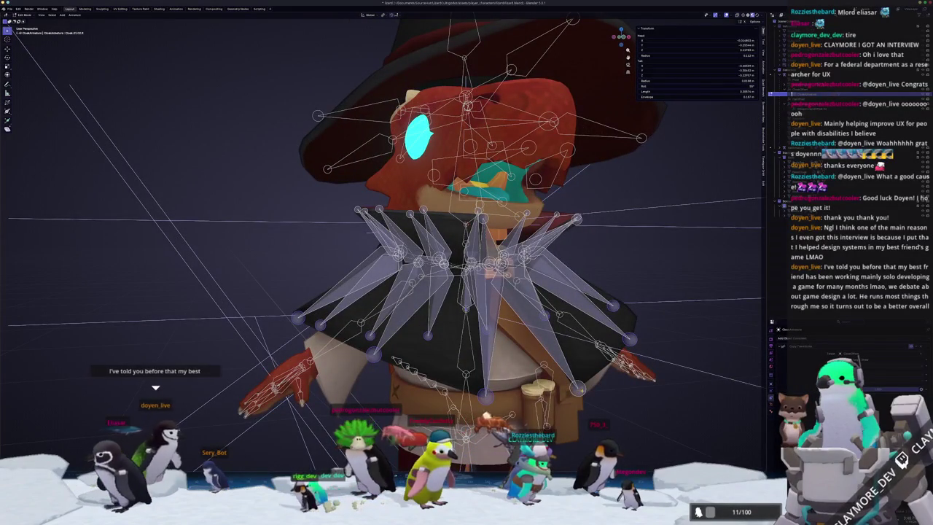
mouse_move(539, 357)
middle_down()
mouse_move(561, 390)
mouse_move(546, 389)
mouse_move(585, 387)
middle_up()
Step: Snap to Front Orthographic, return to Object Mode, and select the cape armature
key(KP_1)
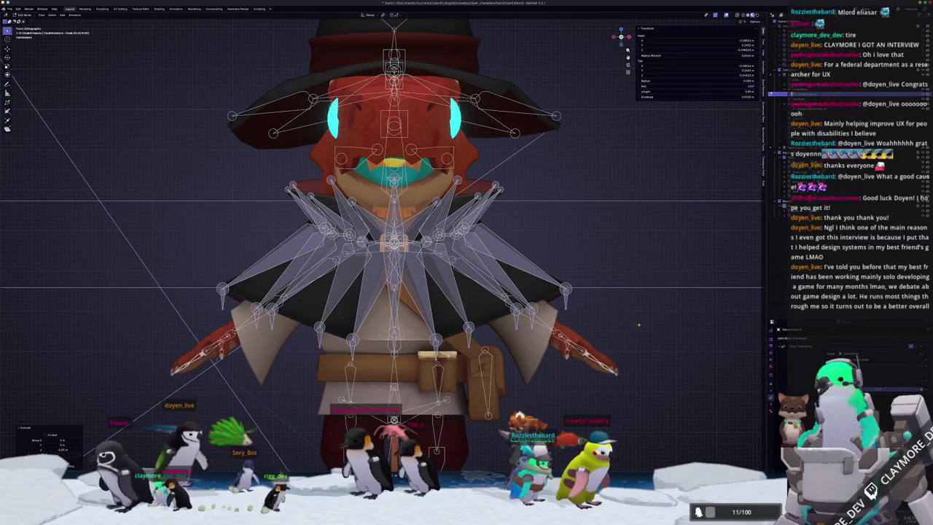
key(Tab)
middle_drag(639, 323, 485, 283)
click(486, 284)
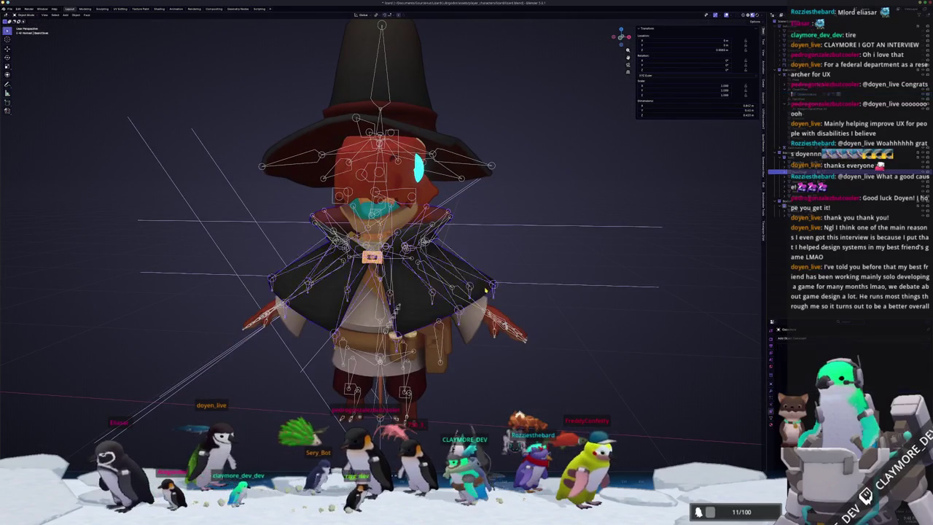
click(494, 291)
scroll(511, 302, down, 2)
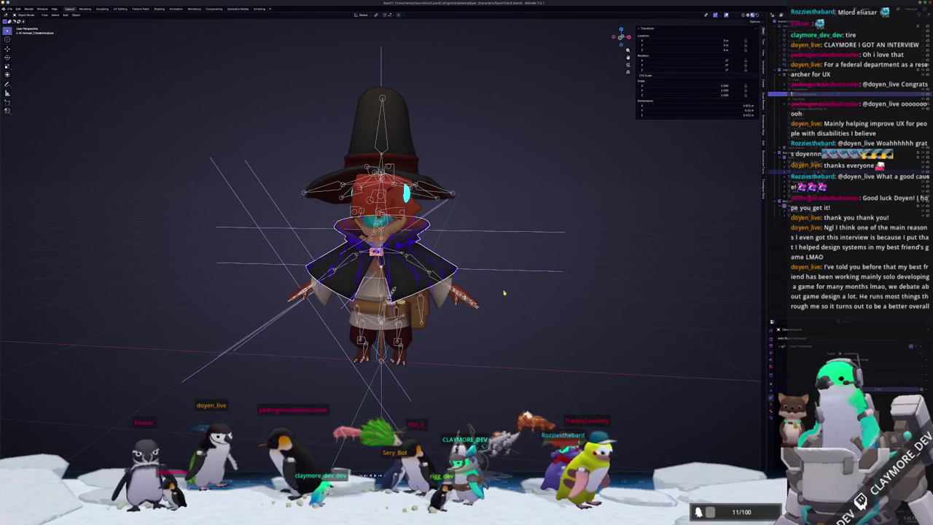
key(Tab)
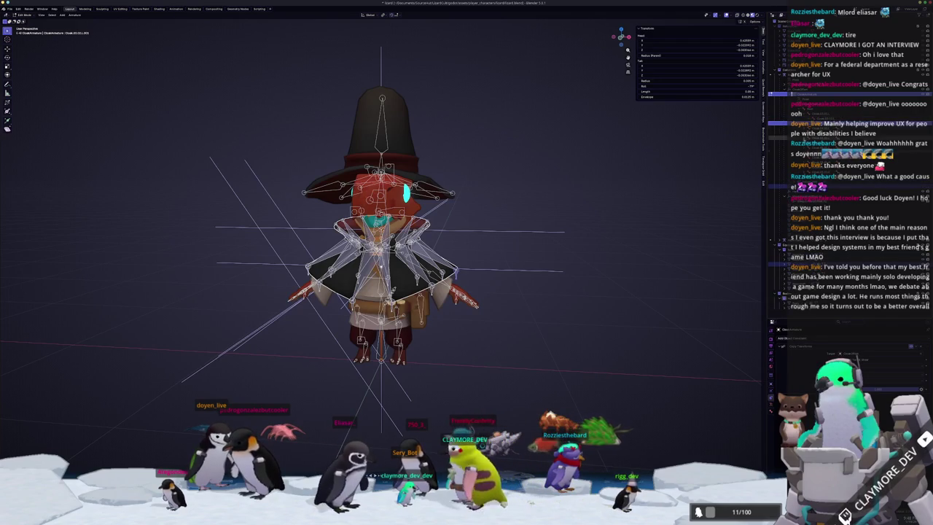
scroll(624, 263, up, 1)
scroll(625, 262, up, 1)
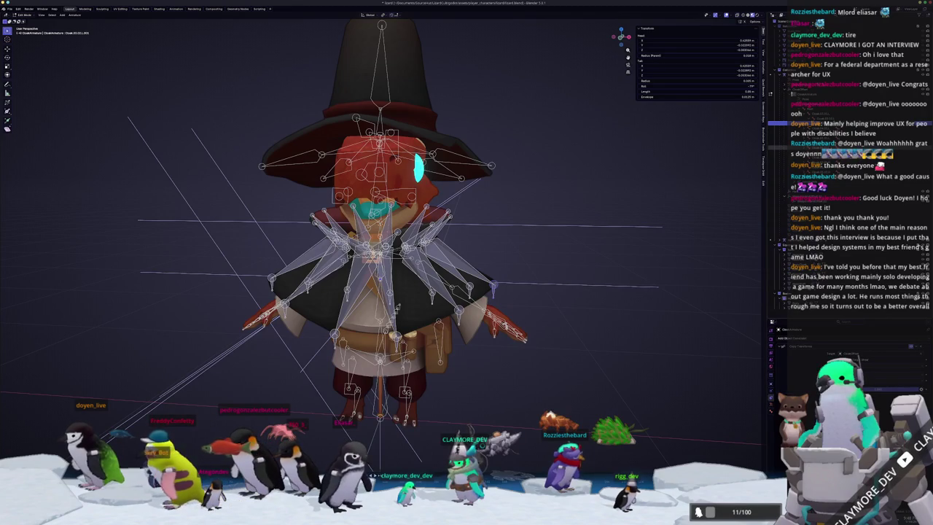
click(397, 308)
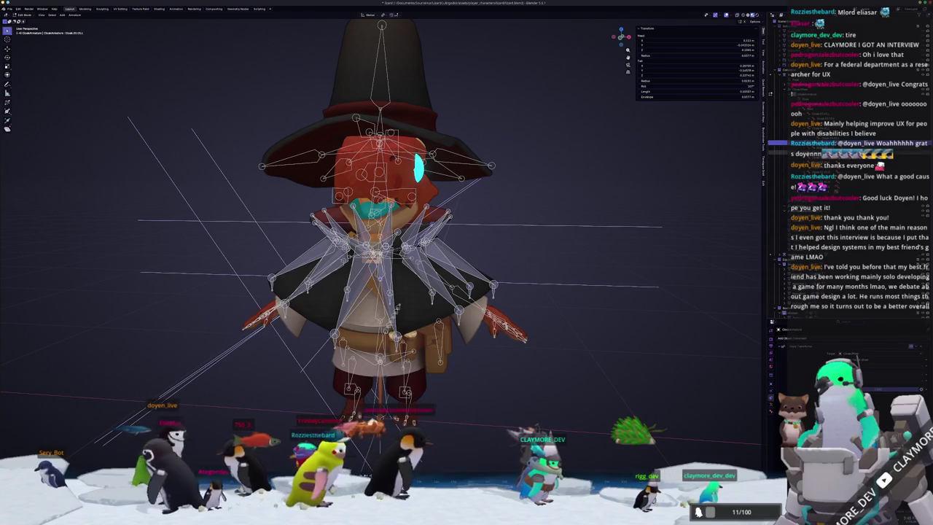
click(458, 313)
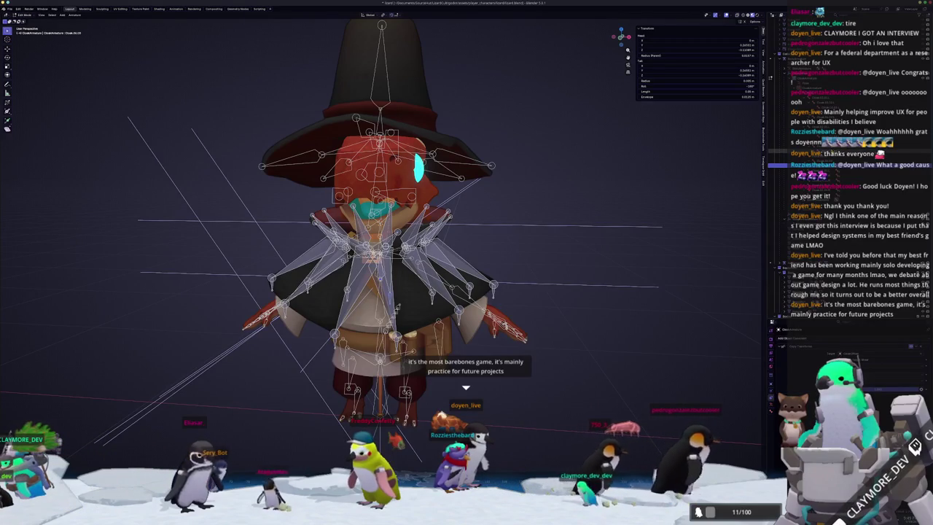
click(440, 361)
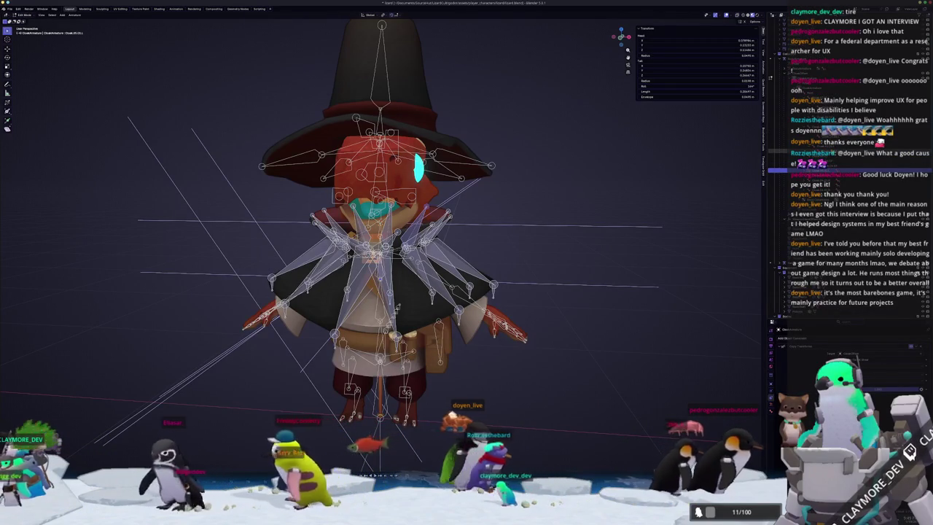
click(431, 294)
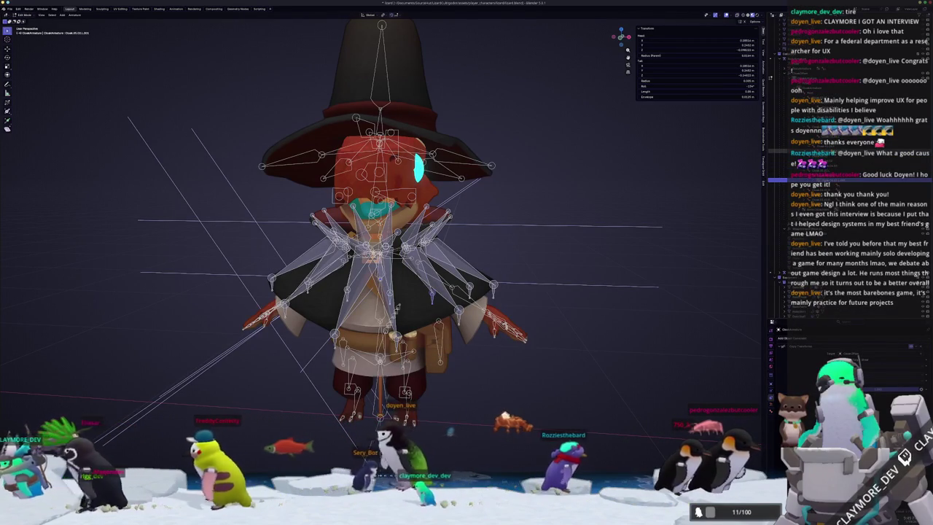
click(398, 308)
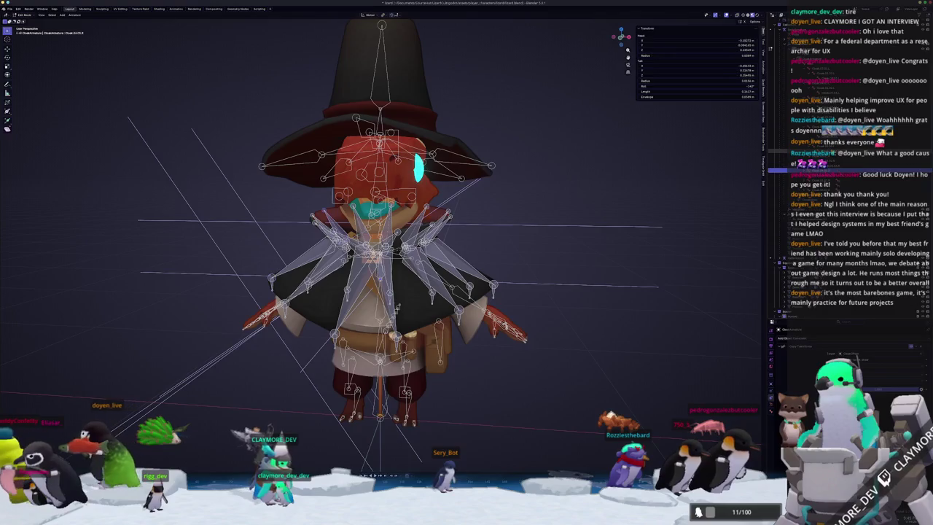
click(397, 308)
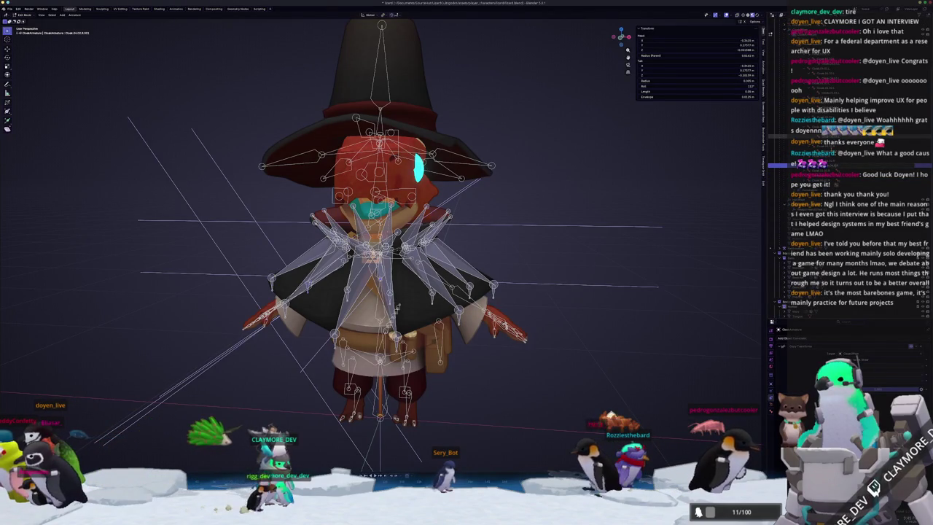
click(397, 307)
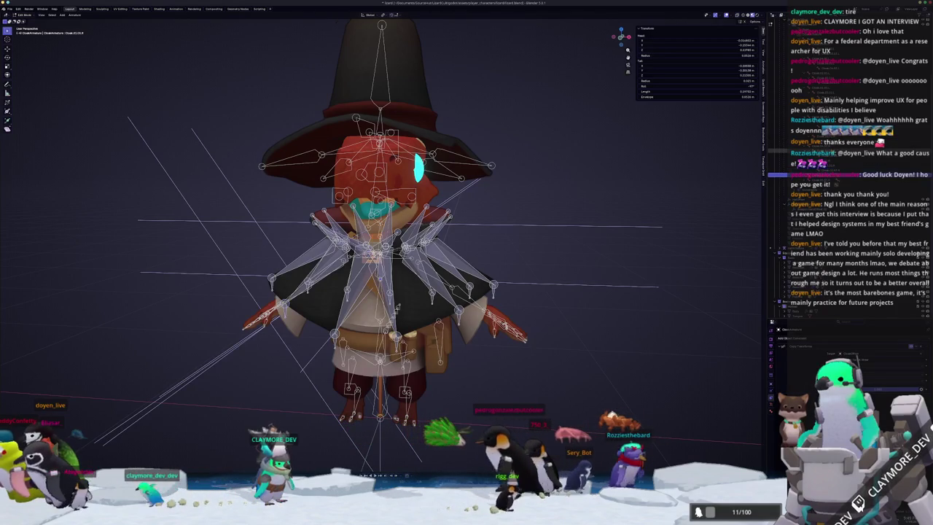
click(398, 307)
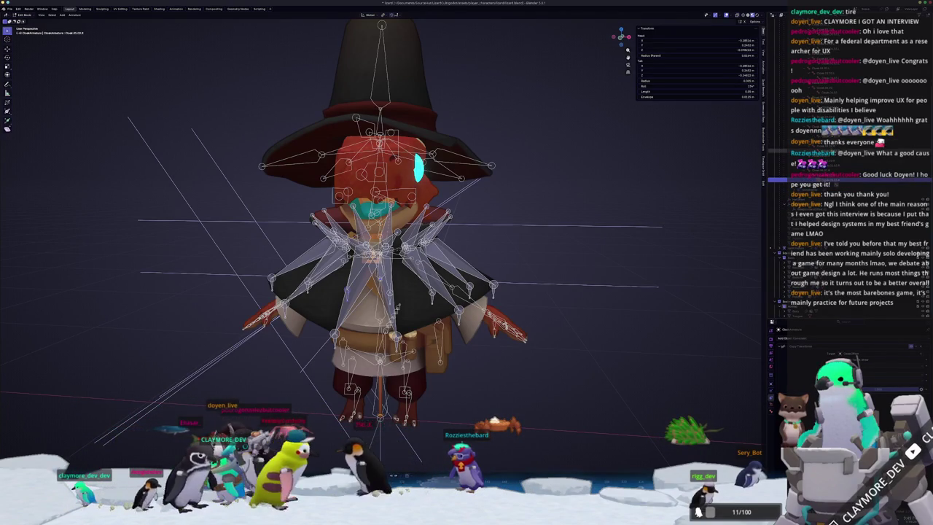
key(Tab)
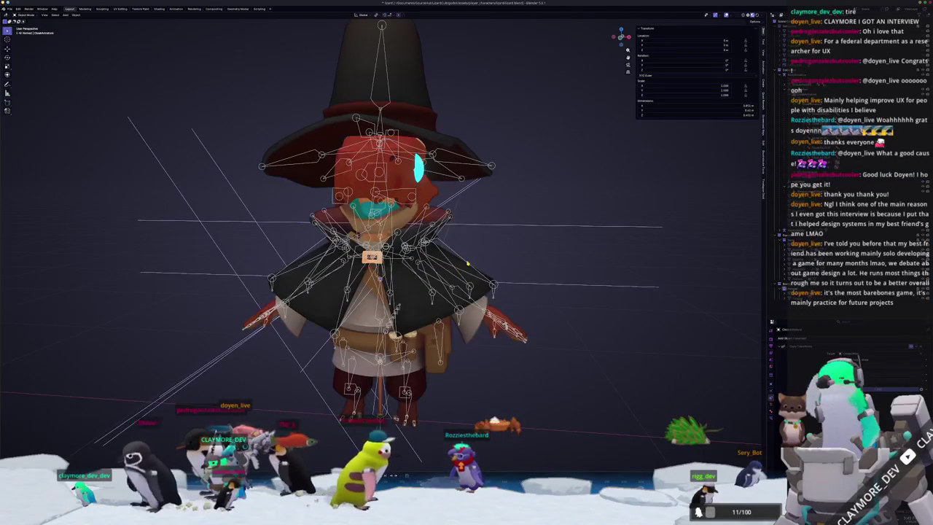
Step: Select the cape mesh and clear its location with Alt+G so it drops to the waist
scroll(481, 285, down, 3)
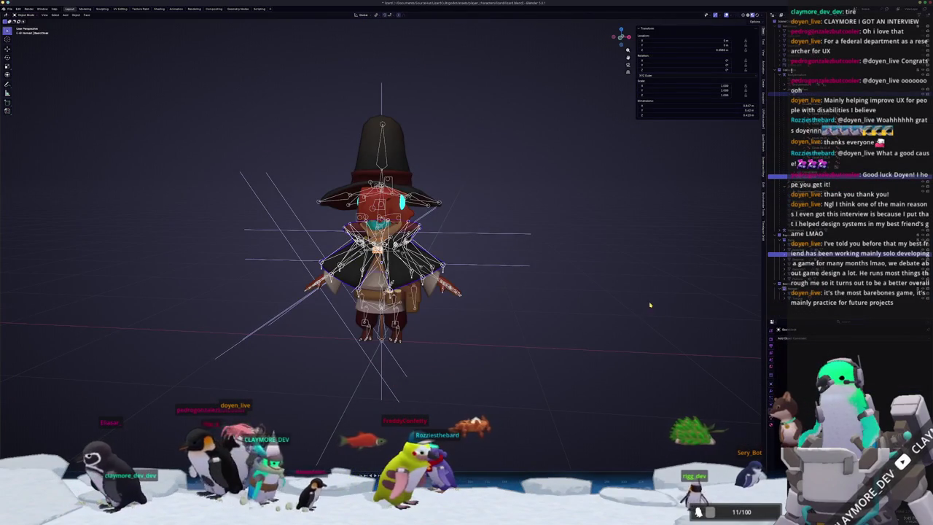
scroll(380, 240, up, 1)
click(456, 280)
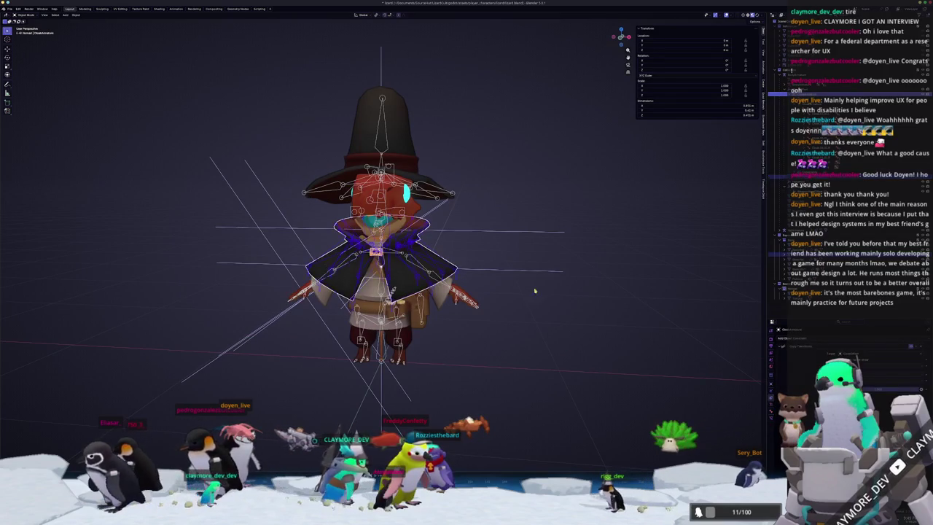
key(alt+g)
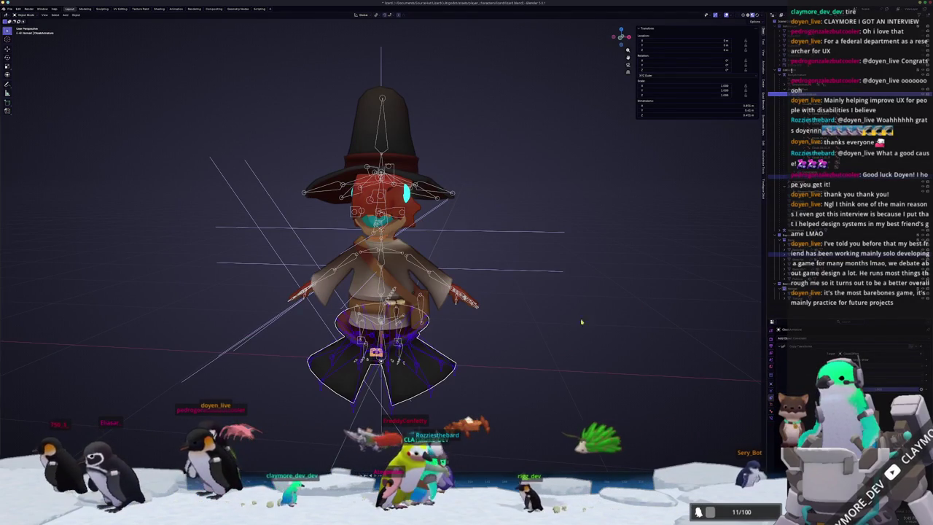
Step: Export the scene as glTF 2.0 into the lizard body subfolder, then raise the cape back to the shoulders
click(9, 8)
mouse_move(18, 88)
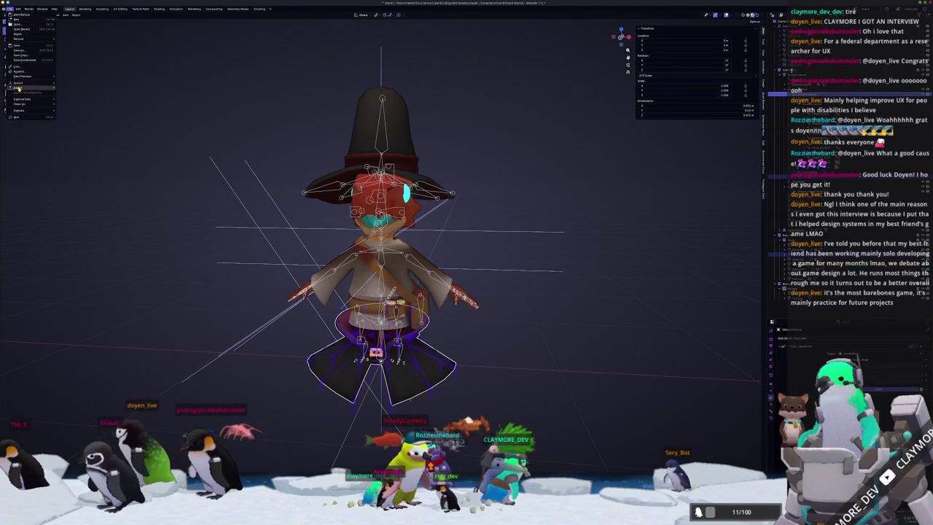
click(75, 131)
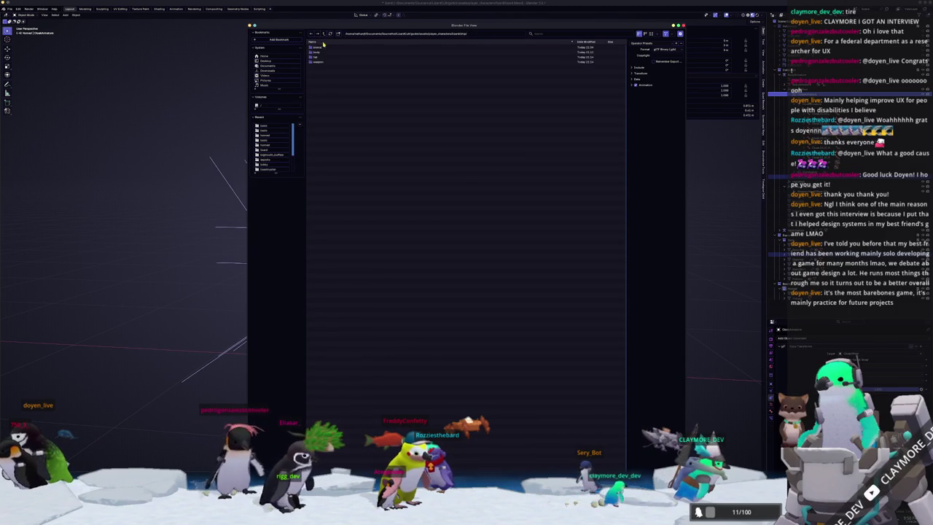
double_click(328, 52)
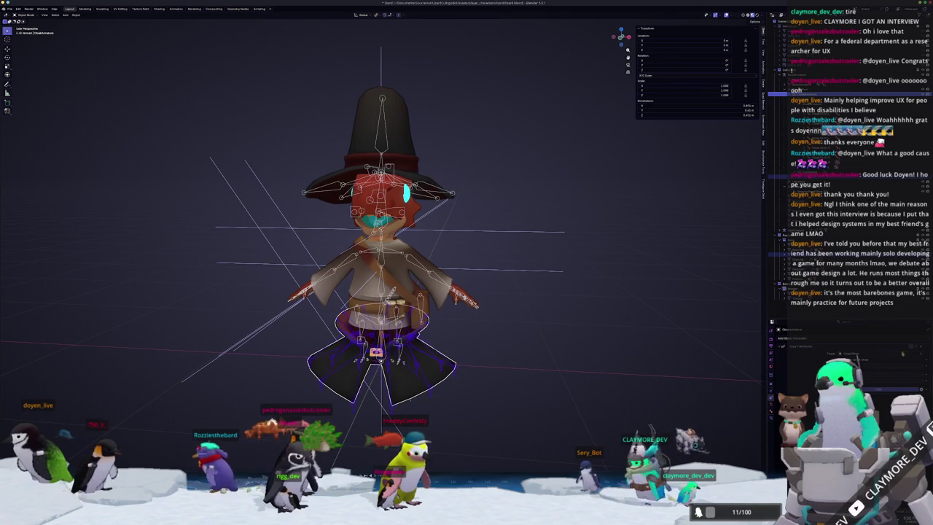
key(g)
key(alt+Tab)
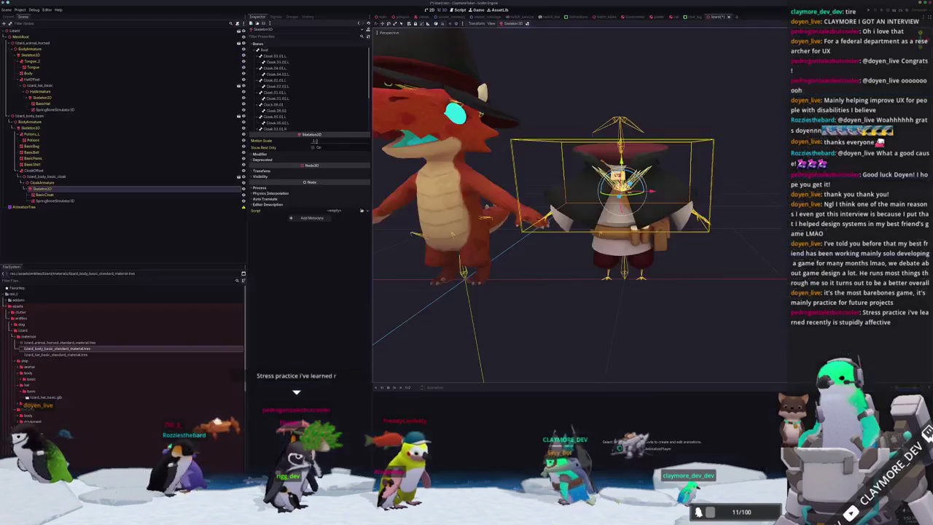
Step: Drag the exported folder into the project's assets, choose Write Into and Overwrite, then view the reimported lizard
key(super+e)
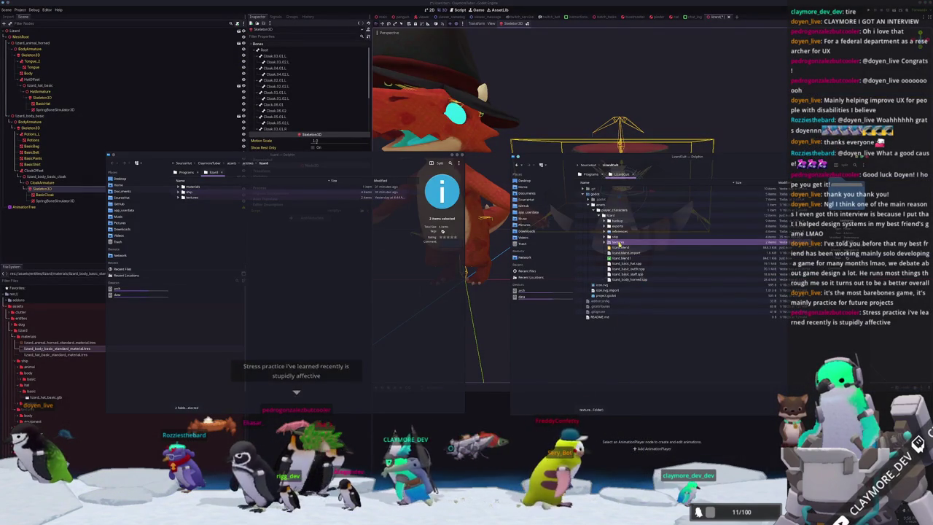
drag(616, 237, 288, 272)
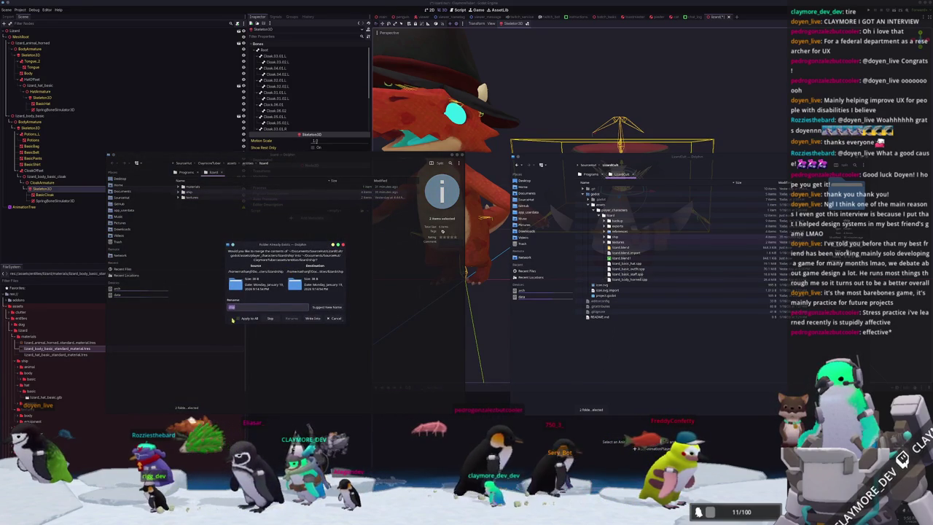
click(313, 320)
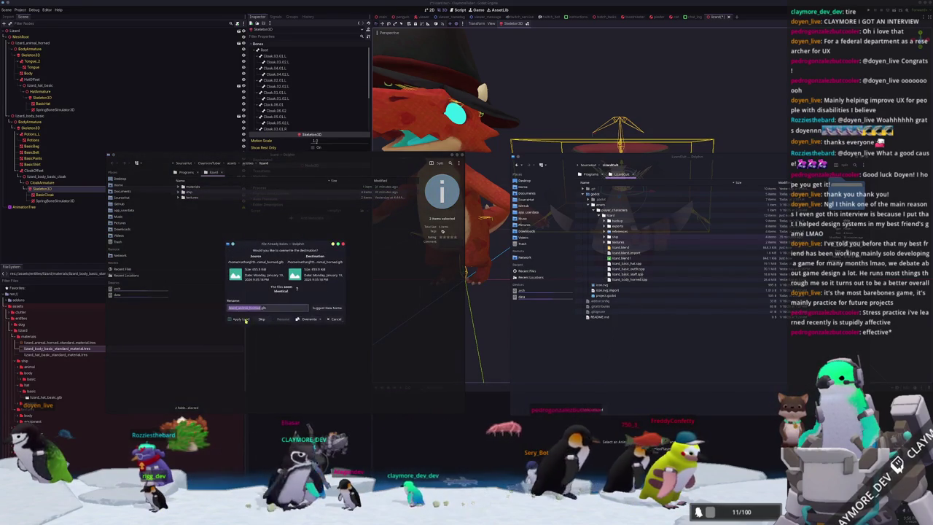
click(314, 320)
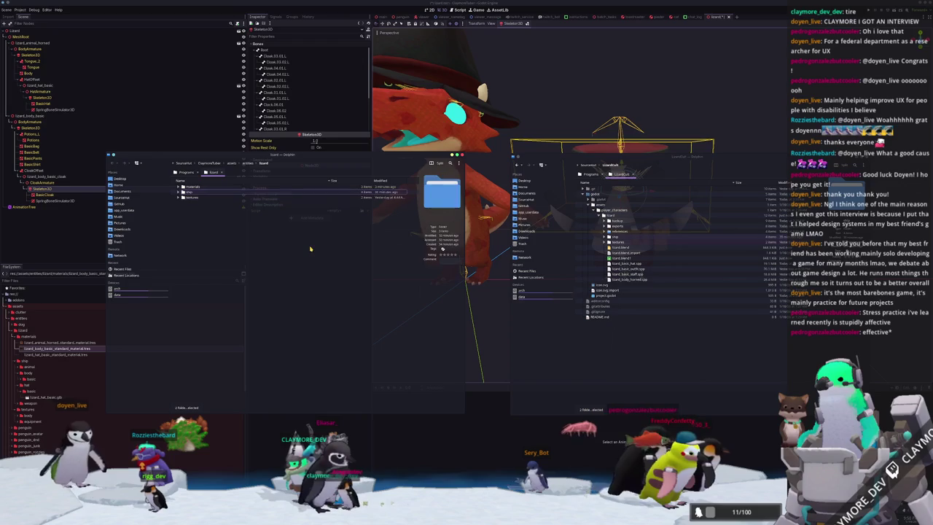
mouse_move(510, 277)
middle_down()
mouse_move(552, 245)
mouse_move(511, 240)
middle_up()
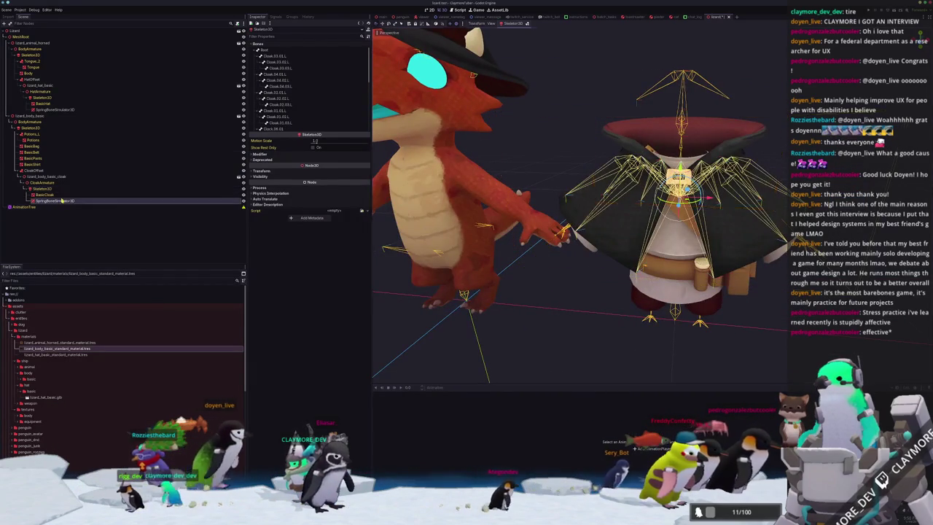
Step: Set a Cloak bone as the end bone of the cloak's spring-bone chain
click(55, 200)
click(317, 84)
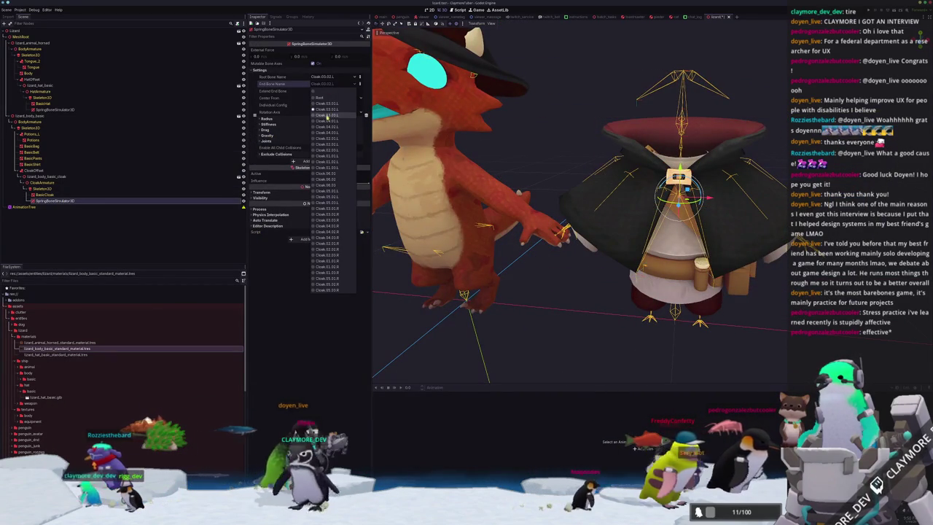
click(330, 116)
Step: Raise the lizard_body_basic_cloak node upward by about 0.135
middle_drag(554, 219, 510, 234)
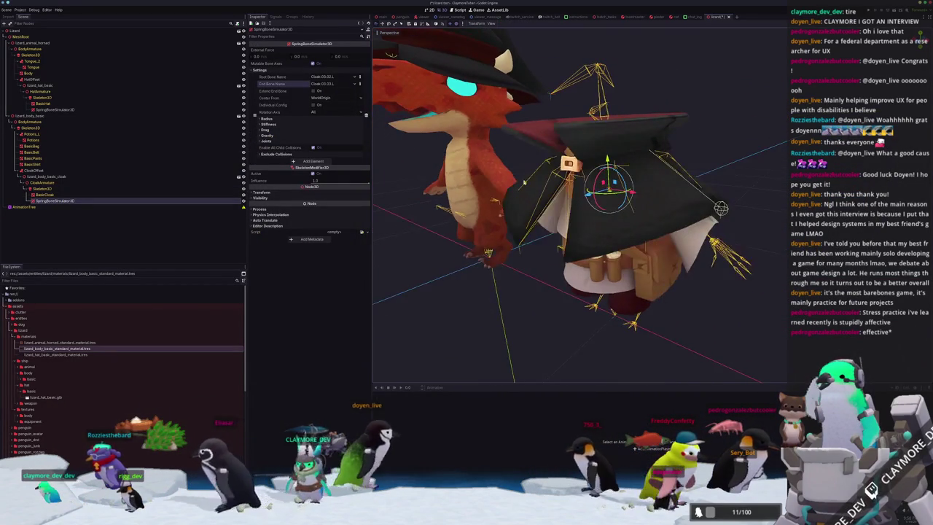
click(69, 177)
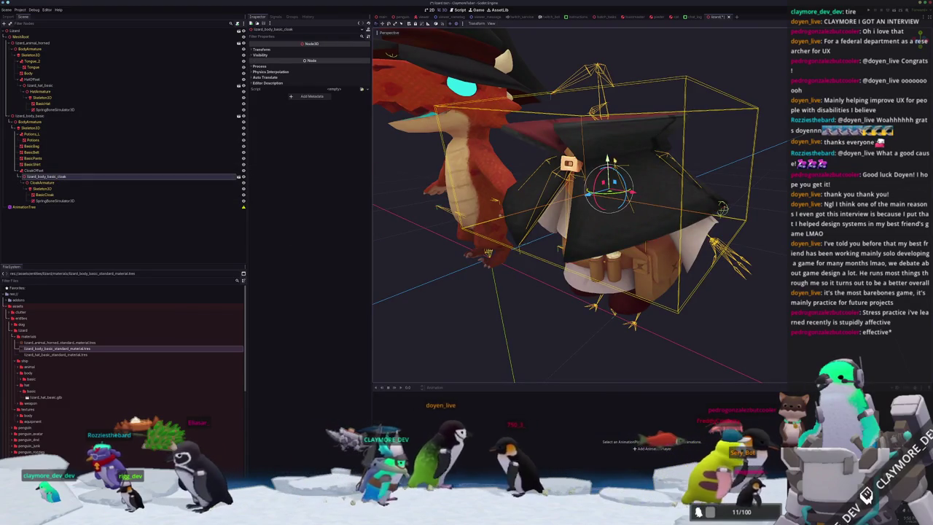
mouse_move(607, 159)
mouse_down()
mouse_move(605, 124)
mouse_move(597, 159)
mouse_up()
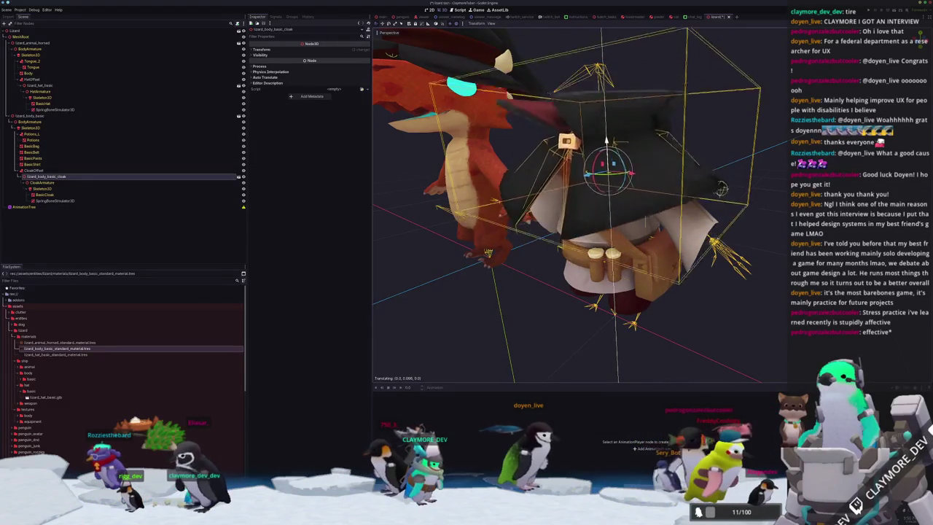
Step: Review the spring-bone simulator's excluded collisions settings and look over the cloaked model
click(50, 201)
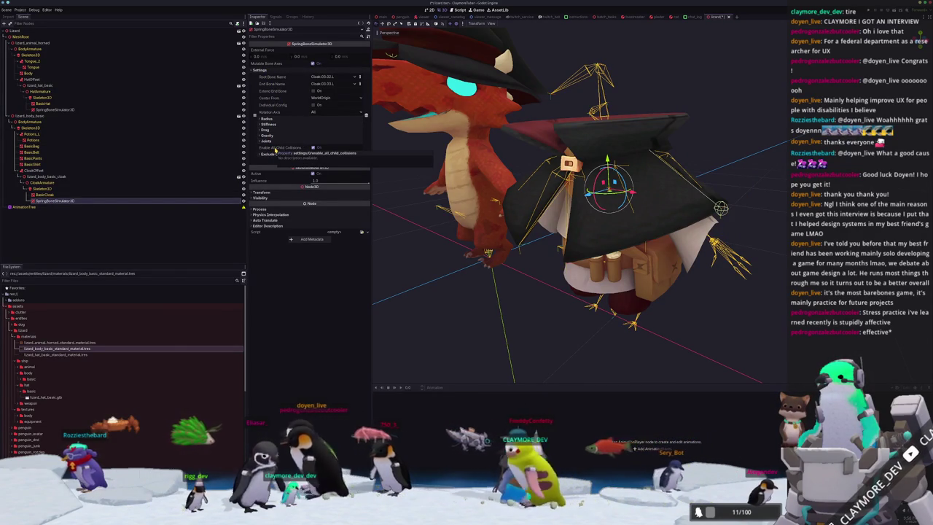
click(272, 155)
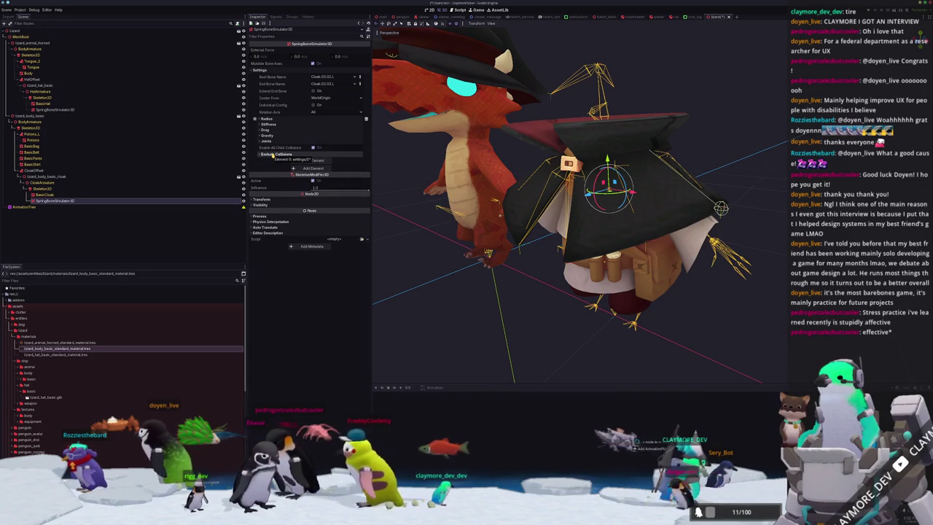
click(272, 154)
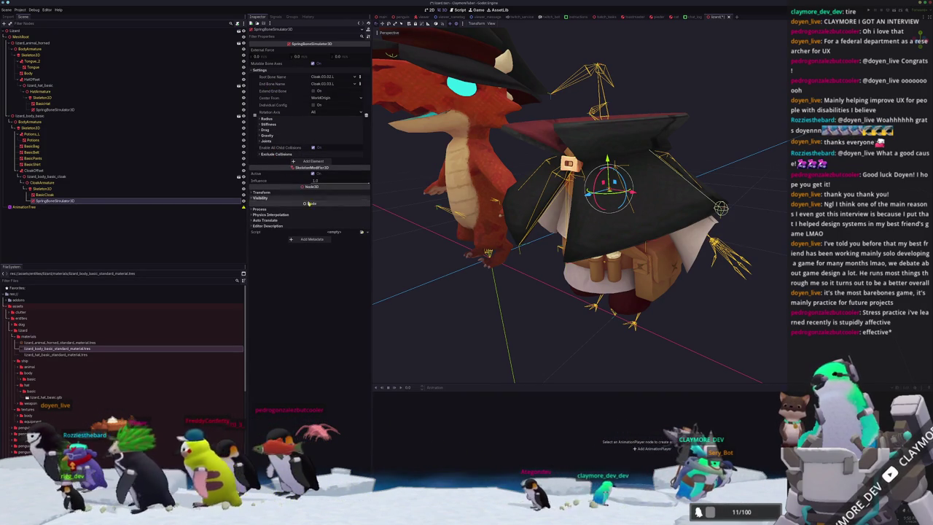
middle_drag(672, 287, 669, 283)
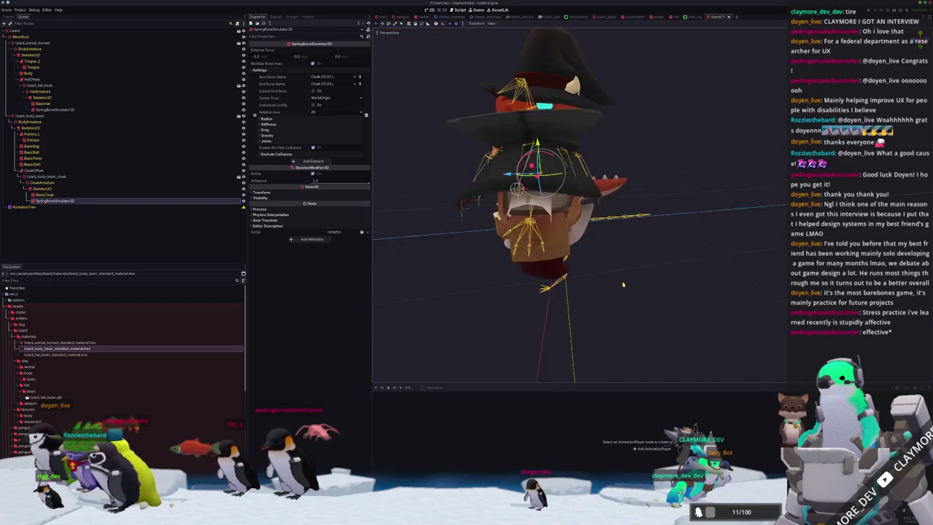
scroll(669, 283, down, 2)
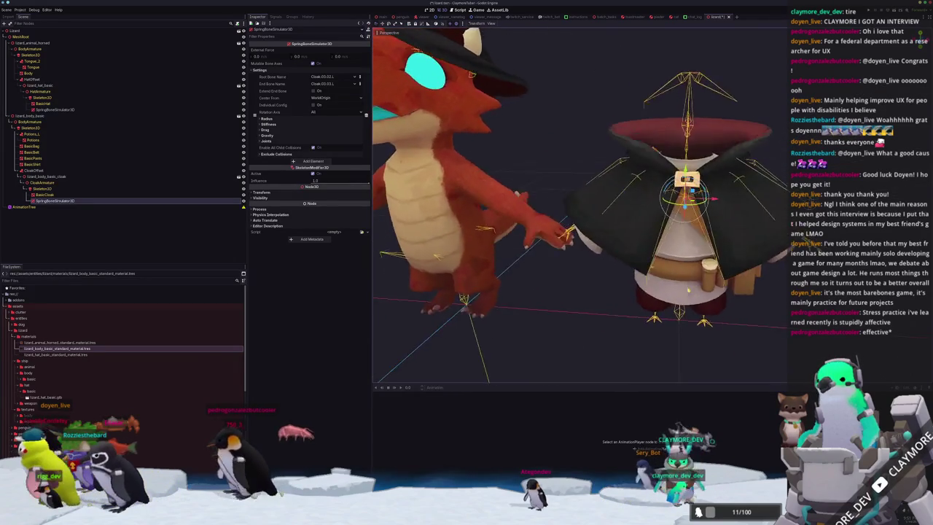
middle_drag(669, 282, 634, 256)
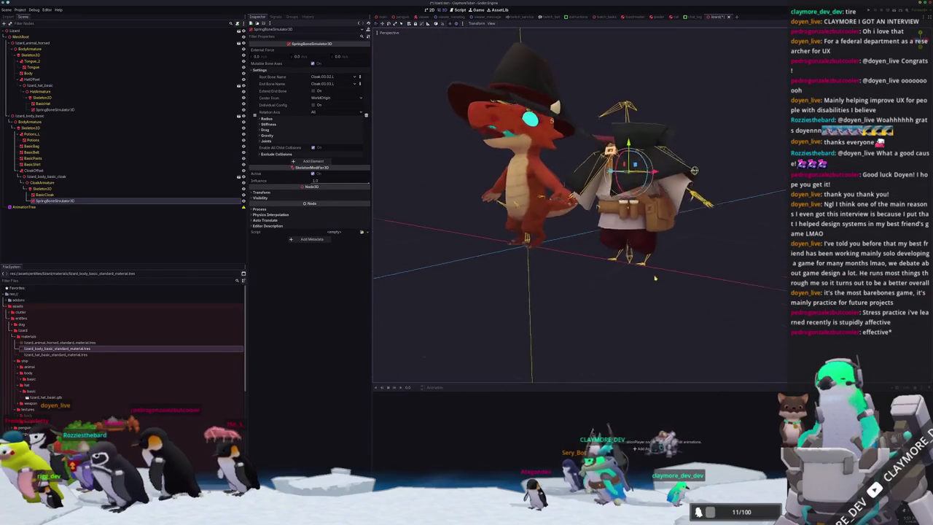
scroll(649, 262, up, 3)
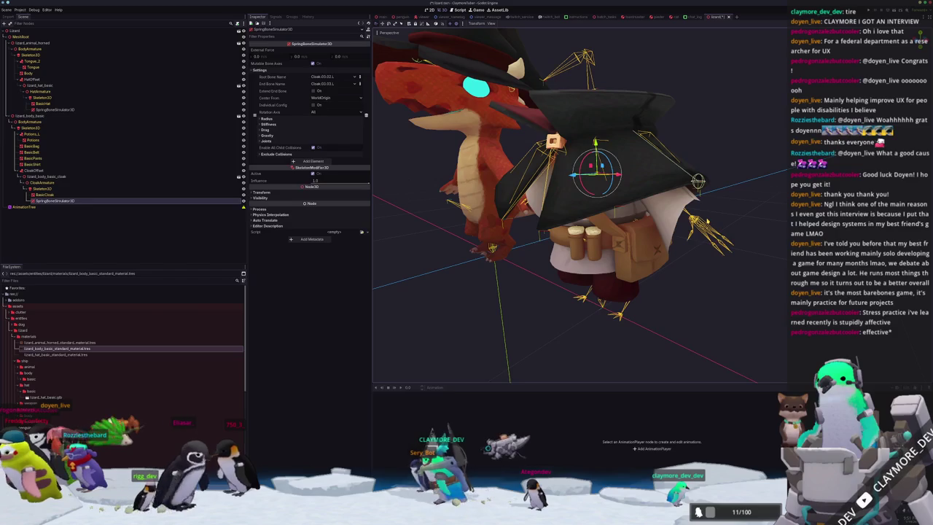
scroll(634, 255, up, 3)
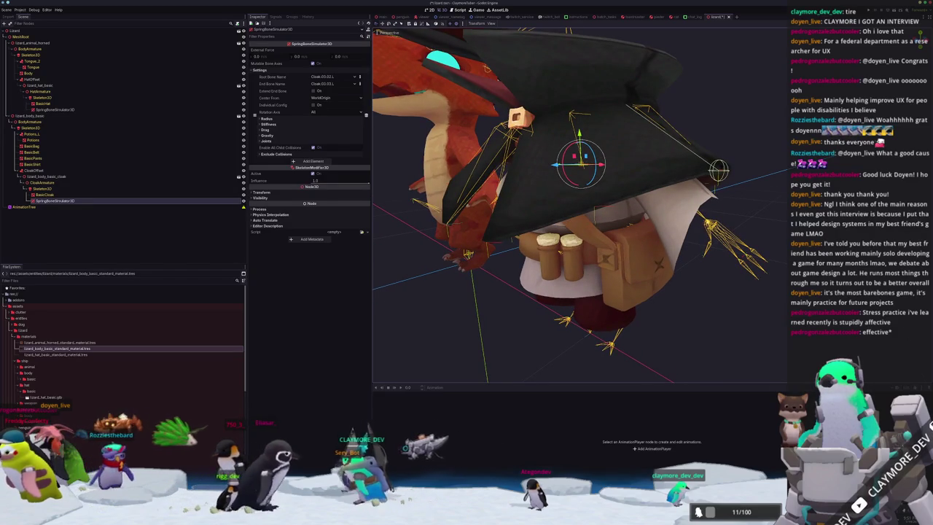
Step: Tick Individual Config on the cloak's SpringBoneSimulator3D for per-joint settings
click(43, 207)
click(43, 201)
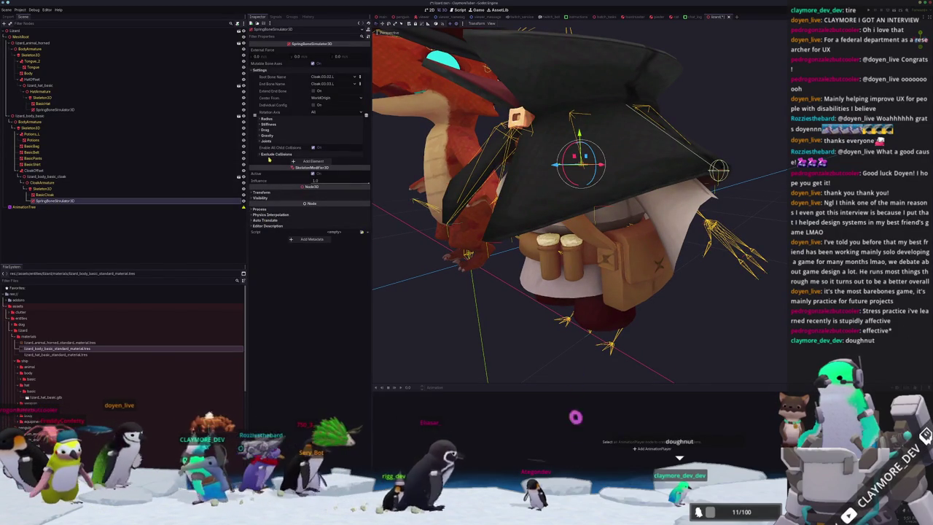
click(270, 155)
click(269, 154)
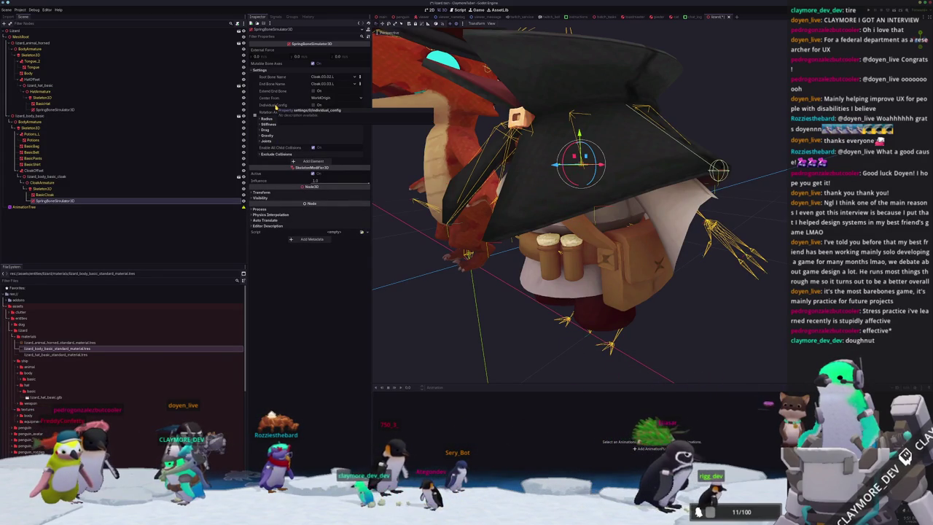
click(314, 106)
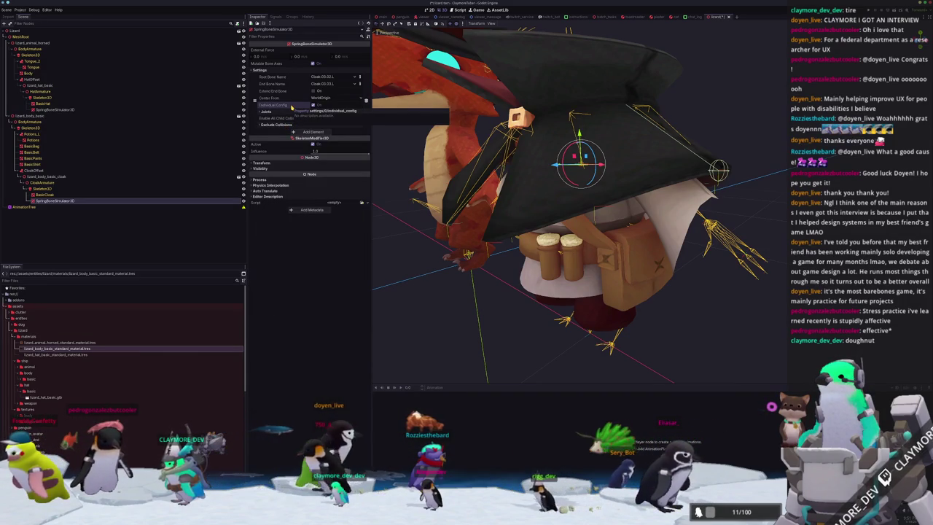
Step: Check the Joints list and leave Individual Config enabled on the second spring-bone chain
click(288, 114)
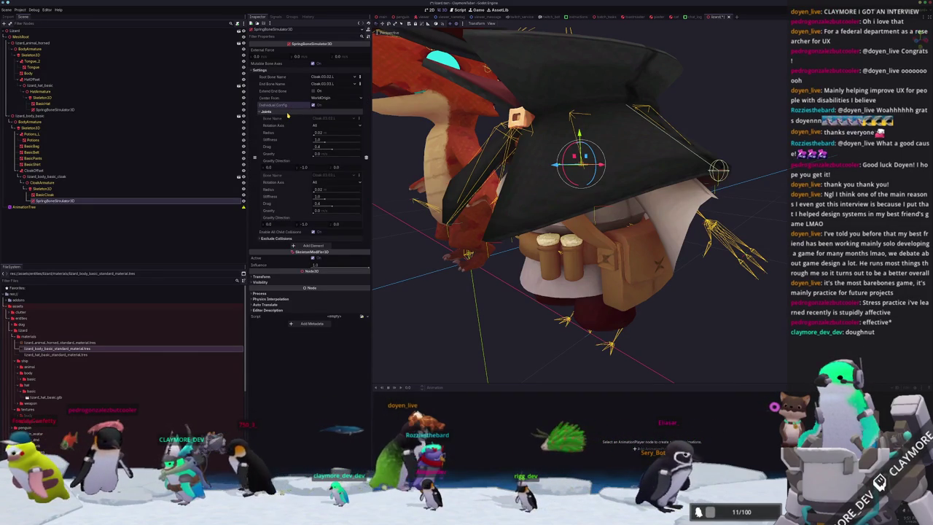
click(288, 115)
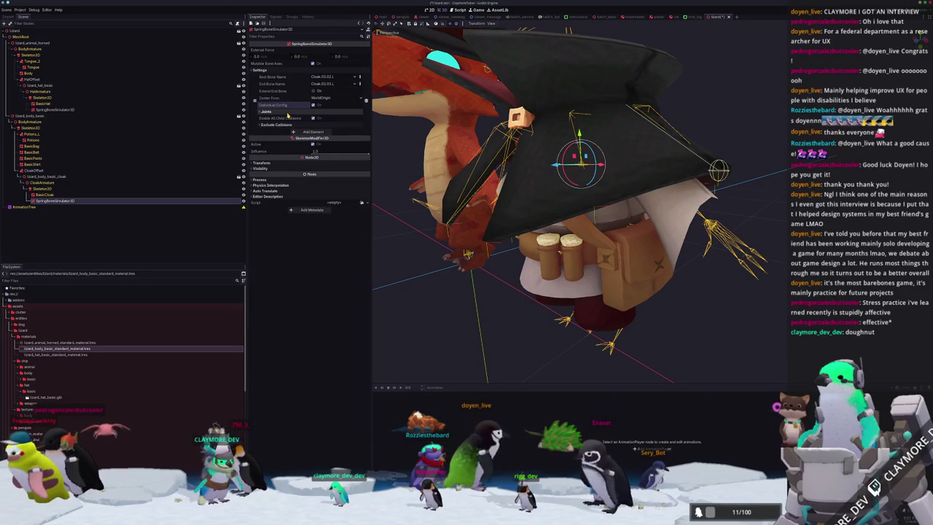
click(290, 125)
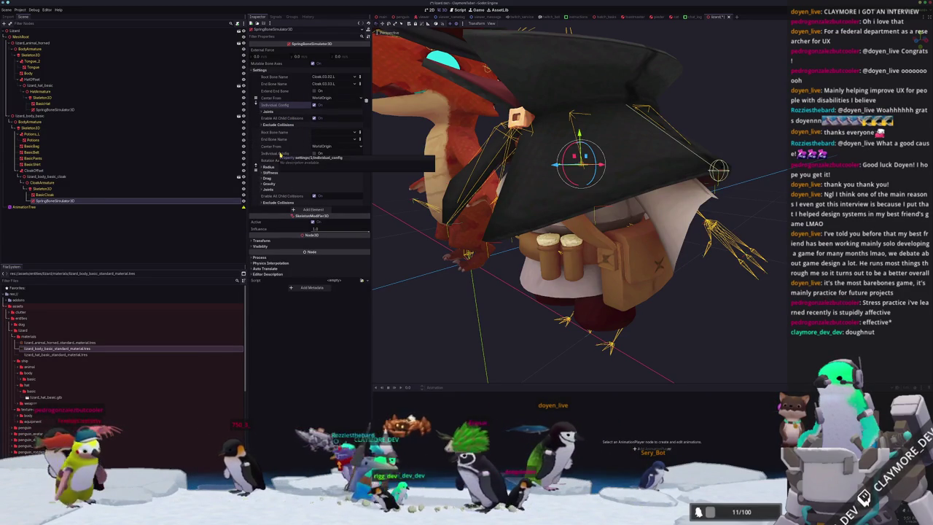
click(313, 154)
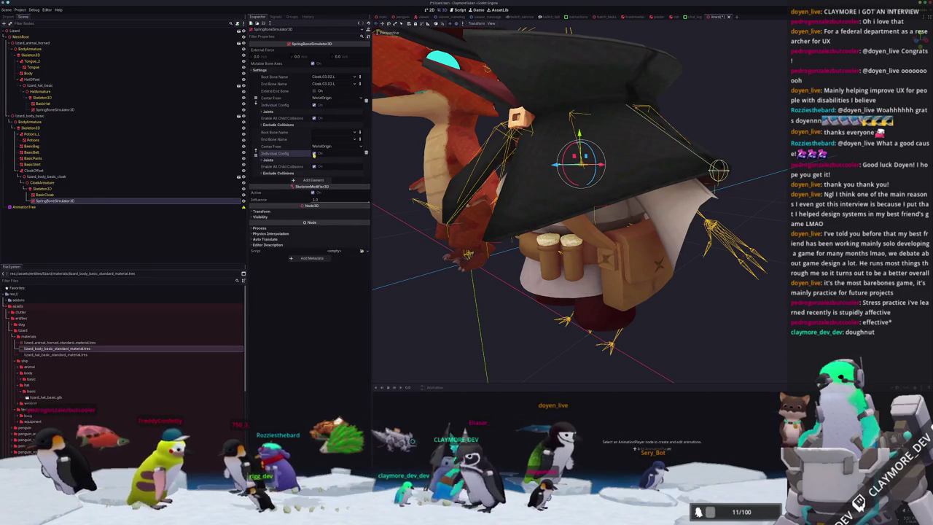
click(314, 154)
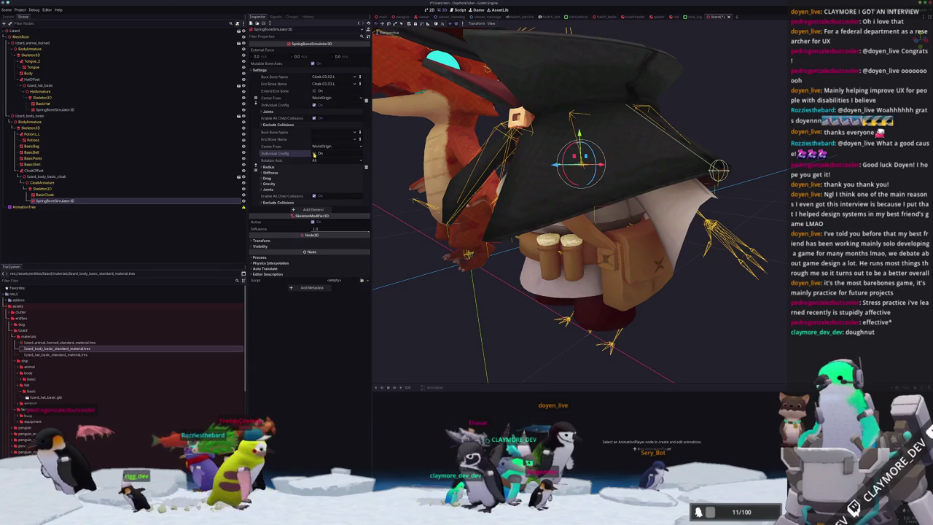
click(314, 154)
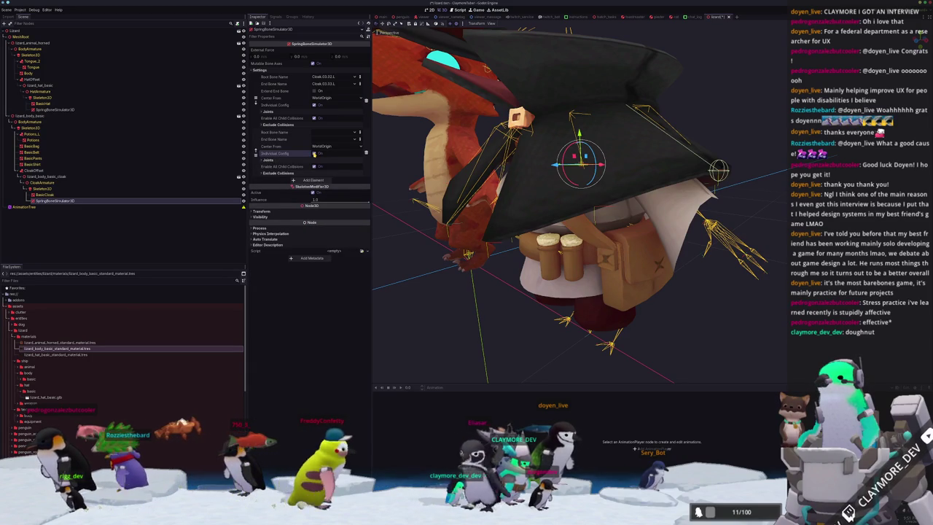
click(314, 153)
click(314, 153)
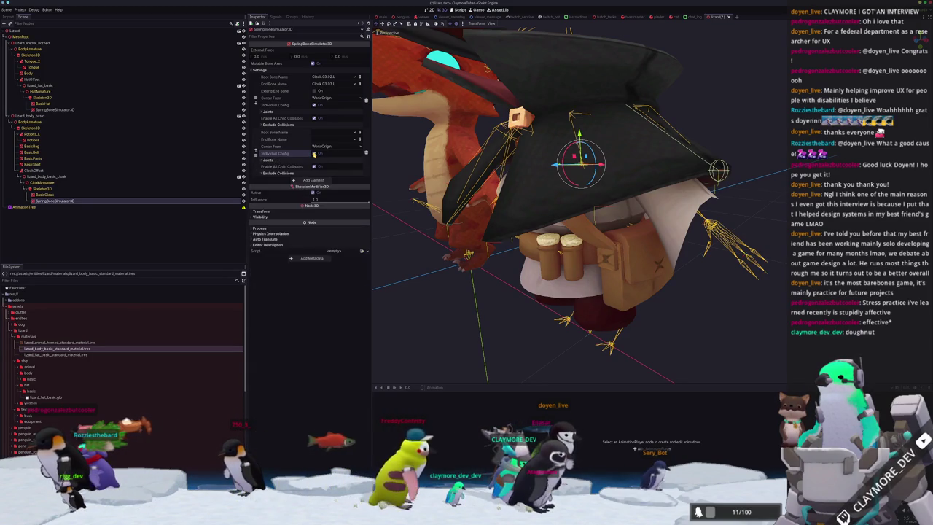
click(314, 154)
click(314, 154)
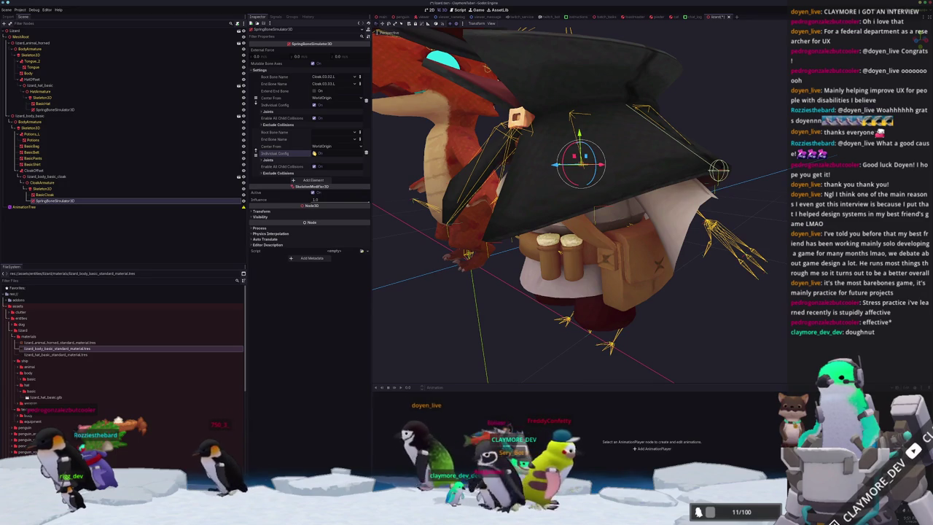
click(314, 154)
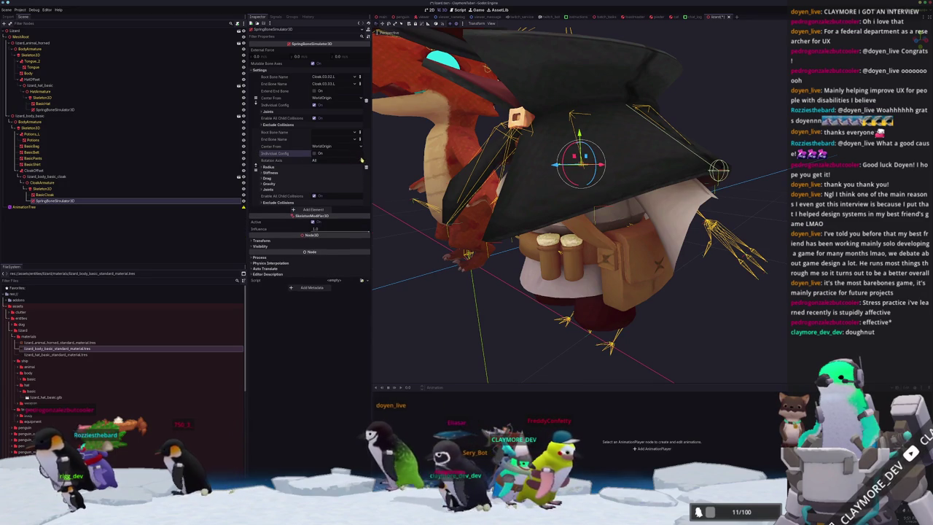
Step: Enable Individual Config on the first chain and drag its radius up from 0.02
click(315, 106)
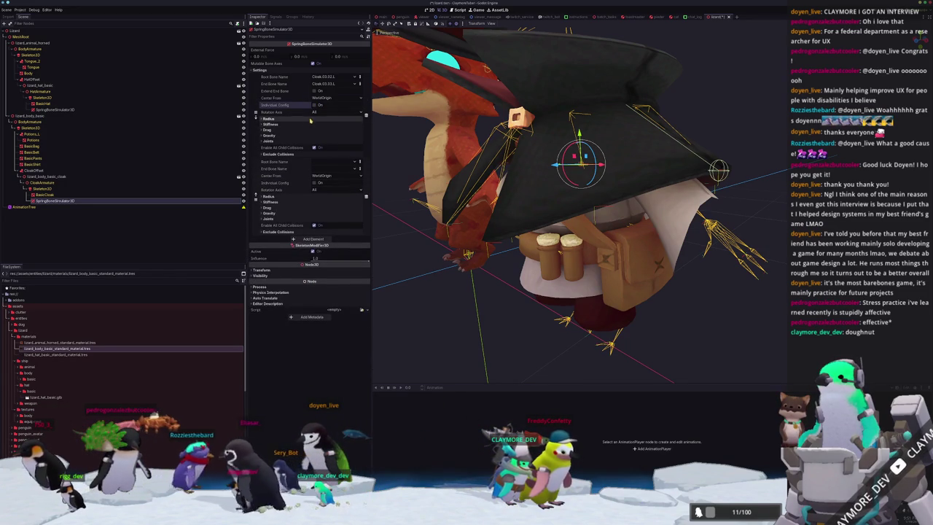
click(310, 120)
drag(316, 126, 317, 127)
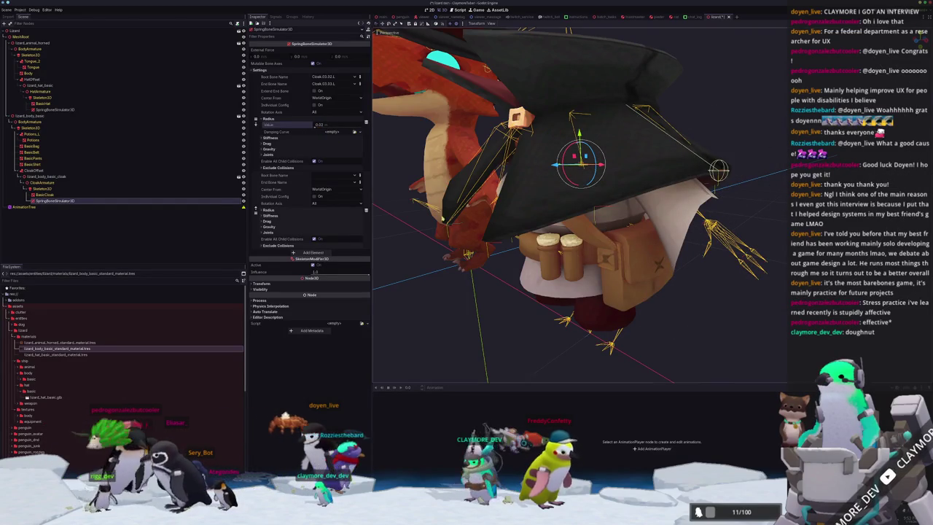
Step: Orbit and zoom the view to show both characters
middle_drag(554, 219, 703, 265)
scroll(703, 264, up, 3)
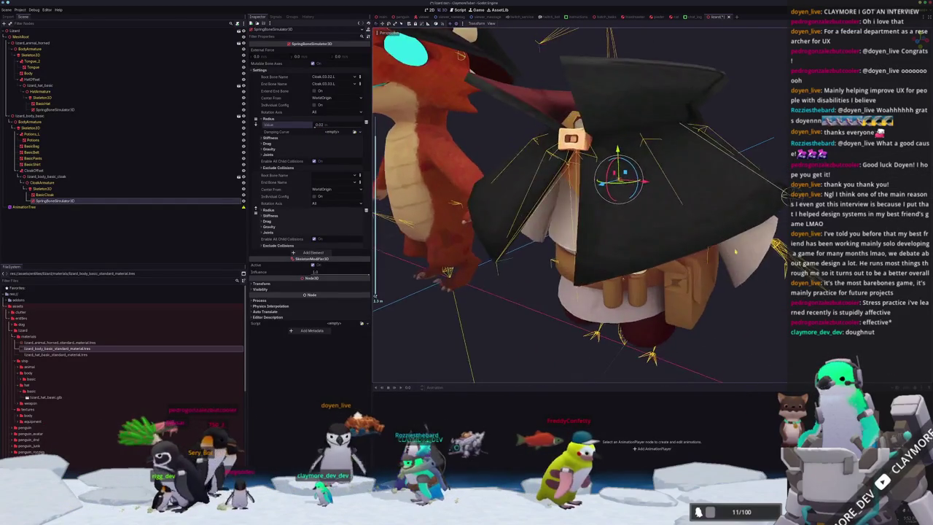
scroll(702, 259, up, 3)
scroll(701, 252, up, 3)
scroll(697, 248, down, 5)
scroll(689, 248, up, 2)
scroll(656, 244, up, 2)
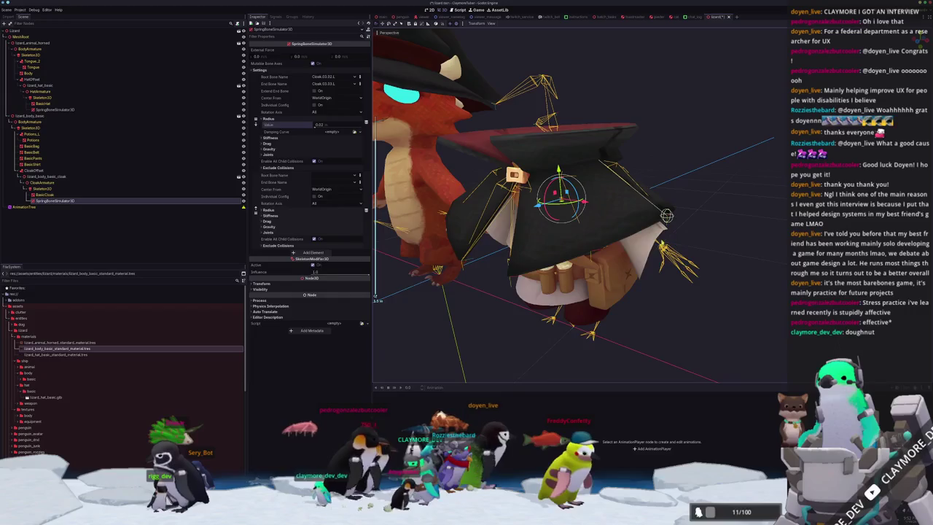
scroll(628, 238, up, 3)
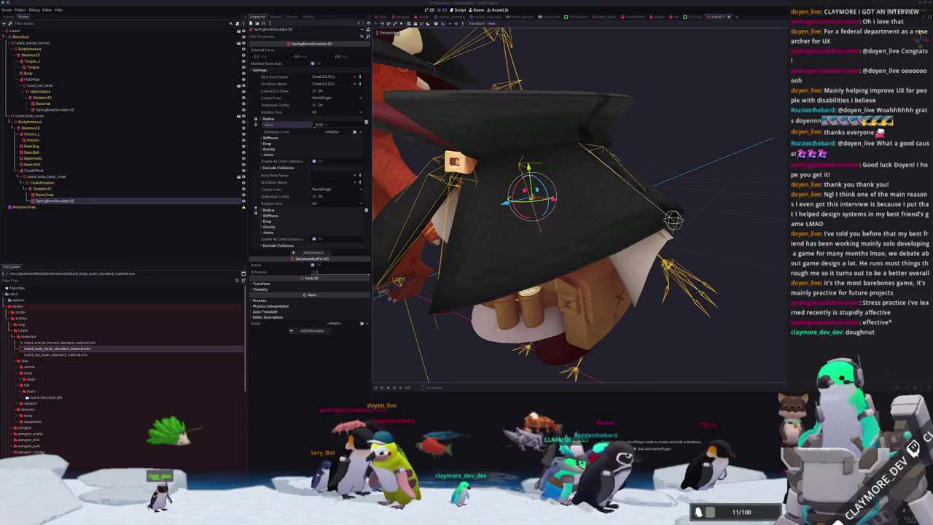
Step: Widen the SpringBoneCollision3D docs window, scroll through the page, then return to the editor
drag(932, 168, 693, 169)
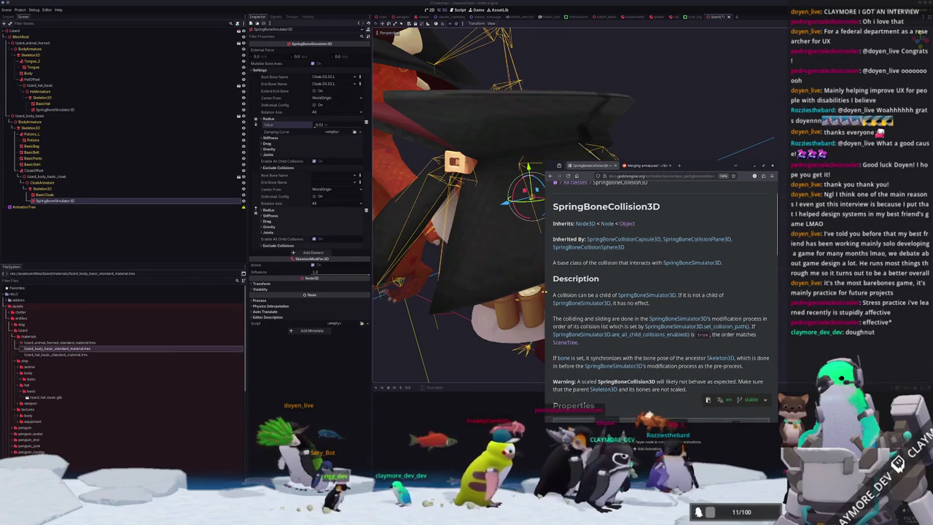
drag(544, 290, 443, 291)
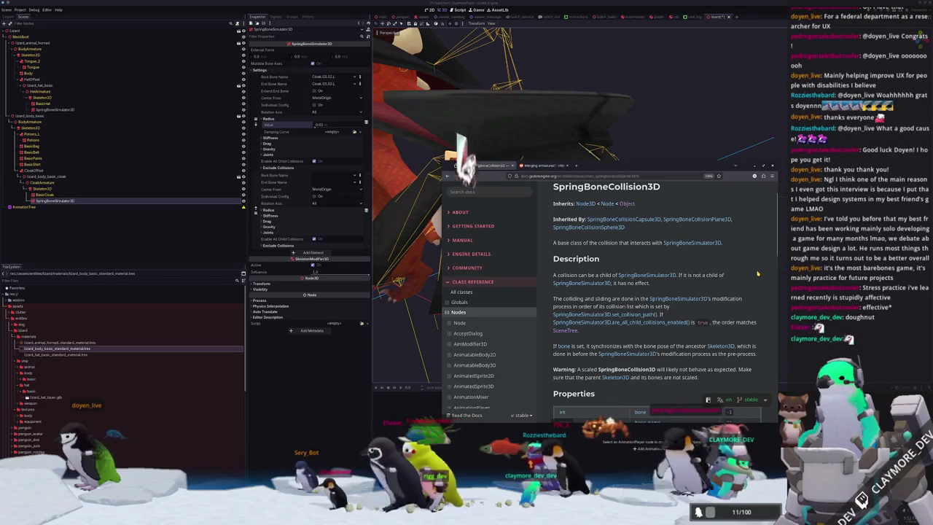
scroll(757, 273, down, 1)
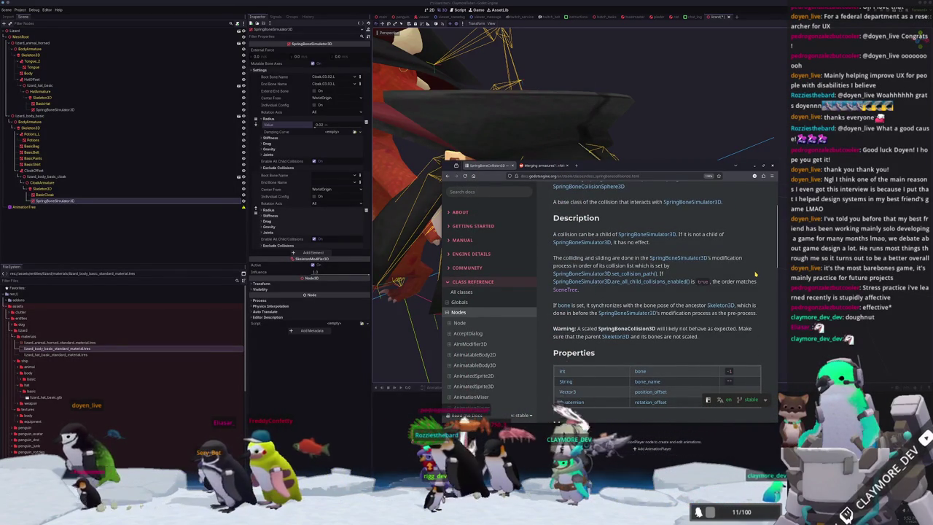
scroll(541, 314, down, 3)
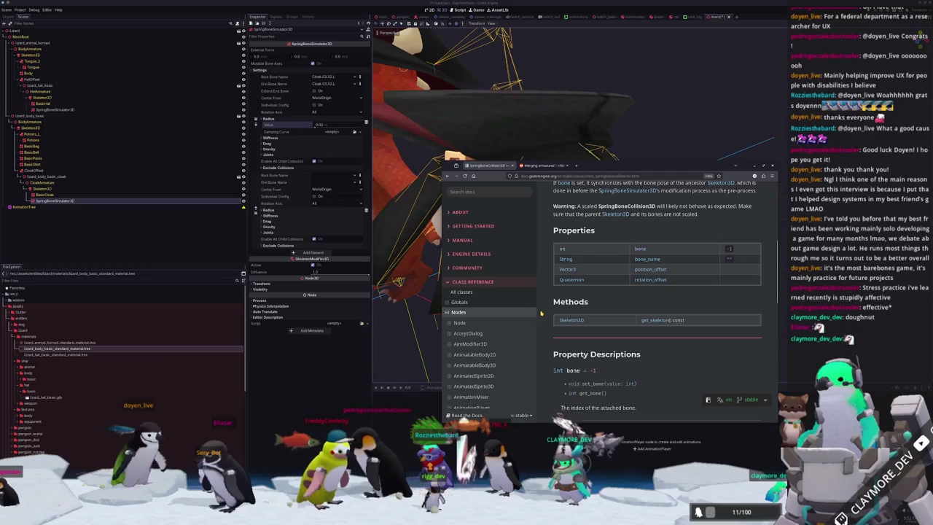
scroll(541, 314, down, 2)
scroll(541, 314, down, 2)
scroll(541, 313, down, 1)
scroll(541, 313, down, 3)
scroll(541, 297, down, 2)
scroll(544, 296, down, 1)
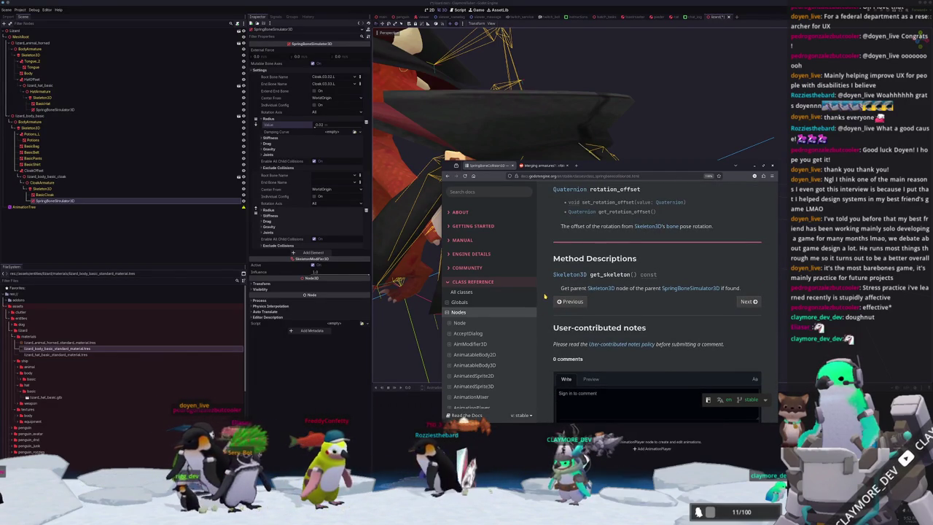
scroll(545, 296, up, 3)
scroll(544, 296, up, 3)
click(409, 269)
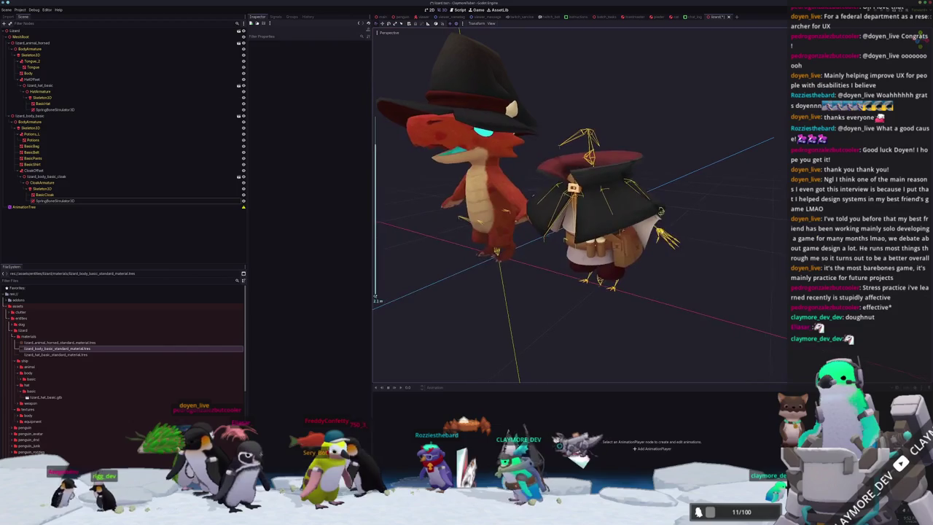
Step: Add a SpringBoneCollisionSphere3D child under the cloak's SpringBoneSimulator3D
click(72, 201)
right_click(73, 200)
click(95, 207)
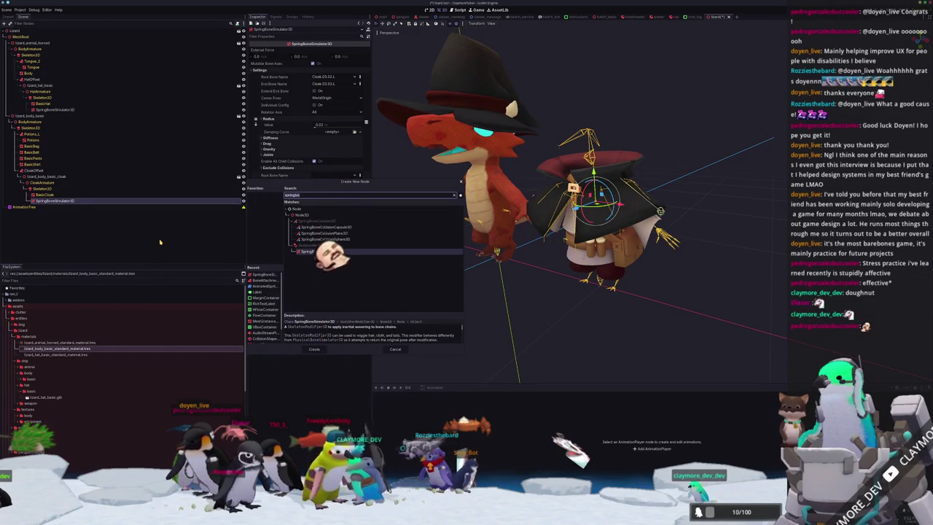
key(BackSpace)
key(BackSpace)
key(BackSpace)
text(ing)
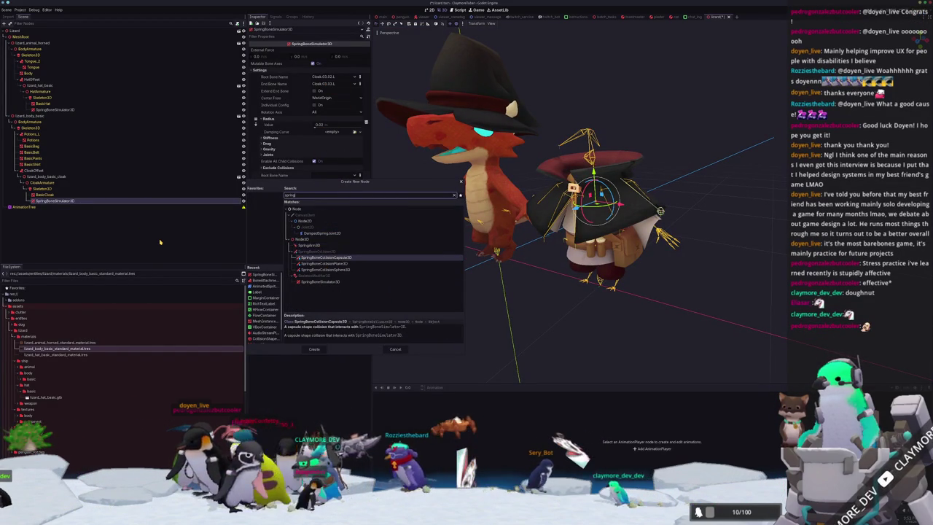
key(Down)
key(Down)
key(Down)
key(Up)
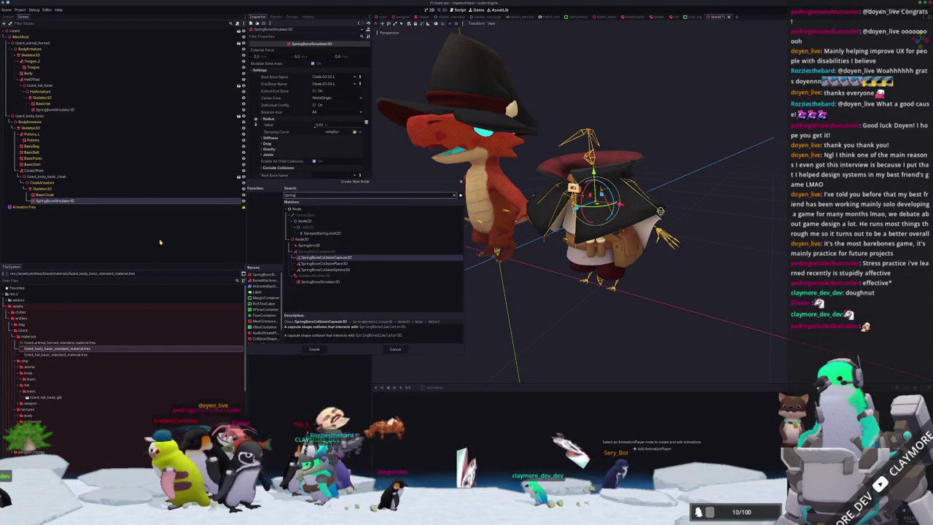
key(Up)
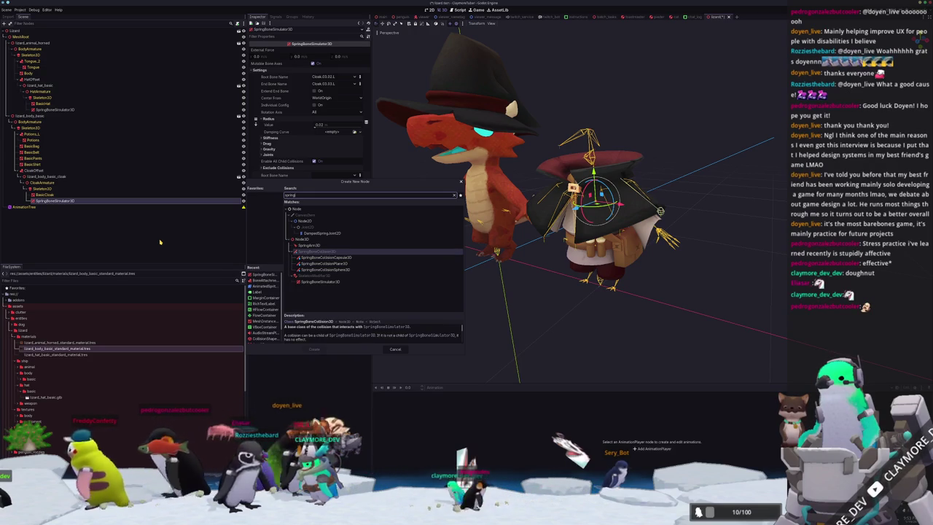
key(Down)
key(Down)
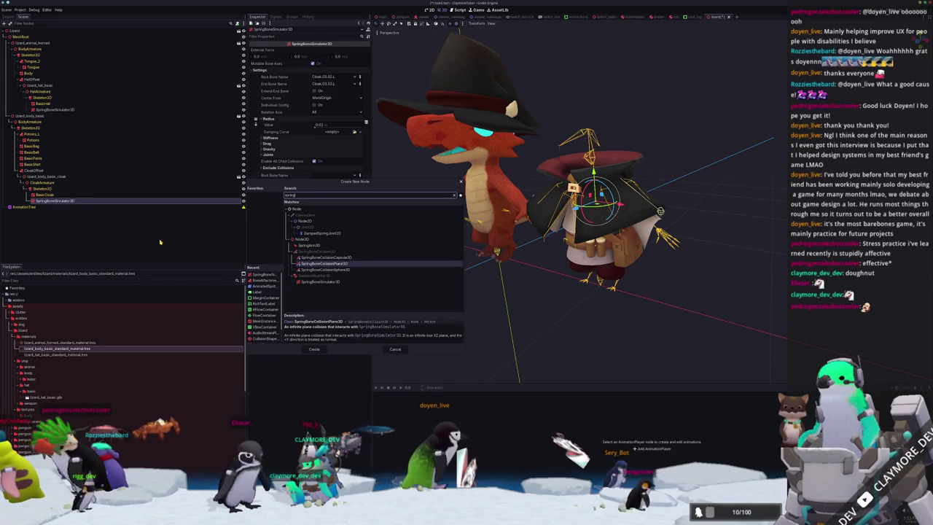
key(Down)
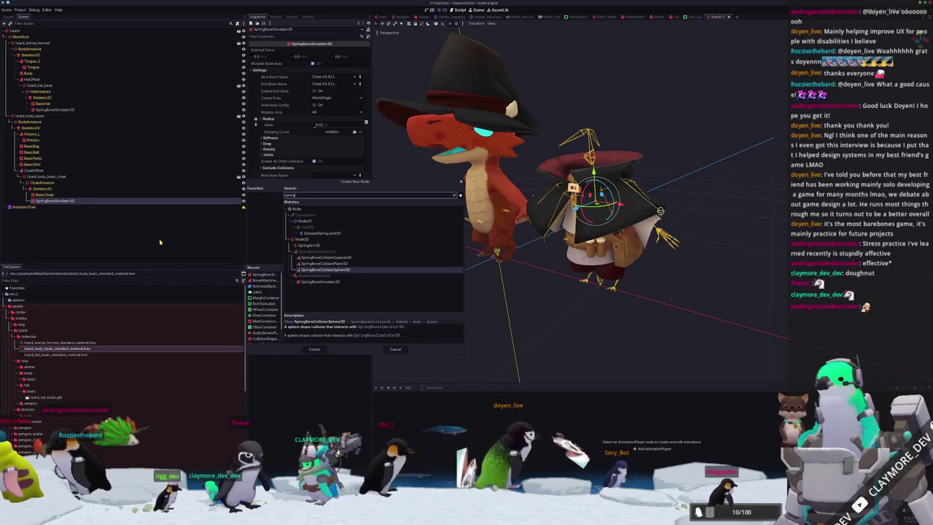
key(Return)
Step: Move the collision sphere down and slightly right to sit beside the lizard's hand
mouse_move(628, 208)
mouse_down()
mouse_move(659, 210)
mouse_move(643, 188)
mouse_up()
key(f)
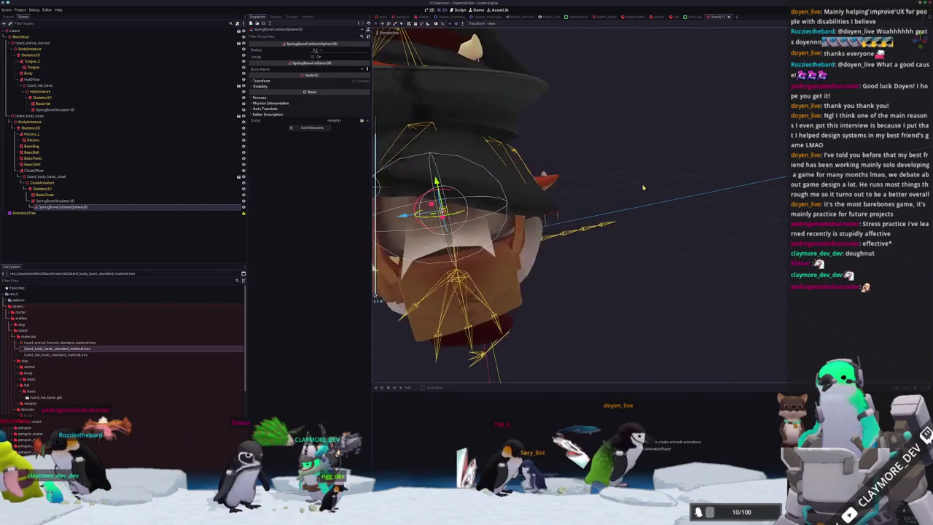
middle_drag(643, 188, 601, 157)
drag(600, 156, 601, 177)
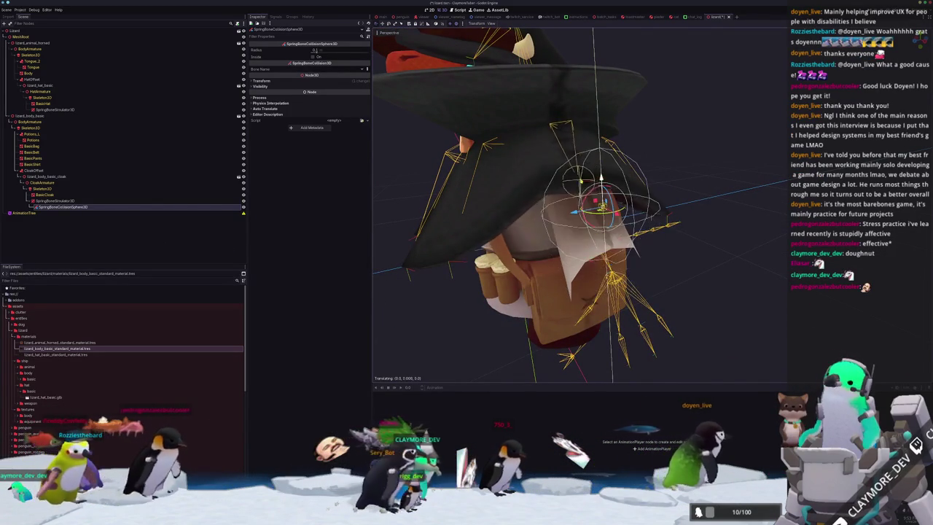
middle_drag(600, 178, 714, 275)
scroll(714, 276, down, 3)
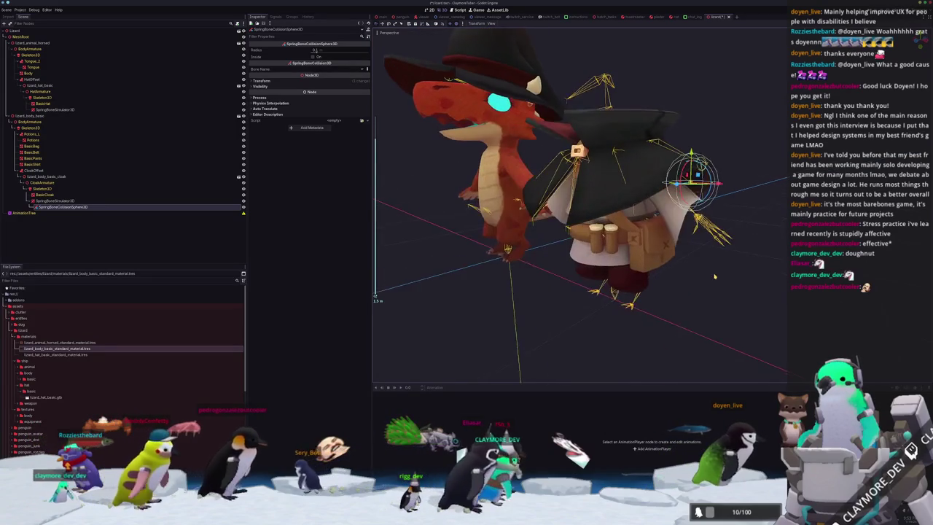
drag(691, 155, 692, 184)
drag(720, 214, 725, 217)
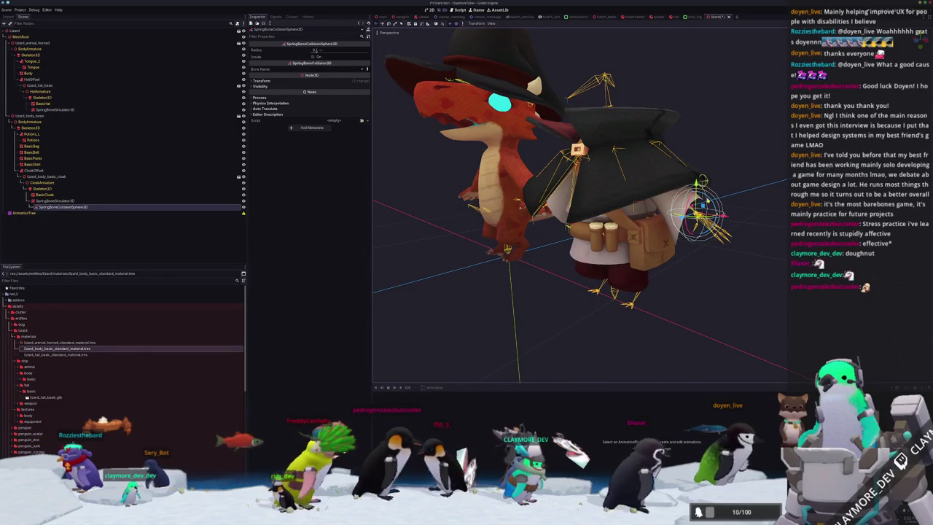
mouse_move(584, 218)
middle_down()
mouse_move(452, 226)
mouse_move(706, 210)
mouse_move(706, 224)
middle_up()
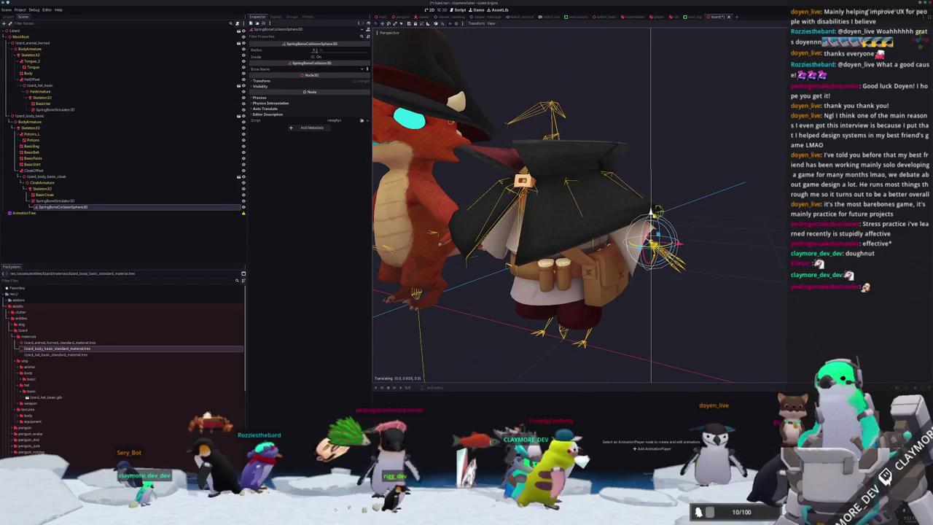
drag(678, 248, 689, 250)
drag(658, 218, 660, 227)
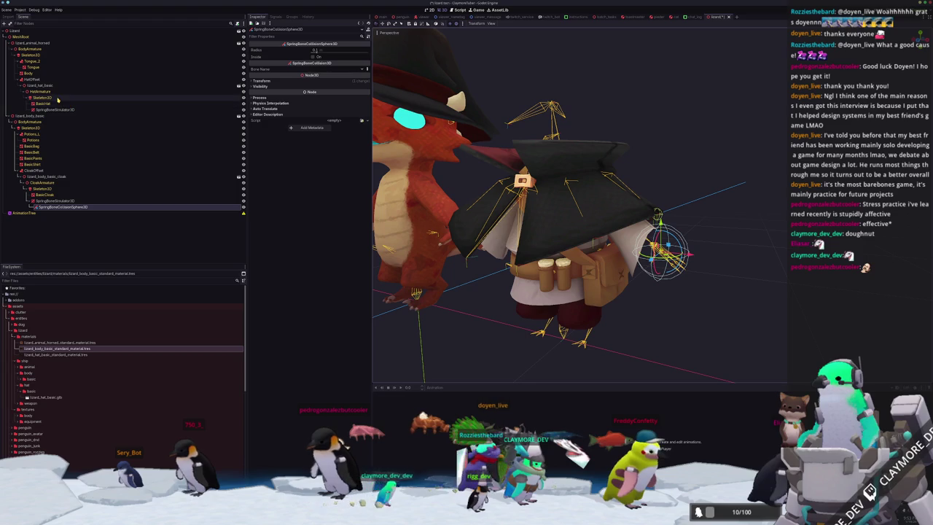
click(32, 48)
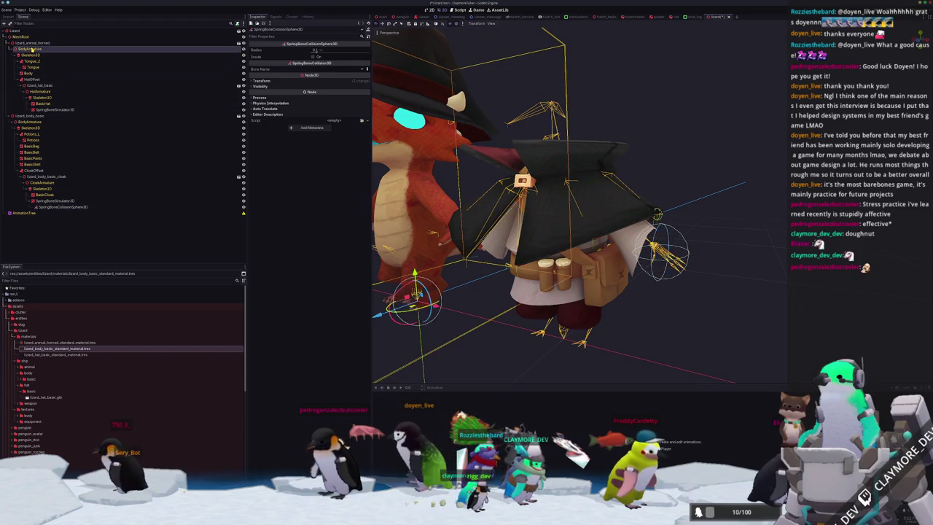
Step: Add a BoneAttachment3D child to BodyArmature and collapse the HatOffset branch
right_click(32, 48)
click(55, 53)
text(re)
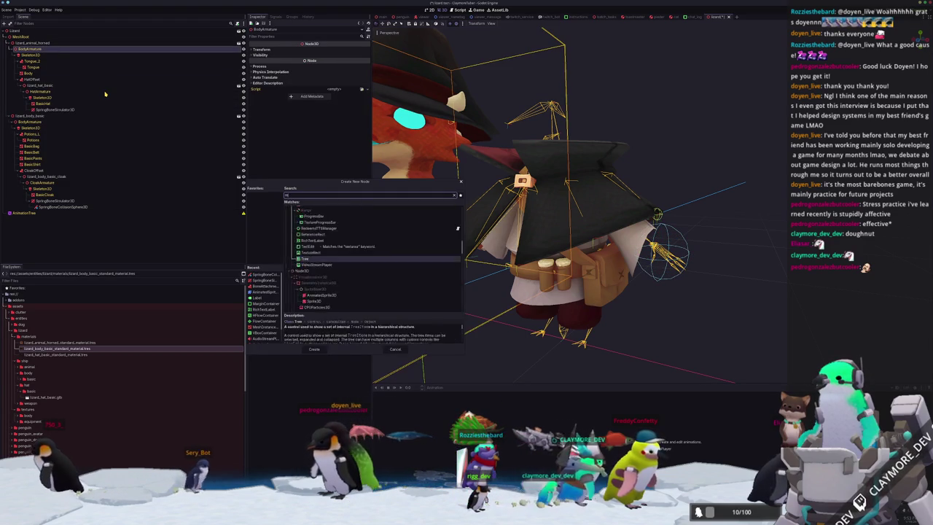
key(BackSpace)
key(BackSpace)
text(bone)
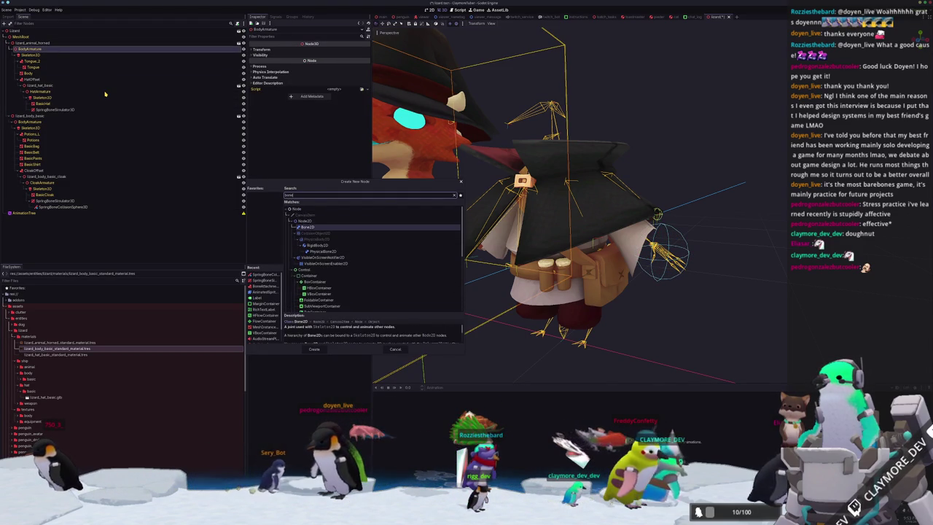
text(attack)
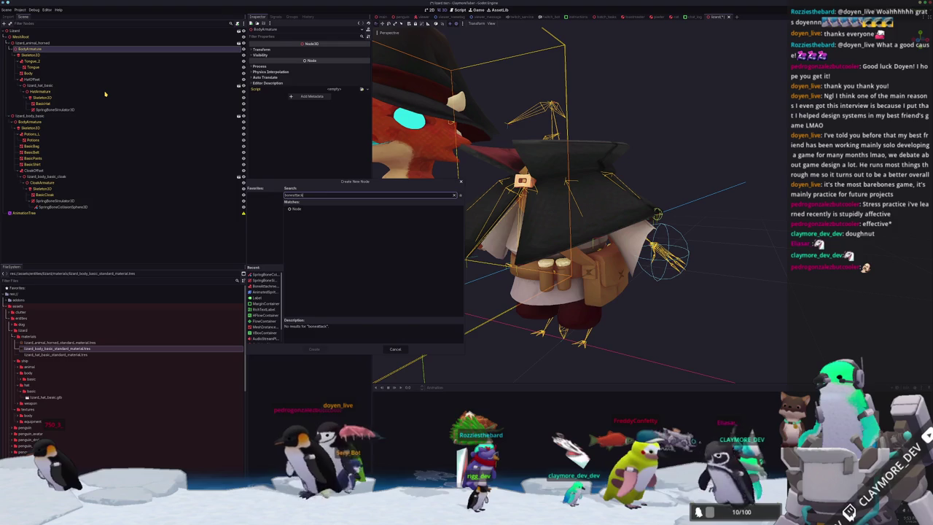
key(BackSpace)
key(BackSpace)
text(ch)
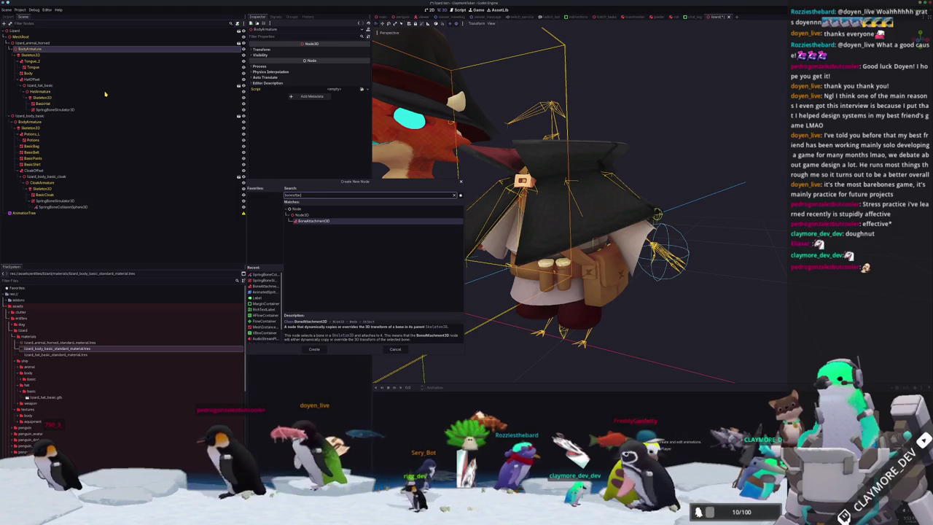
key(Return)
key(f)
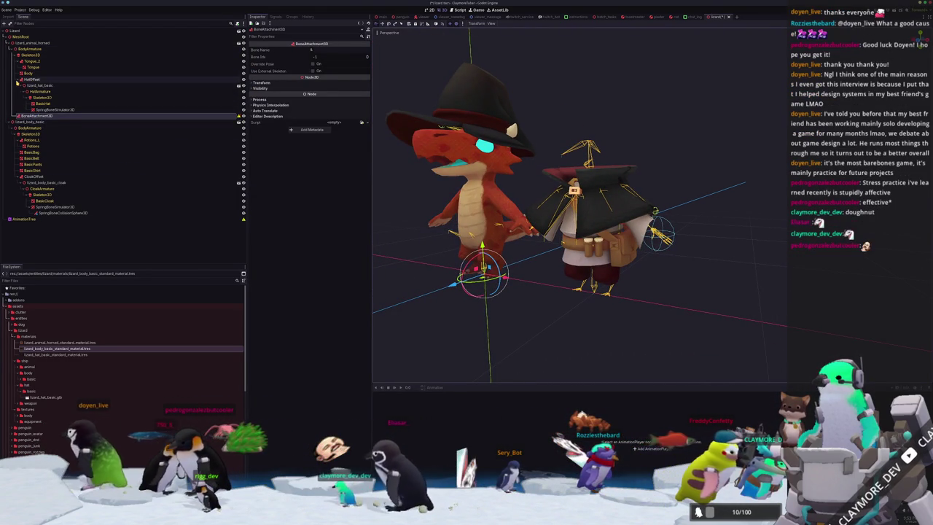
click(17, 79)
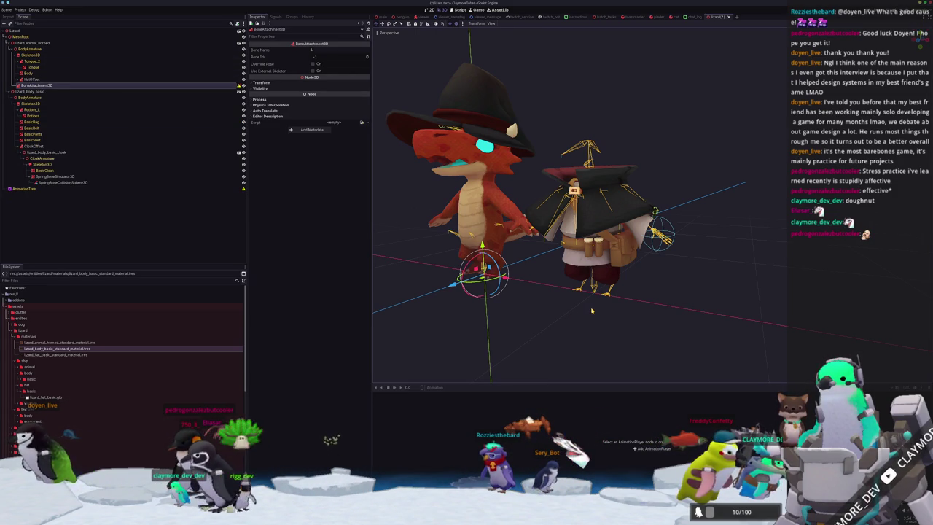
key(alt+Tab)
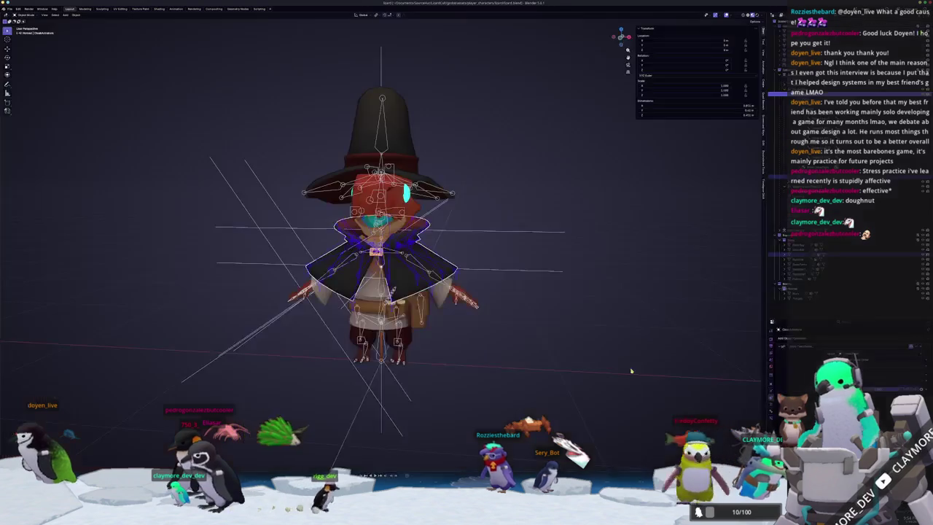
Step: Inspect the rigged lizard, selecting the BodyArmature, one bone, then the body mesh
scroll(469, 272, up, 5)
middle_drag(469, 272, 364, 329)
scroll(365, 329, down, 3)
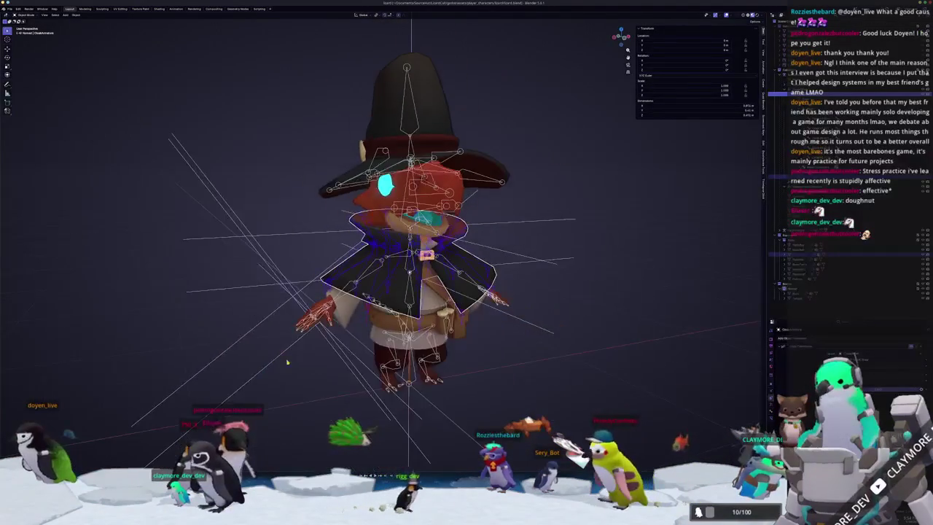
click(331, 360)
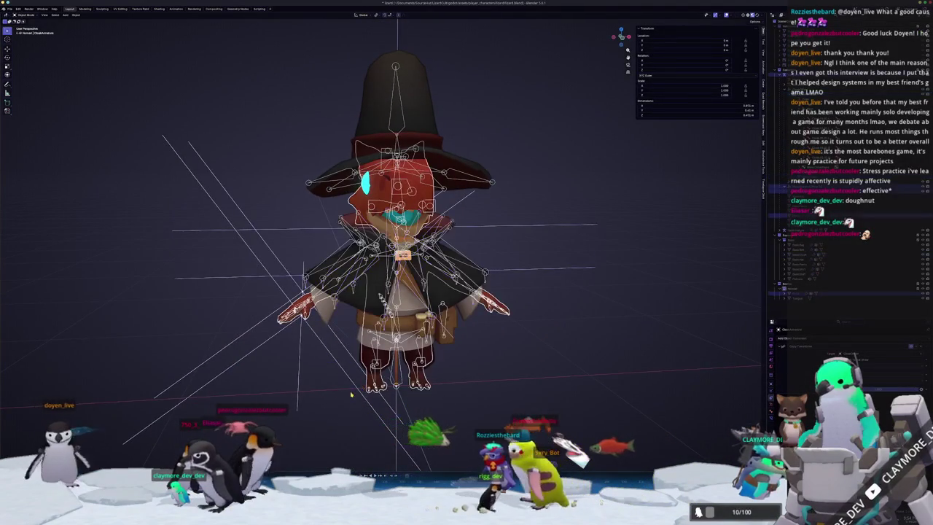
scroll(339, 380, up, 2)
middle_drag(343, 392, 379, 365)
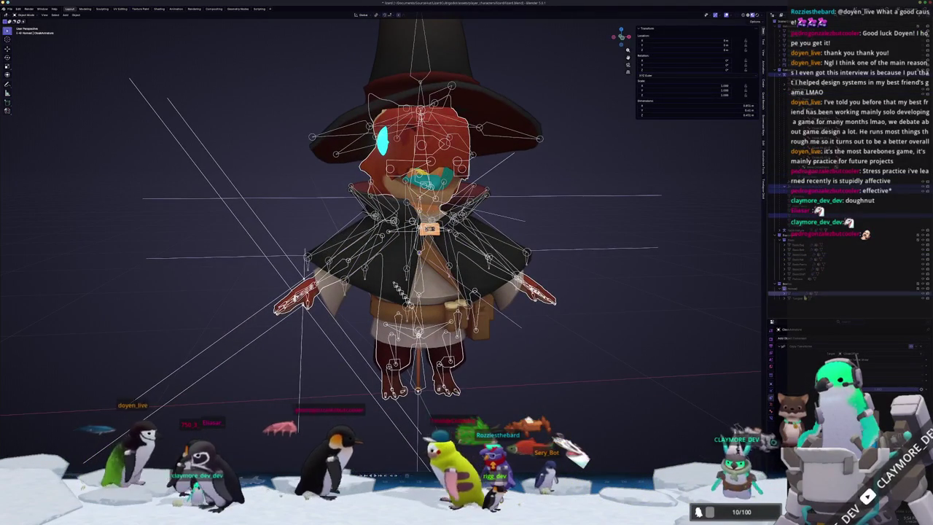
click(797, 298)
middle_drag(714, 252, 746, 242)
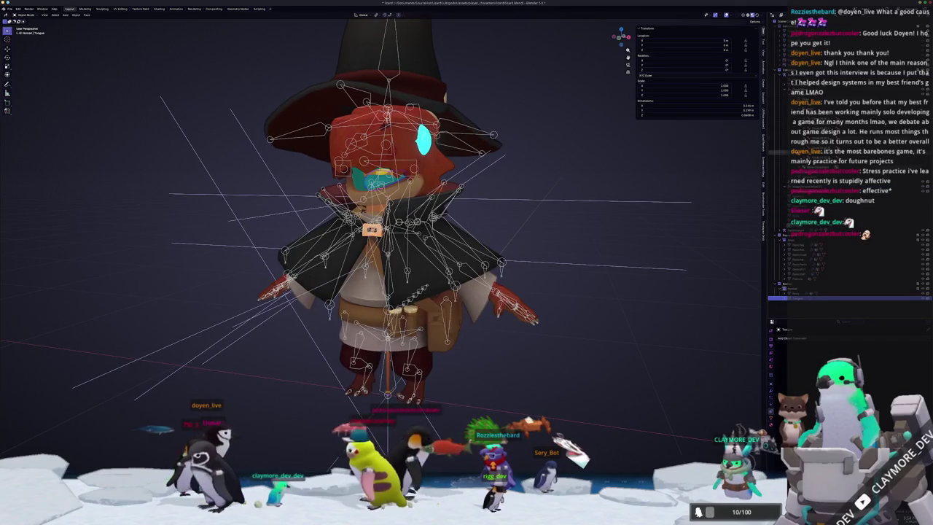
click(784, 73)
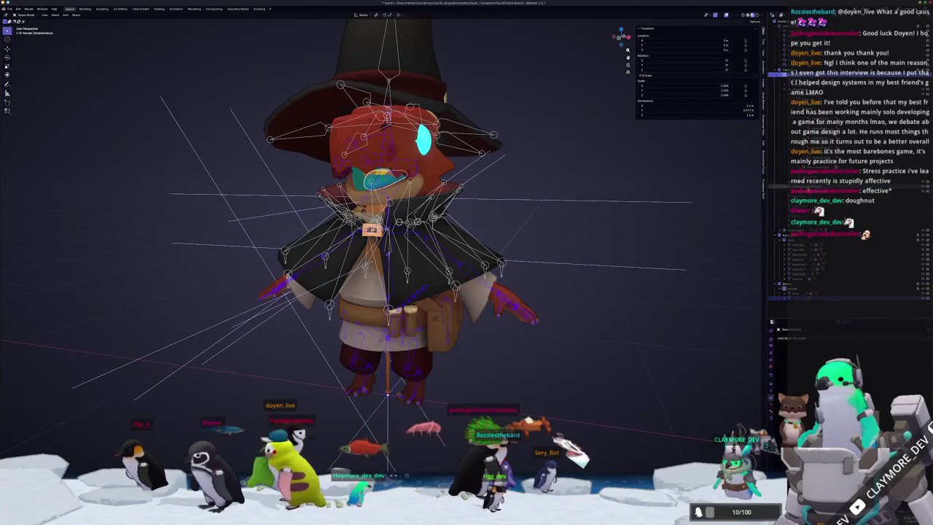
click(807, 188)
scroll(718, 222, down, 3)
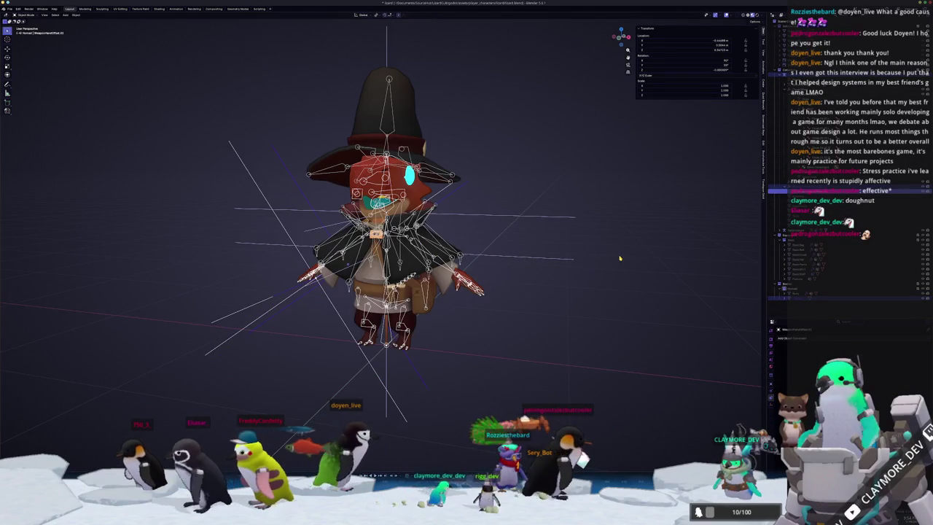
middle_drag(579, 256, 454, 257)
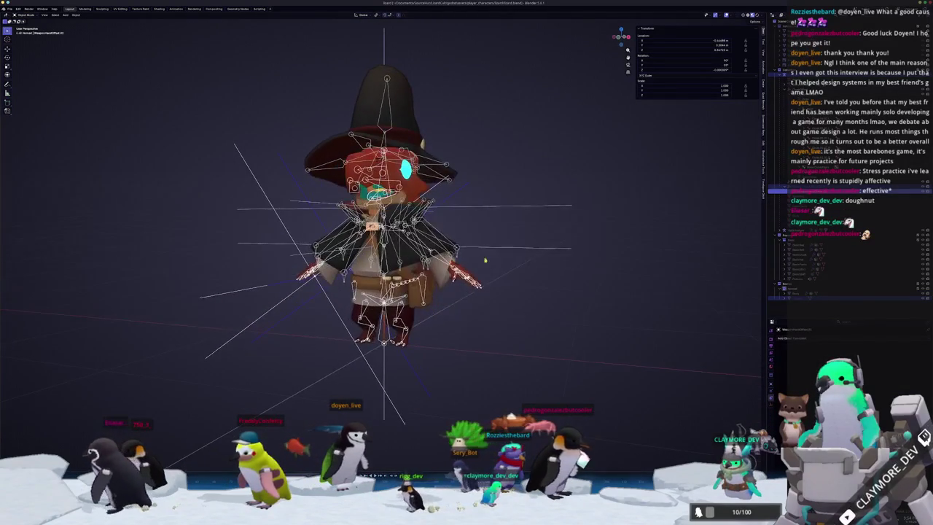
click(325, 167)
scroll(326, 167, down, 2)
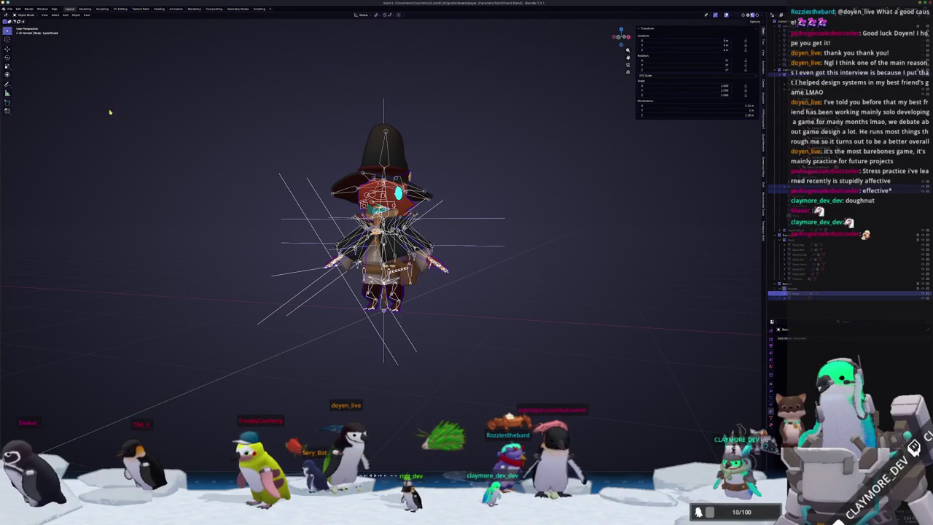
Step: Export the scene as glTF 2.0 into the lizard's animal export folder
click(10, 9)
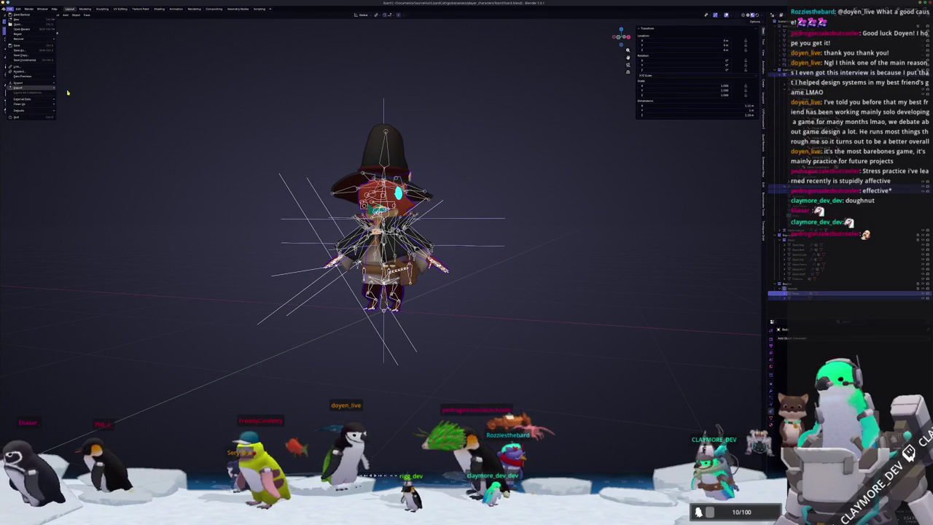
mouse_move(19, 87)
click(71, 131)
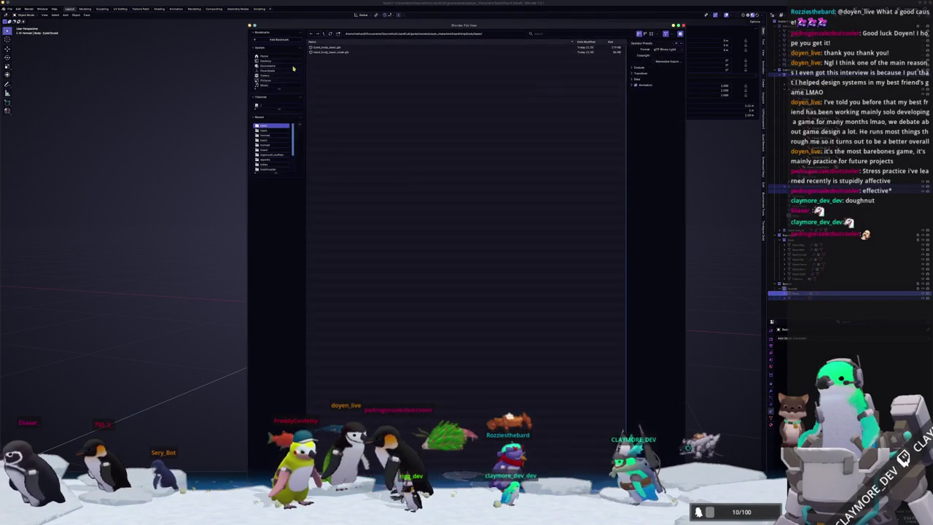
click(323, 35)
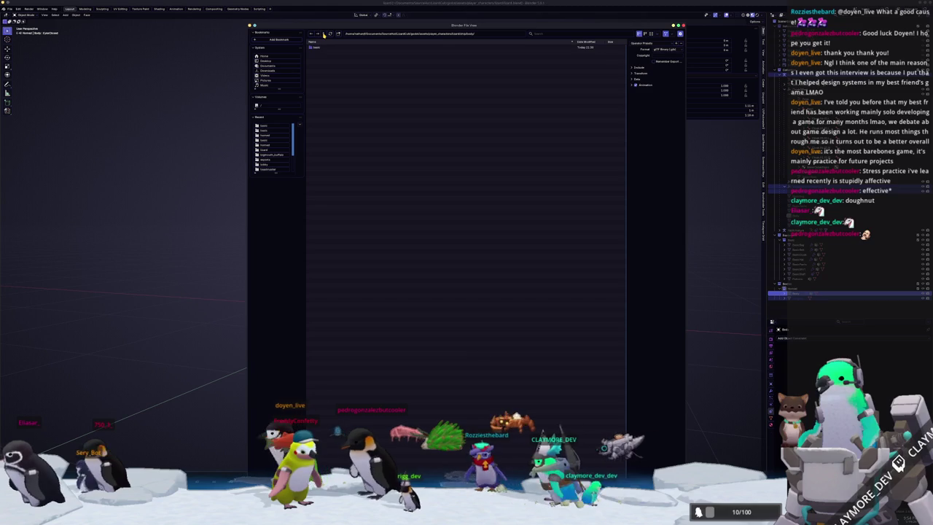
double_click(320, 47)
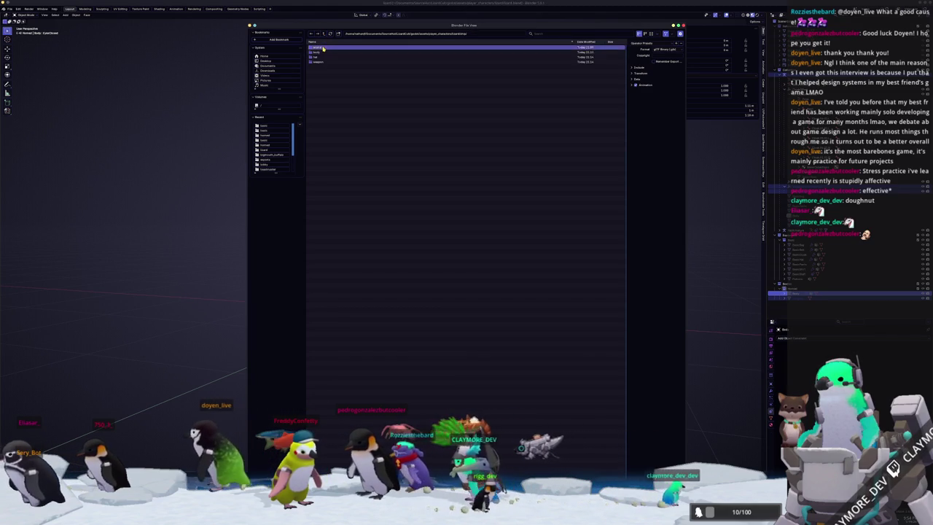
double_click(323, 47)
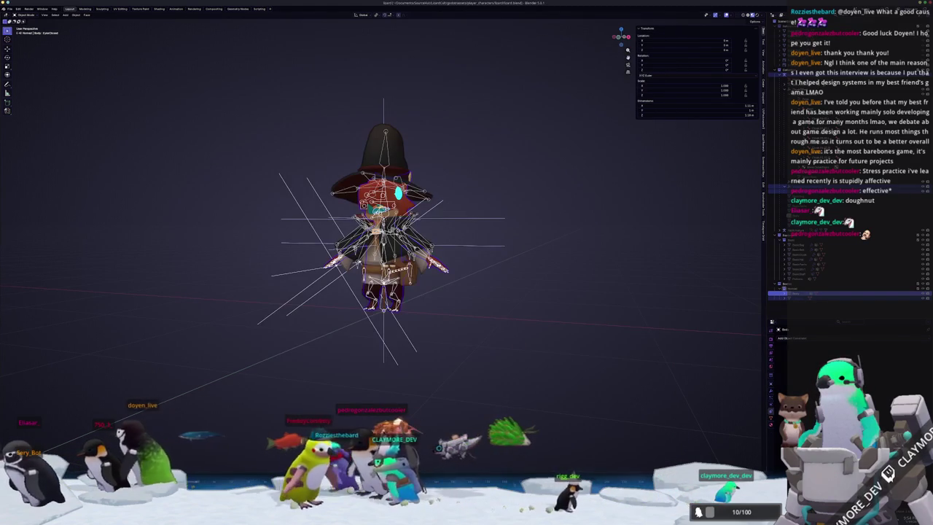
Step: Copy the ship folder into the other project's lizard folder, merging folders and overwriting all files
key(ctrl+F2)
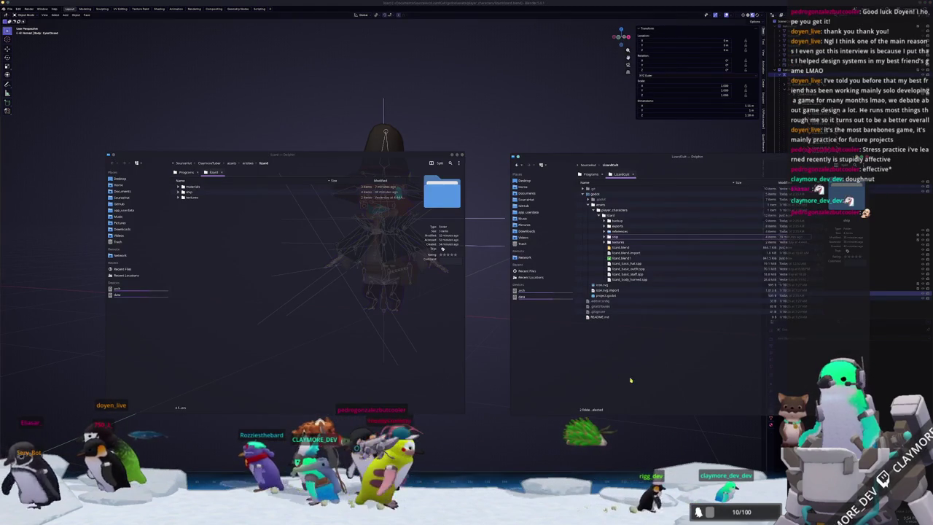
drag(614, 237, 262, 256)
click(243, 319)
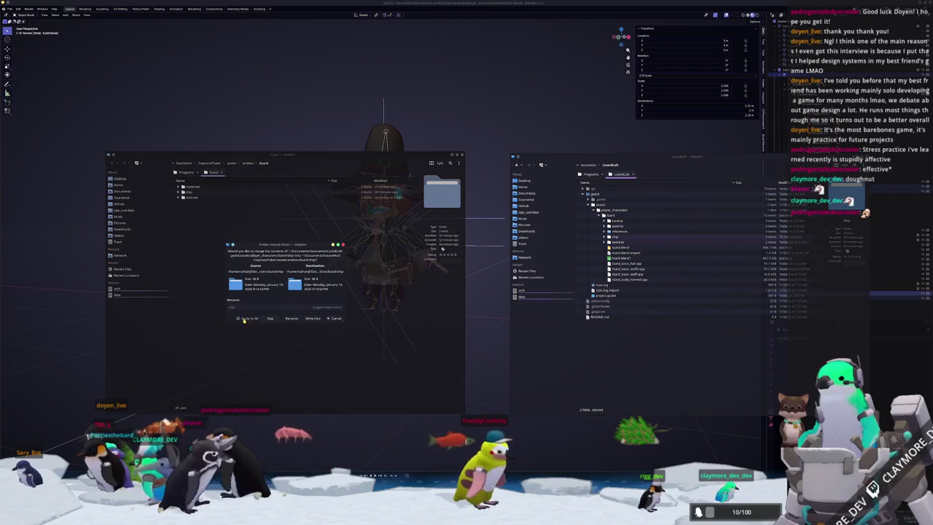
click(312, 319)
click(239, 319)
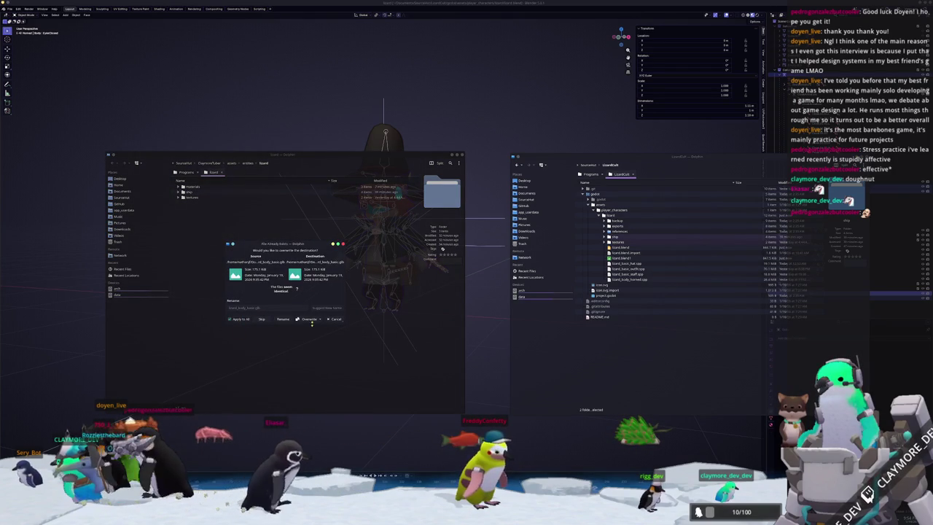
click(312, 320)
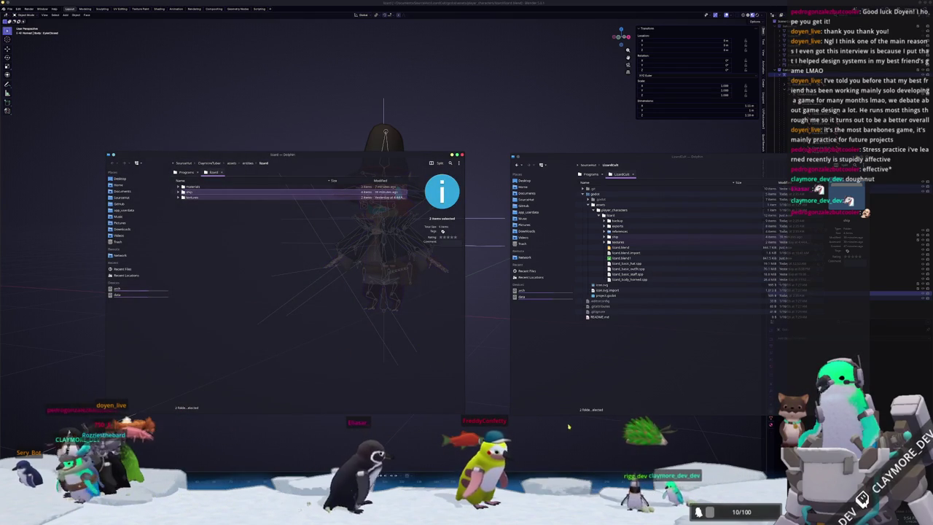
scroll(498, 377, up, 3)
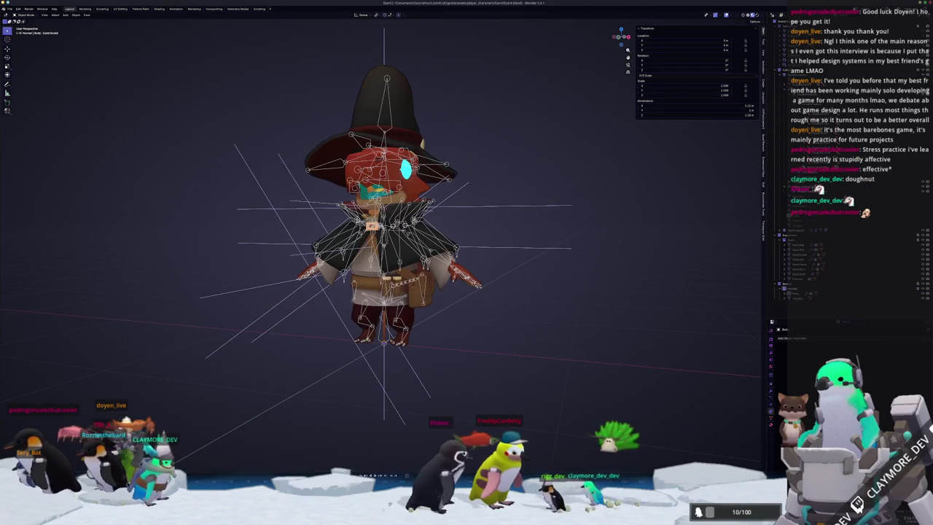
key(alt+Tab)
Step: Instance lizard_weapon_basic.glb from the ship/weapon/basic folder under WeaponHandOffset_02
mouse_move(554, 262)
middle_down()
mouse_move(581, 254)
mouse_move(443, 215)
middle_up()
click(46, 79)
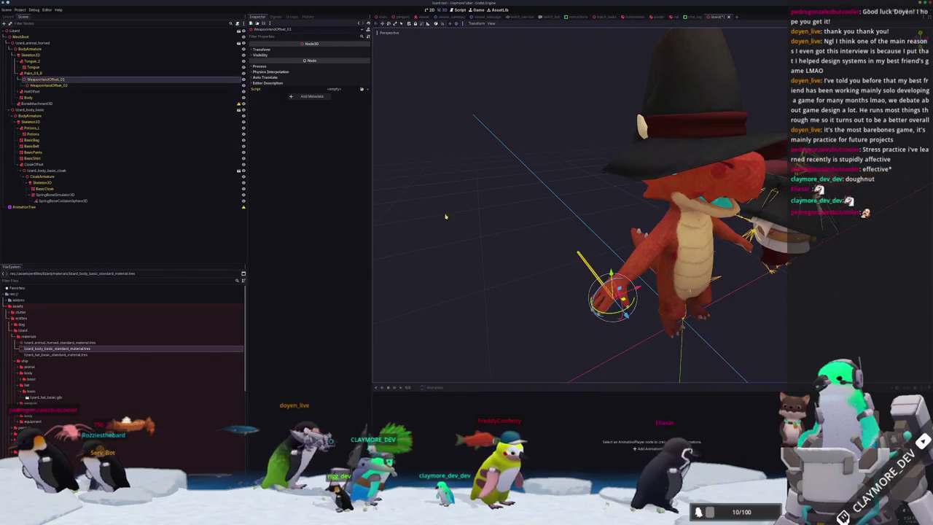
click(82, 85)
click(80, 79)
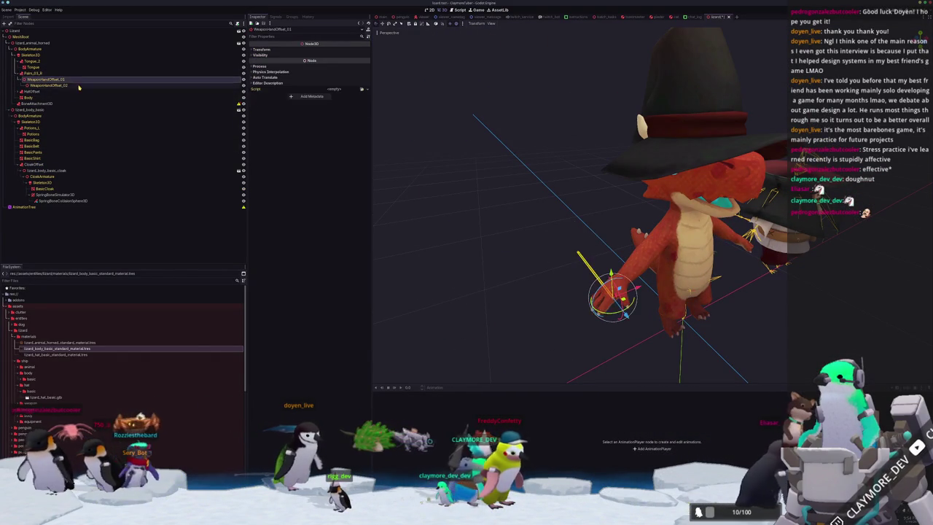
click(80, 85)
scroll(72, 365, down, 2)
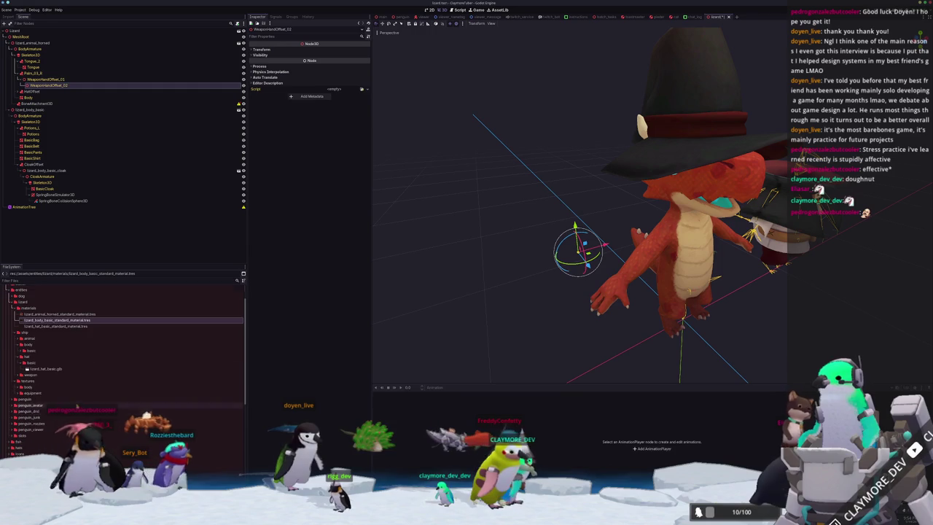
click(37, 376)
double_click(31, 376)
double_click(32, 382)
mouse_move(48, 389)
mouse_down()
mouse_move(199, 242)
mouse_move(80, 85)
mouse_up()
mouse_move(437, 248)
middle_down()
mouse_move(508, 255)
mouse_move(451, 284)
mouse_move(439, 249)
middle_up()
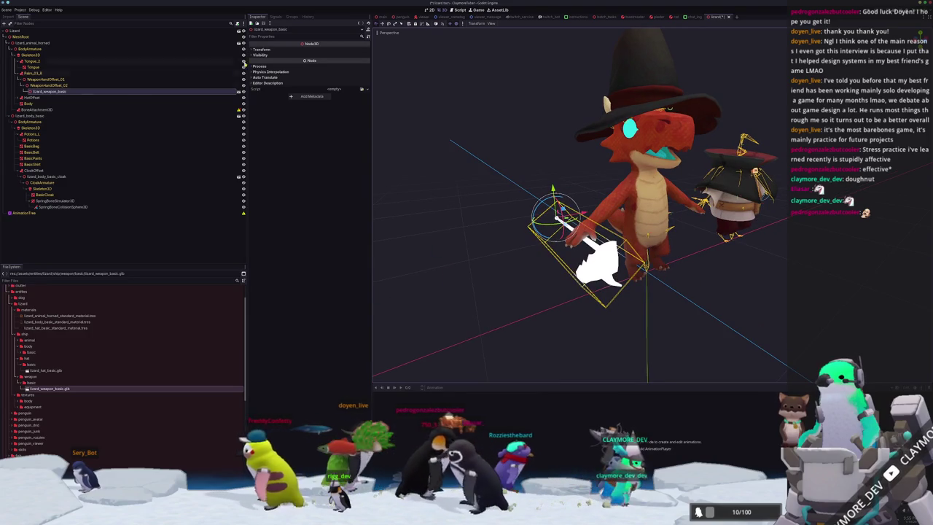
right_click(127, 93)
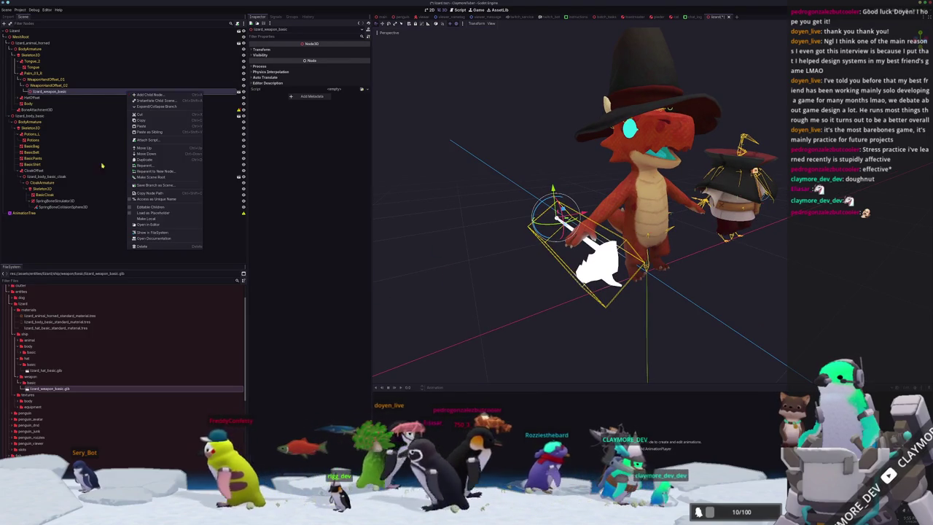
Step: Enable Editable Children on the staff and duplicate the hat material as lizard_weapon_basic_standard_material.tres
click(161, 209)
click(229, 328)
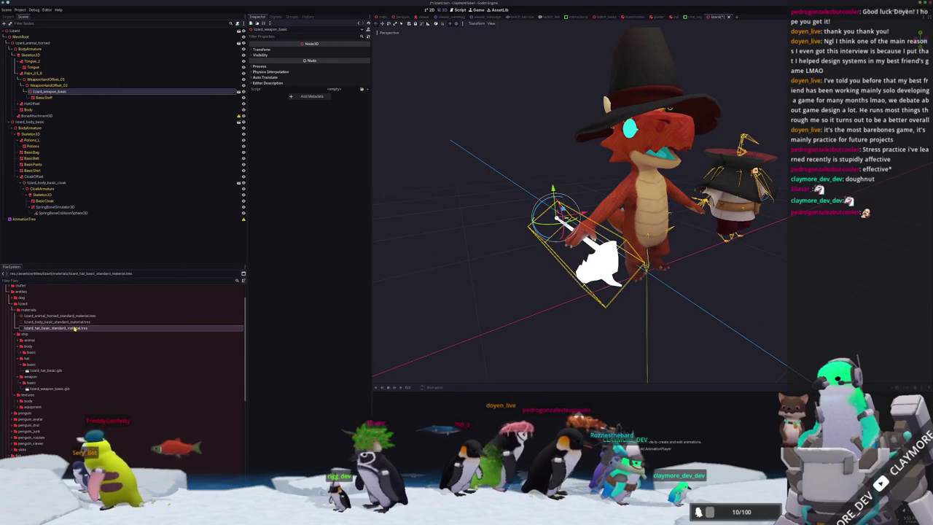
key(ctrl+d)
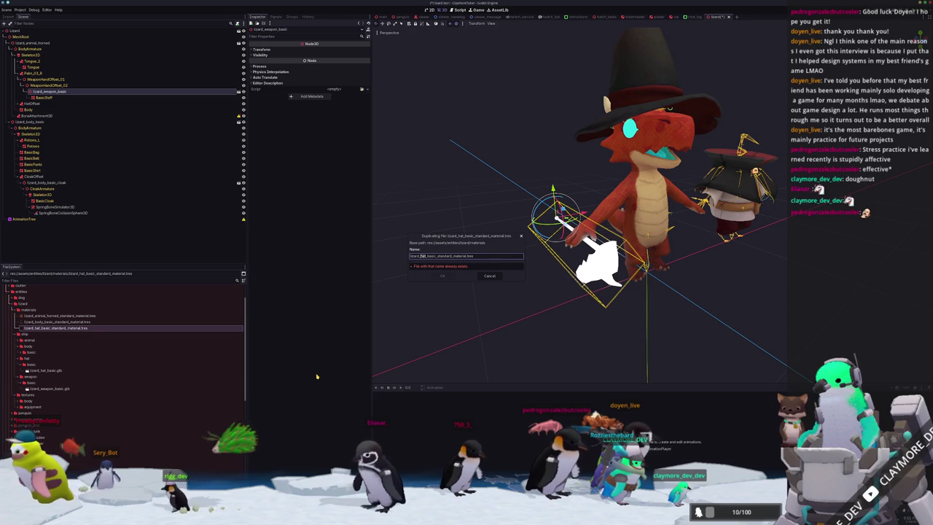
key(Return)
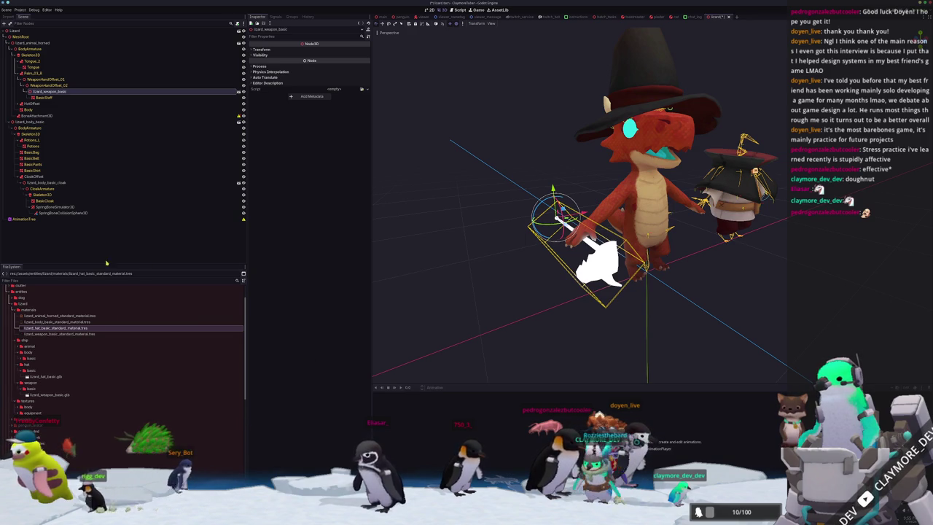
Step: Give the new material the lizard_staff albedo texture and apply it to BasicStaff
click(60, 334)
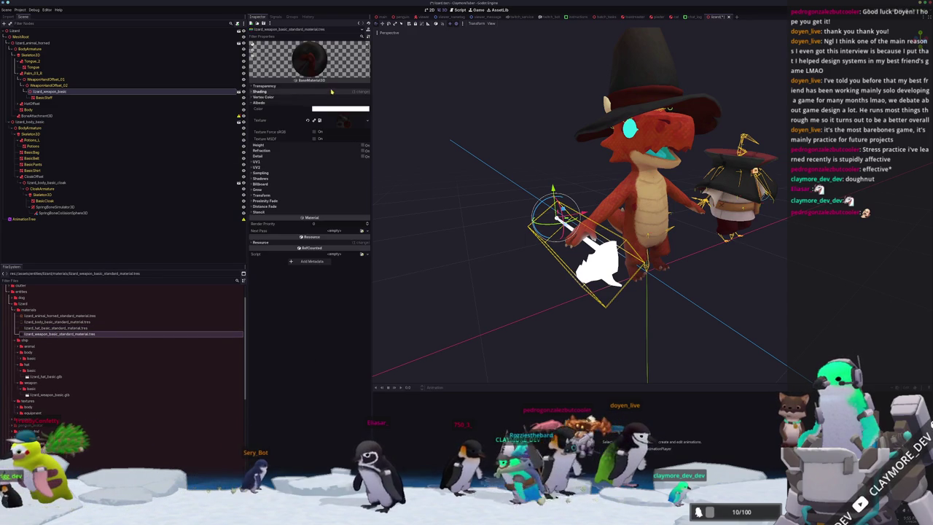
click(331, 92)
click(365, 163)
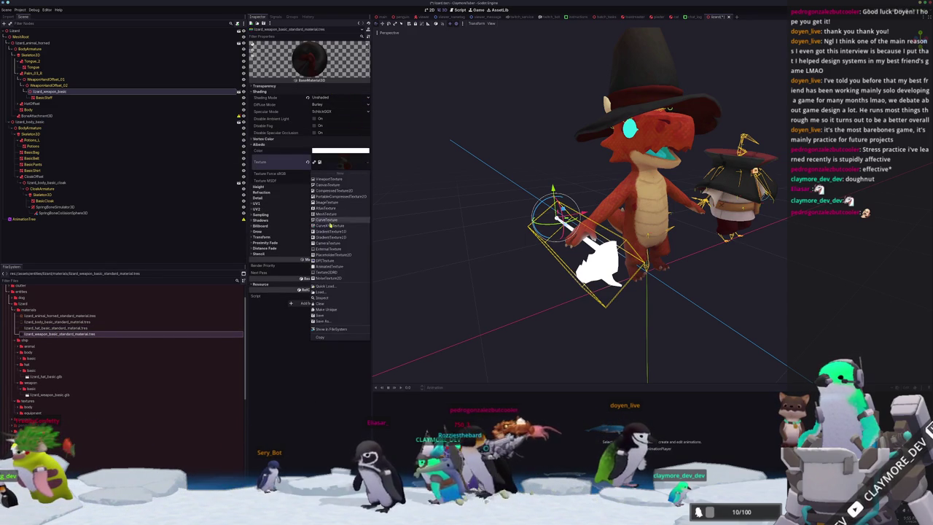
click(331, 286)
text(wea)
key(BackSpace)
key(BackSpace)
key(BackSpace)
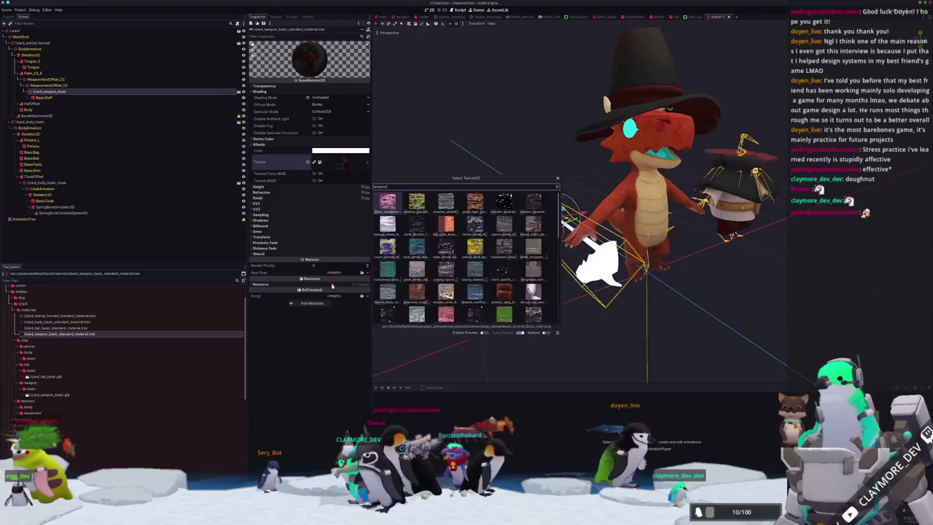
text(liz)
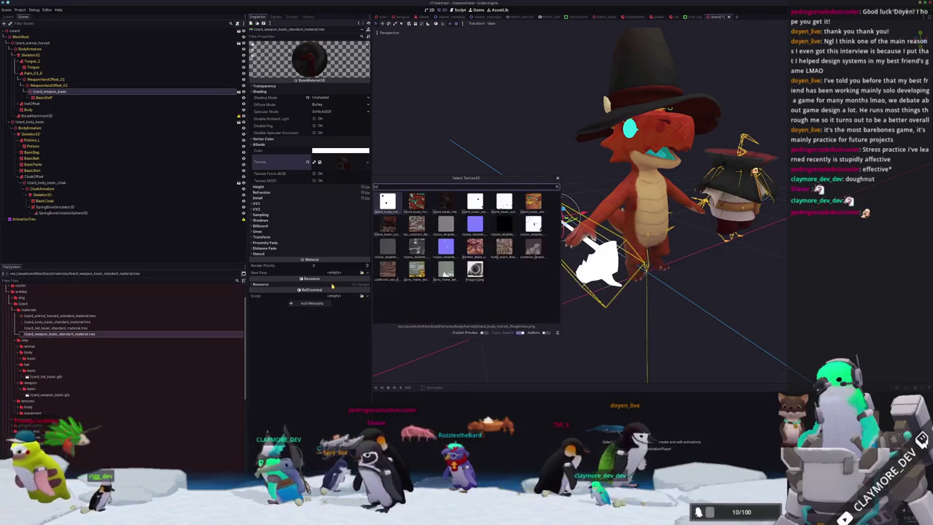
text(ard_staff_alb)
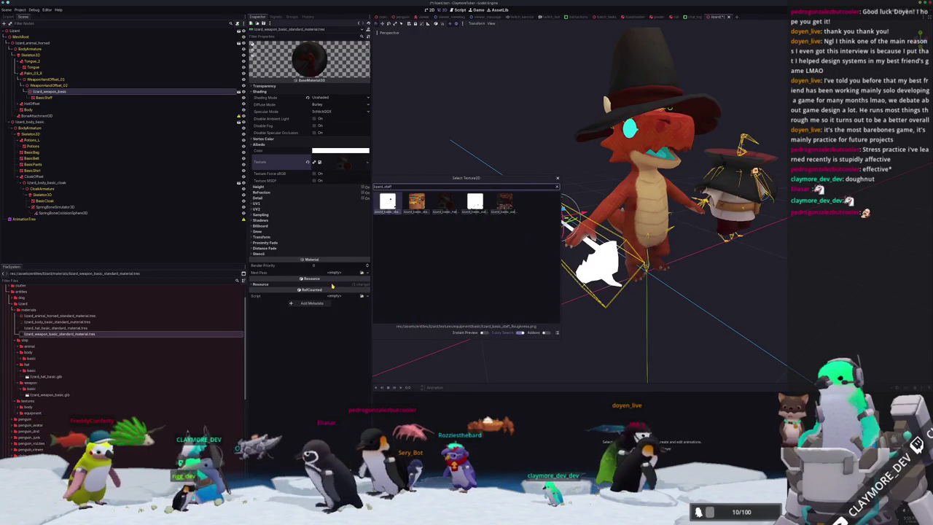
key(Return)
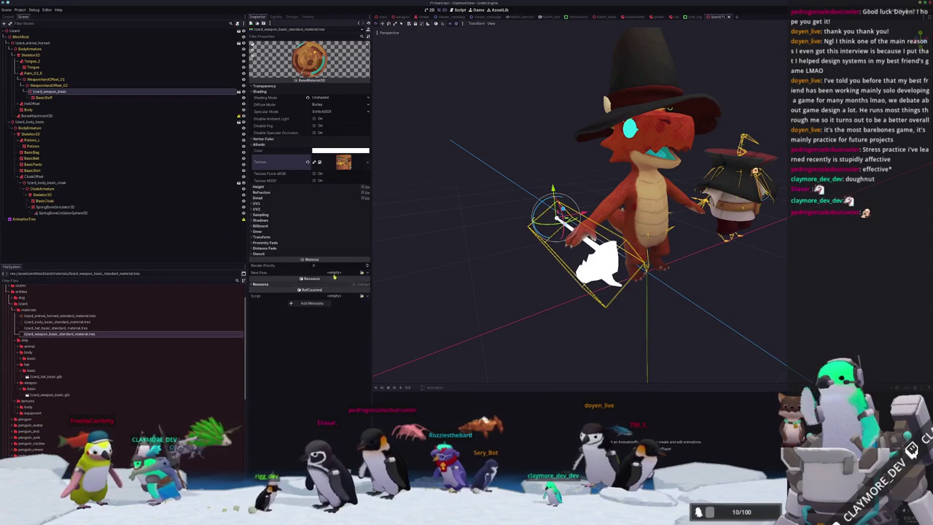
drag(52, 334, 45, 97)
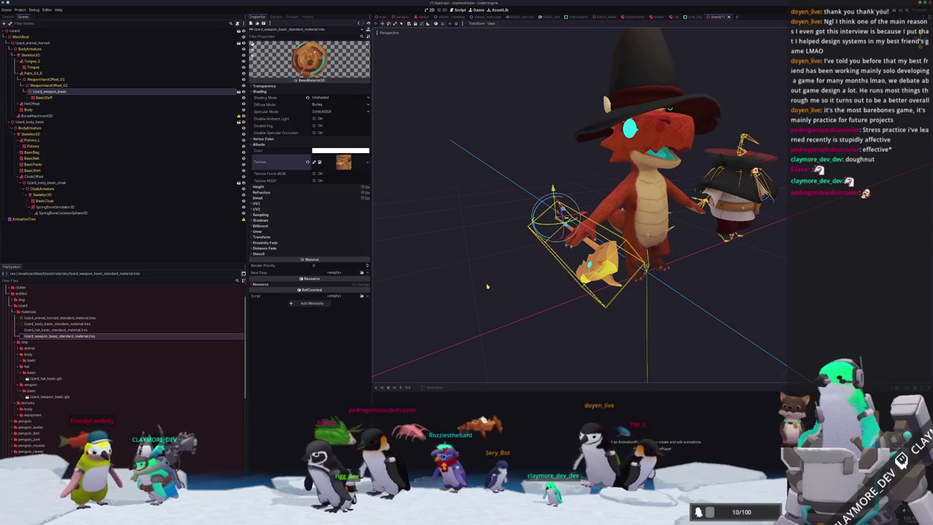
Step: Switch the BoneAttachment3D's bone from Hand.R to Palm.02.R so it sits at the staff hand
click(576, 248)
key(KP_1)
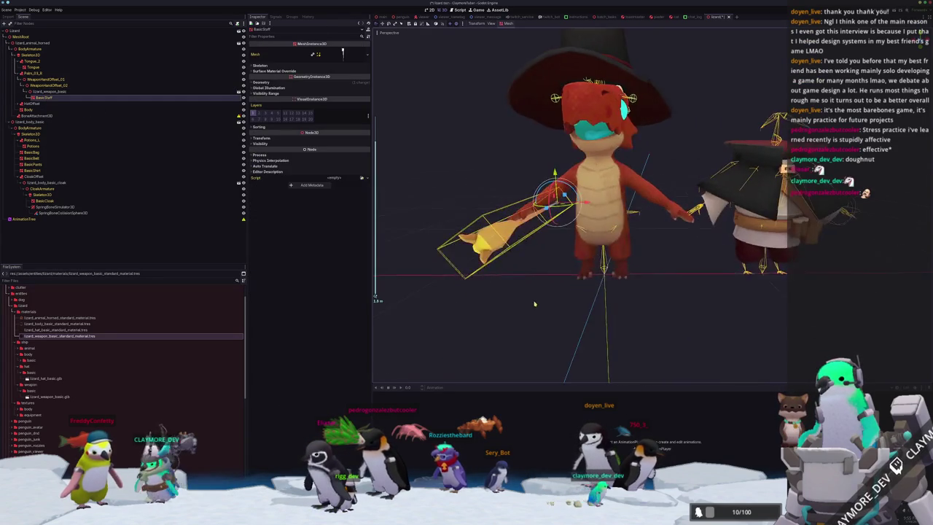
click(532, 289)
scroll(532, 289, up, 3)
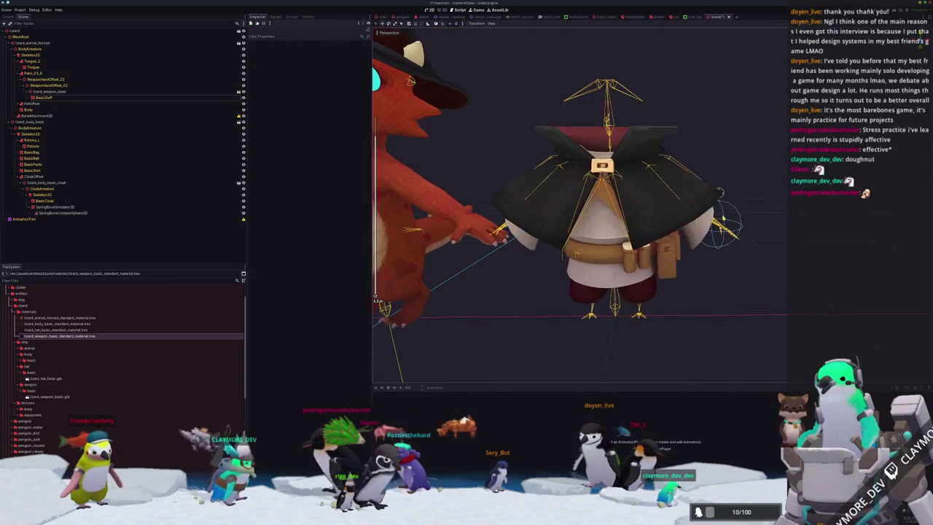
shift+middle_drag(540, 250, 602, 211)
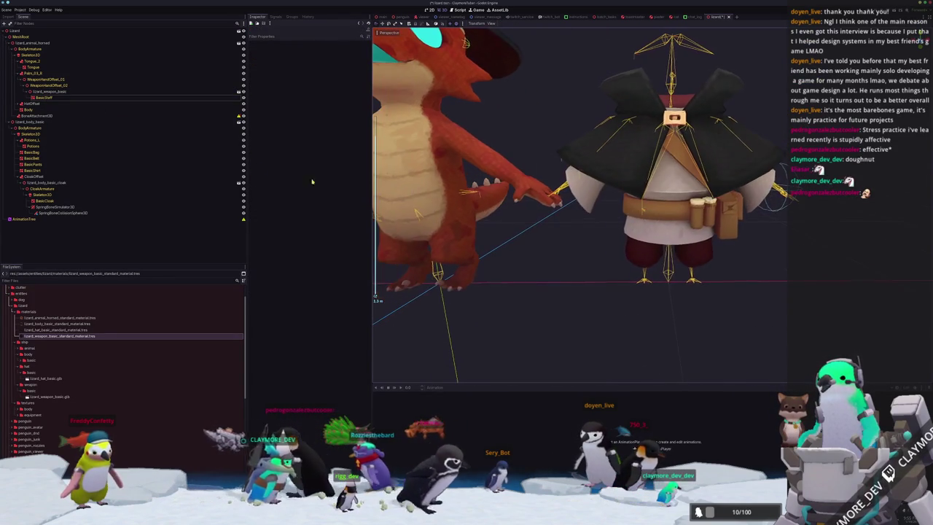
click(55, 115)
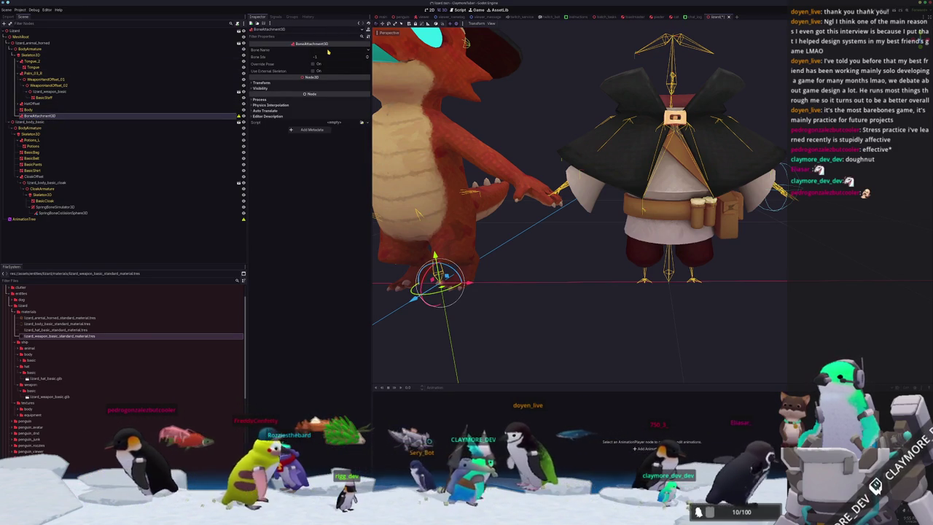
click(328, 50)
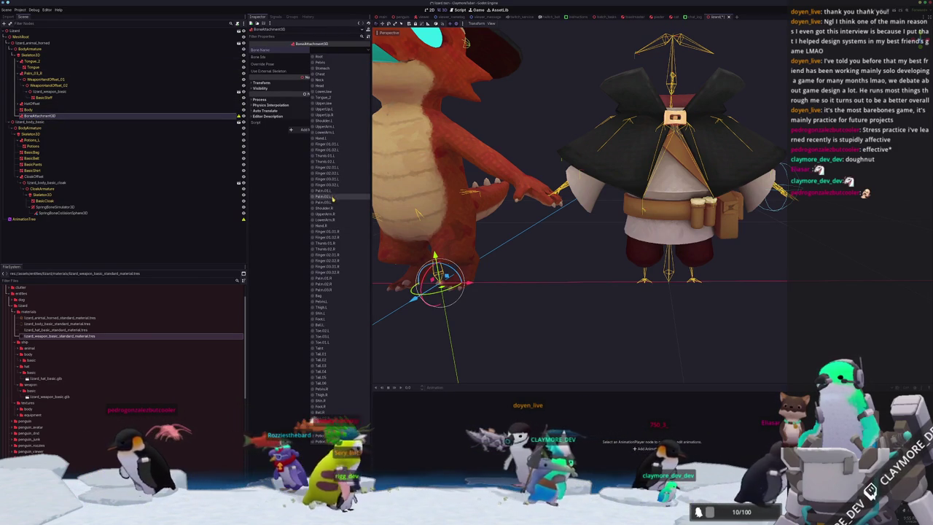
click(328, 227)
middle_drag(510, 241, 531, 254)
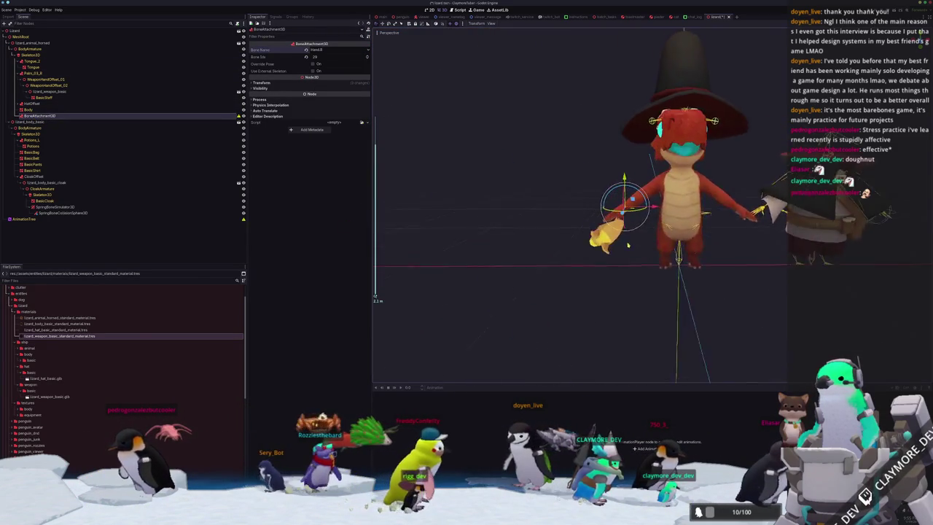
click(321, 51)
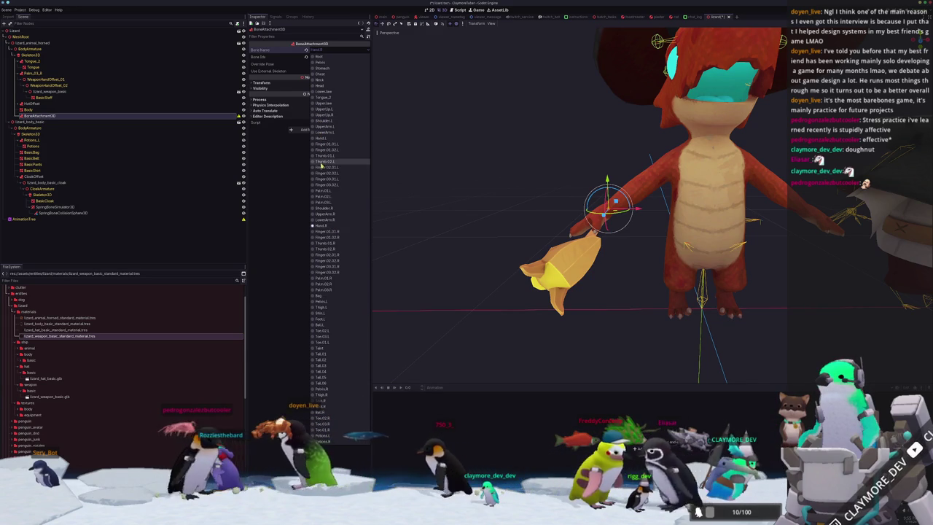
click(333, 285)
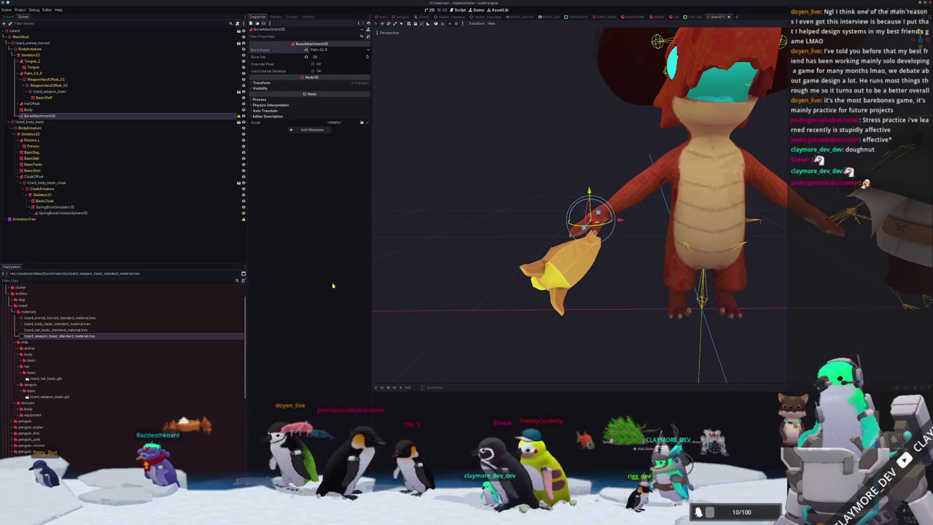
middle_drag(387, 277, 486, 261)
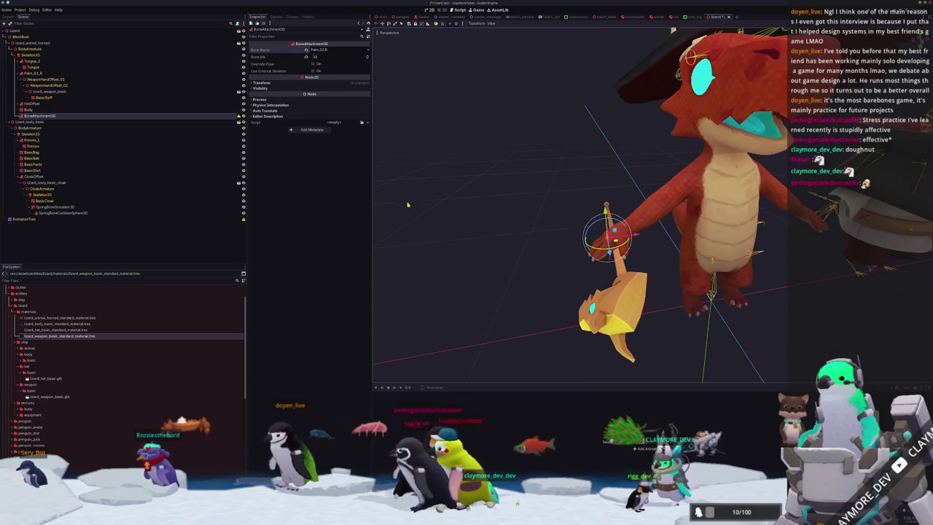
Step: Add a RemoteTransform3D child under BoneAttachment3D with its Remote Path set to SpringBoneCollisionSphere3D
right_click(50, 118)
click(82, 126)
text(remotetrans)
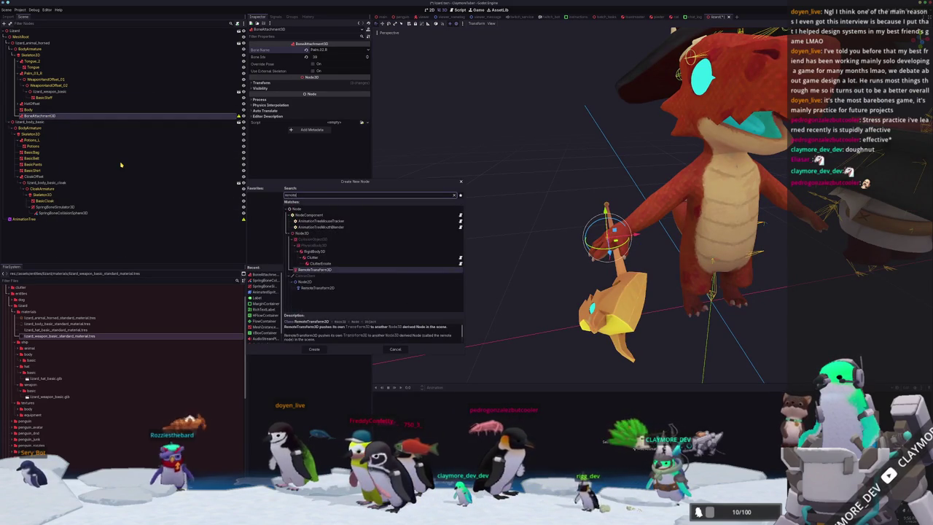
key(Return)
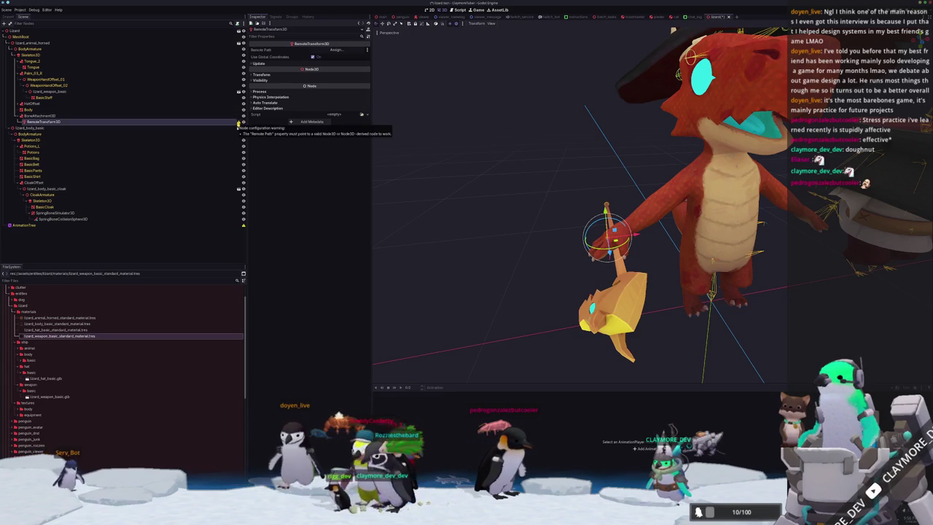
click(332, 49)
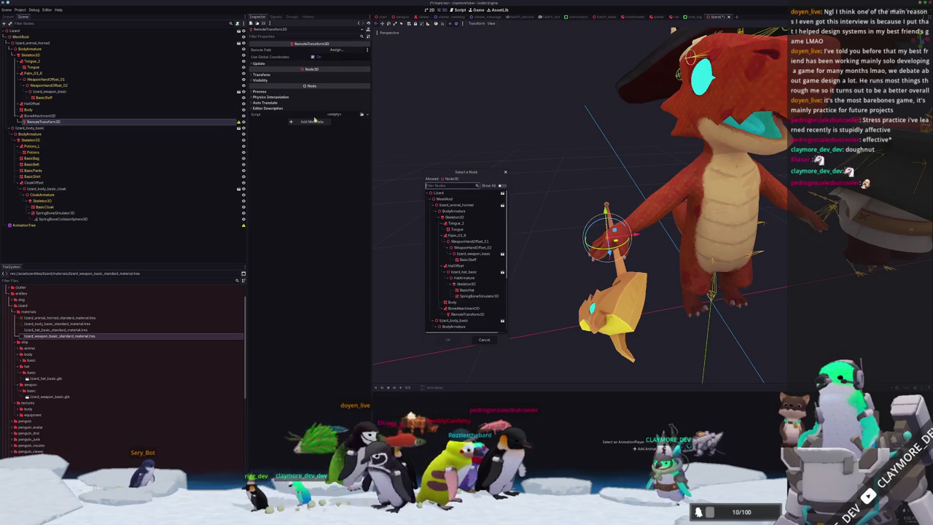
scroll(461, 315, down, 3)
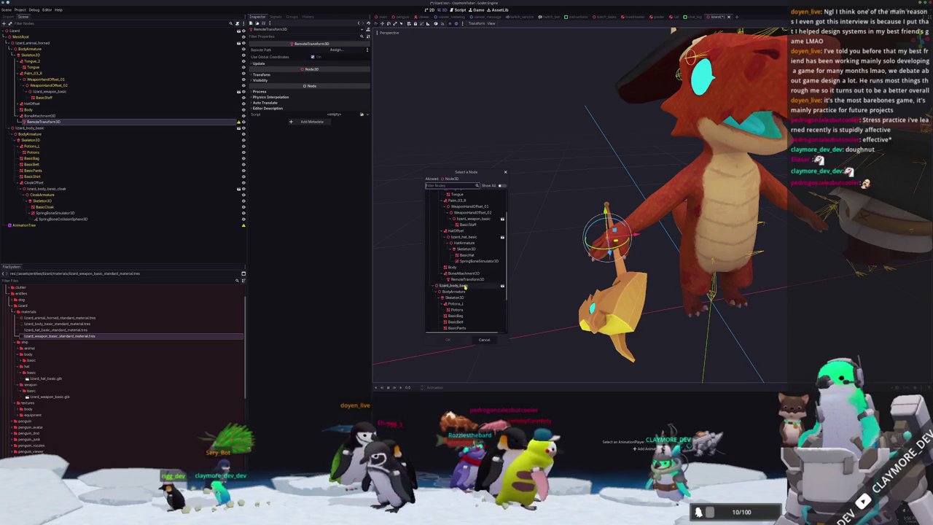
double_click(480, 327)
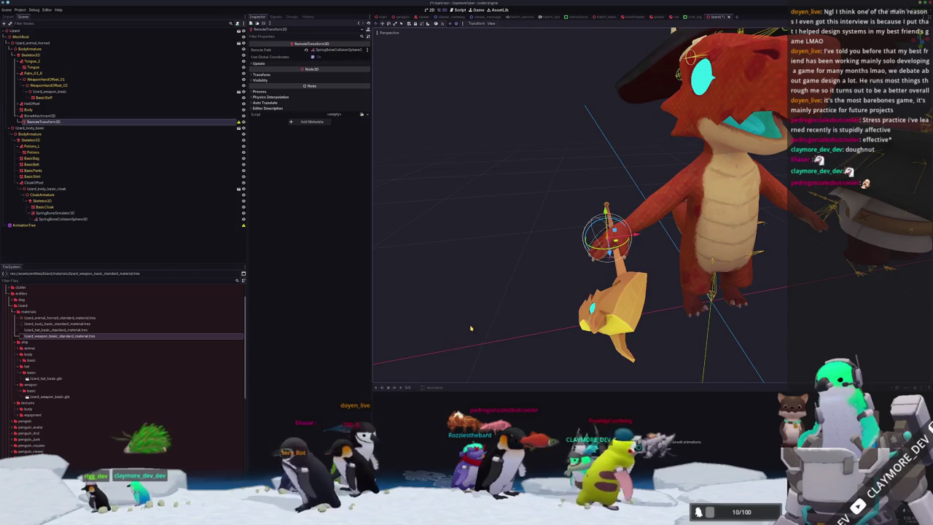
Step: Orbit to view both characters side by side, then select the SpringBoneCollisionSphere3D
mouse_move(481, 320)
middle_down()
mouse_move(516, 276)
mouse_move(554, 291)
mouse_move(441, 228)
middle_up()
scroll(530, 286, up, 3)
scroll(530, 285, down, 3)
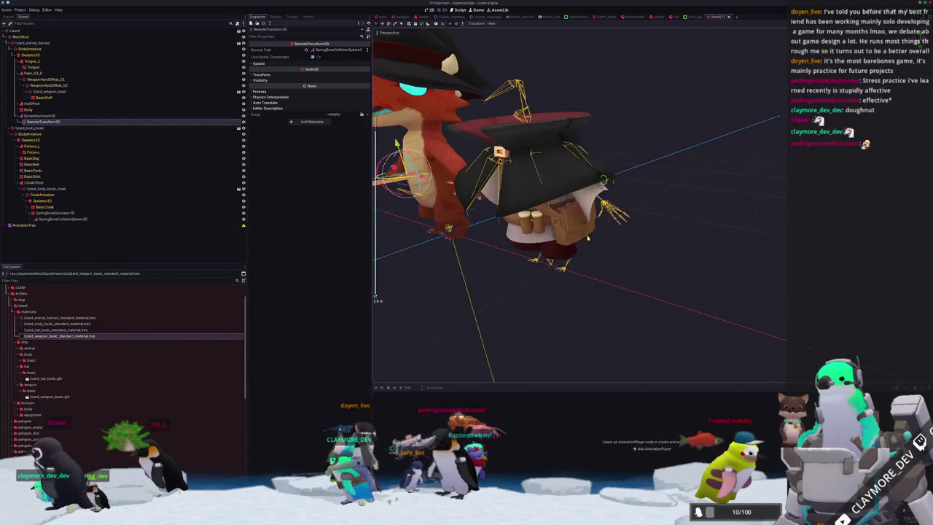
scroll(588, 238, up, 5)
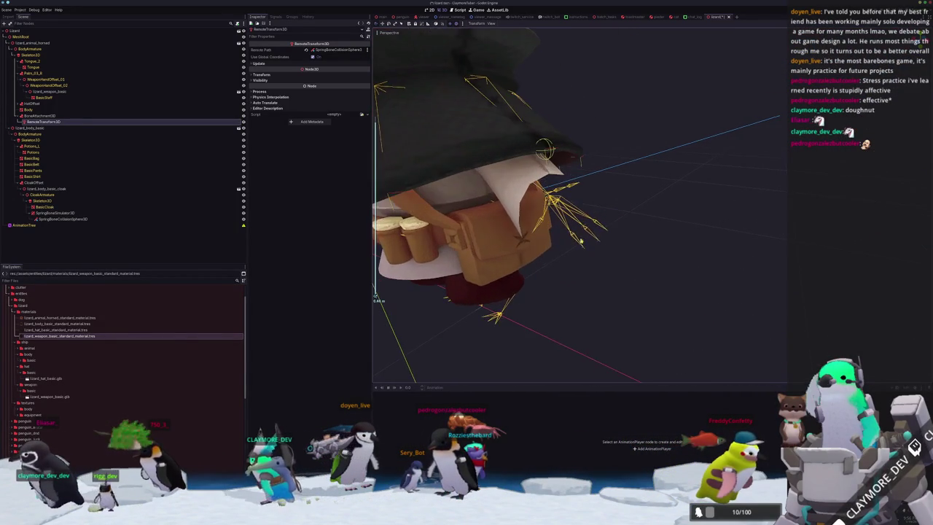
scroll(536, 259, down, 5)
mouse_move(510, 240)
middle_down()
mouse_move(535, 259)
mouse_move(524, 213)
mouse_move(625, 198)
middle_up()
click(625, 197)
mouse_move(674, 240)
mouse_down()
mouse_move(682, 241)
mouse_move(526, 231)
mouse_up()
right_click(401, 238)
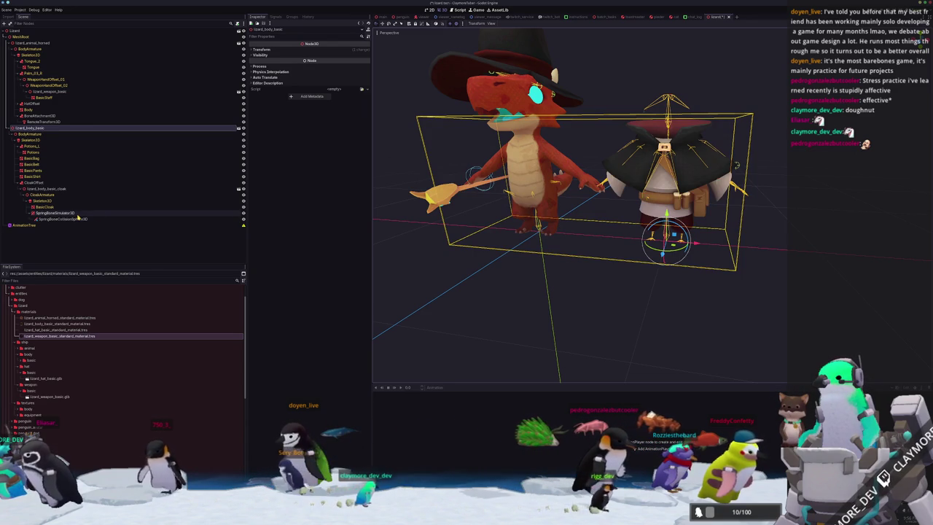
scroll(580, 204, down, 3)
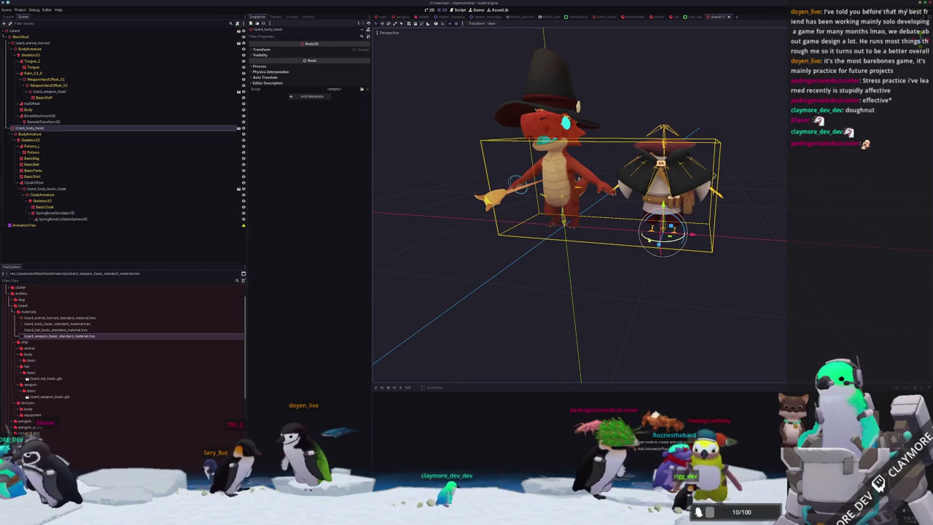
middle_drag(580, 204, 503, 211)
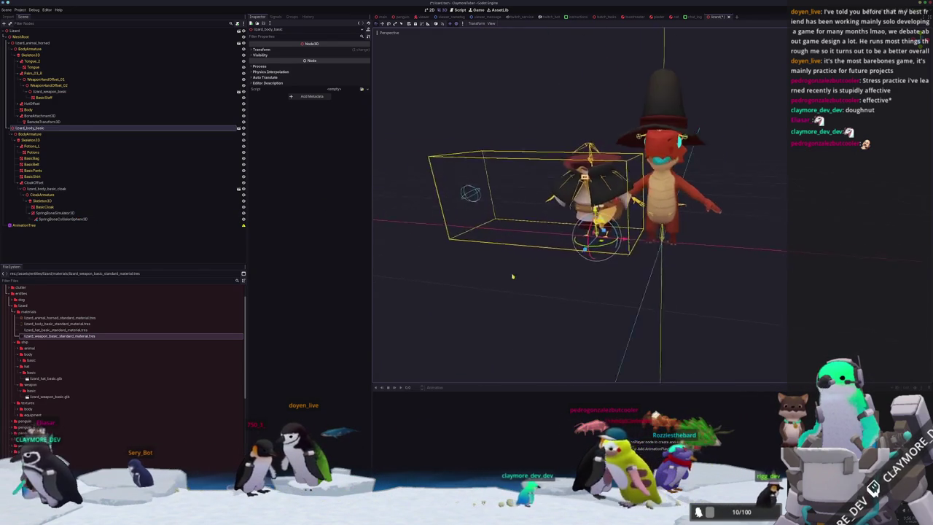
click(621, 284)
scroll(619, 255, up, 4)
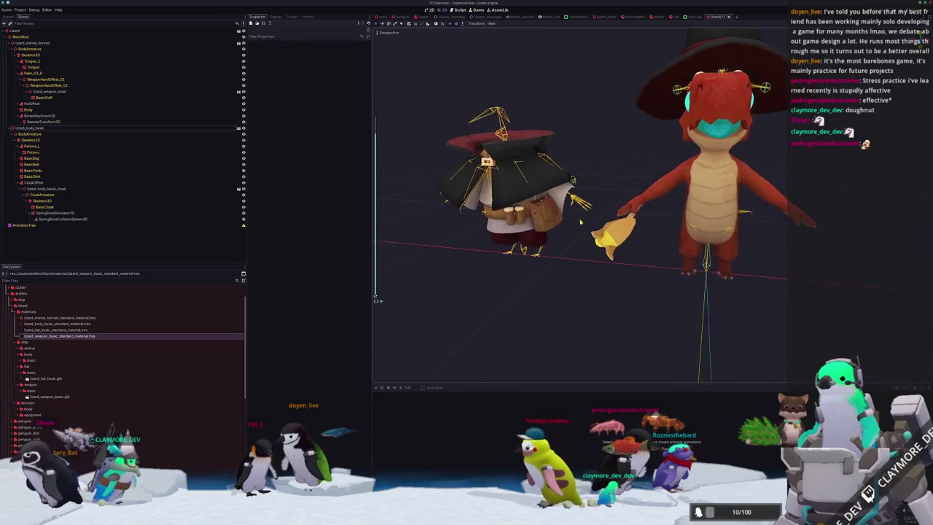
scroll(618, 233, up, 3)
scroll(618, 233, down, 3)
middle_drag(618, 234, 598, 235)
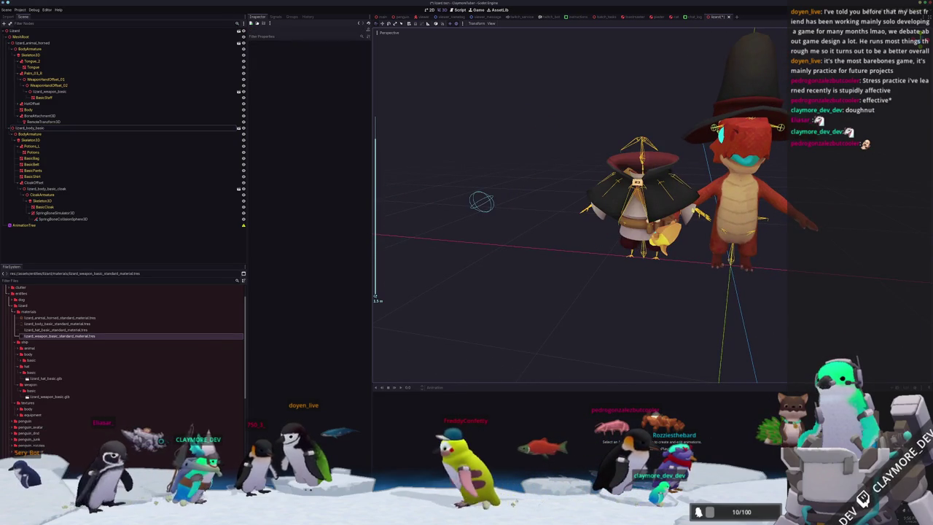
scroll(687, 201, up, 3)
mouse_move(686, 201)
middle_down()
mouse_move(669, 217)
mouse_move(500, 229)
middle_up()
scroll(670, 217, up, 2)
scroll(670, 217, down, 3)
click(14, 127)
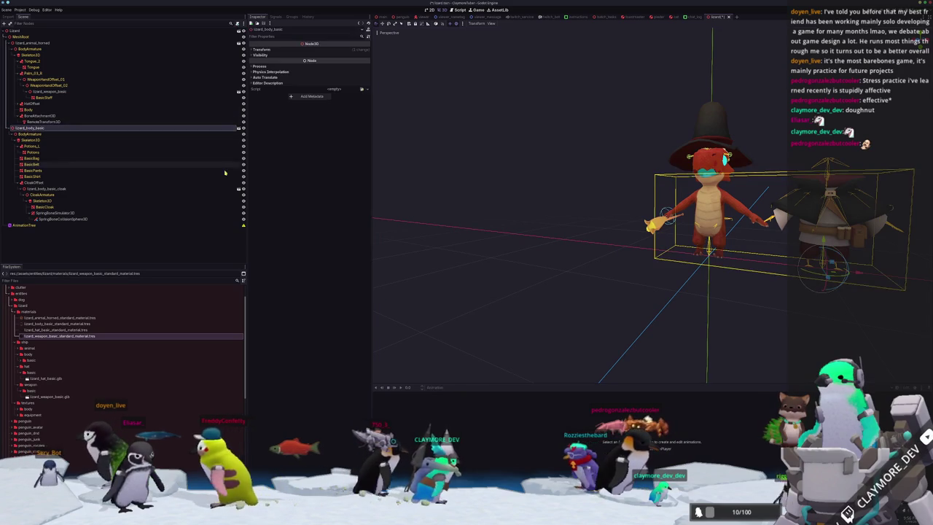
click(64, 219)
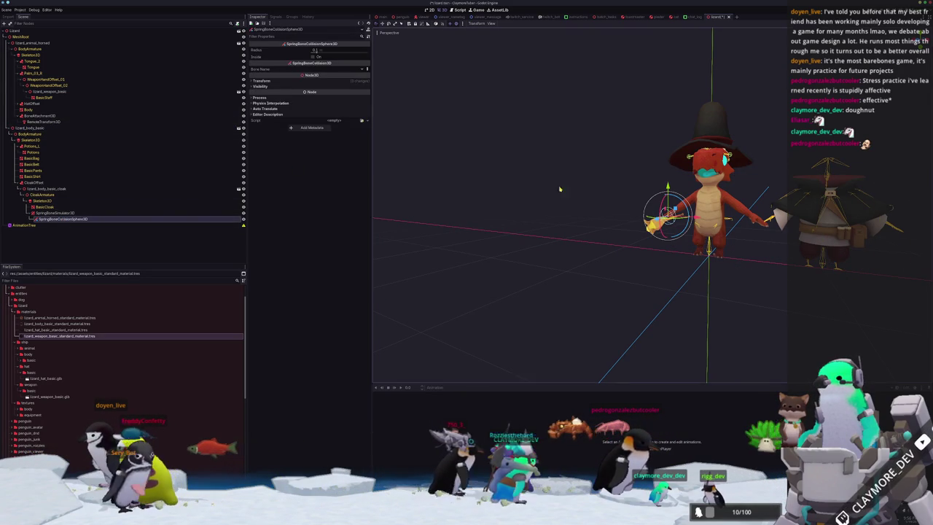
scroll(527, 183, up, 3)
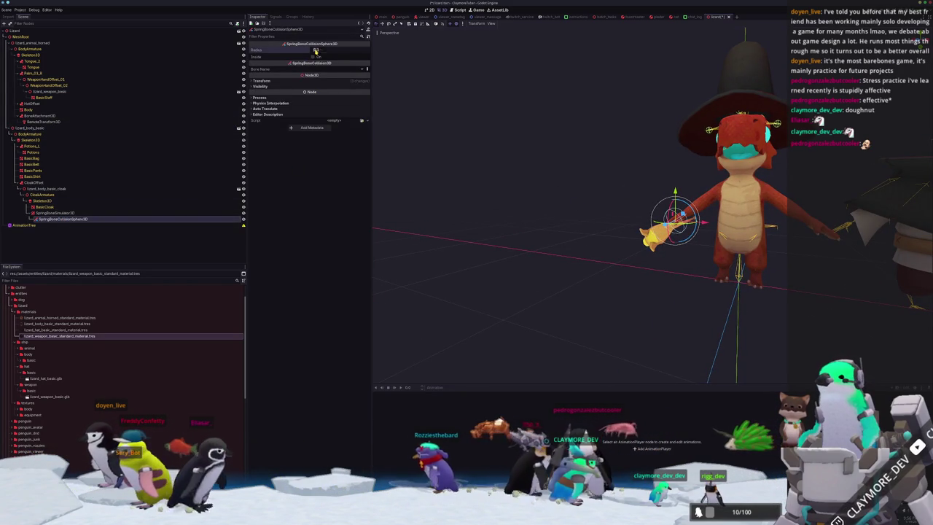
drag(318, 50, 325, 48)
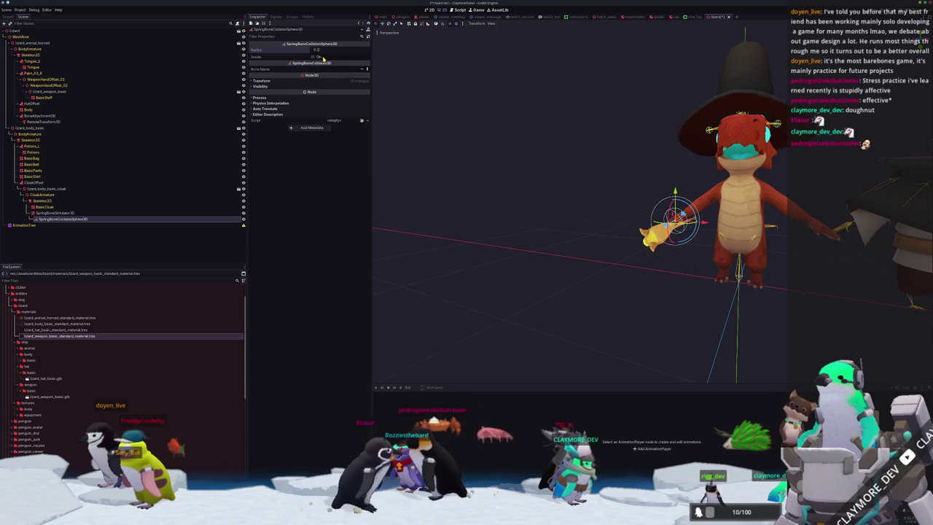
mouse_move(543, 197)
middle_down()
mouse_move(529, 208)
mouse_move(564, 217)
middle_up()
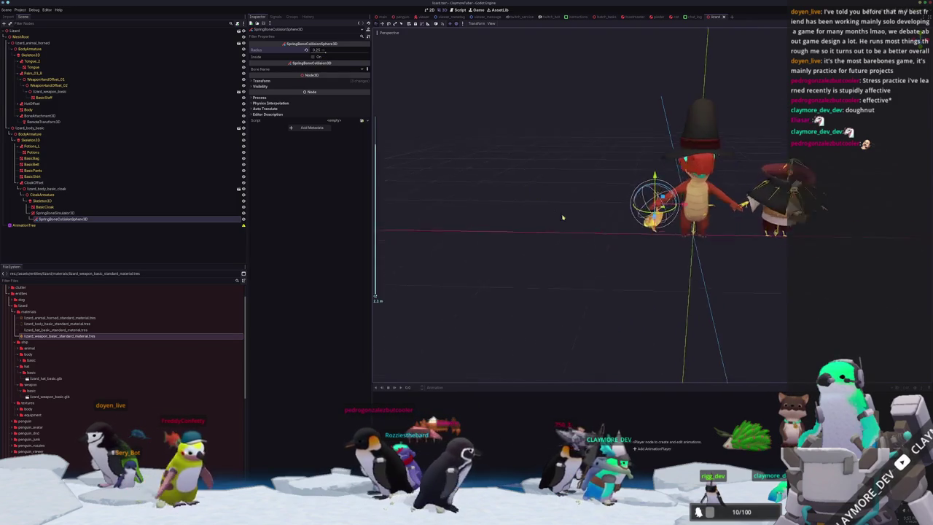
scroll(565, 217, down, 2)
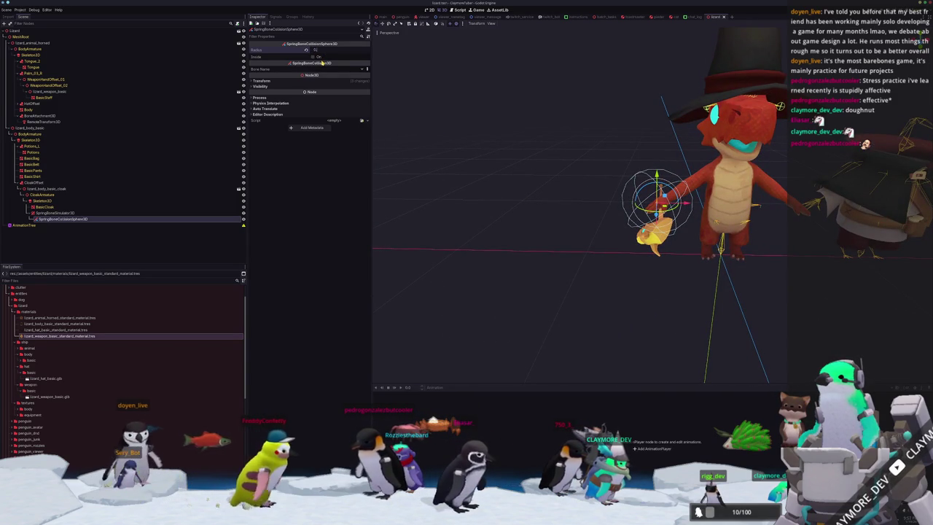
text(0.125)
key(Return)
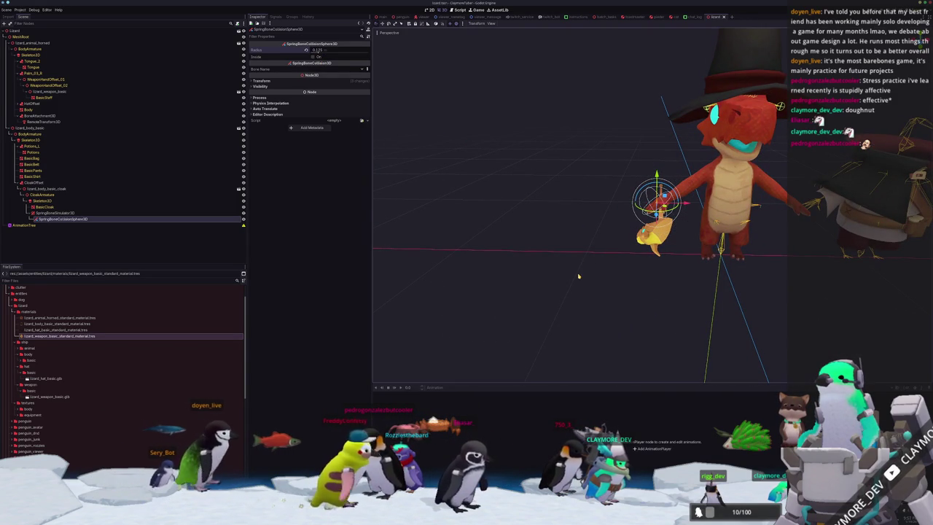
middle_drag(583, 272, 678, 258)
click(794, 241)
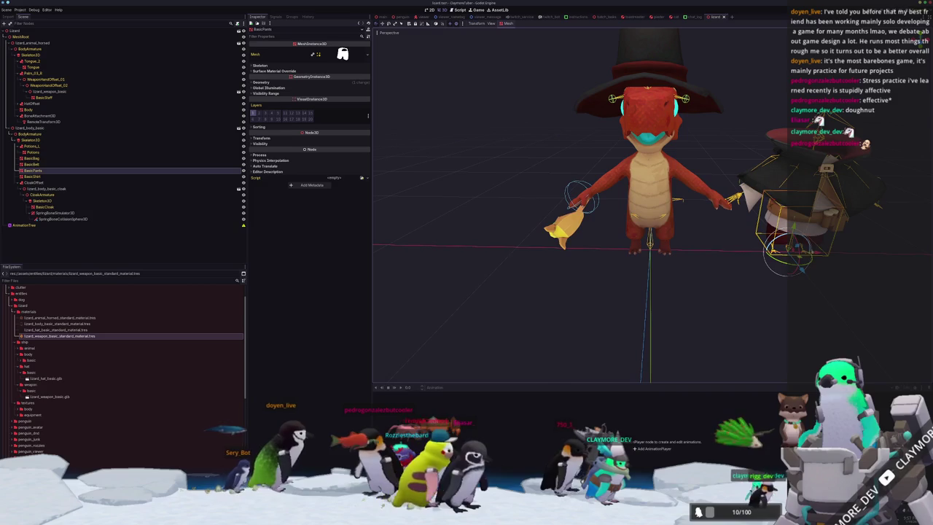
drag(795, 248, 739, 253)
key(Escape)
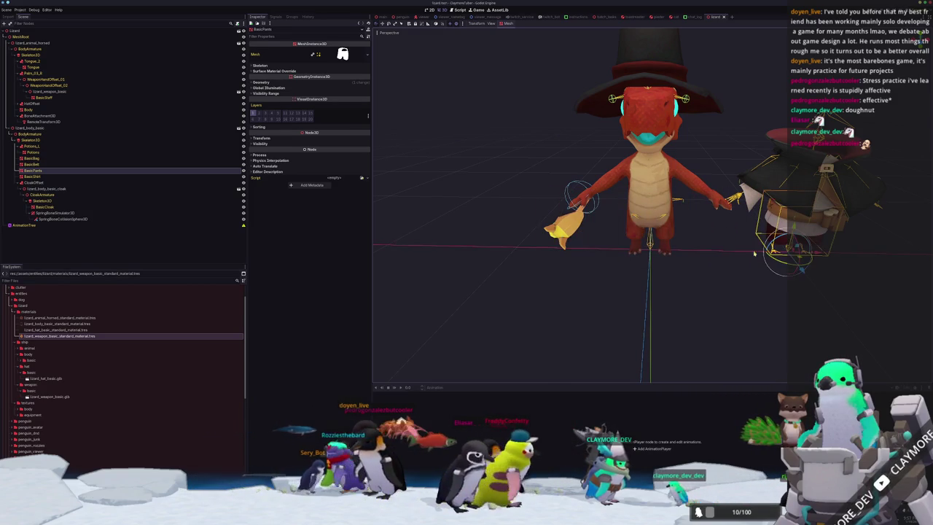
key(Escape)
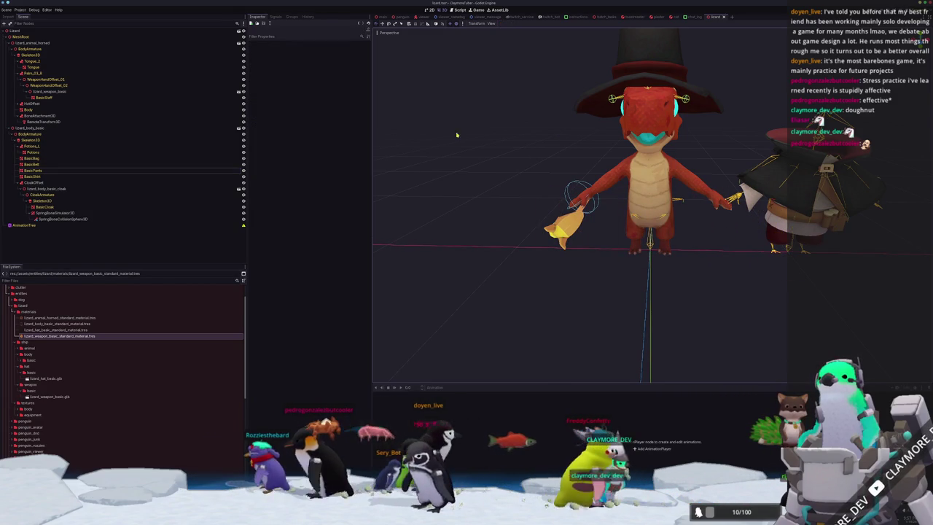
click(41, 135)
click(70, 219)
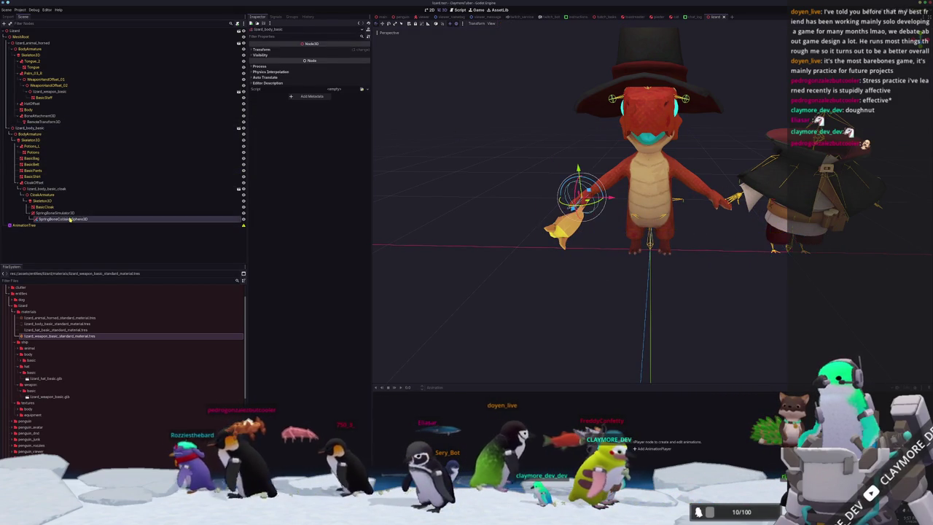
click(48, 121)
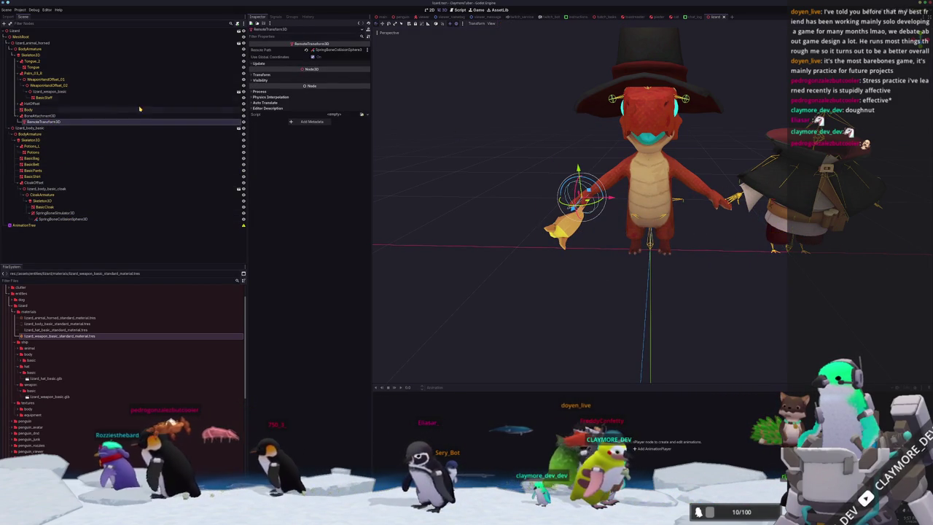
click(279, 65)
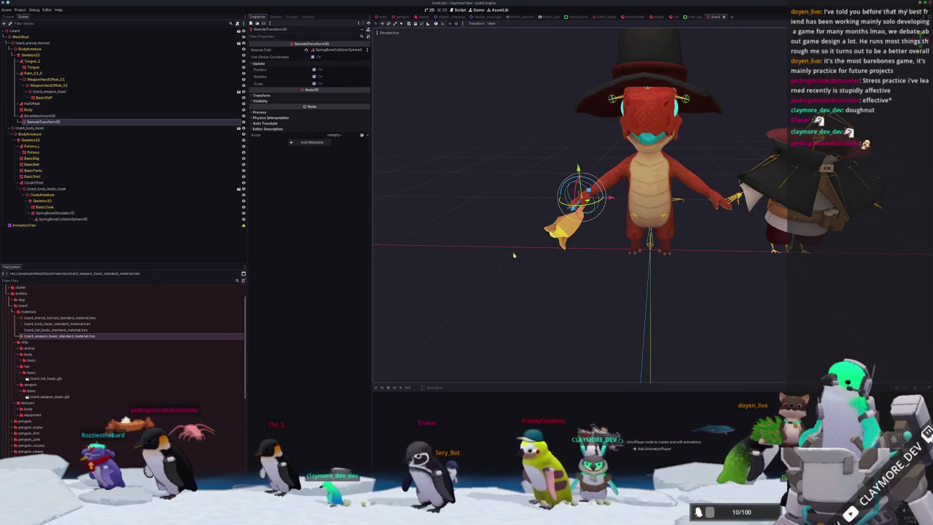
middle_drag(515, 255, 493, 192)
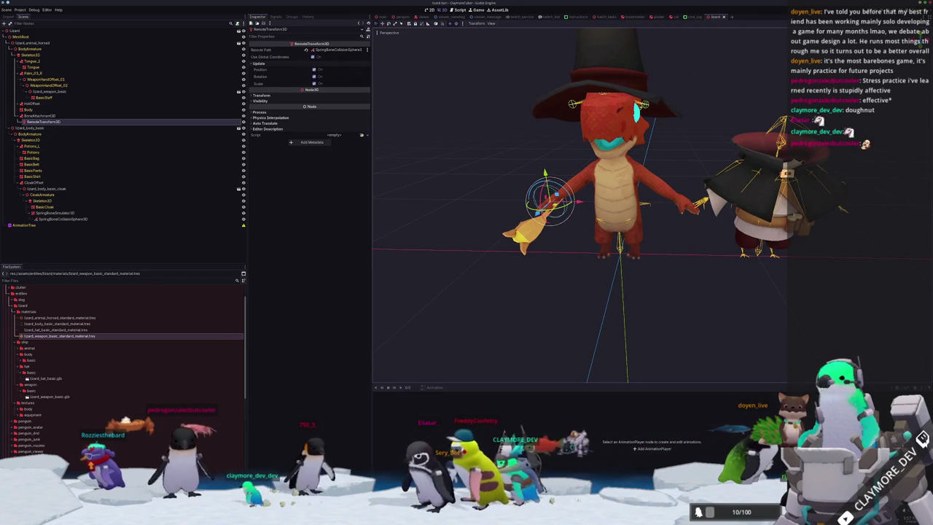
click(44, 127)
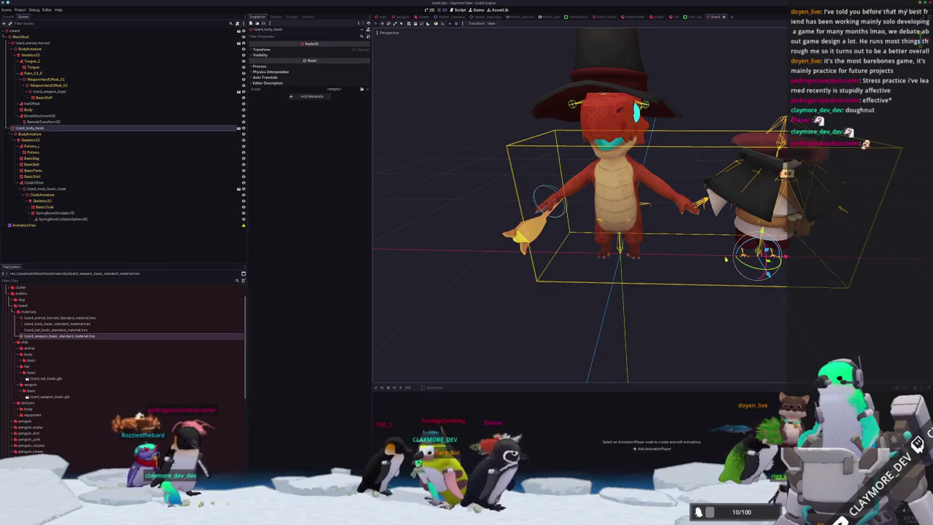
drag(762, 255, 467, 261)
middle_drag(510, 219, 554, 219)
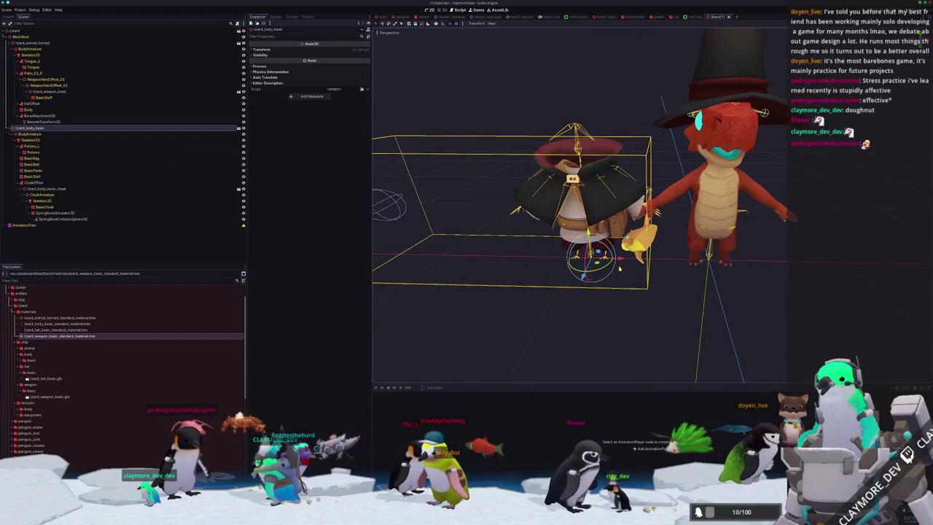
key(ctrl+z)
mouse_move(654, 275)
middle_down()
mouse_move(562, 271)
mouse_move(523, 284)
mouse_move(479, 225)
mouse_move(492, 261)
mouse_move(523, 282)
middle_up()
click(519, 298)
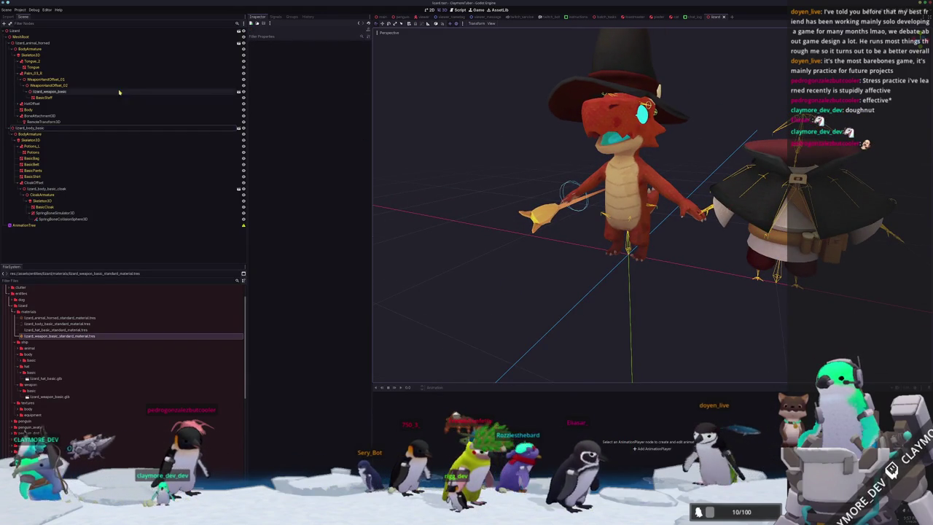
click(30, 55)
scroll(321, 82, down, 3)
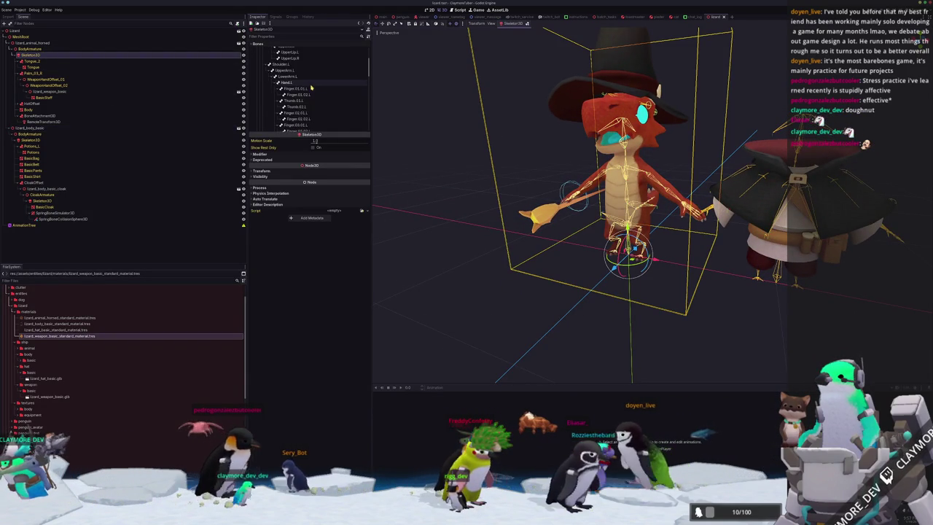
scroll(306, 81, down, 3)
scroll(298, 81, down, 2)
scroll(295, 79, up, 1)
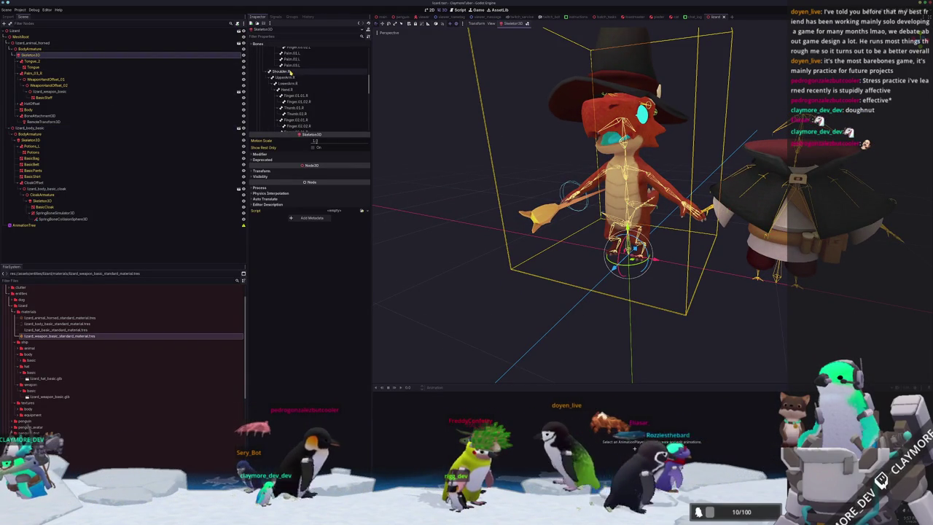
click(291, 71)
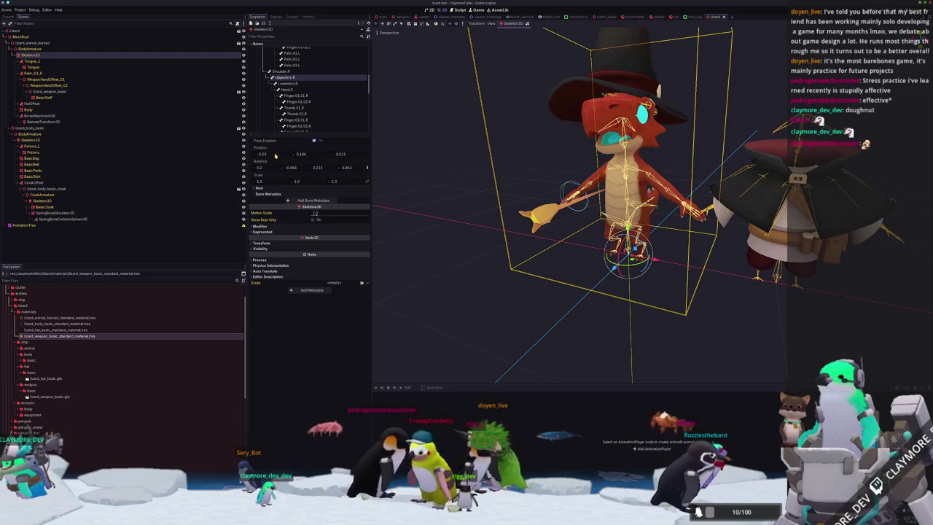
mouse_move(294, 169)
mouse_down()
mouse_move(269, 169)
mouse_move(306, 170)
mouse_up()
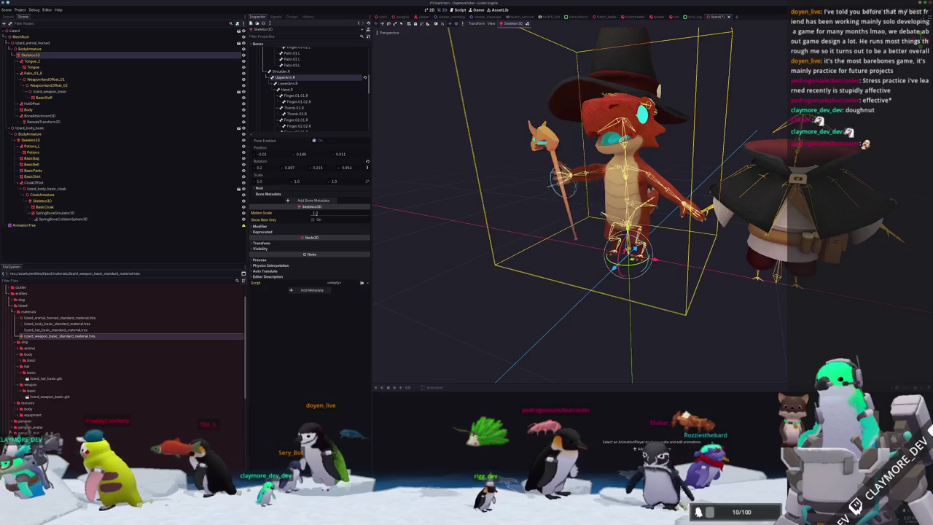
drag(306, 170, 321, 169)
click(57, 129)
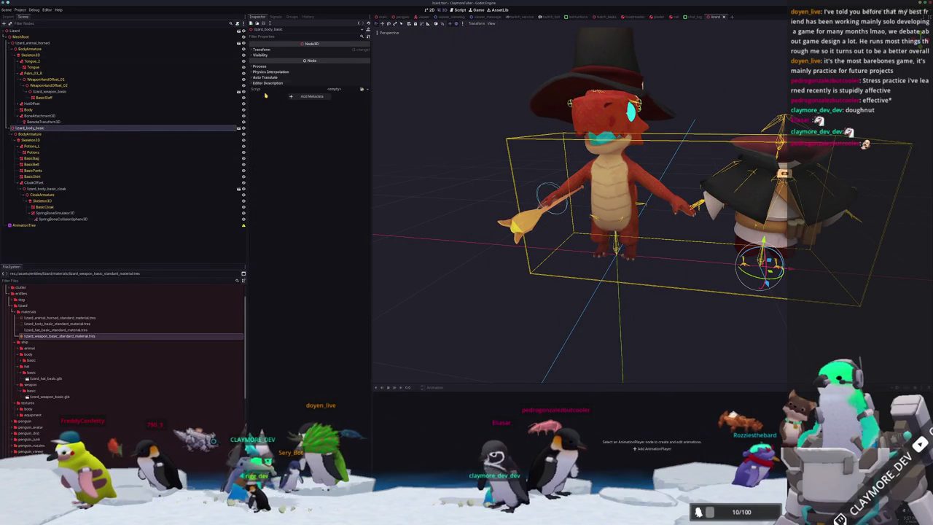
Step: Reset lizard_body_basic's Position to the origin
click(264, 49)
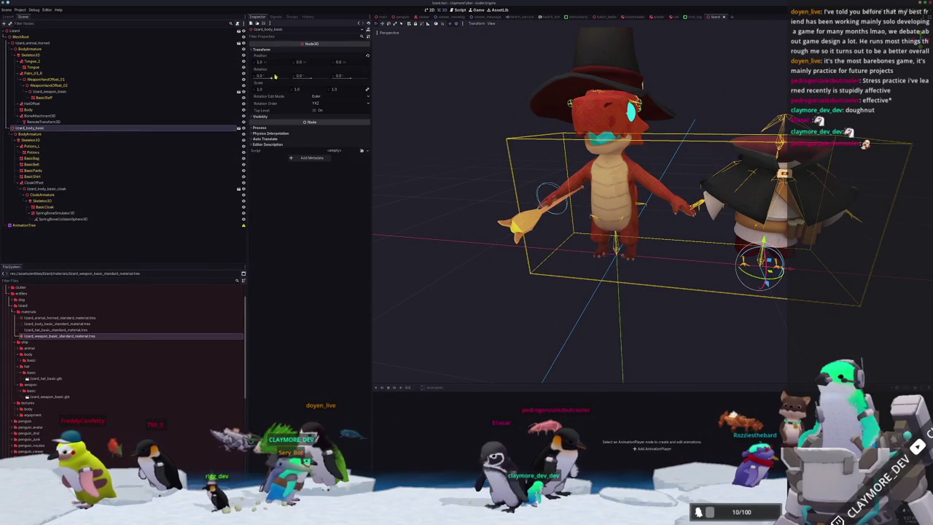
click(367, 57)
scroll(450, 149, up, 3)
middle_drag(451, 148, 515, 119)
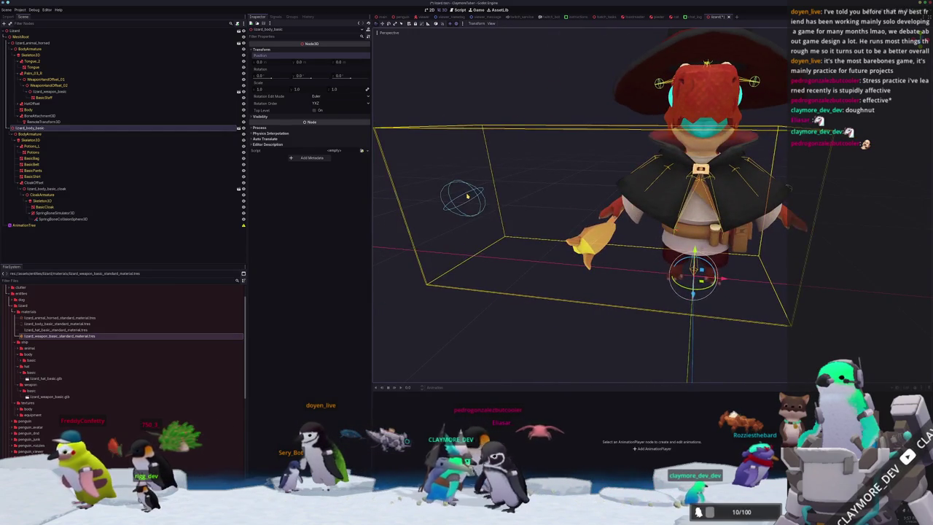
Step: Point the RemoteTransform3D's Remote Path at SpringBoneCollisionSphere3D
click(467, 195)
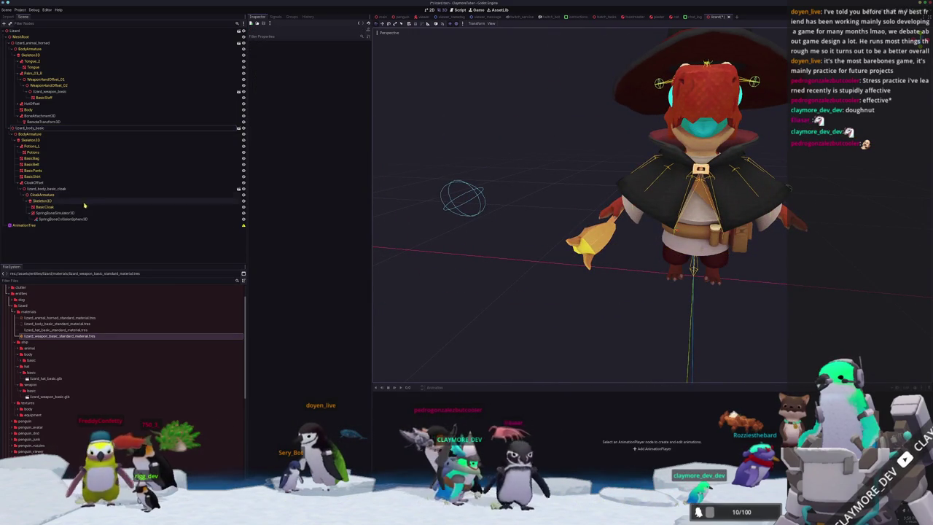
click(44, 115)
click(60, 122)
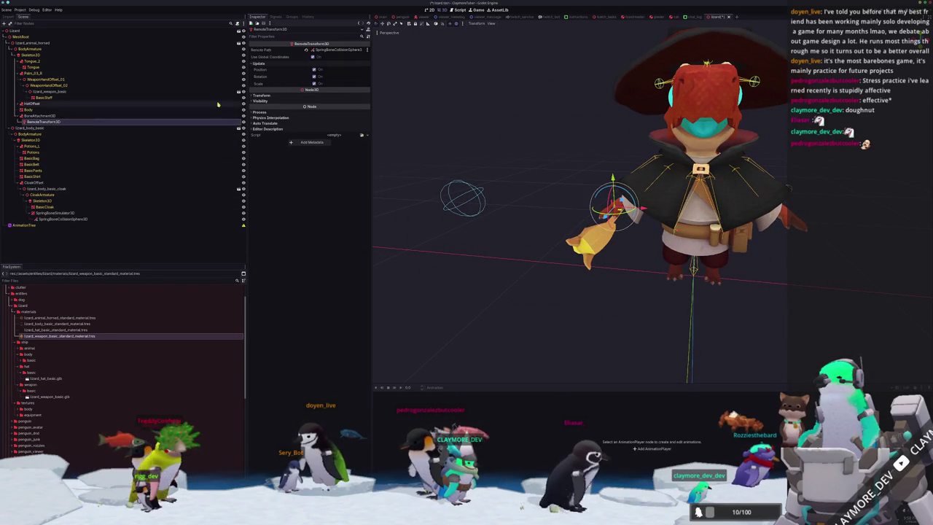
click(340, 50)
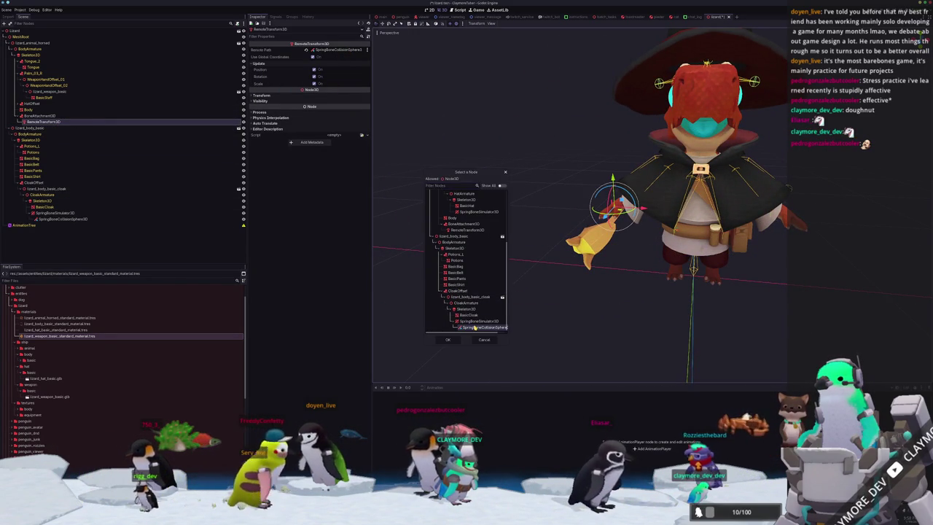
double_click(475, 328)
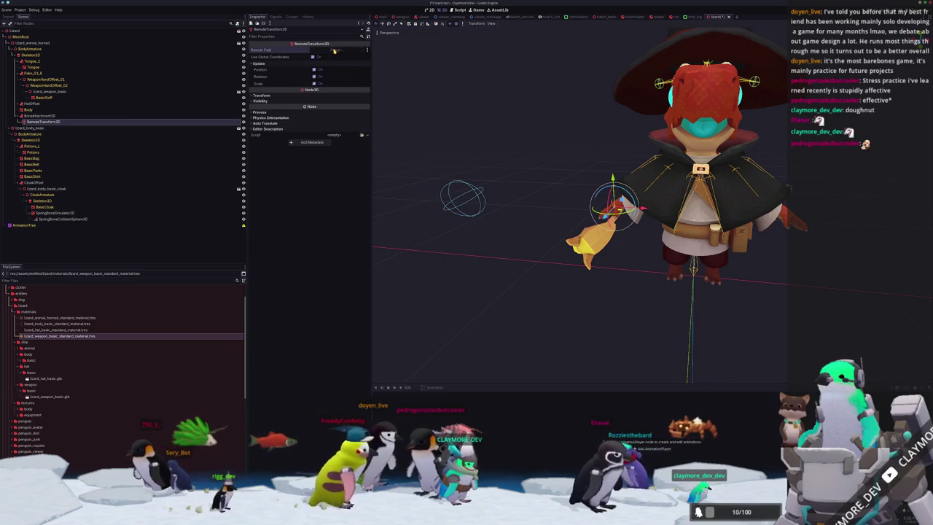
click(306, 49)
double_click(475, 328)
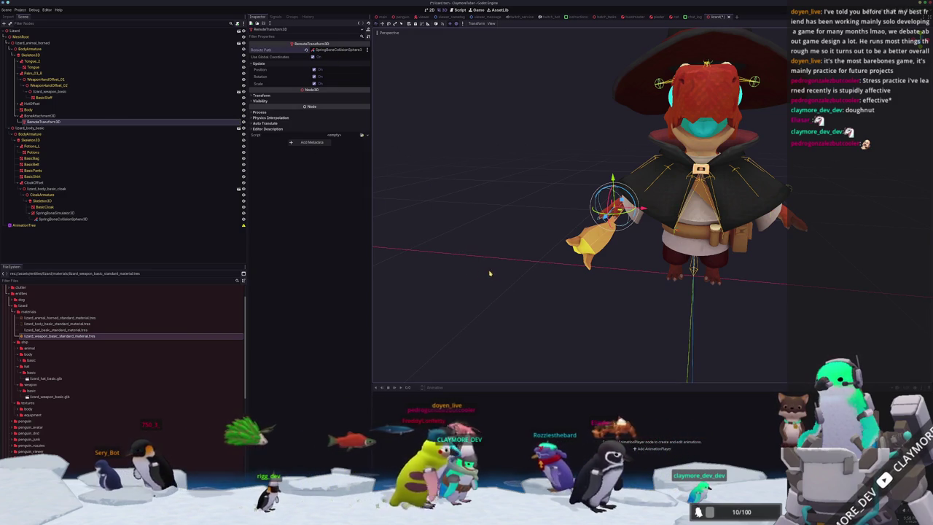
Step: Zero the collision sphere's Position and reassign it as the RemoteTransform3D target
click(88, 220)
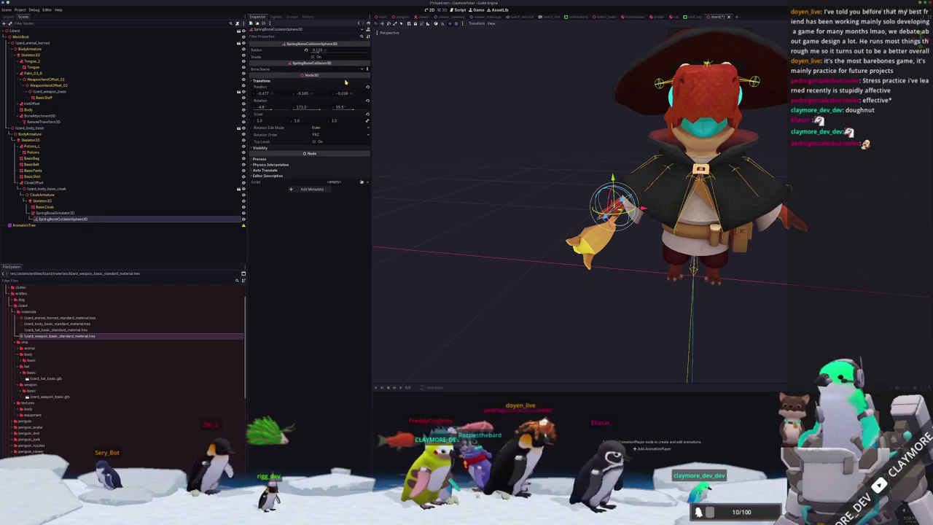
click(369, 88)
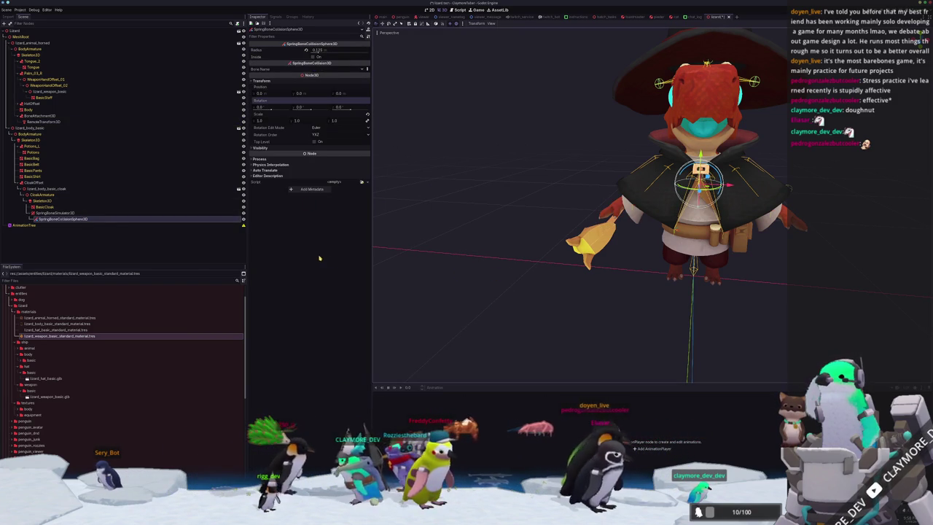
click(82, 121)
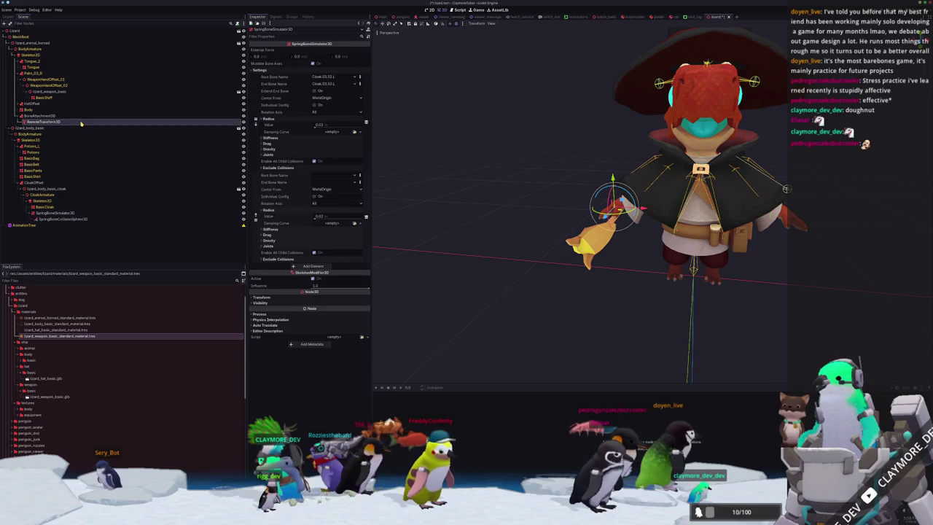
click(307, 51)
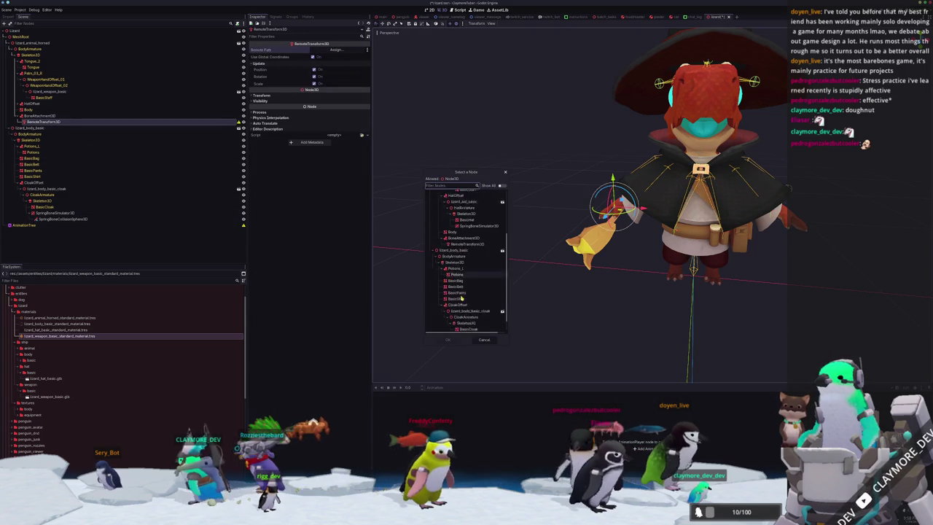
double_click(482, 328)
Step: Orbit around the lizard to check the selected collision sphere at the staff hand
scroll(583, 219, up, 3)
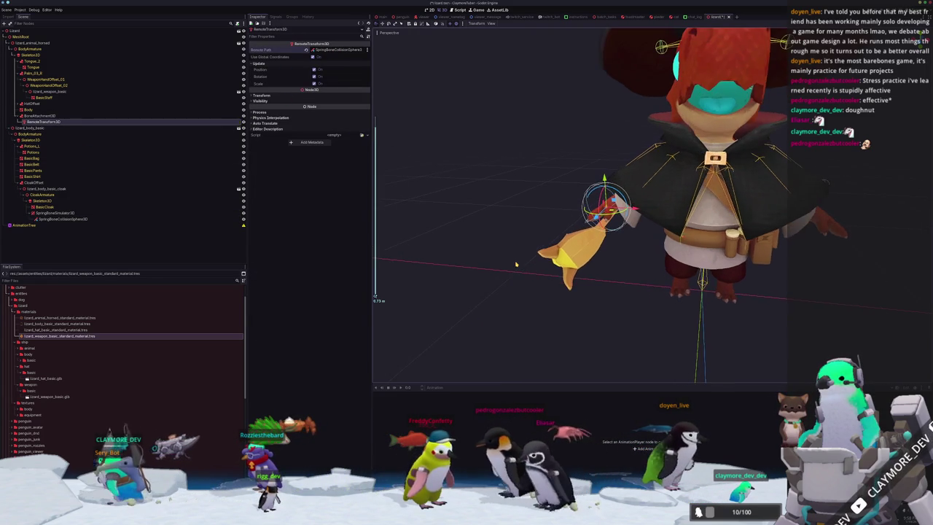
scroll(583, 219, up, 3)
middle_drag(510, 219, 541, 216)
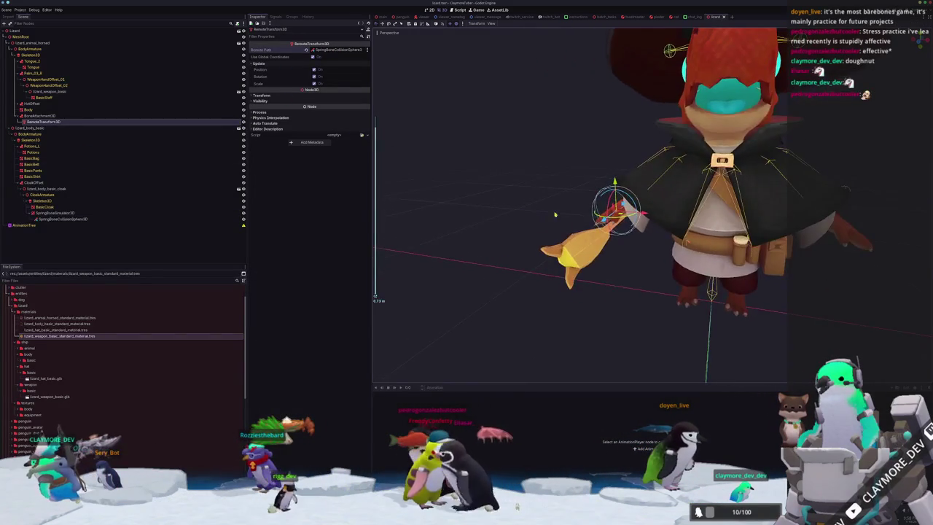
key(Escape)
middle_drag(639, 167, 627, 175)
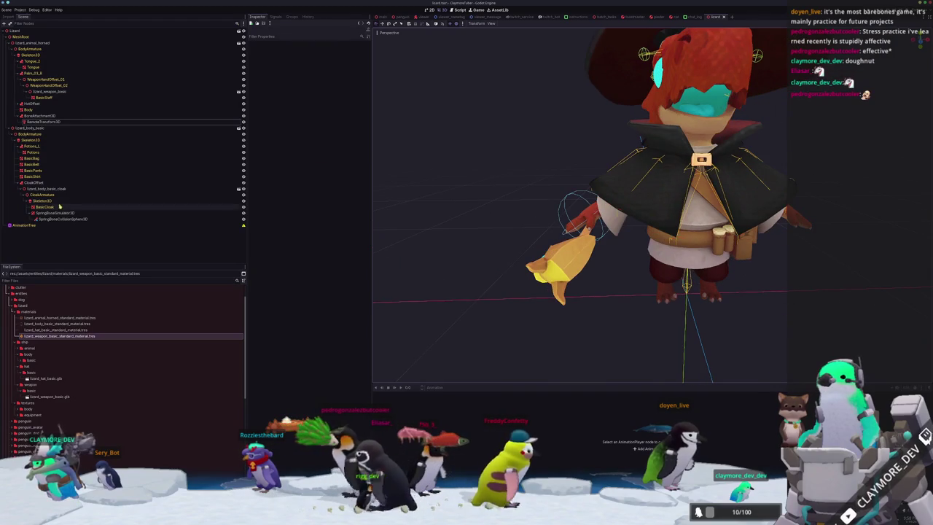
click(146, 219)
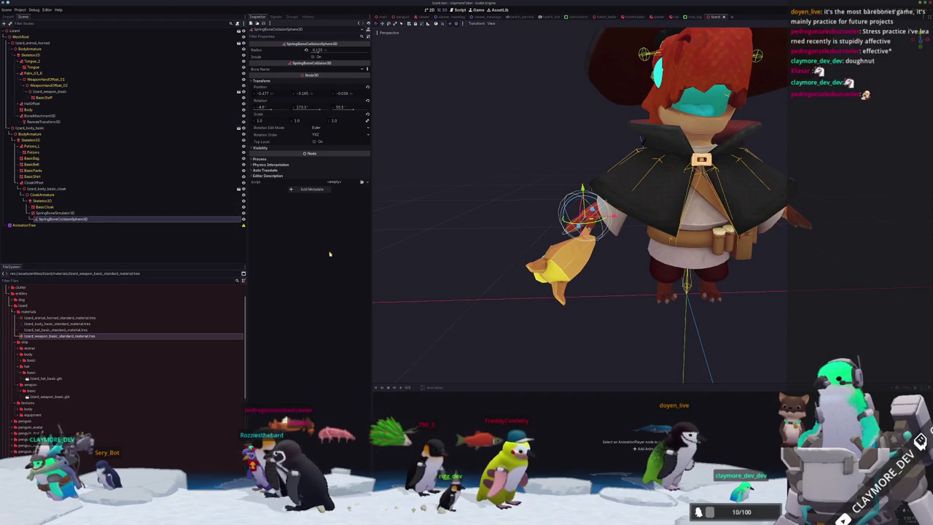
middle_drag(438, 233, 529, 218)
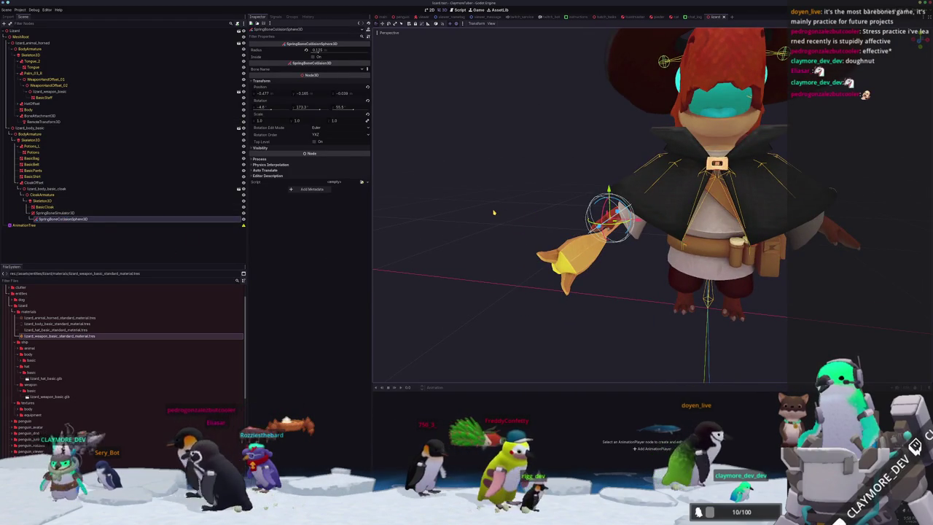
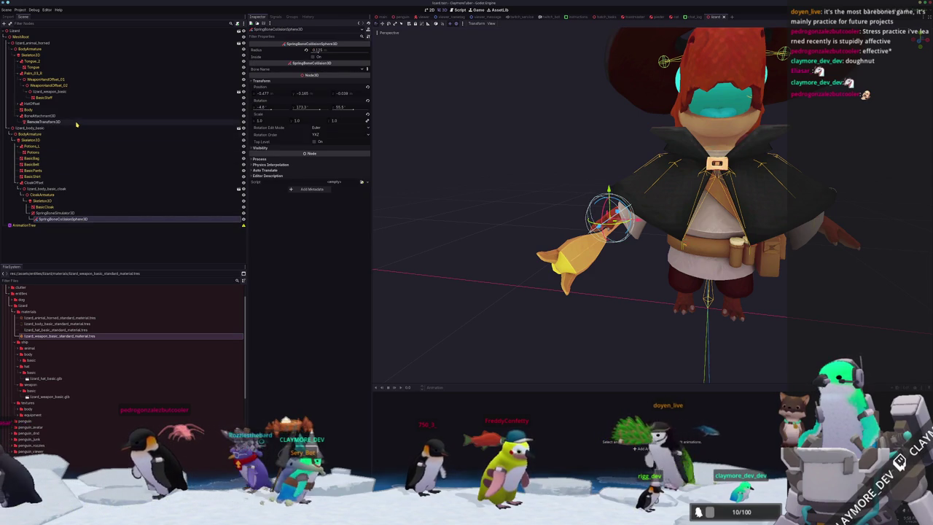
Step: Duplicate the cloak's SpringBoneCollisionSphere3D so the simulator holds three collision spheres
click(76, 123)
click(76, 220)
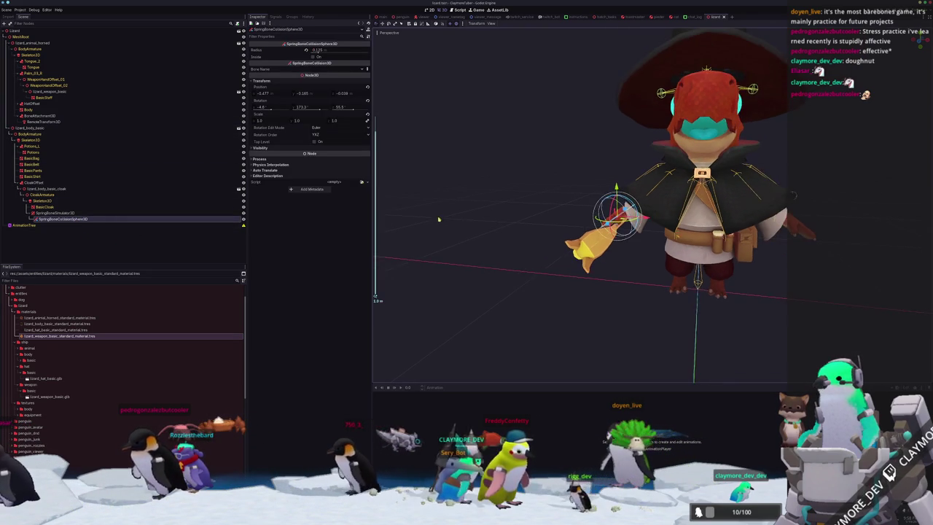
mouse_move(454, 202)
middle_down()
mouse_move(488, 201)
mouse_move(450, 223)
mouse_move(422, 199)
mouse_move(355, 176)
middle_up()
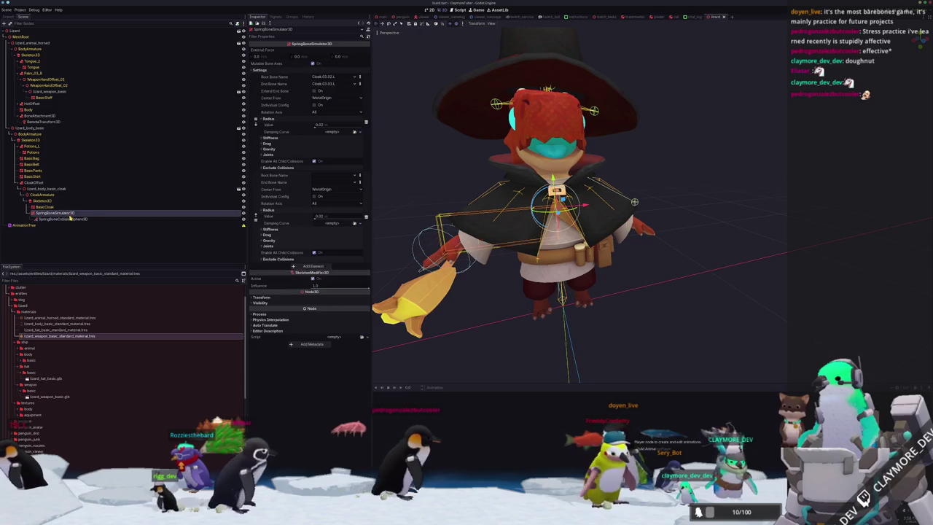
key(ctrl+d)
key(ctrl+d)
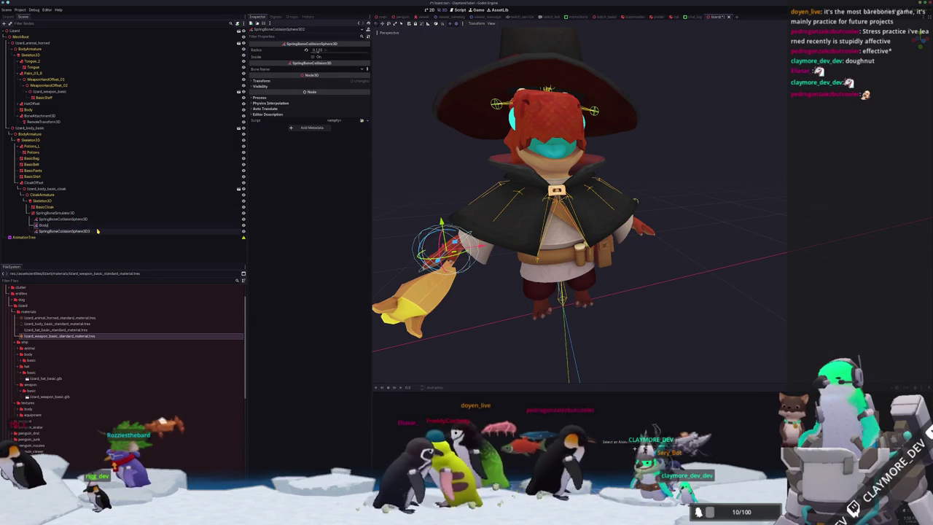
Step: Rename the three cloak spheres HandL, Body and HandR, and the palm BoneAttachment3D to HandROffset
key(Up)
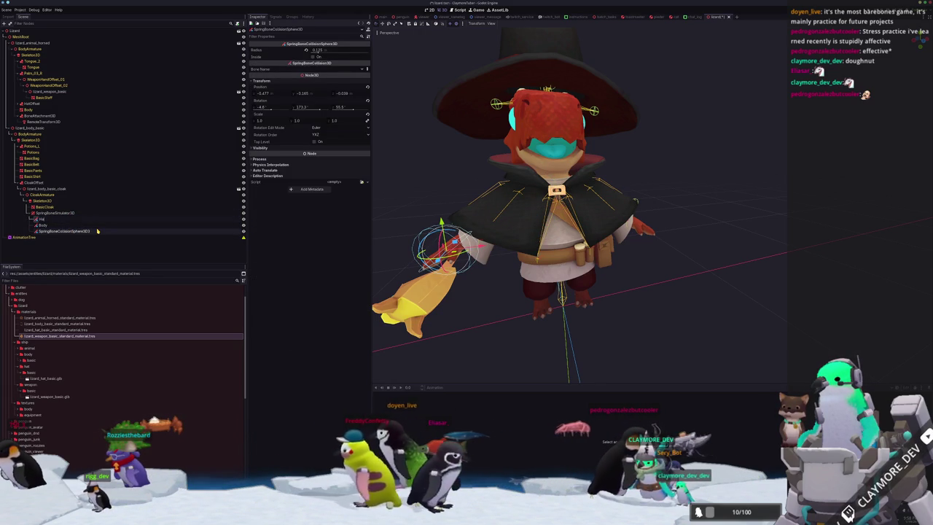
key(Down)
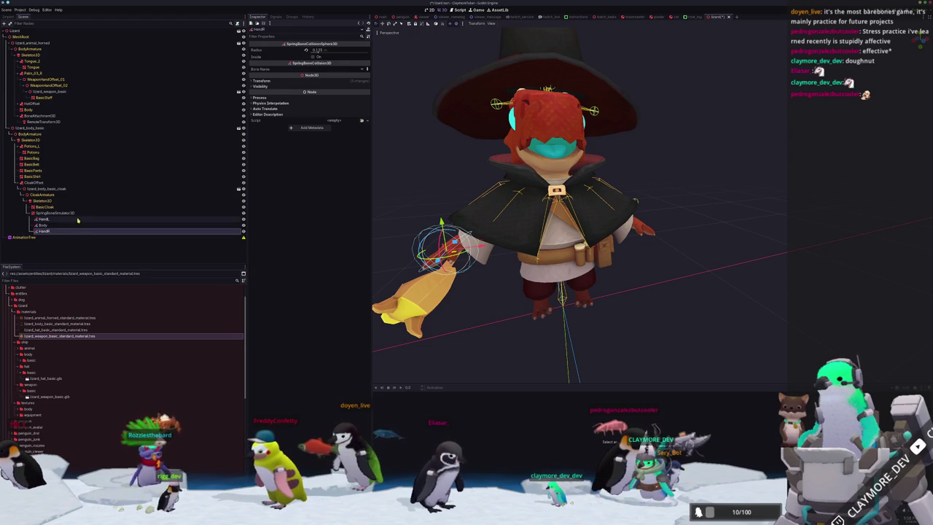
click(57, 116)
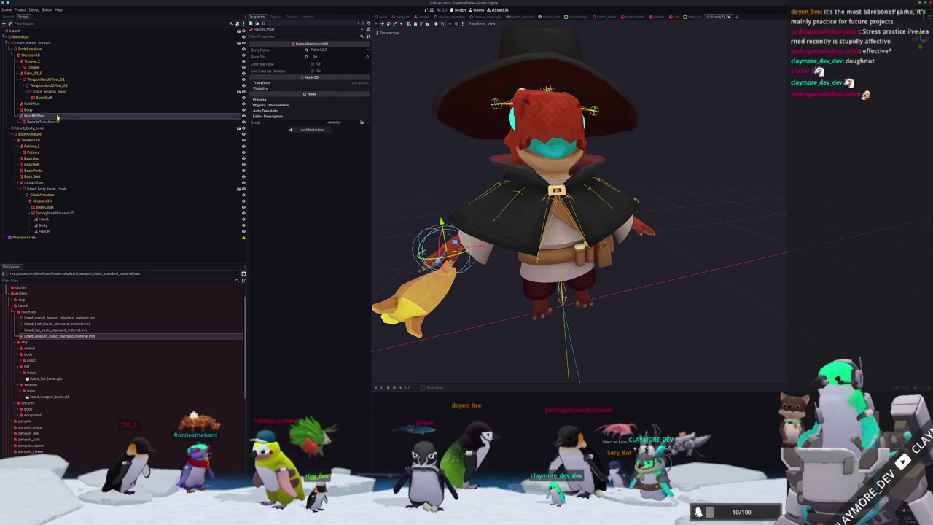
Step: Duplicate HandROffset twice, naming the copies HandLOffset and BodyOffset, each keeping its RemoteTransform3D
key(ctrl+d)
key(F2)
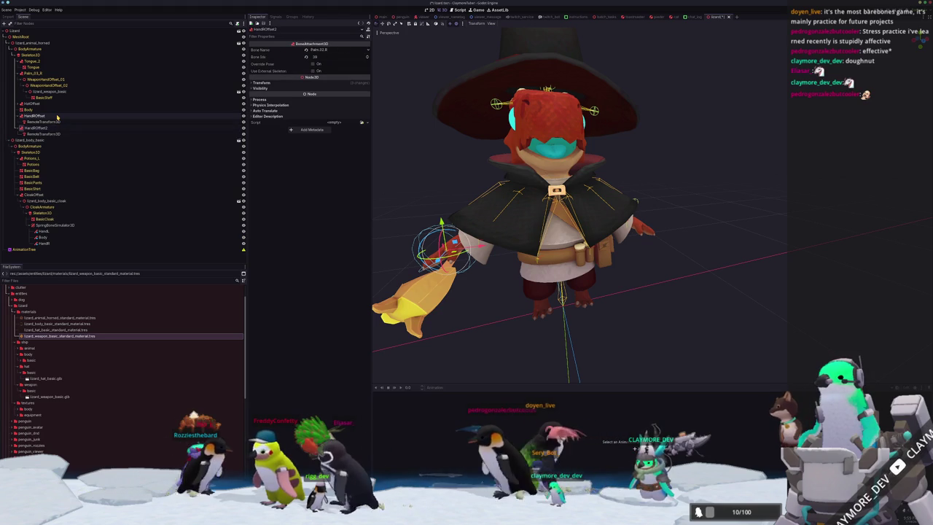
text(Offset)
key(ctrl+d)
text(Hand)
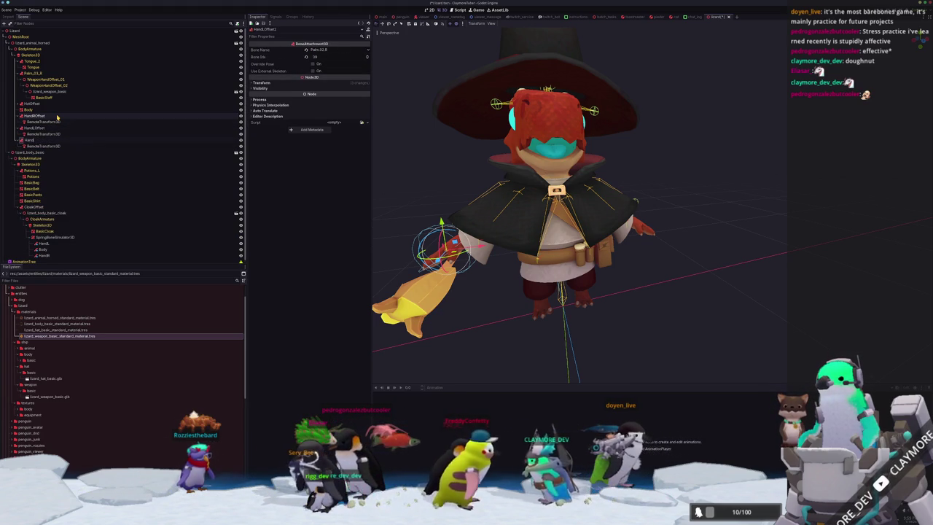
key(BackSpace)
text(BodyOffset)
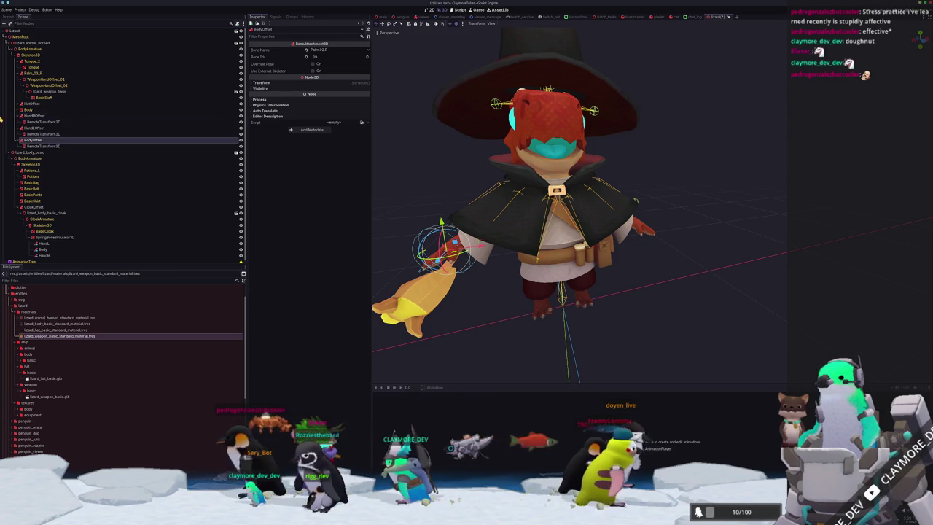
click(33, 127)
Step: Frame the hand attachments and try HandROffset on the Palm.01.R, then Palm.03.R bone
click(332, 49)
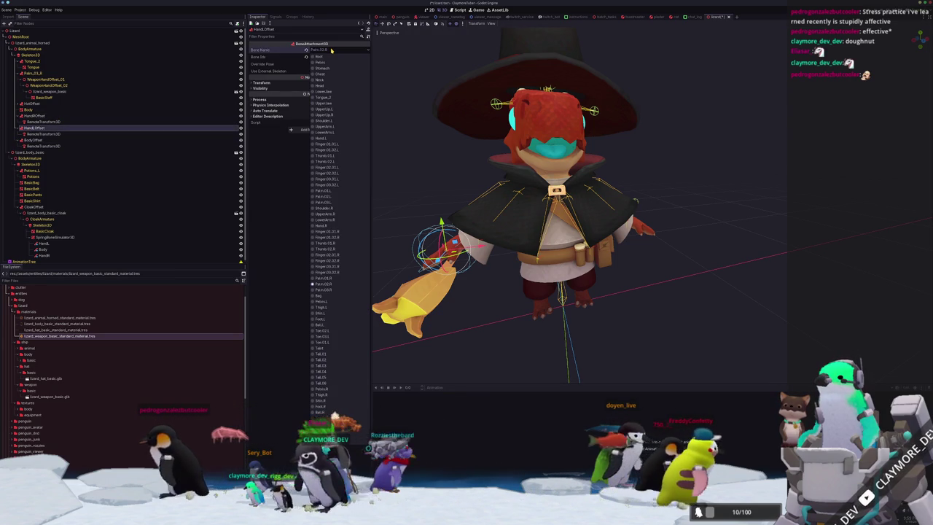
key(Escape)
key(f)
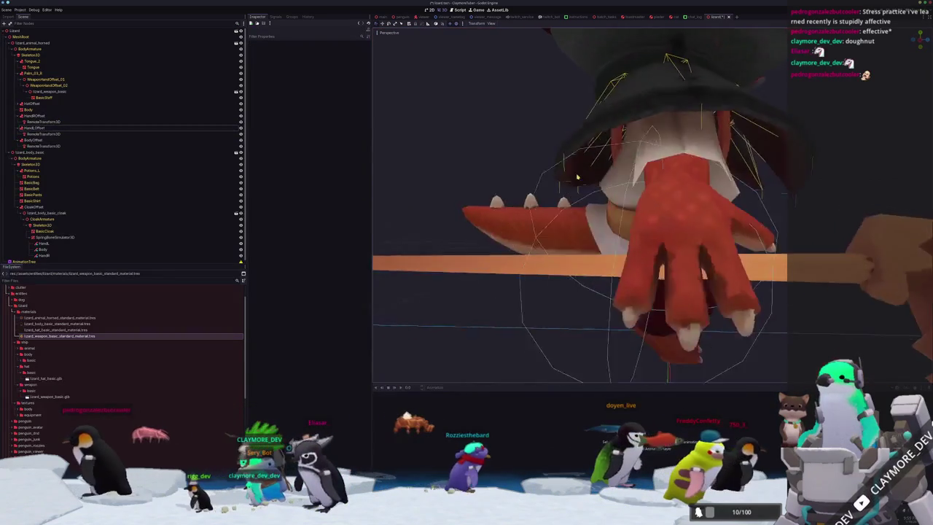
scroll(576, 177, down, 5)
click(33, 115)
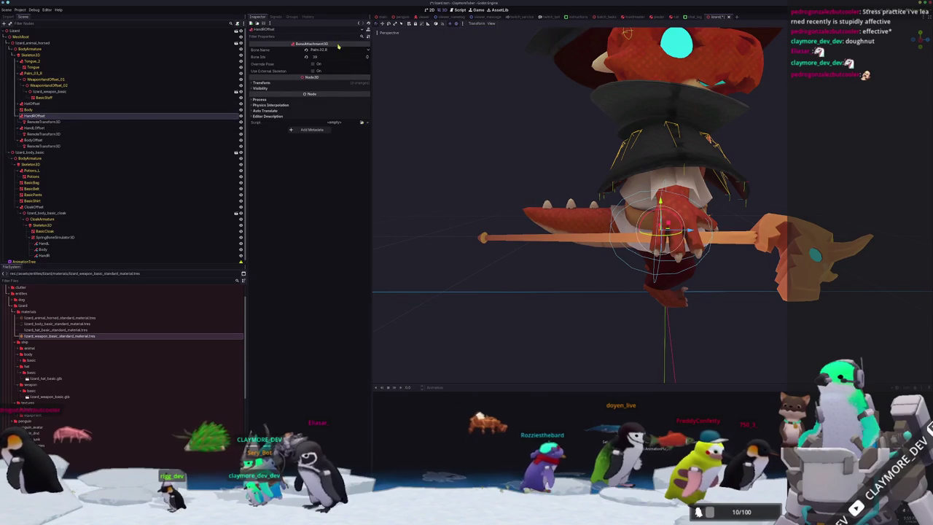
click(334, 50)
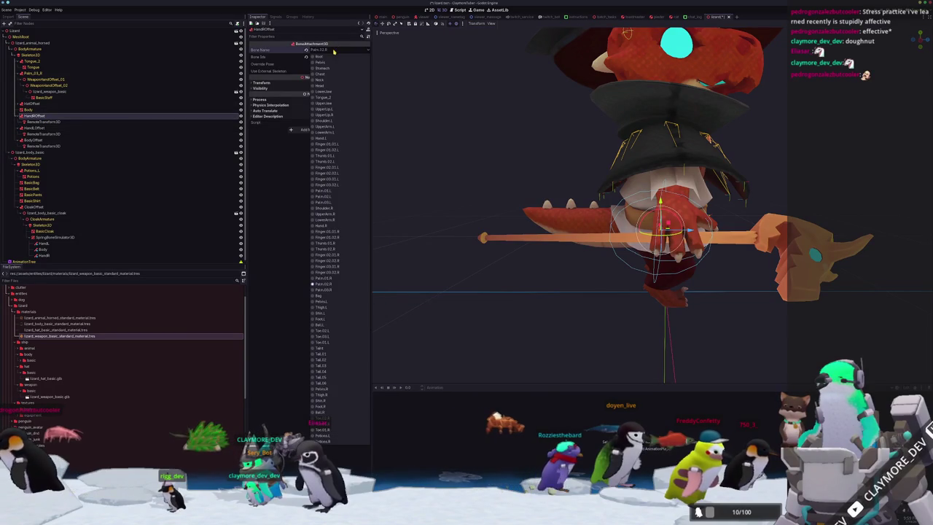
click(330, 280)
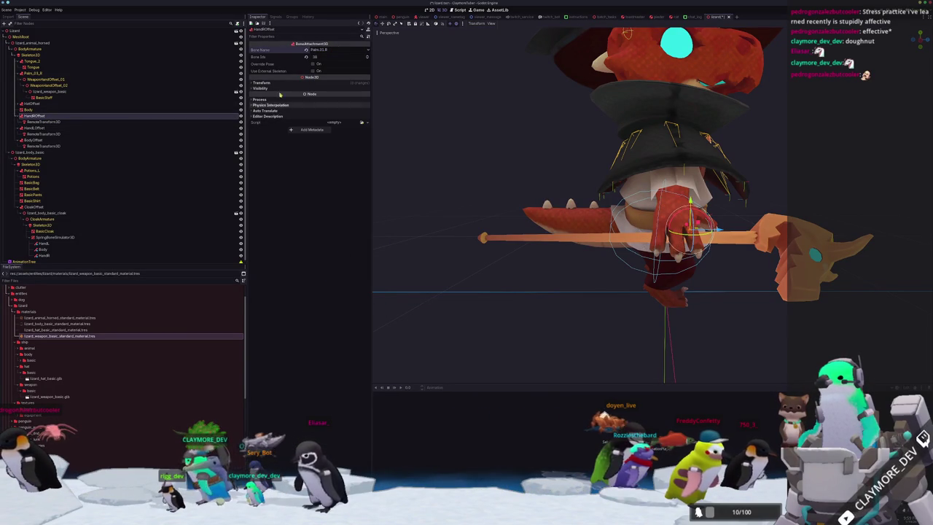
click(327, 51)
click(327, 290)
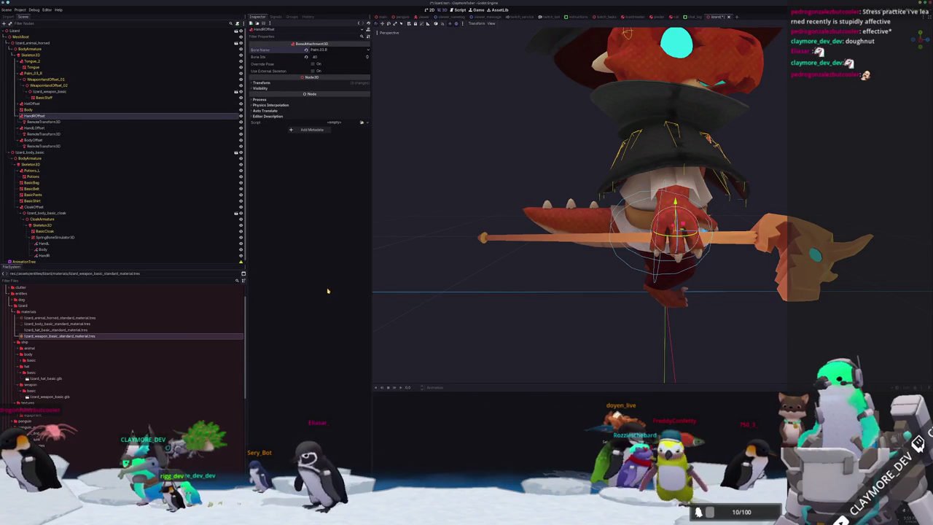
Step: Attach HandROffset to the Hand.R bone instead and save the scene
mouse_move(454, 255)
middle_down()
mouse_move(430, 258)
mouse_move(433, 250)
middle_up()
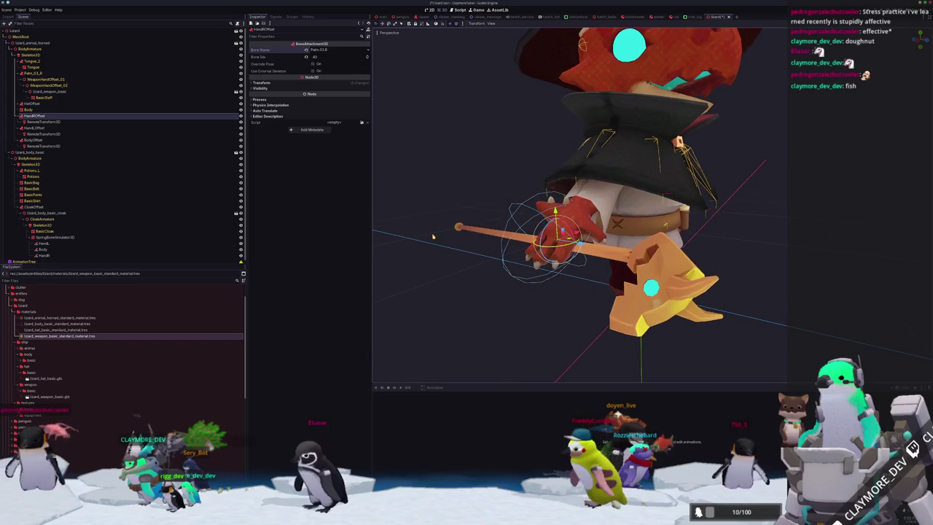
click(325, 50)
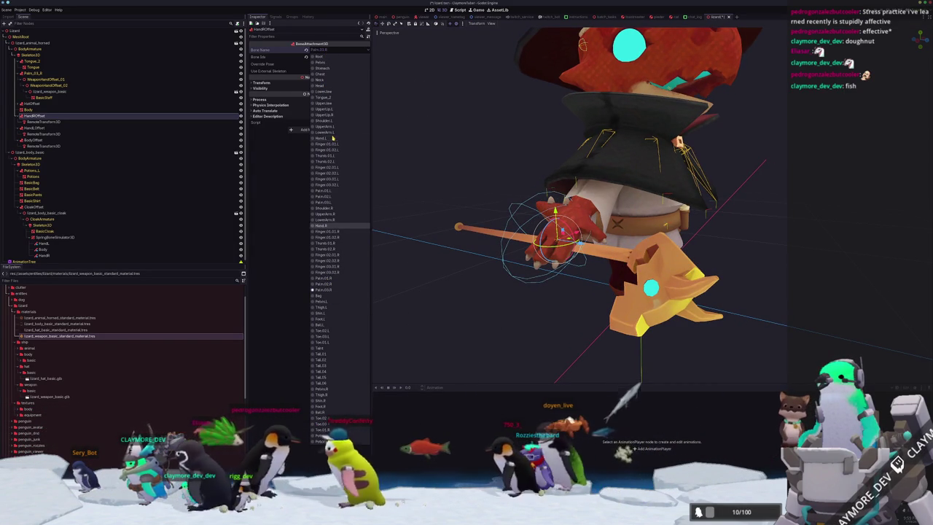
click(326, 225)
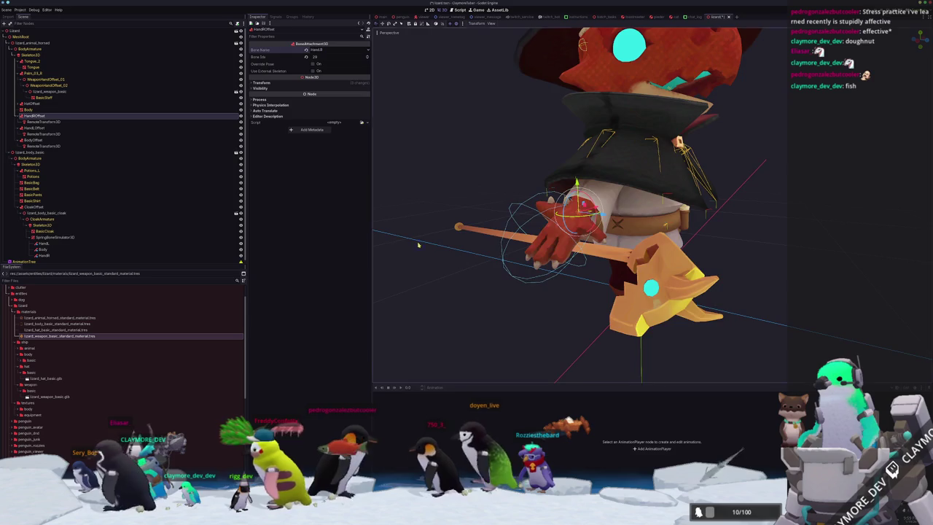
middle_drag(390, 238, 452, 233)
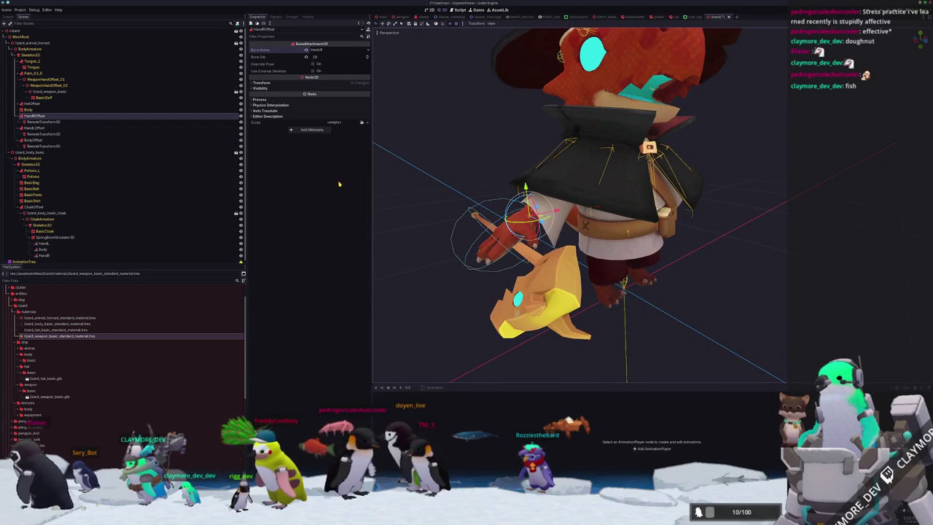
middle_drag(394, 218, 442, 218)
key(ctrl+s)
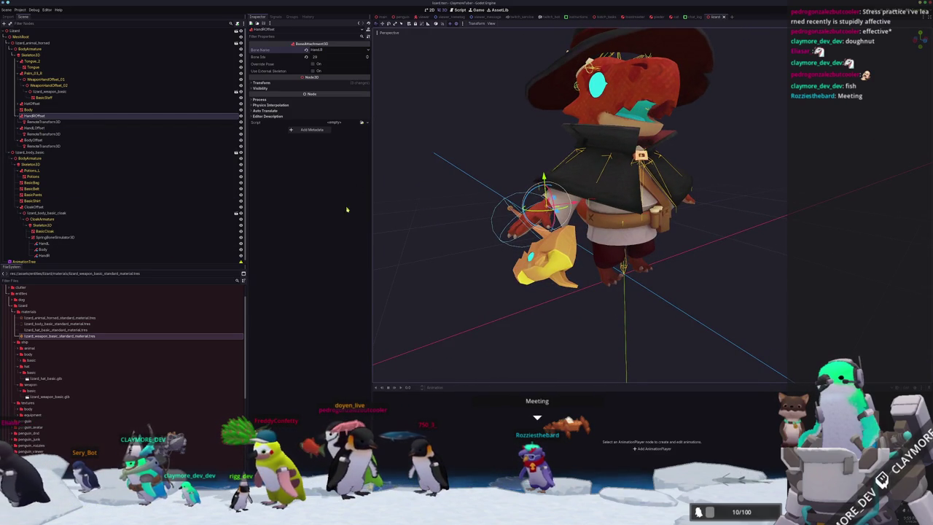
Step: Point HandROffset's RemoteTransform3D Remote Path at the cloak's HandR collision sphere
click(52, 128)
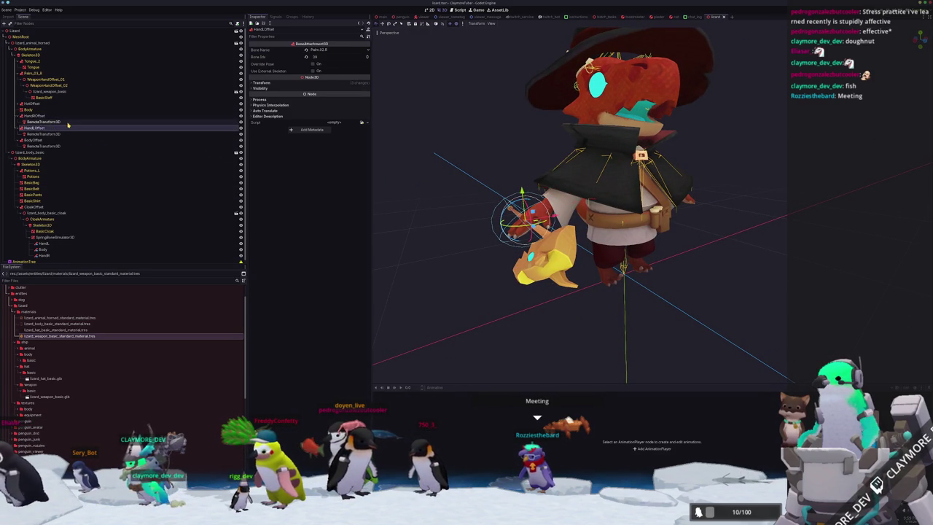
click(84, 122)
click(338, 50)
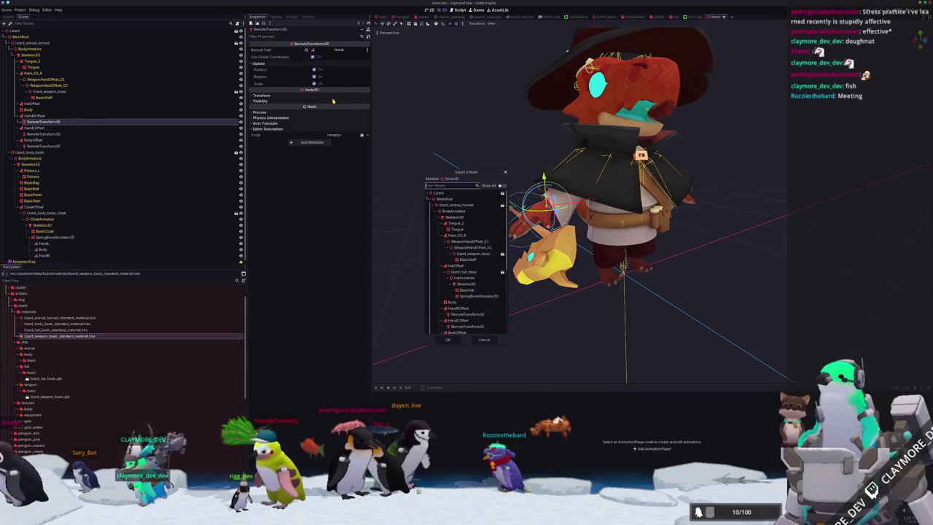
scroll(464, 289, down, 2)
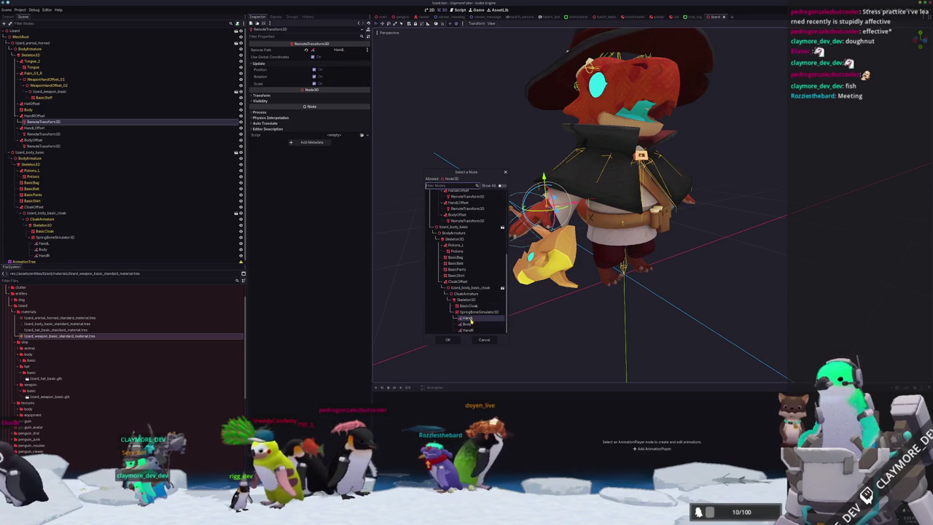
double_click(467, 330)
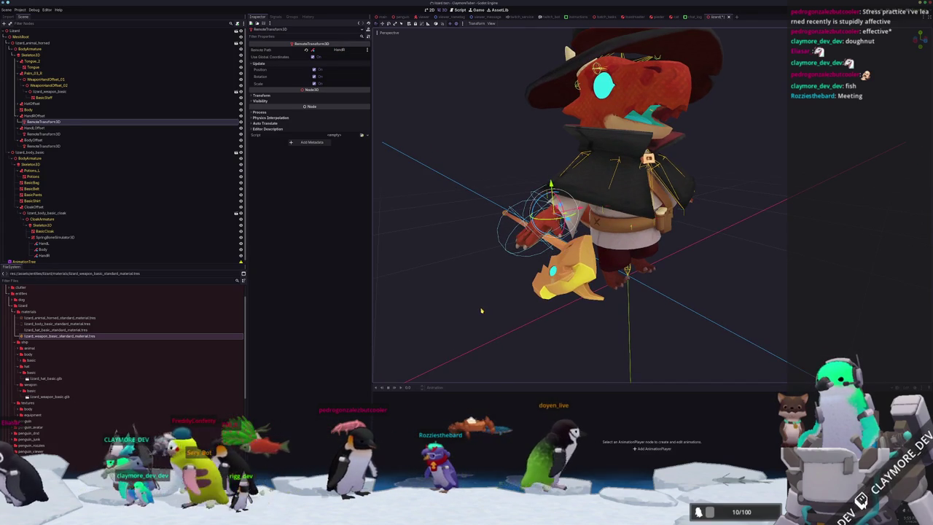
Step: Attach HandLOffset to the Hand.L bone and target its remote transform at the HandL sphere
click(36, 128)
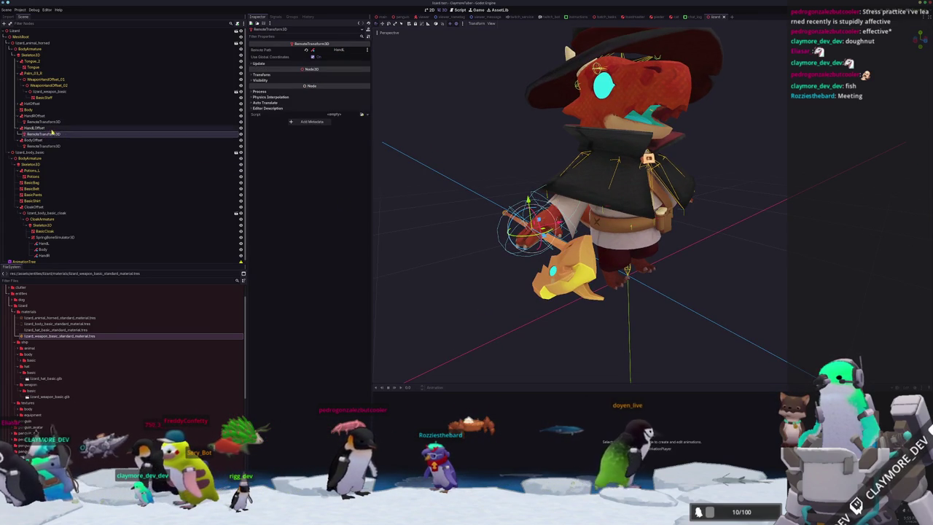
click(337, 50)
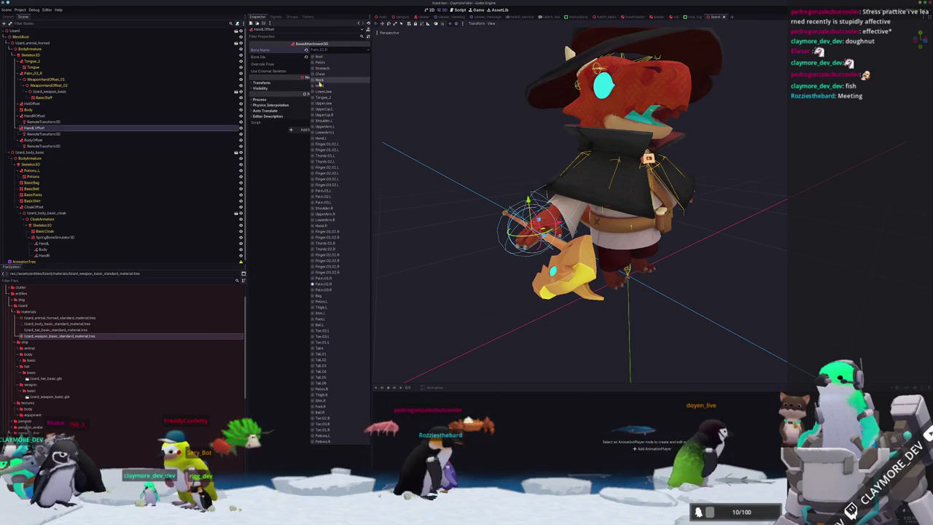
click(335, 138)
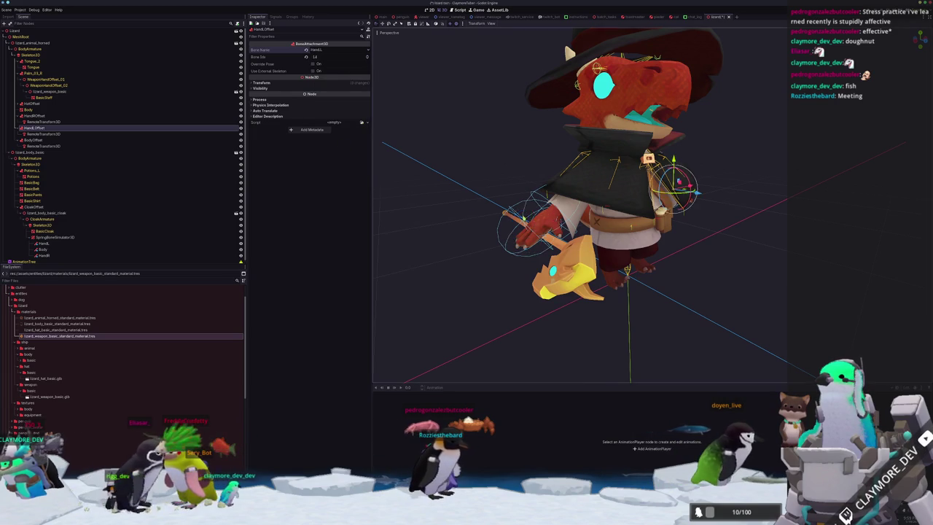
middle_drag(494, 208, 399, 170)
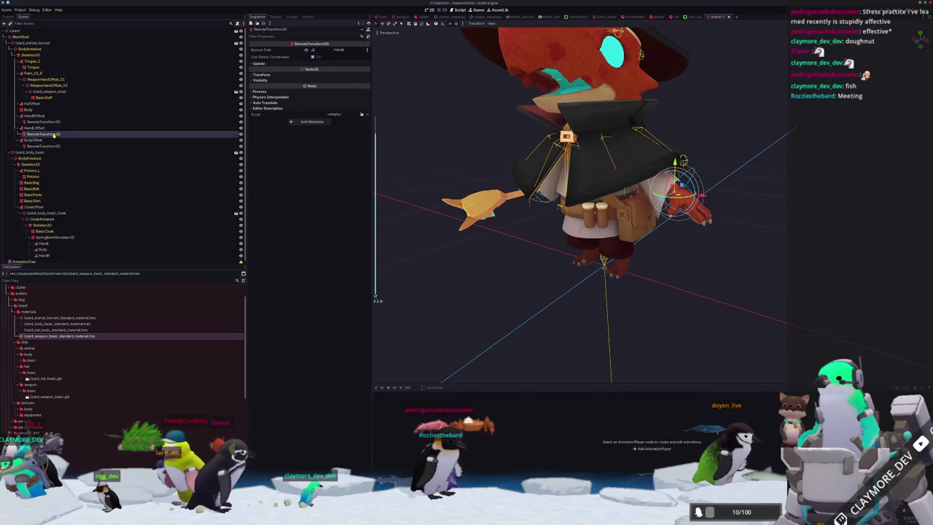
click(339, 50)
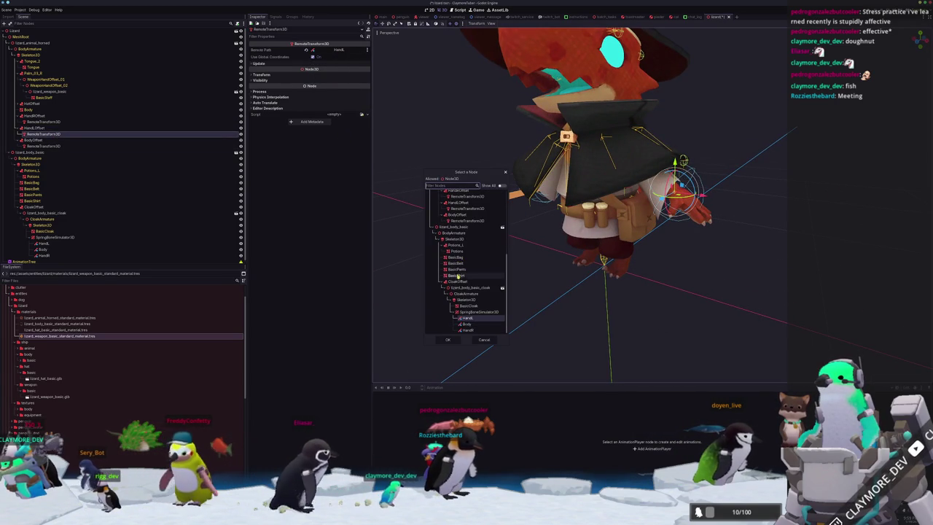
double_click(465, 319)
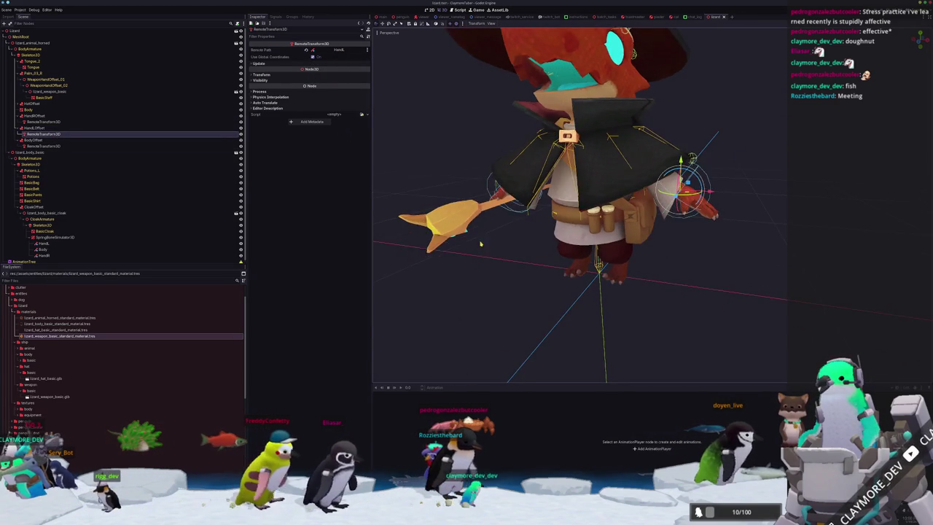
scroll(452, 277, down, 2)
click(43, 142)
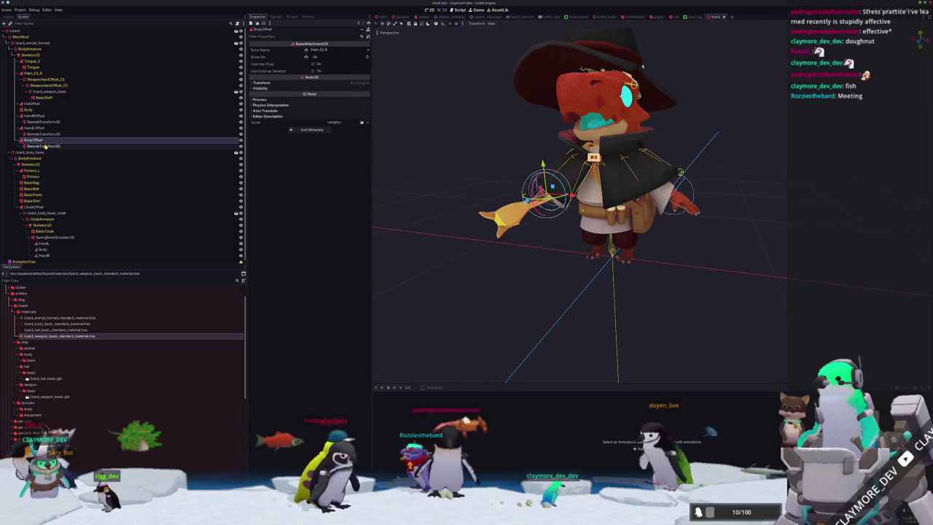
Step: Attach BodyOffset to the Stomach bone and point its RemoteTransform3D at the cloak's Body sphere
click(325, 48)
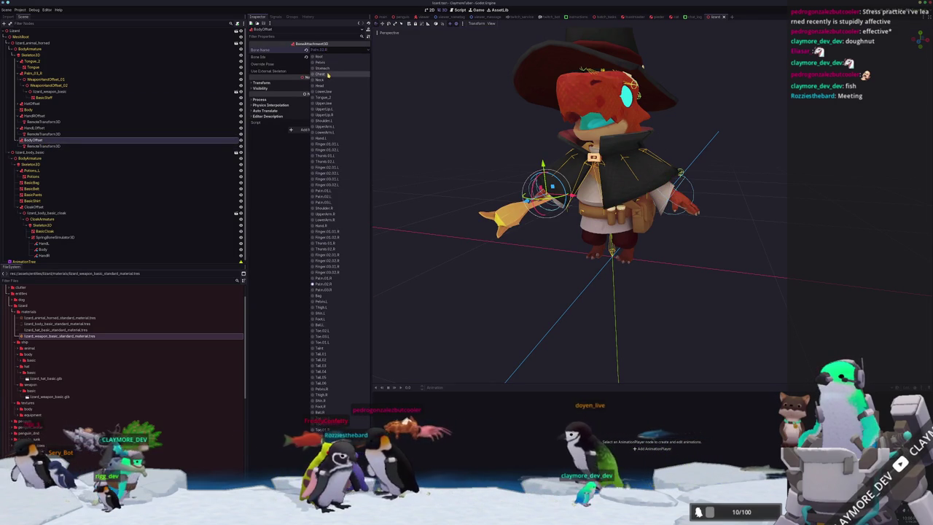
click(321, 73)
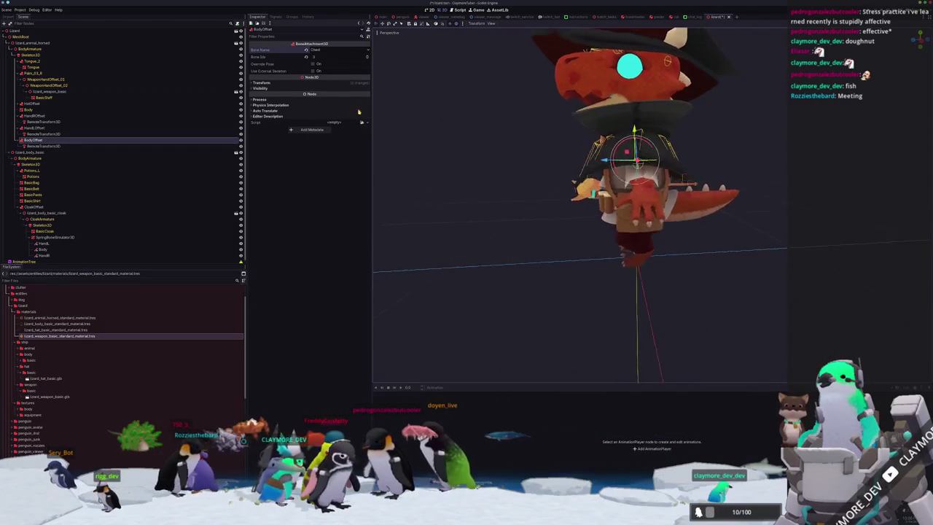
click(317, 50)
click(326, 68)
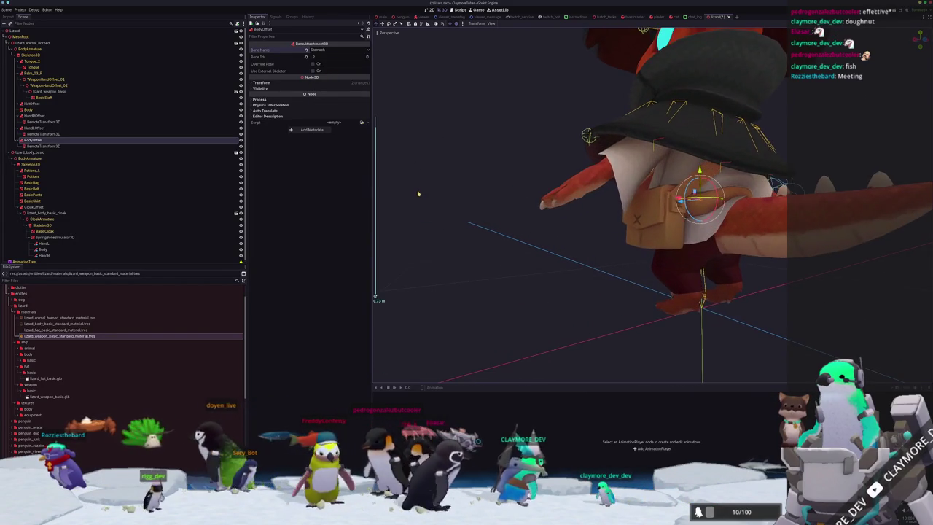
scroll(406, 198, up, 3)
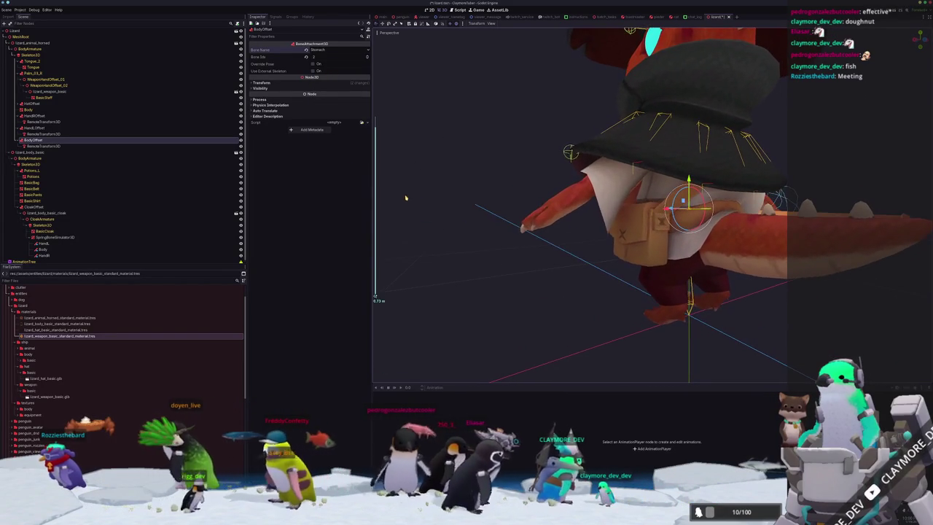
click(44, 146)
click(339, 49)
scroll(465, 291, down, 3)
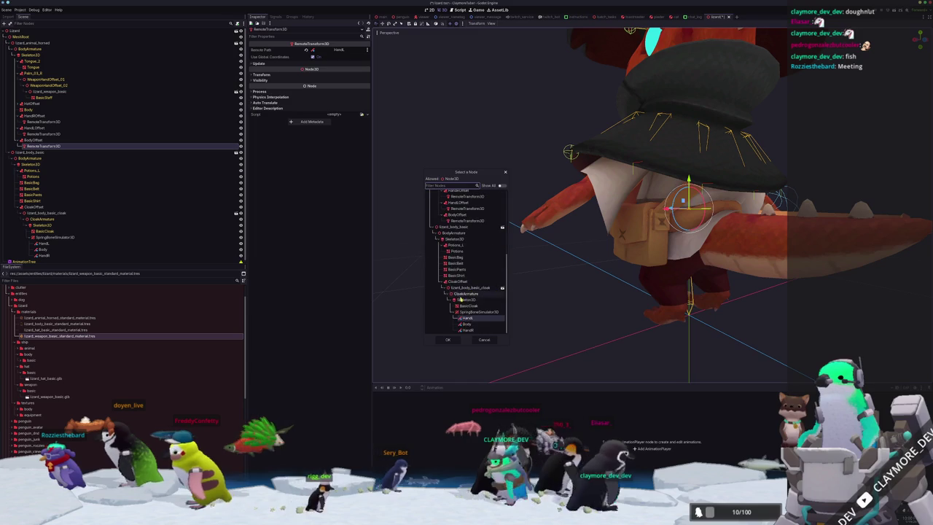
double_click(464, 325)
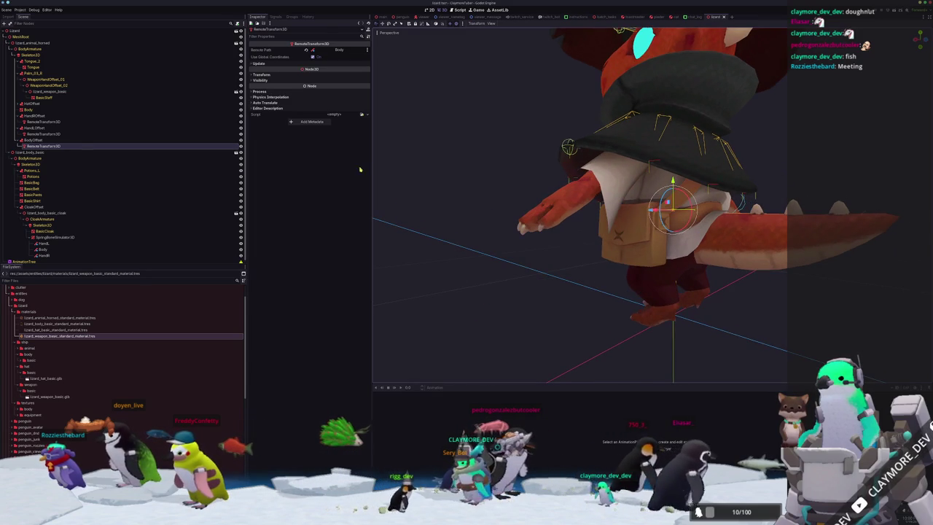
Step: Shrink the Body collision sphere's radius from 0.5 to about 0.27 to fit the torso
click(43, 247)
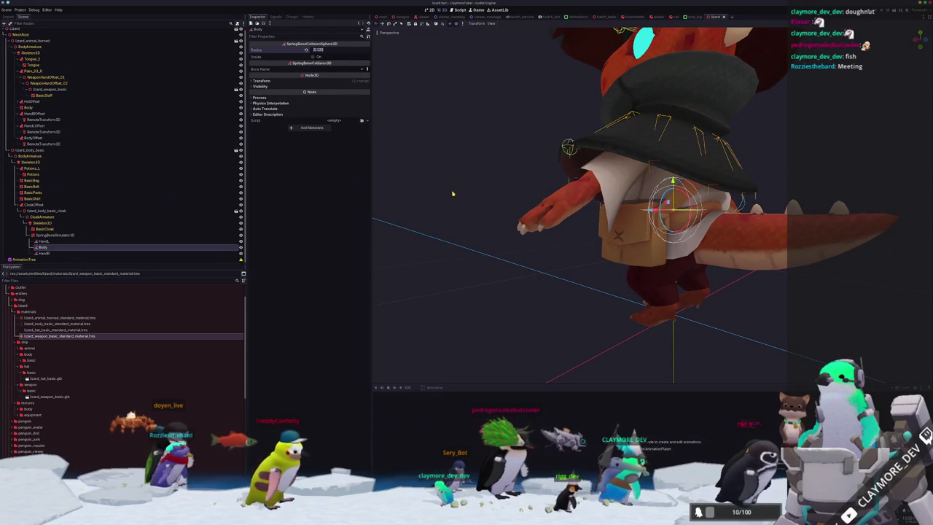
text(0.5)
key(Return)
mouse_move(453, 193)
middle_down()
mouse_move(479, 221)
mouse_move(415, 127)
middle_up()
drag(339, 53, 321, 52)
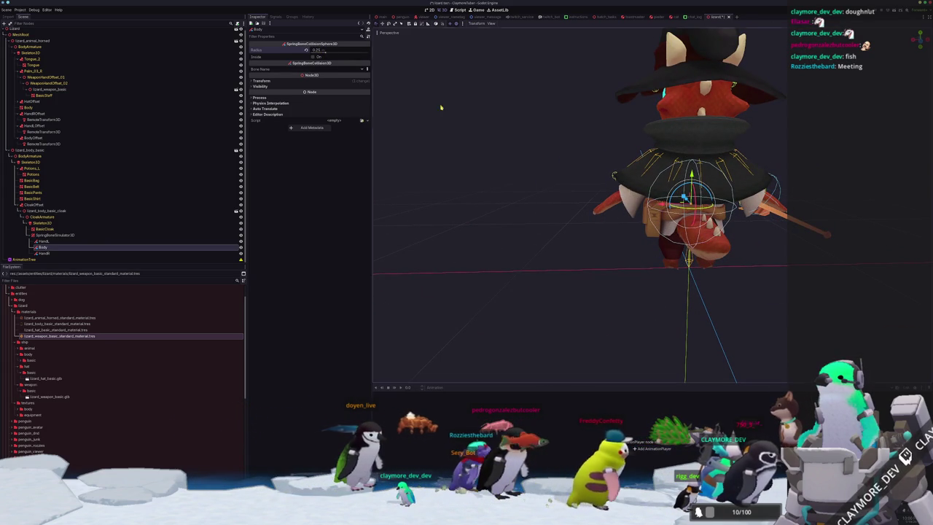
click(381, 72)
mouse_move(546, 202)
middle_down()
mouse_move(693, 204)
mouse_move(663, 191)
middle_up()
scroll(695, 189, up, 1)
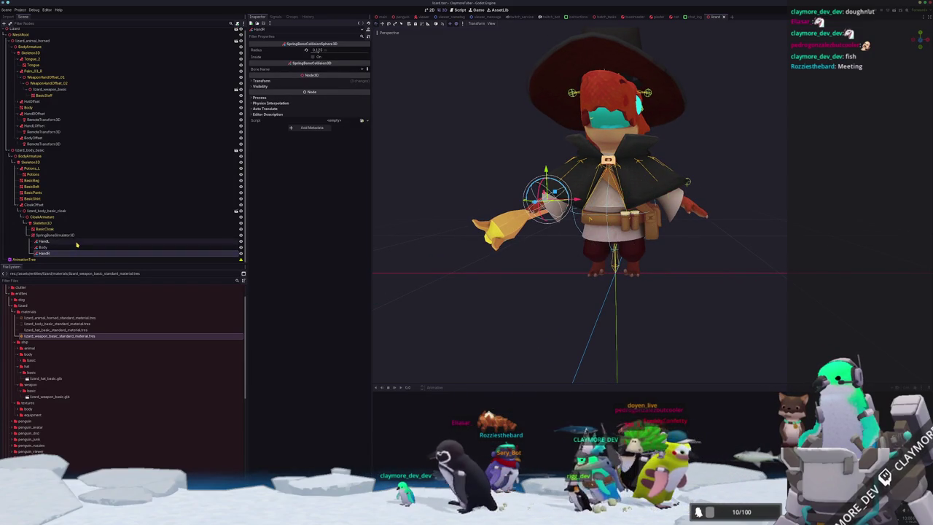
scroll(424, 240, up, 3)
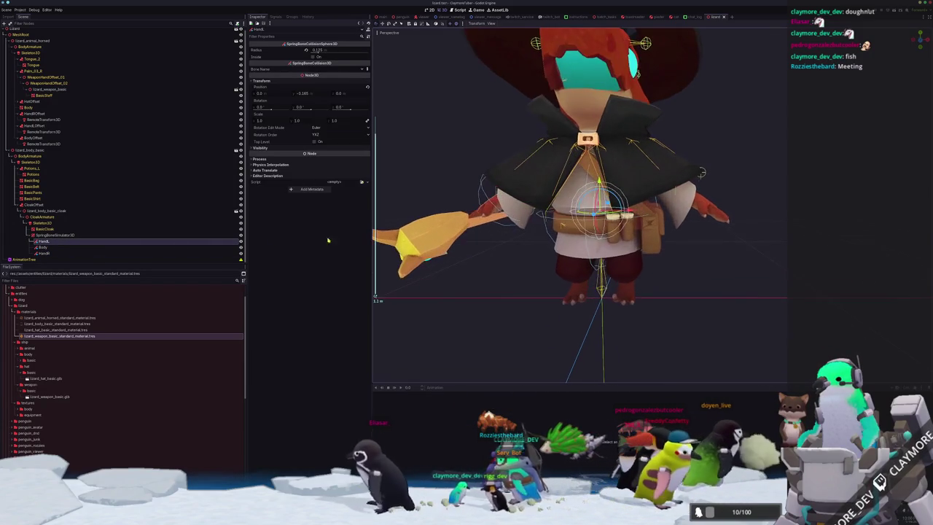
click(48, 145)
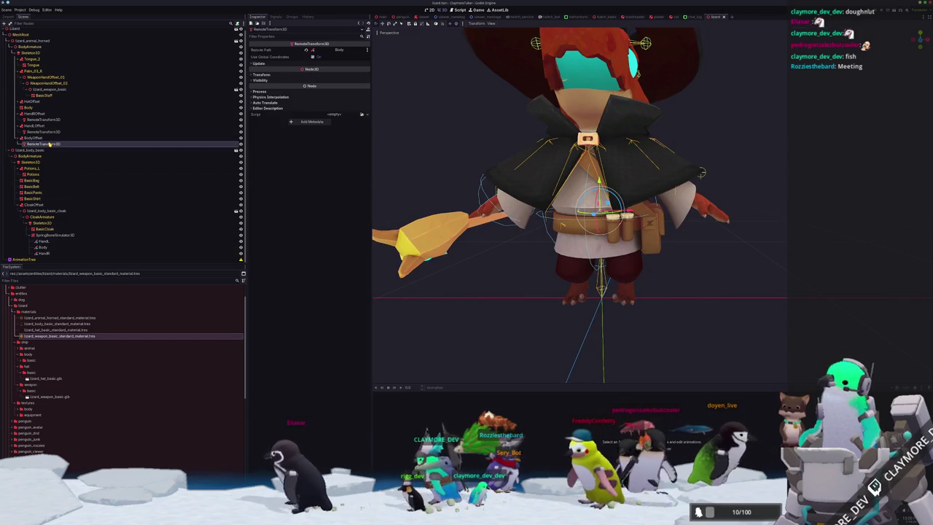
Step: Re-point HandLOffset's RemoteTransform3D Remote Path at the cloak's HandL collision sphere
click(44, 131)
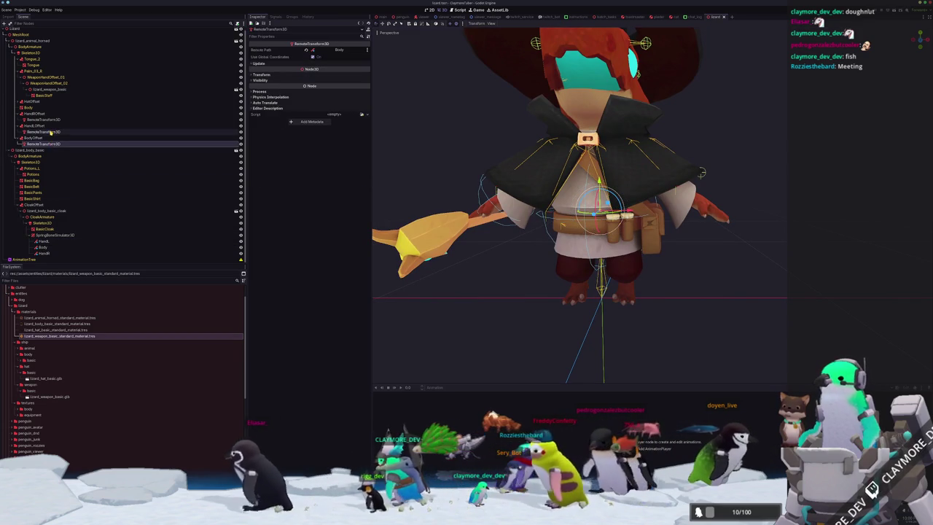
click(328, 49)
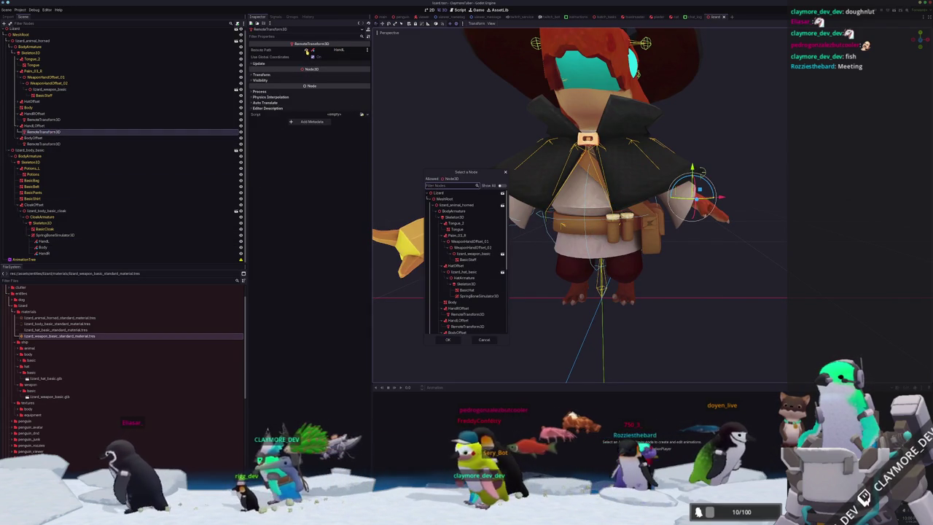
key(Return)
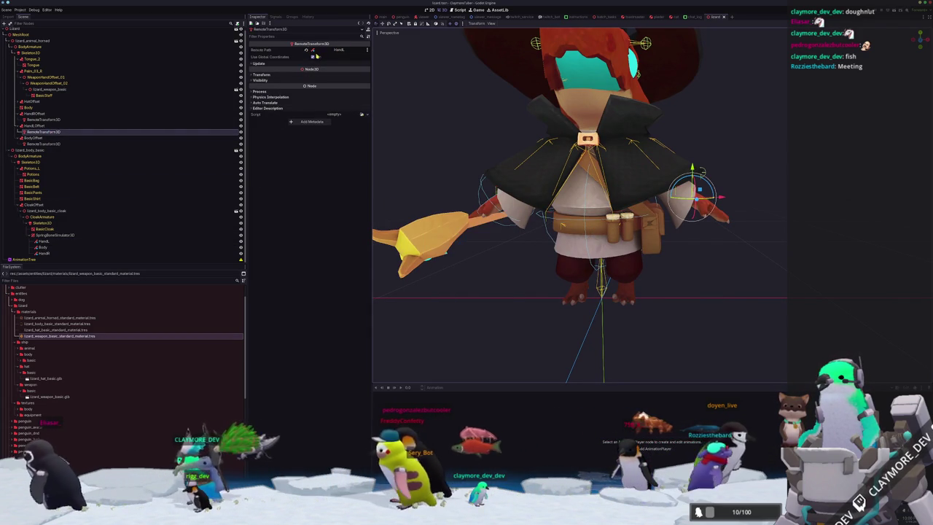
click(307, 50)
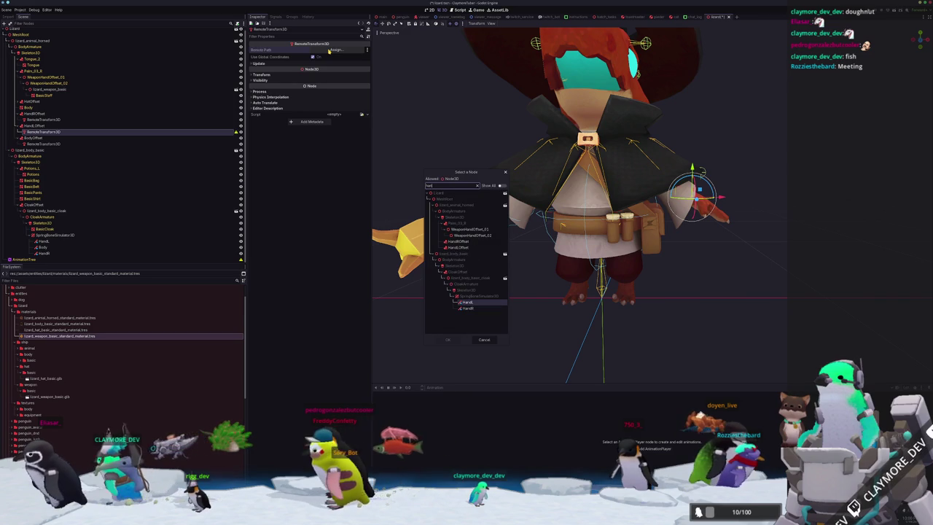
double_click(467, 305)
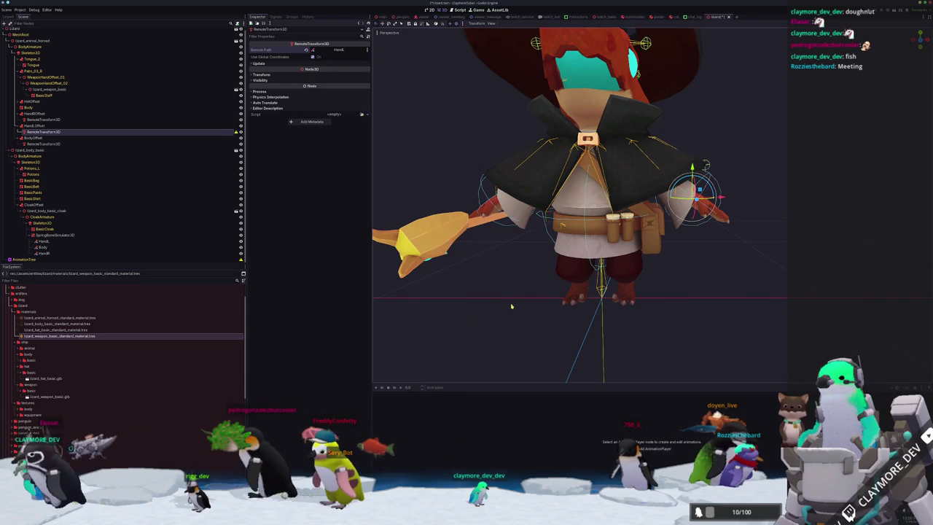
middle_drag(510, 284, 545, 271)
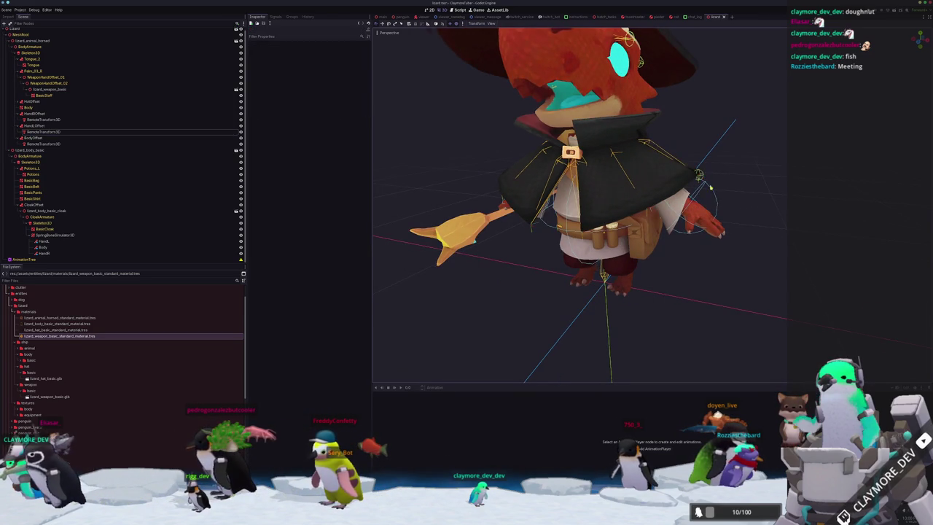
scroll(707, 182, up, 3)
scroll(582, 218, down, 2)
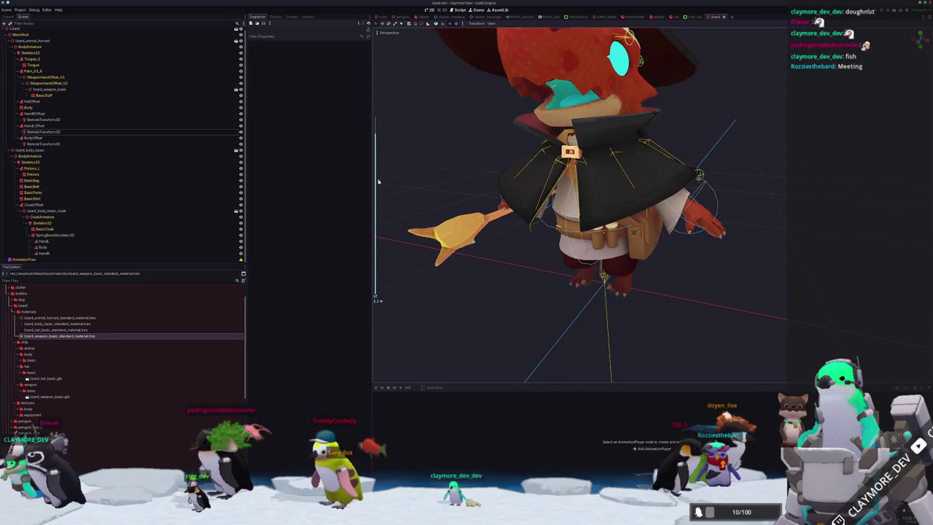
scroll(43, 46, up, 1)
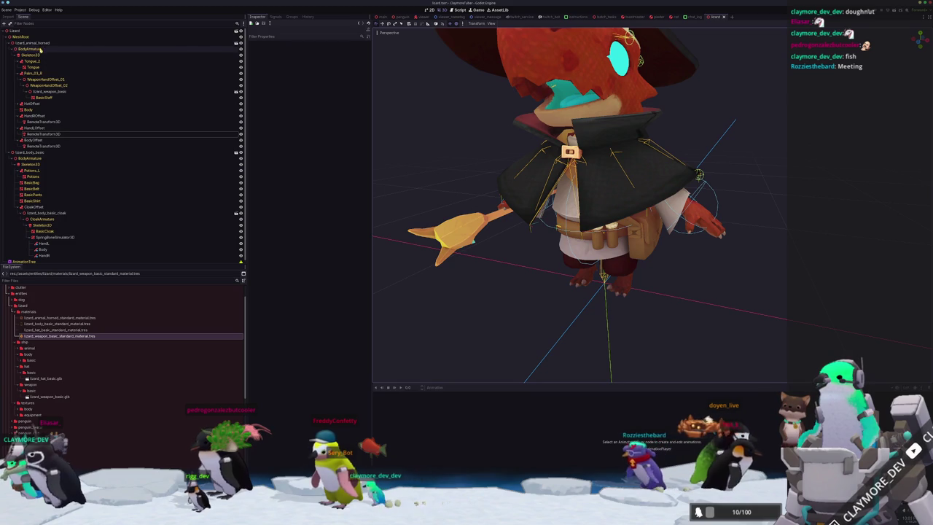
Step: Swing the UpperArm.L bone's Z rotation up and down, leaving it at -0.255, to test the cloak
click(36, 55)
scroll(290, 97, down, 2)
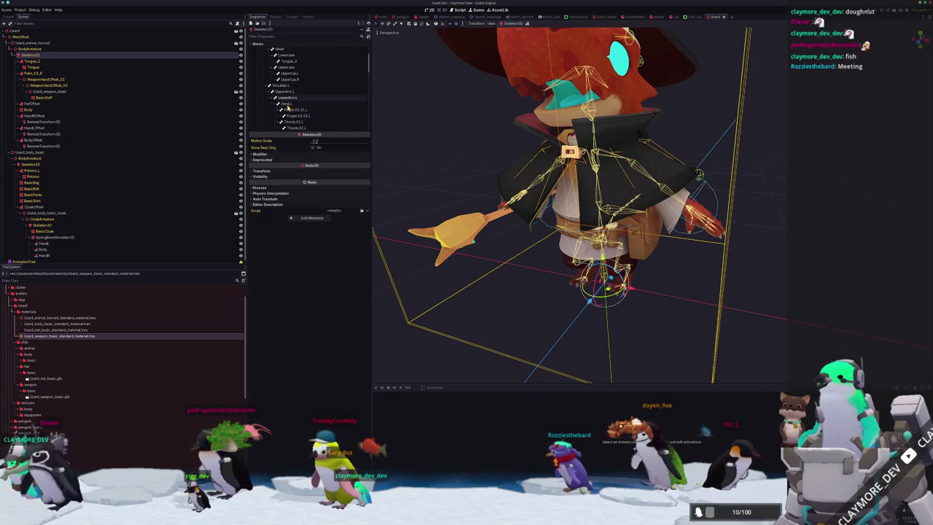
scroll(285, 87, down, 1)
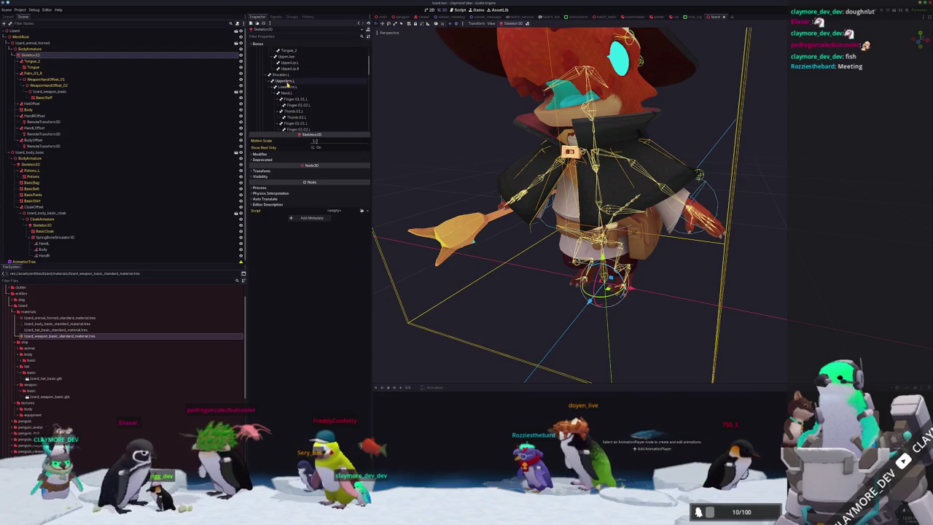
click(287, 80)
mouse_move(313, 169)
mouse_down()
mouse_move(292, 169)
mouse_move(303, 169)
mouse_up()
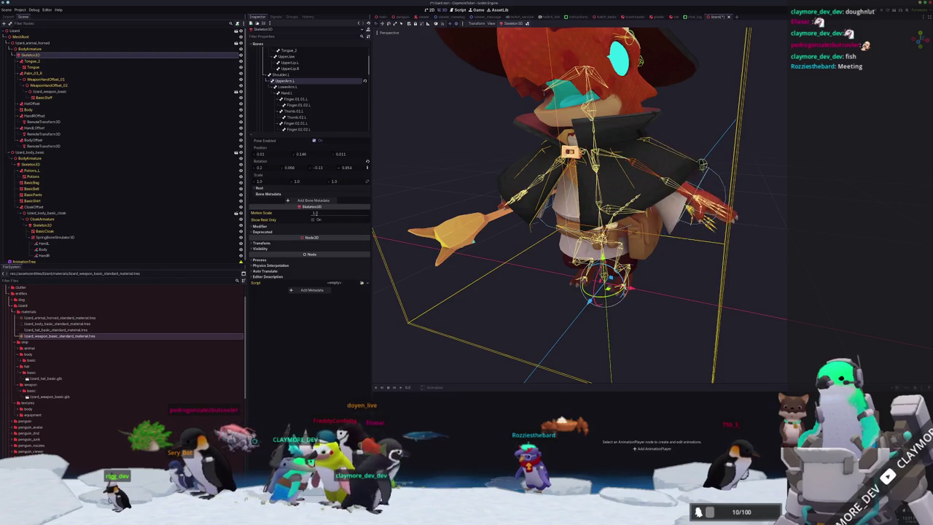
mouse_move(408, 219)
middle_down()
mouse_move(442, 227)
mouse_move(565, 162)
middle_up()
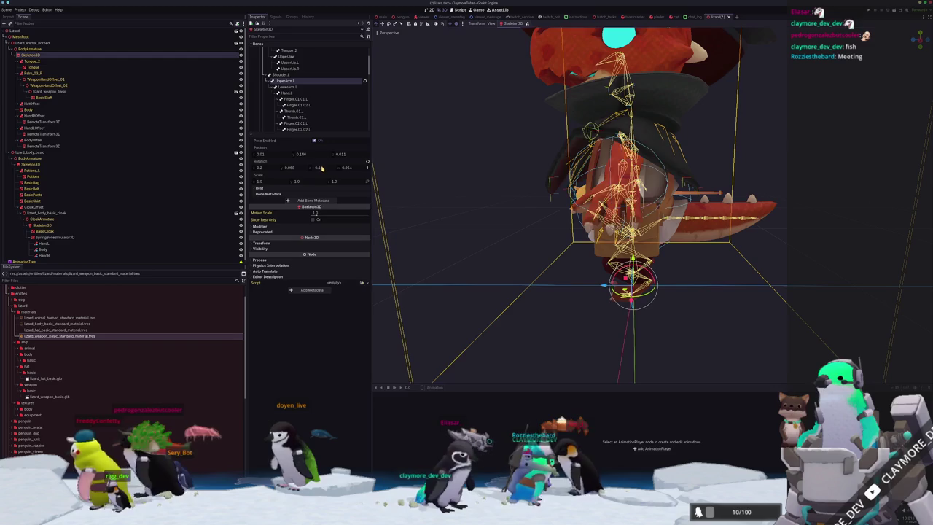
drag(321, 168, 342, 168)
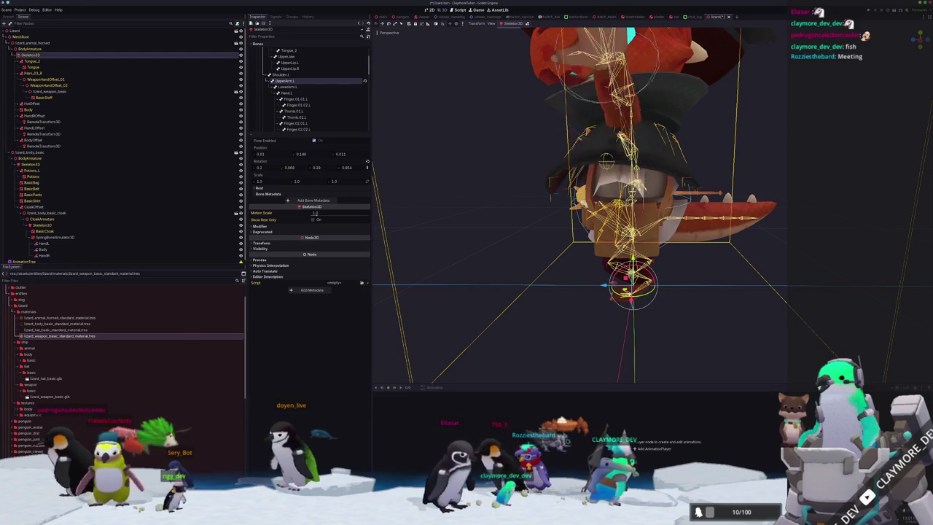
mouse_move(320, 167)
mouse_down()
mouse_move(306, 168)
mouse_move(332, 168)
mouse_move(310, 168)
mouse_up()
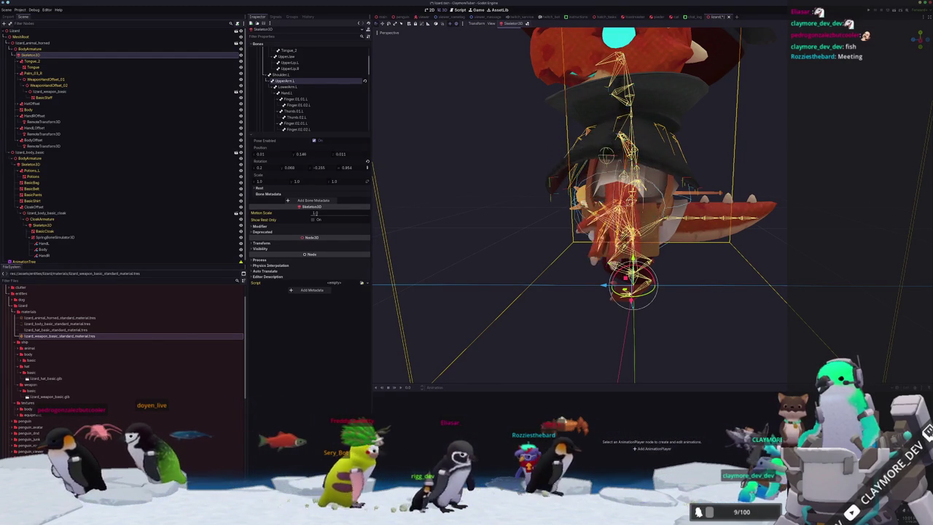
middle_drag(486, 153, 493, 192)
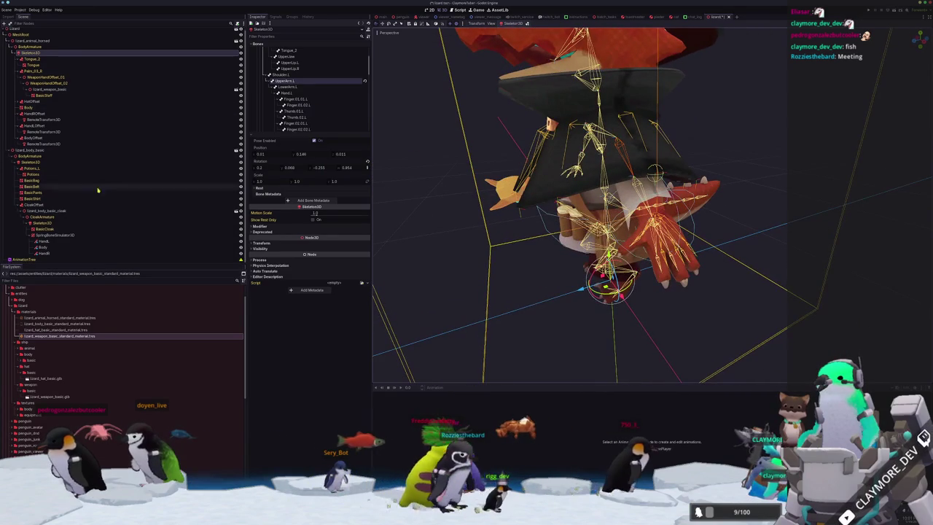
click(58, 242)
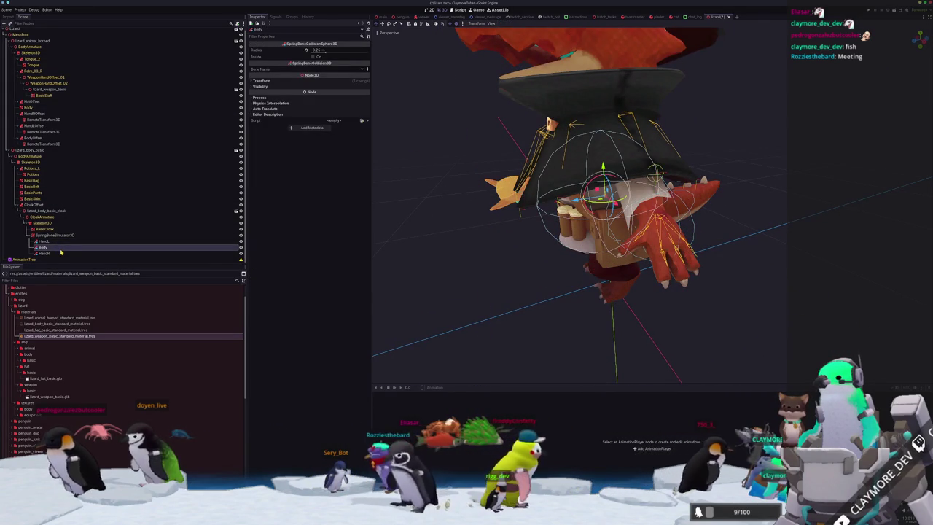
Step: In the cloak's SpringBoneSimulator3D, collapse the second chain's Radius section and delete that chain
click(59, 234)
key(f)
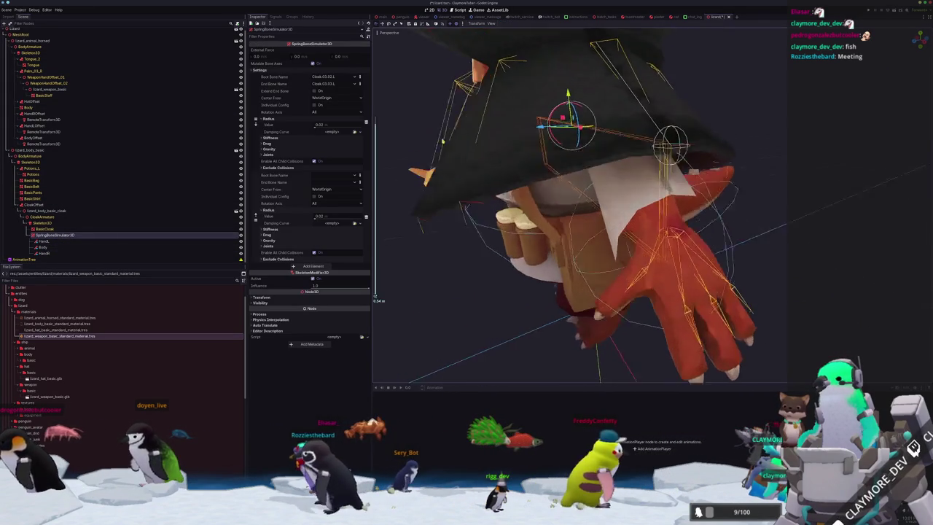
middle_drag(408, 174, 699, 168)
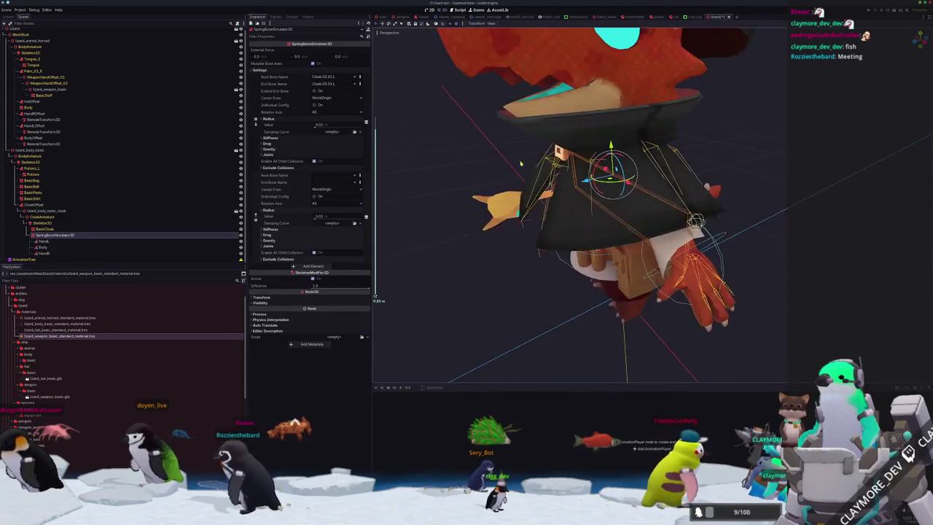
middle_drag(695, 134, 634, 139)
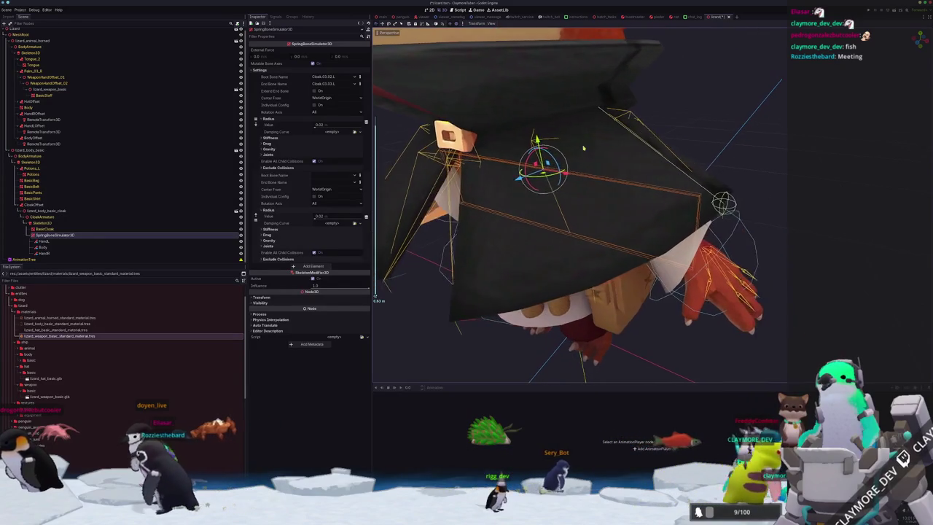
click(278, 212)
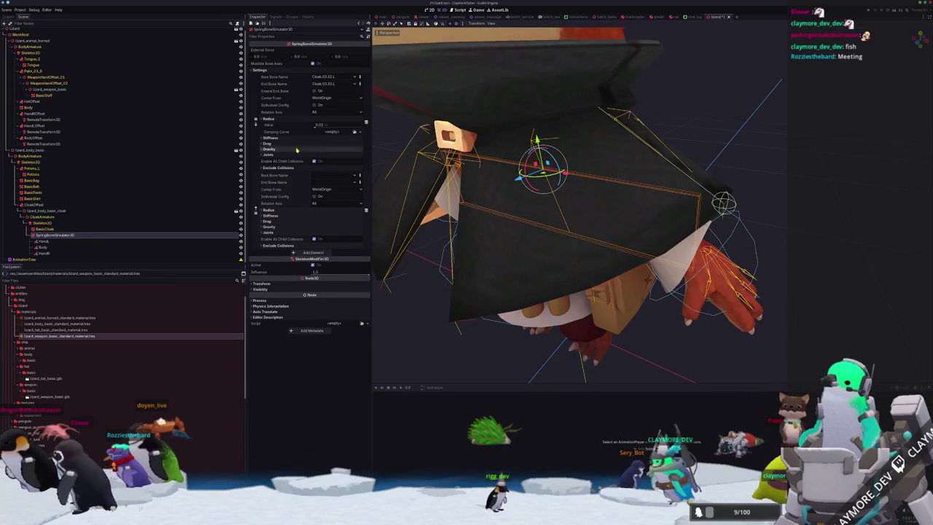
click(366, 212)
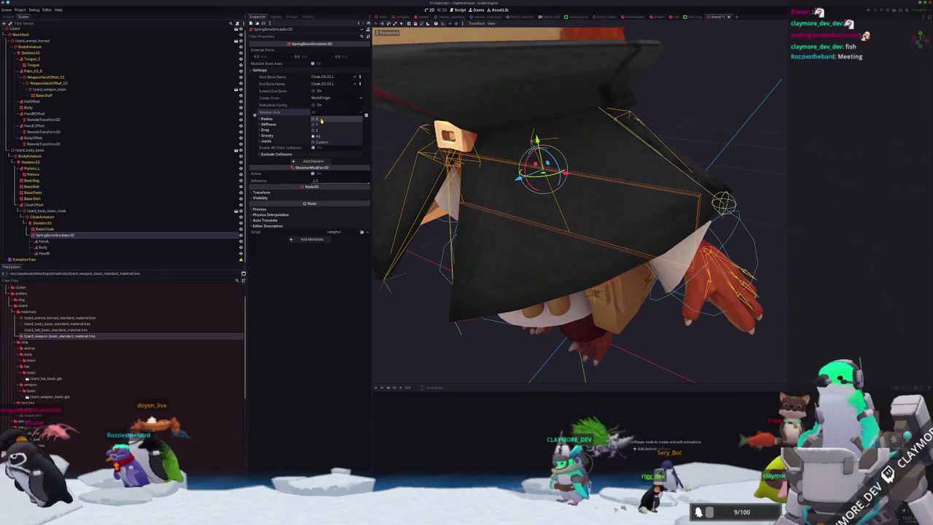
Step: Check the viewport's preview lighting and display options, then select the CloakArmature node
middle_drag(569, 131, 592, 129)
scroll(592, 129, up, 3)
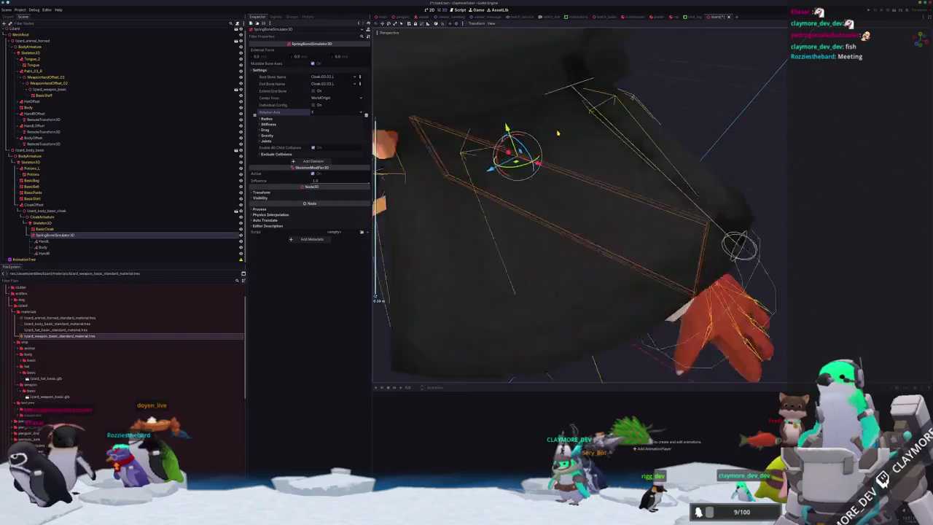
scroll(592, 129, down, 3)
click(464, 24)
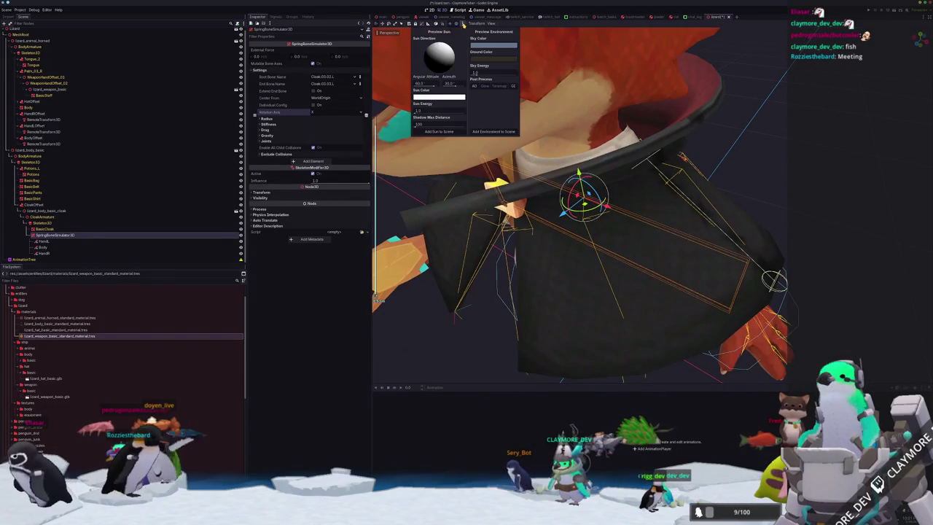
click(491, 24)
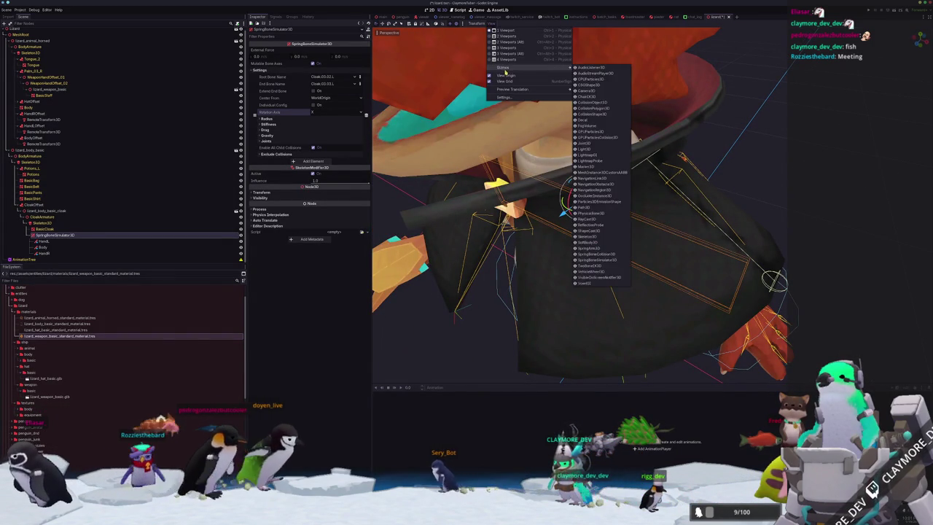
mouse_move(511, 67)
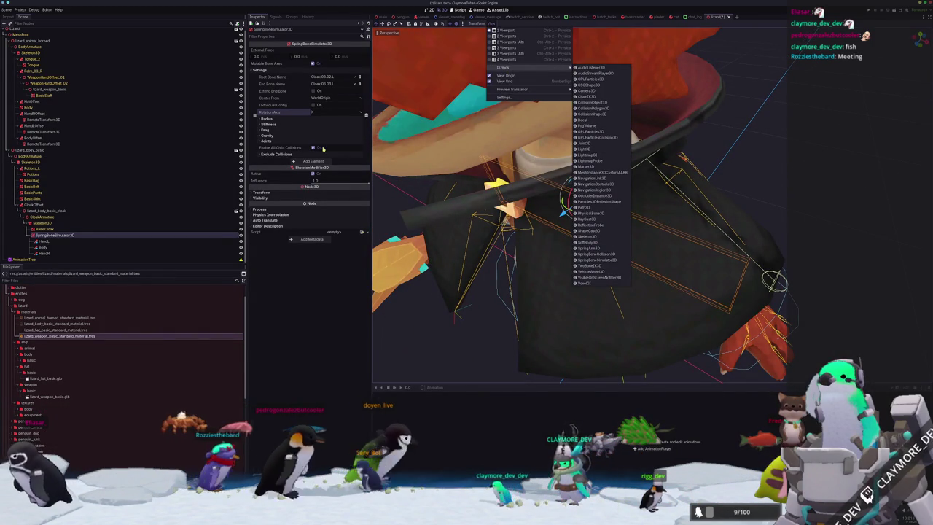
click(47, 211)
click(63, 217)
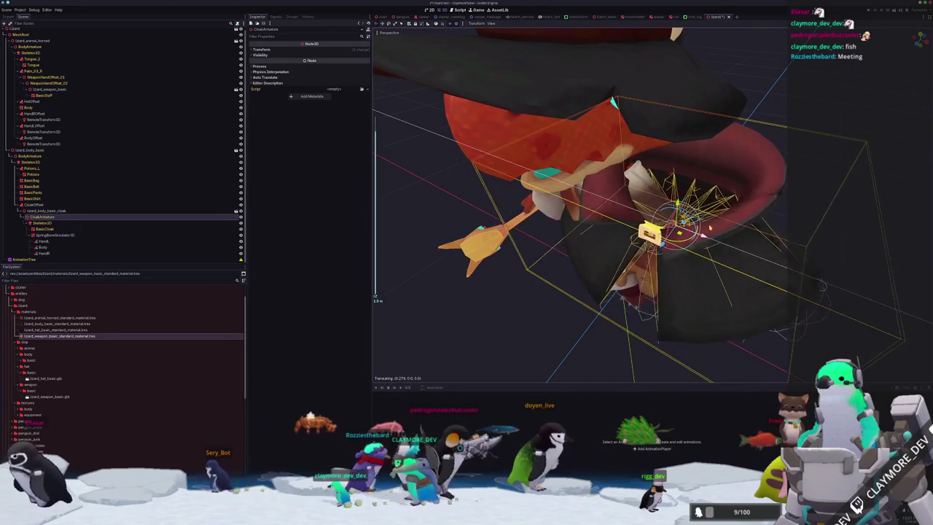
scroll(663, 241, up, 5)
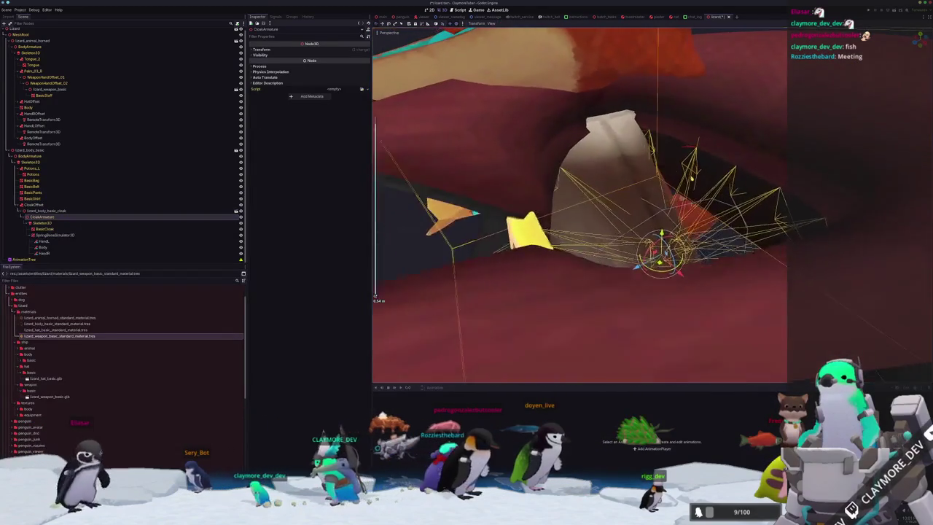
scroll(692, 177, up, 3)
scroll(657, 189, up, 3)
scroll(626, 199, up, 2)
mouse_move(626, 199)
middle_down()
mouse_move(652, 194)
mouse_move(645, 207)
middle_up()
mouse_move(583, 150)
middle_down()
mouse_move(632, 167)
mouse_move(606, 187)
mouse_move(628, 178)
mouse_move(597, 165)
mouse_move(611, 195)
middle_up()
scroll(628, 178, down, 5)
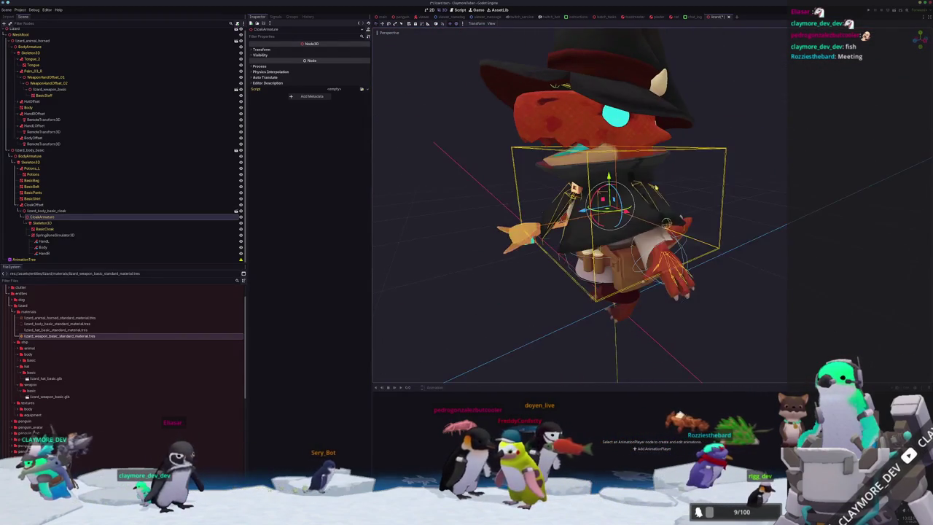
click(54, 235)
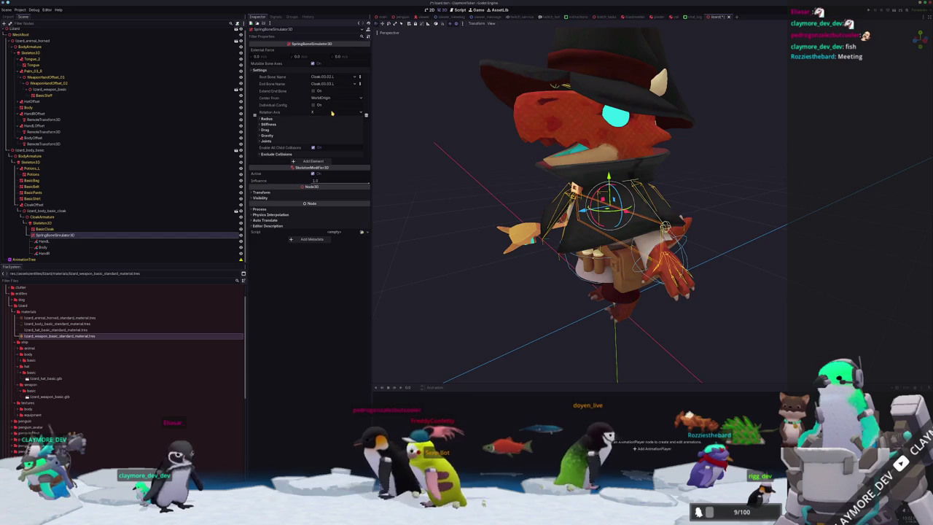
middle_drag(510, 204, 517, 206)
scroll(517, 206, up, 3)
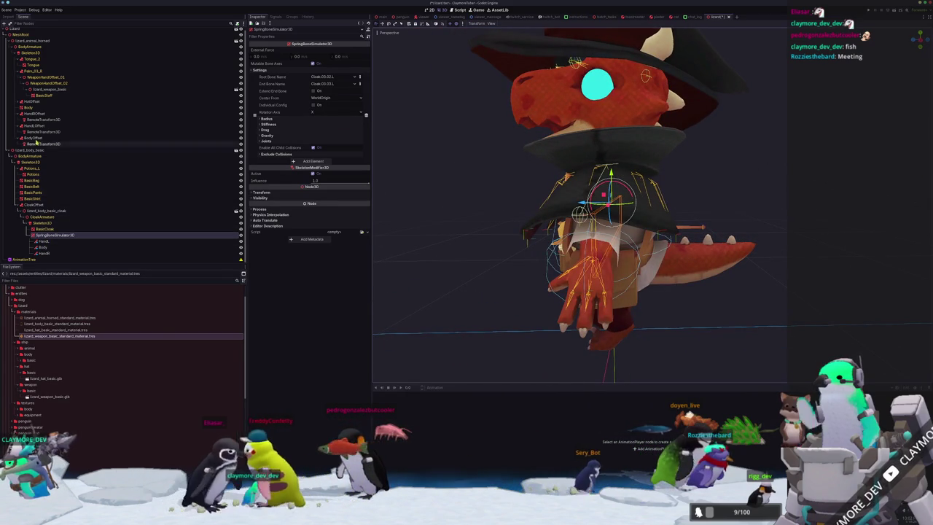
click(35, 58)
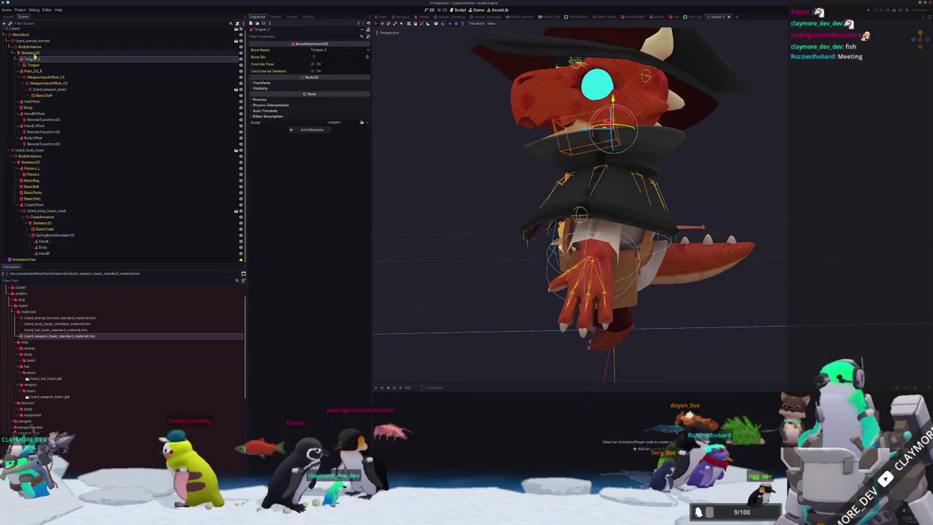
Step: Display the Cloak bones of the Skeleton3D under CloakArmature, centred in the viewport
click(33, 52)
middle_drag(569, 204, 554, 219)
scroll(644, 182, up, 3)
scroll(644, 182, up, 3)
scroll(643, 182, up, 2)
scroll(644, 182, up, 2)
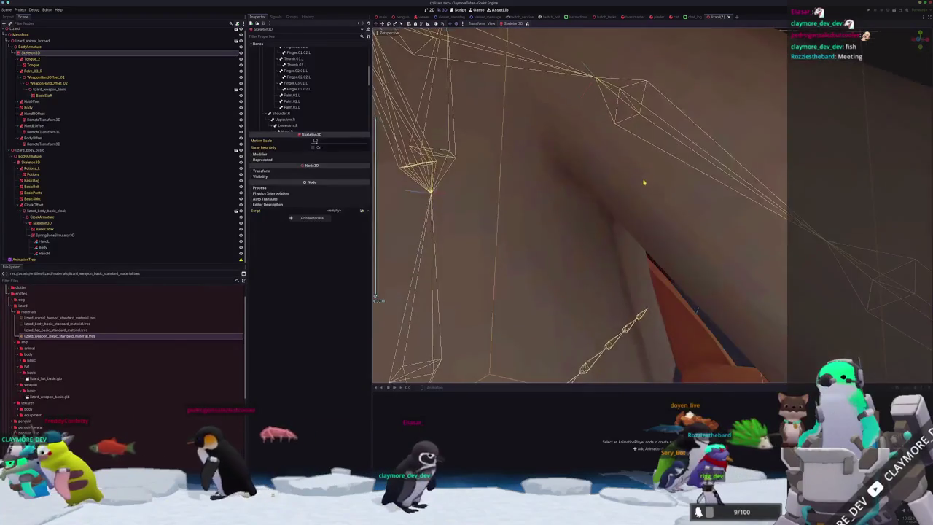
scroll(644, 182, down, 5)
middle_drag(643, 182, 619, 189)
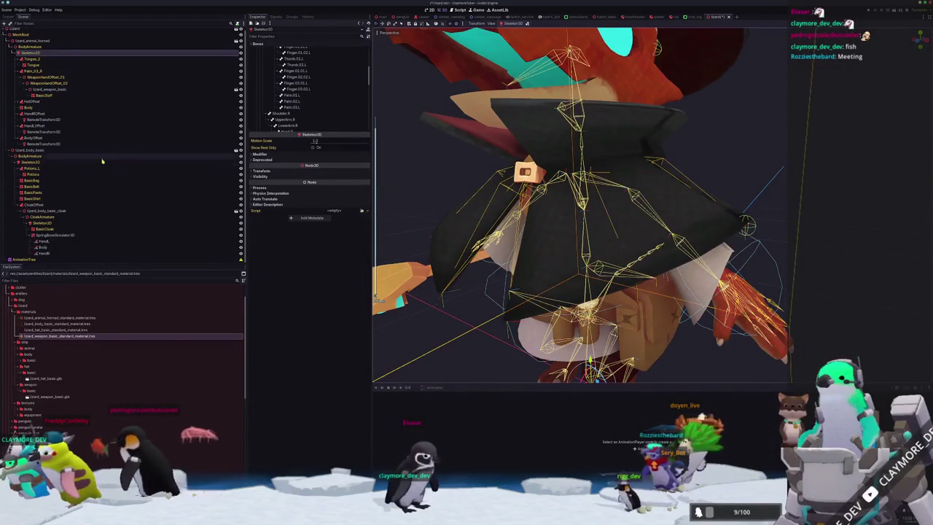
double_click(42, 222)
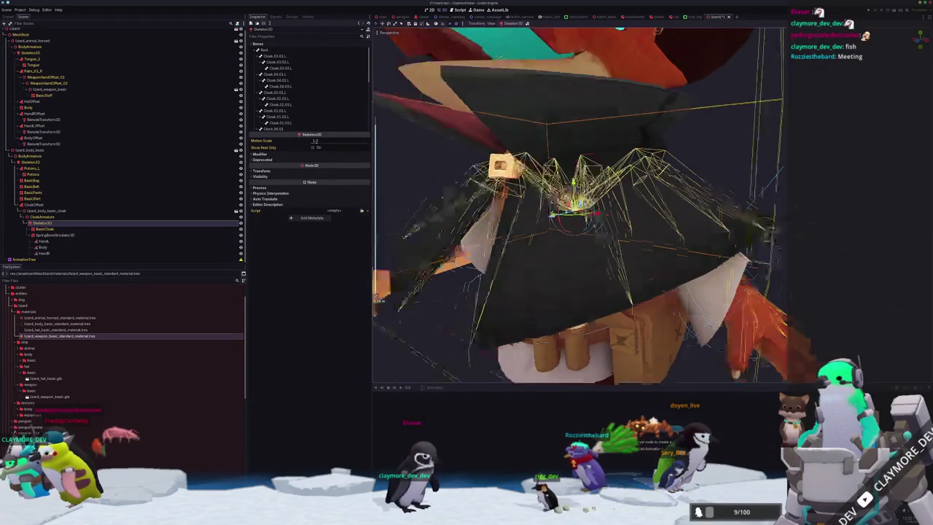